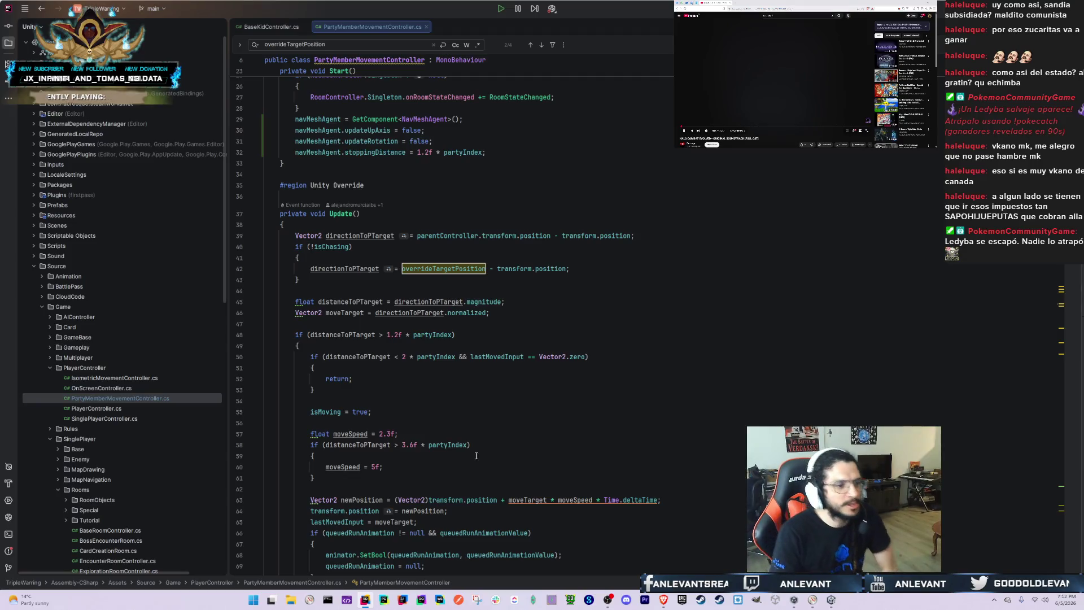
Step: Review Update()'s queued run animation lines and chase-distance checks
scroll(399, 279, up, 4)
scroll(460, 389, down, 9)
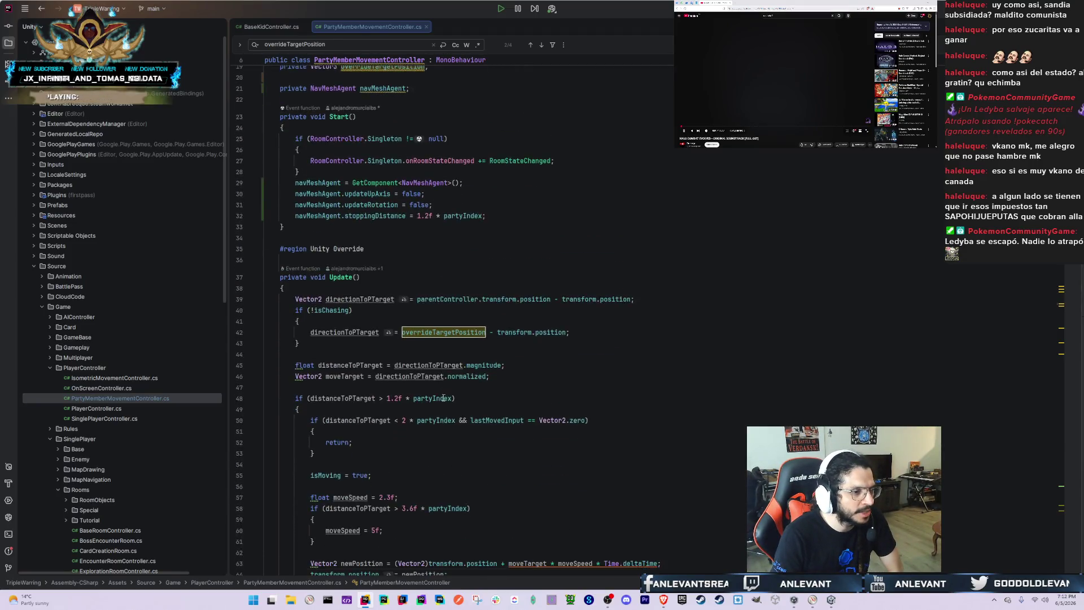
scroll(460, 389, down, 3)
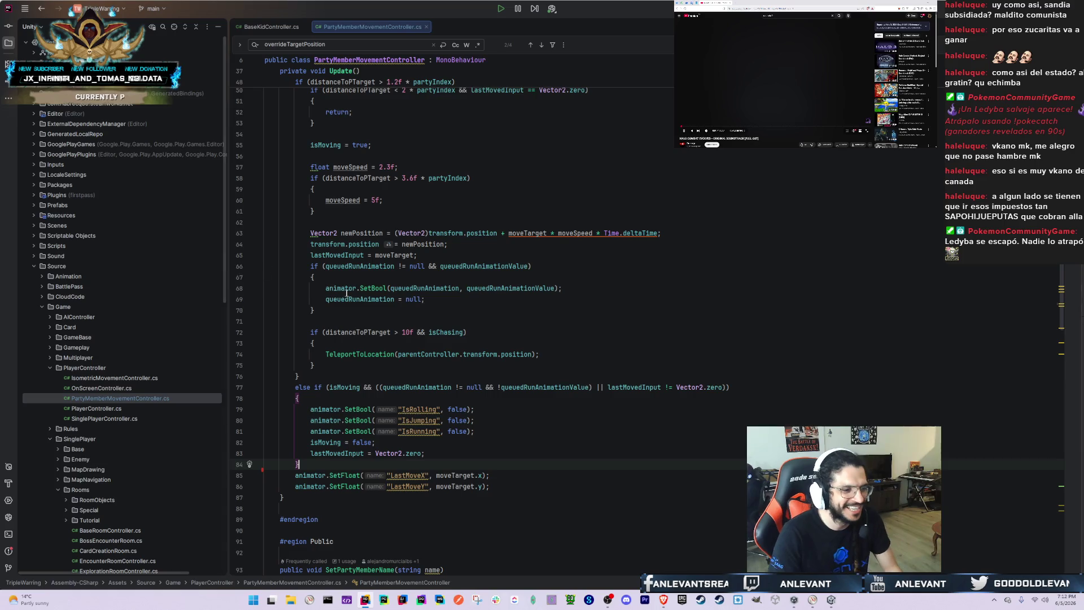
scroll(450, 309, down, 7)
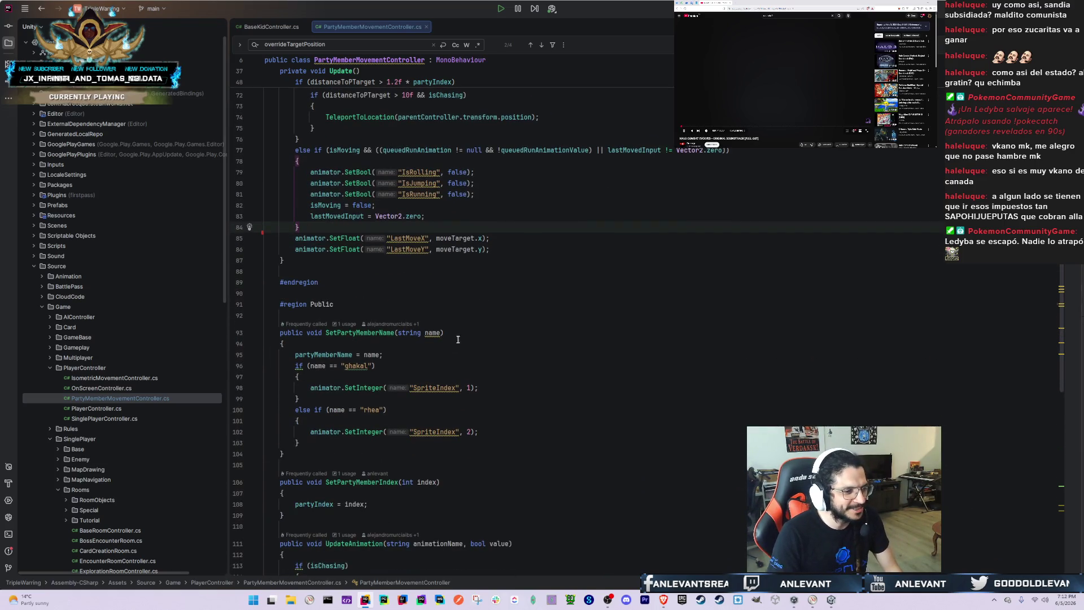
scroll(461, 338, down, 2)
scroll(418, 380, down, 7)
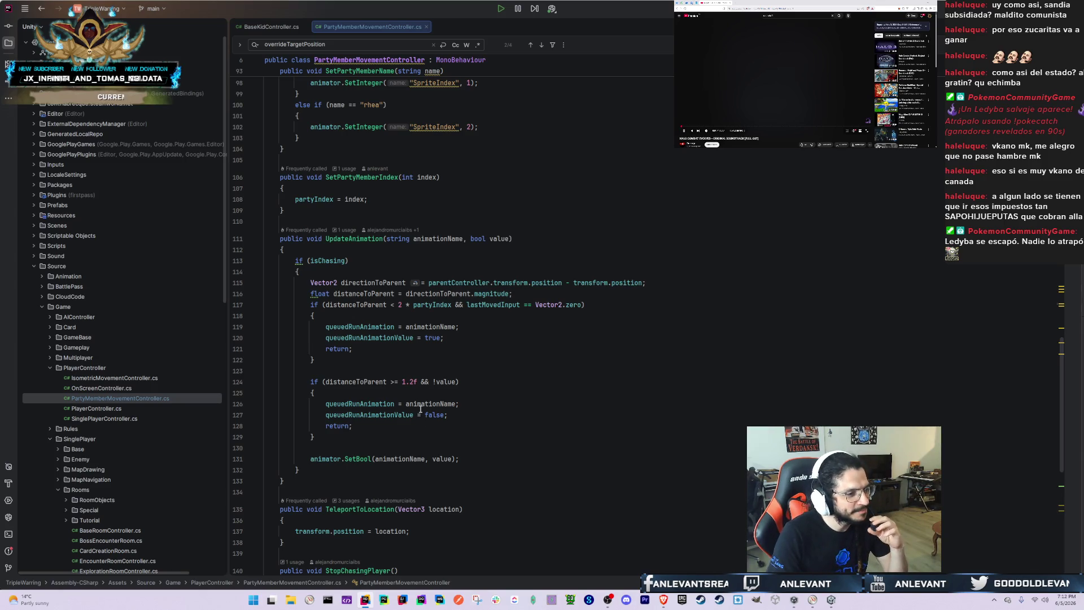
mouse_move(420, 409)
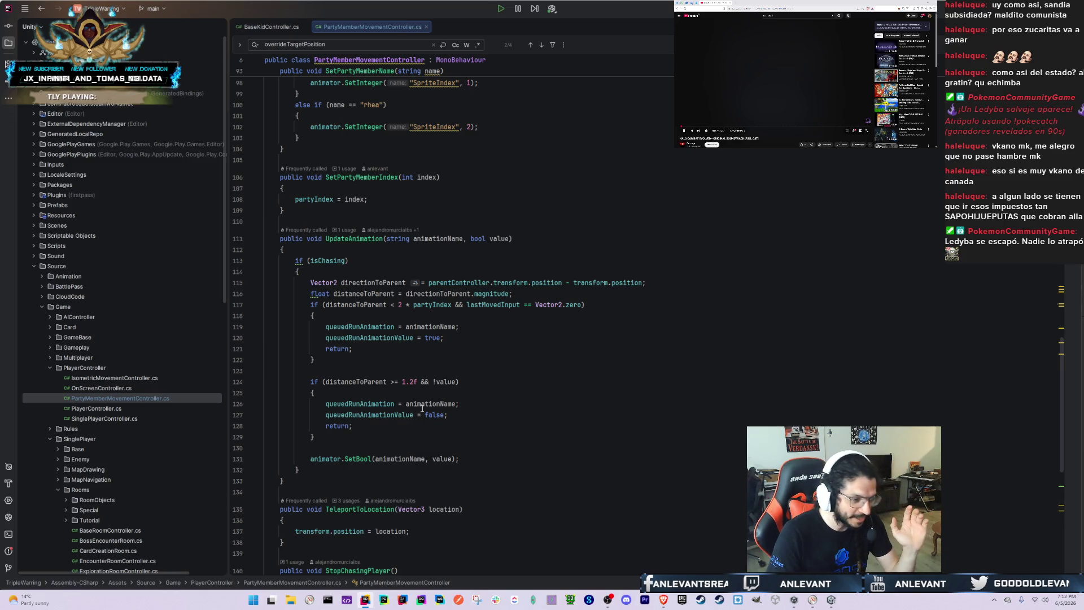
click(561, 388)
key(Up)
key(Up)
key(Up)
key(Up)
key(Up)
key(Up)
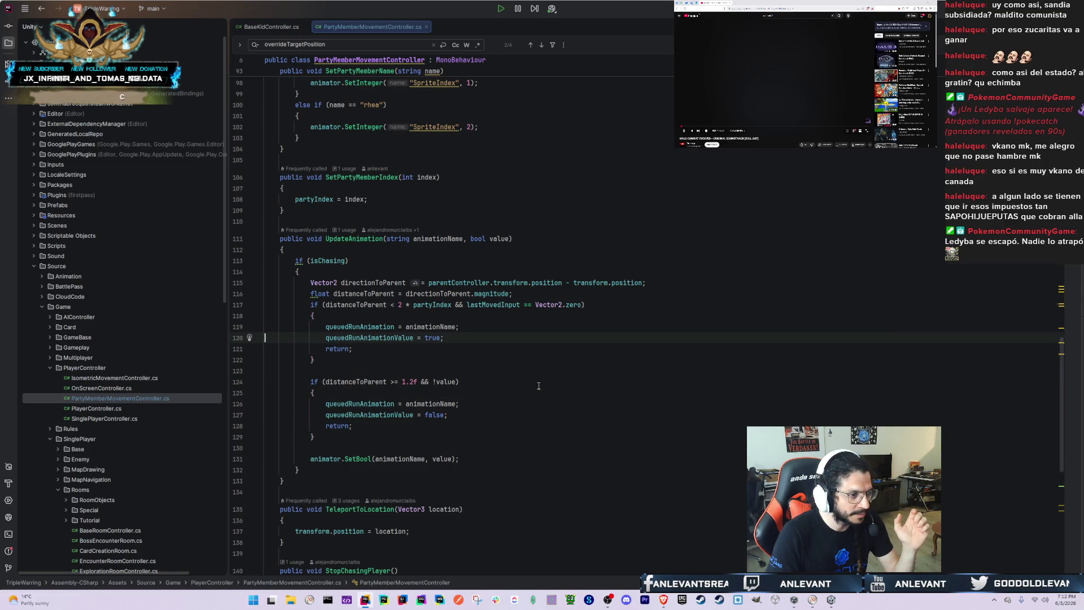
Step: Look over the TeleportToLocation body and the surrounding Update() code
scroll(539, 386, down, 2)
key(Down)
key(Down)
key(Down)
key(Down)
key(Down)
key(Down)
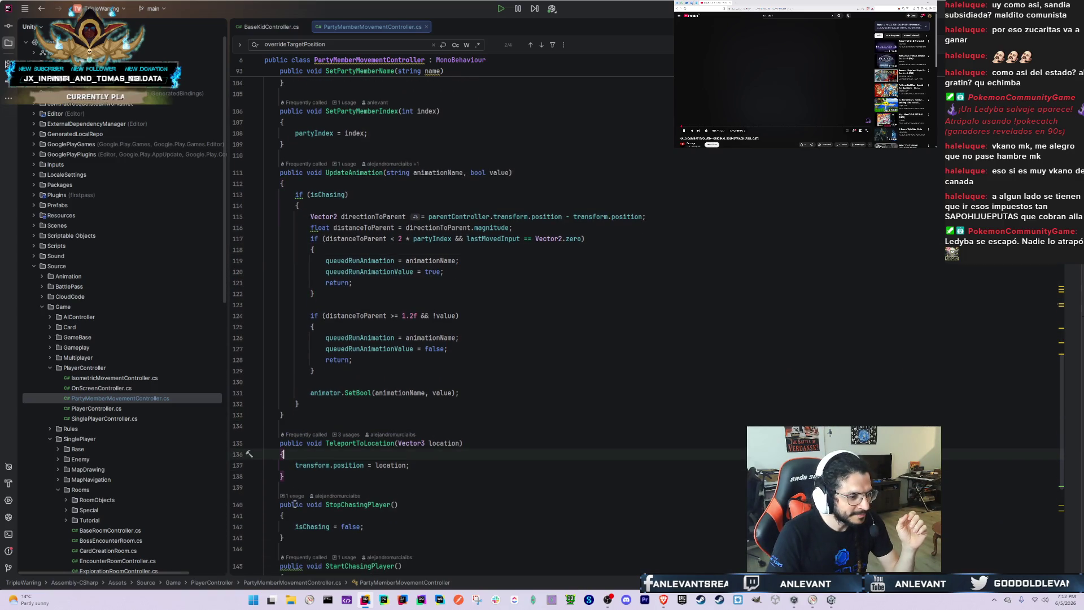
scroll(326, 529, down, 6)
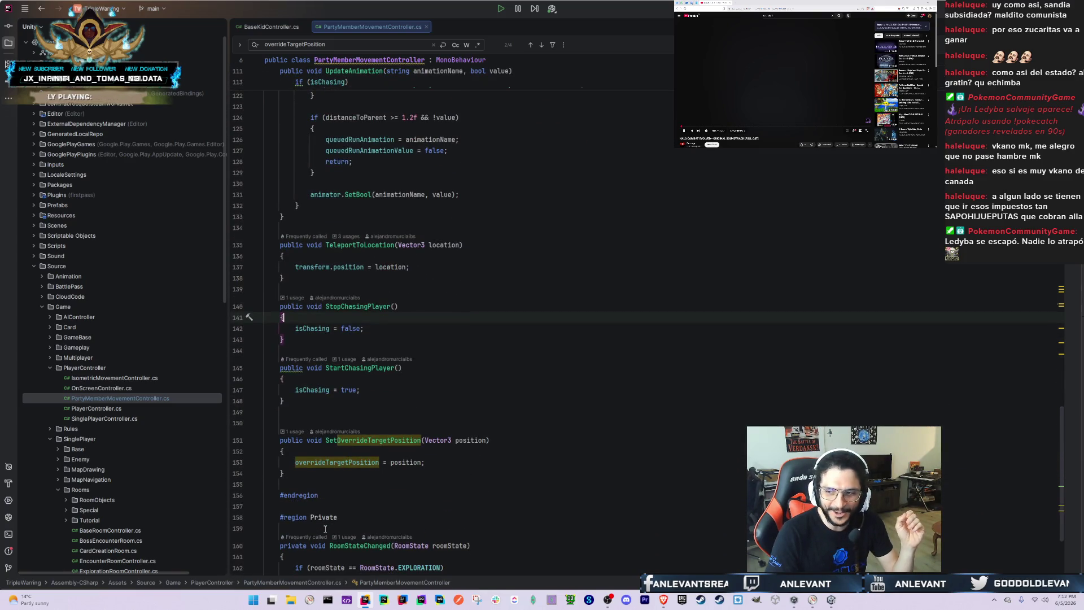
scroll(325, 529, down, 4)
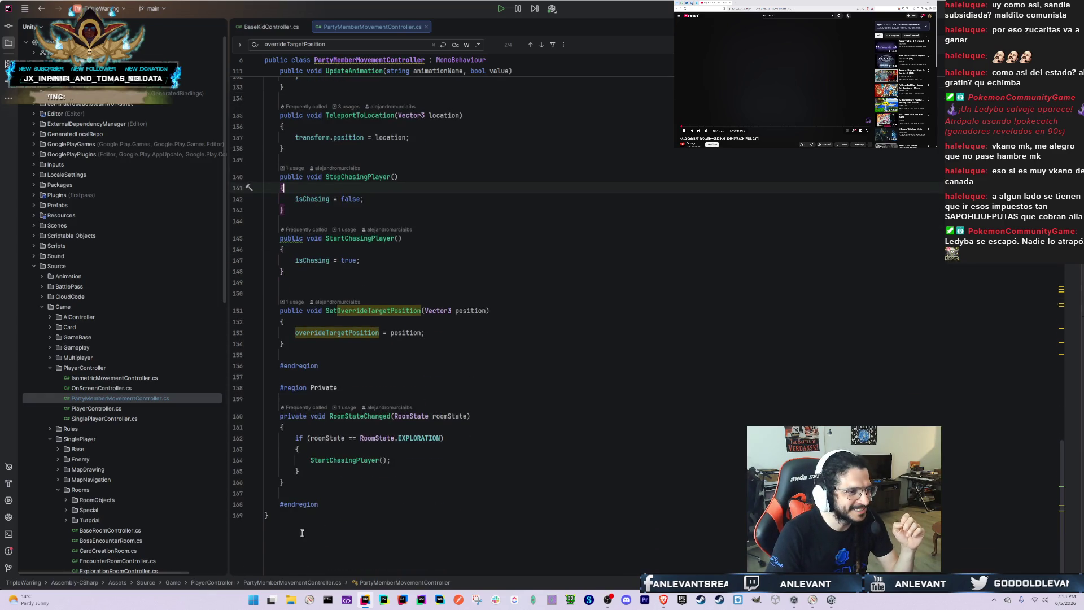
scroll(302, 535, up, 18)
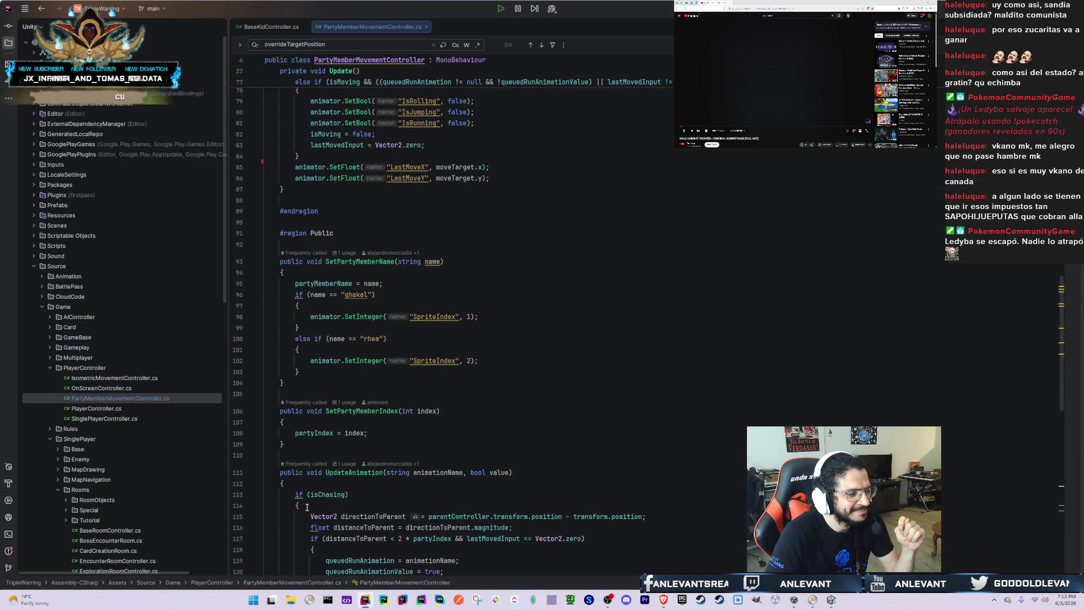
scroll(307, 506, up, 2)
scroll(303, 507, down, 4)
scroll(302, 507, down, 9)
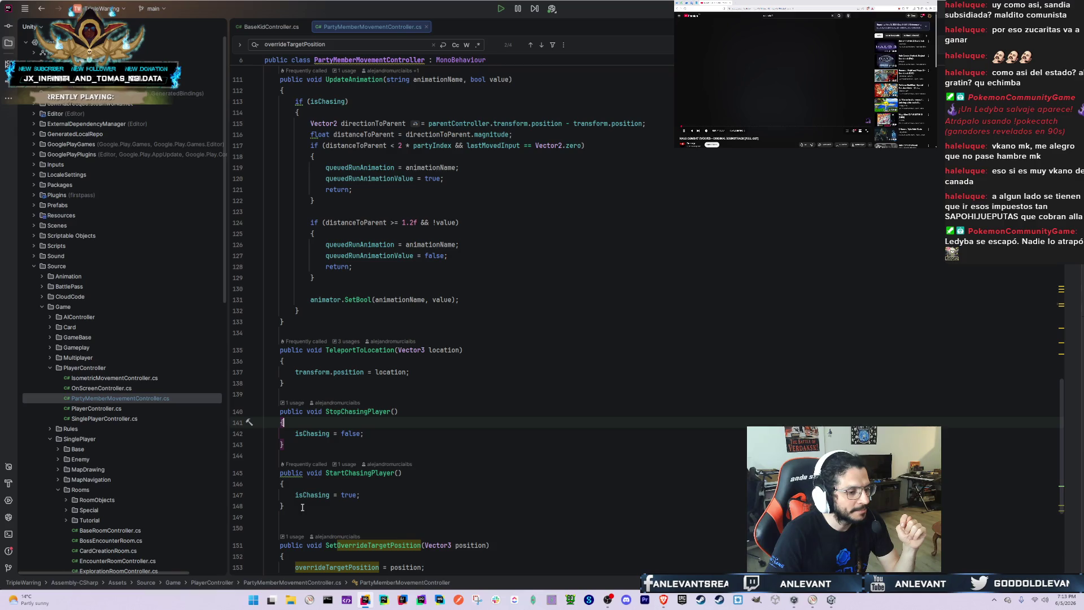
scroll(303, 507, up, 19)
scroll(314, 500, up, 9)
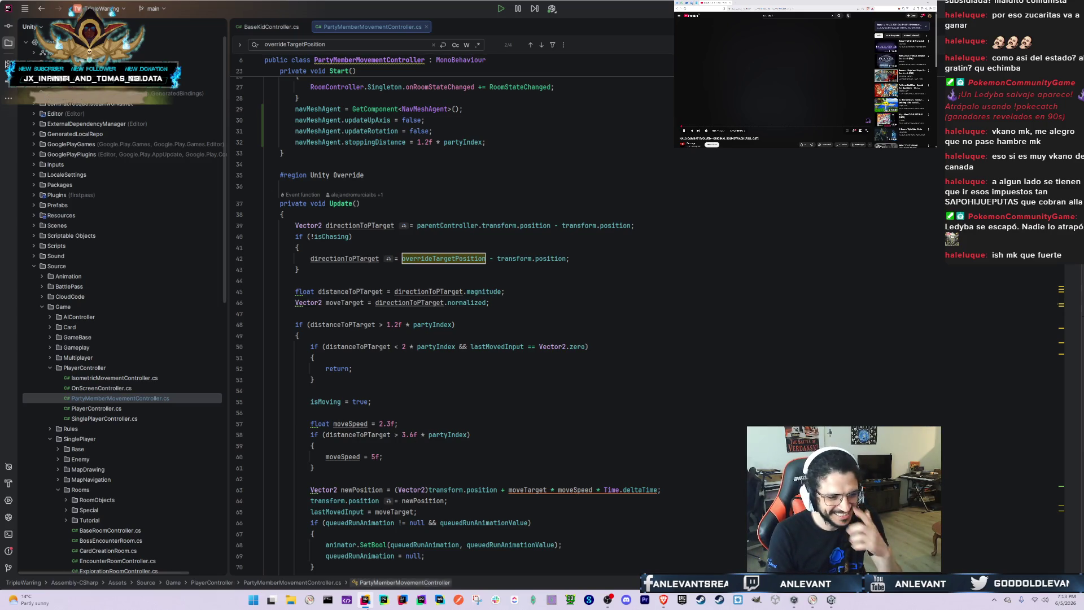
Step: Rename distanceToPTarget to distanceToTarget in all its usages
scroll(744, 280, up, 1)
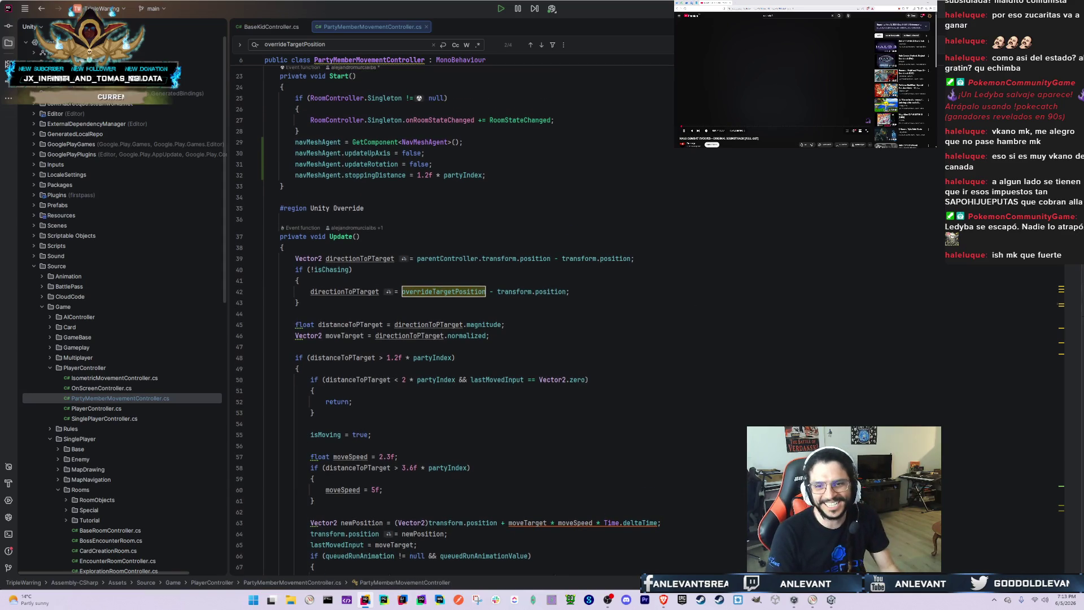
scroll(342, 250, down, 7)
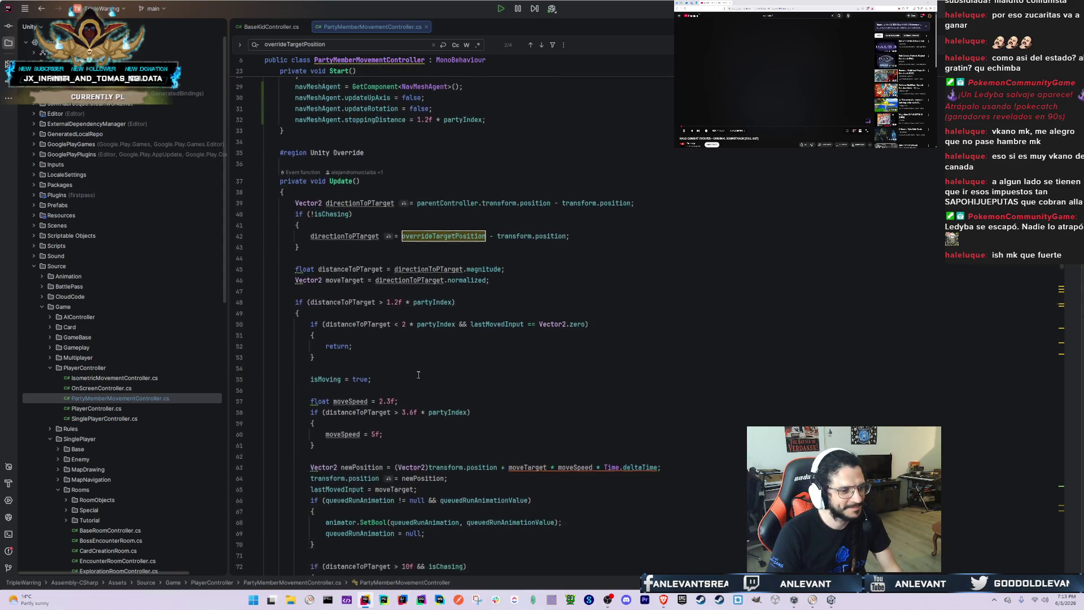
click(396, 175)
scroll(399, 185, up, 3)
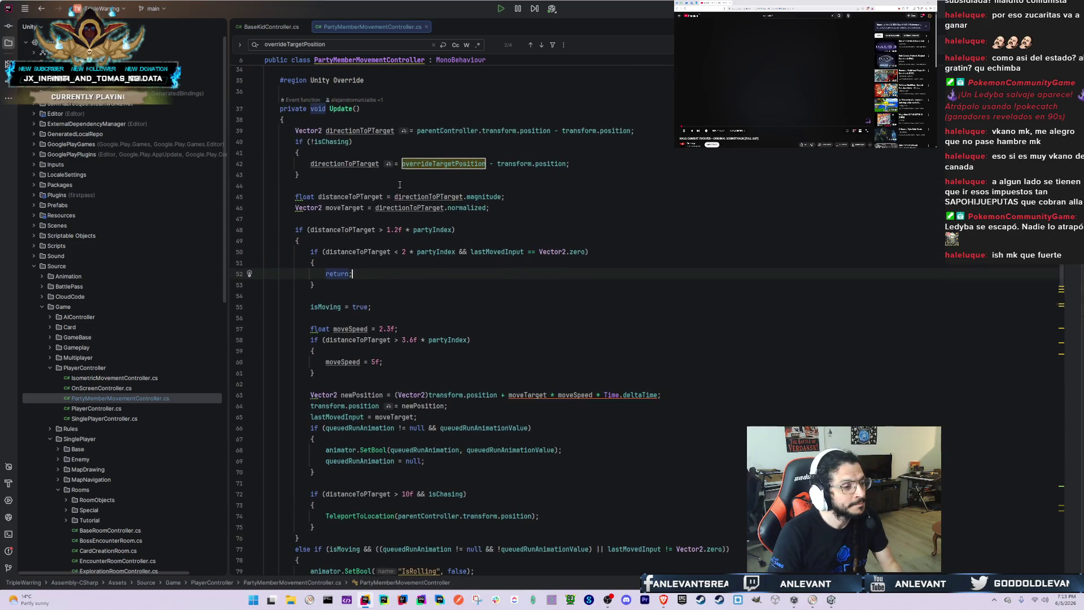
click(389, 230)
key(Up)
key(Down)
key(Down)
key(Up)
key(End)
key(Left)
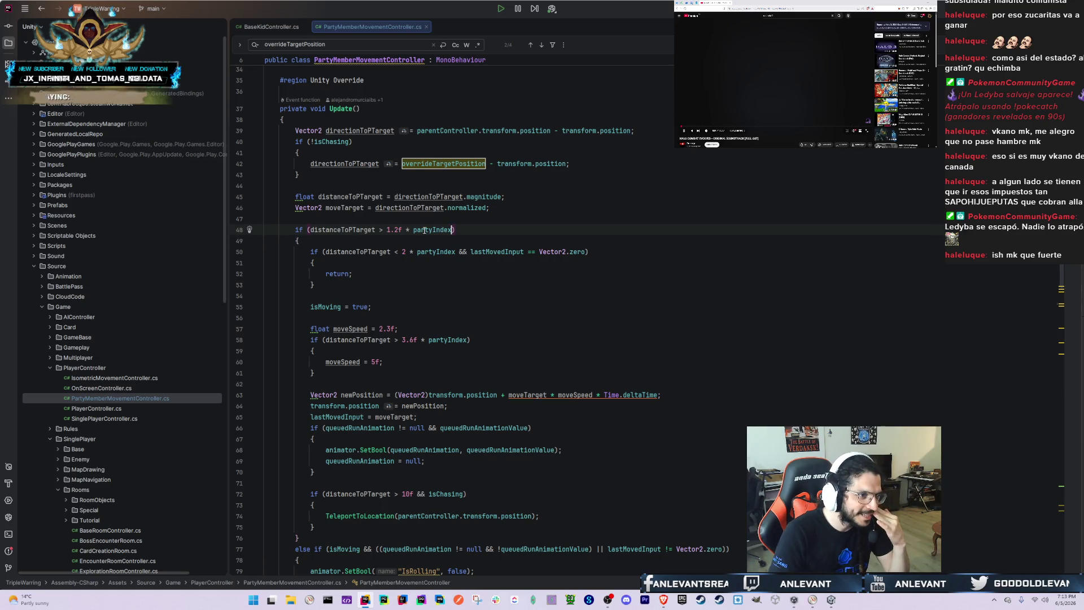
key(ctrl+Left)
key(ctrl+Left)
key(ctrl+Left)
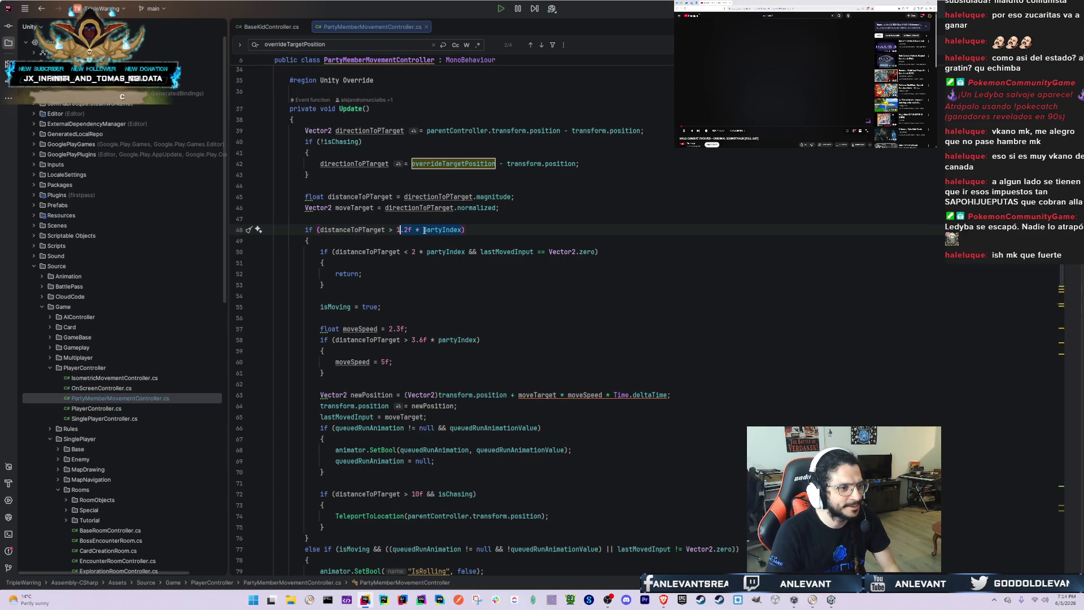
key(Left)
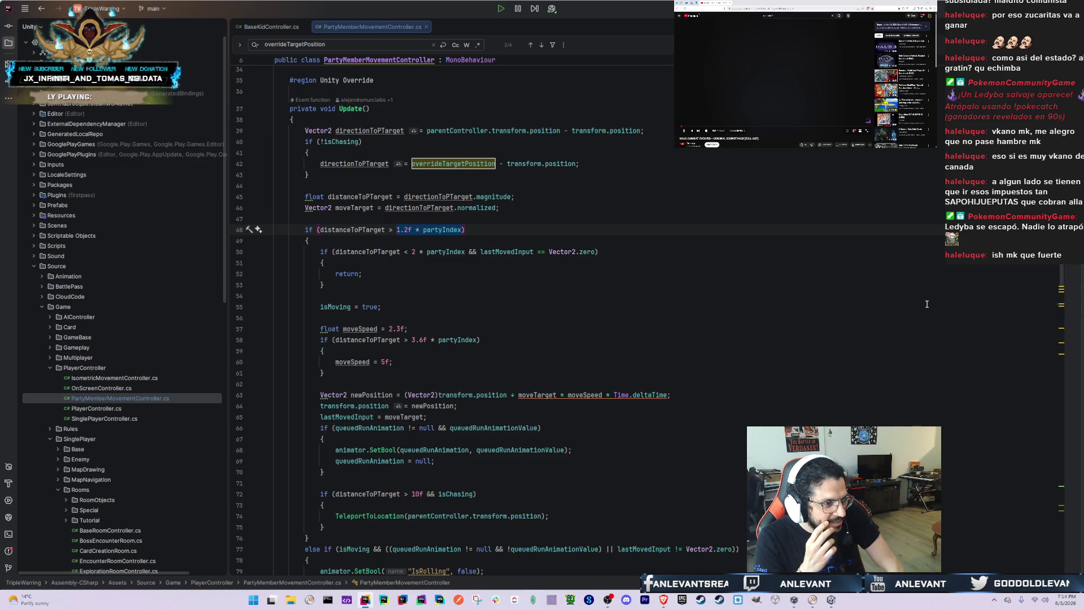
key(Left)
key(Left)
key(Left)
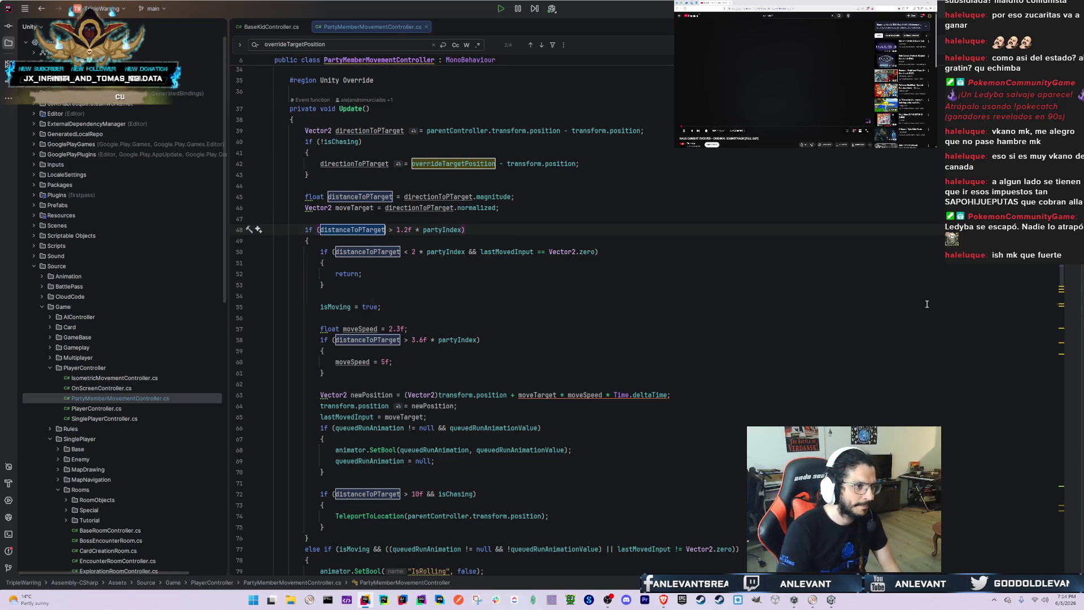
key(BackSpace)
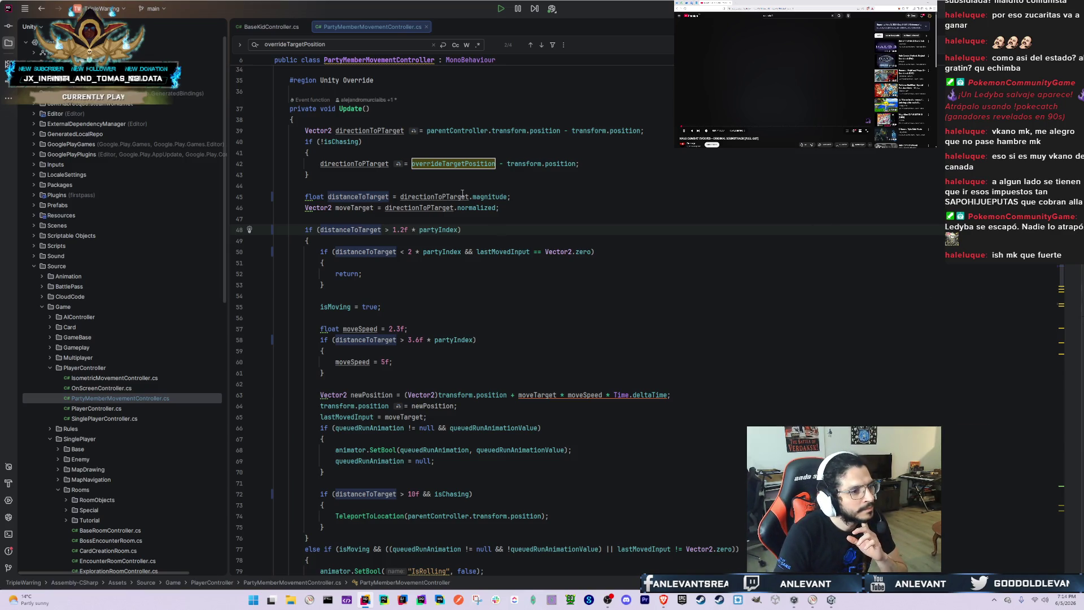
Step: Rename directionToPTarget to directionToTarget across all its usages
click(463, 195)
key(F2)
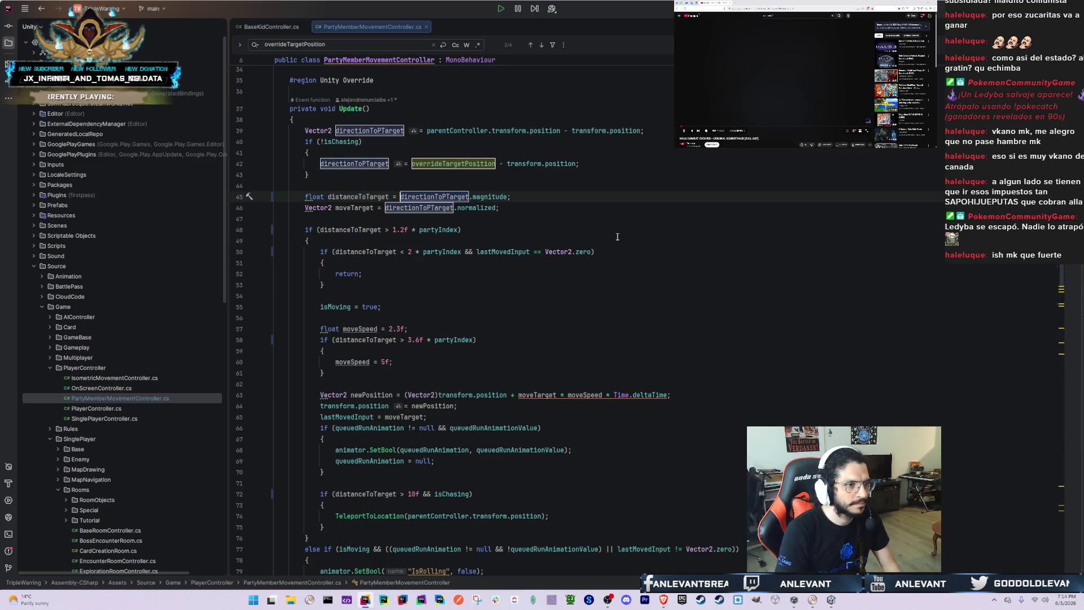
key(Delete)
key(Return)
key(End)
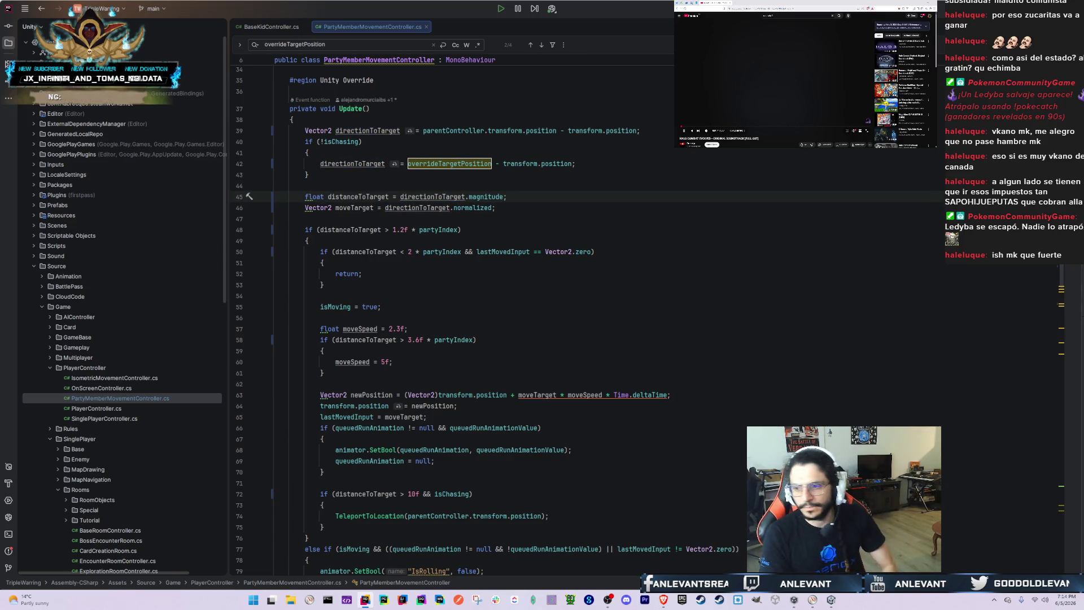
Step: Inspect the directionToTarget parent-minus-own position expression on line 39
click(543, 131)
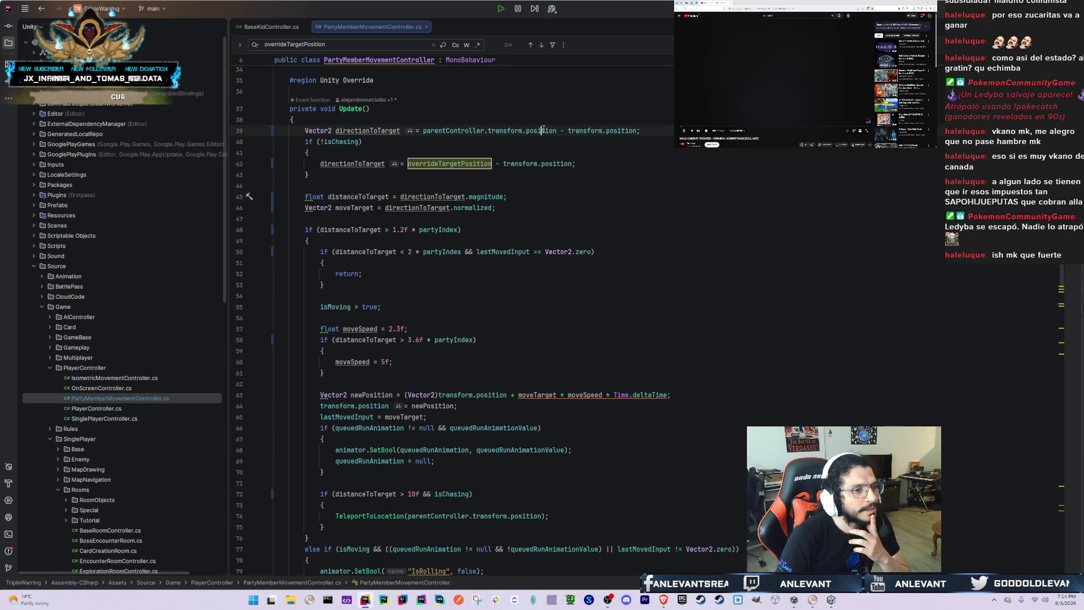
click(374, 131)
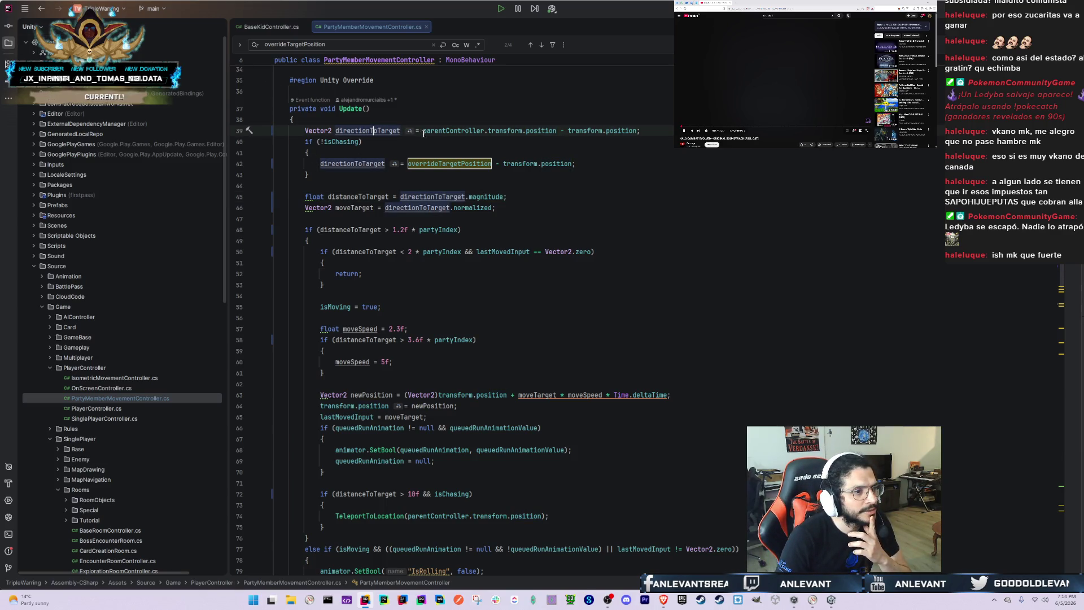
drag(424, 131, 625, 132)
click(617, 139)
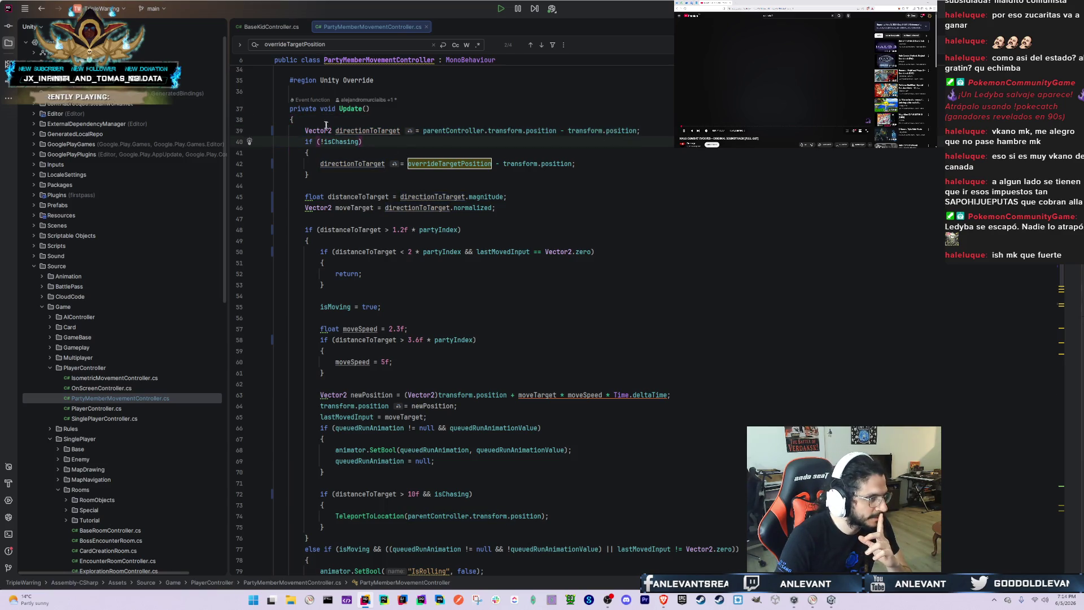
click(371, 131)
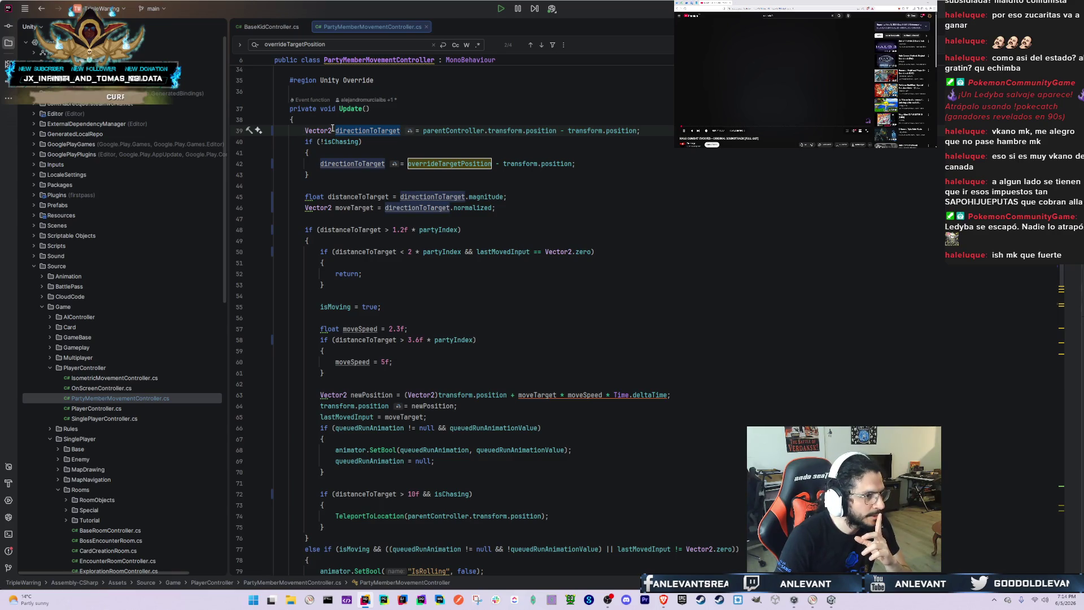
click(308, 131)
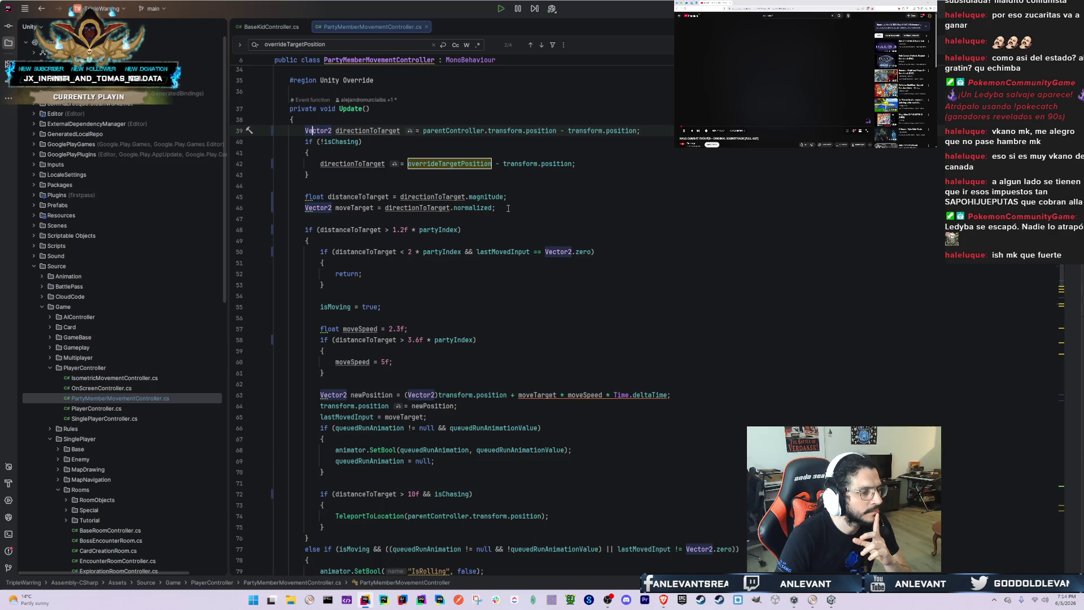
scroll(365, 164, down, 9)
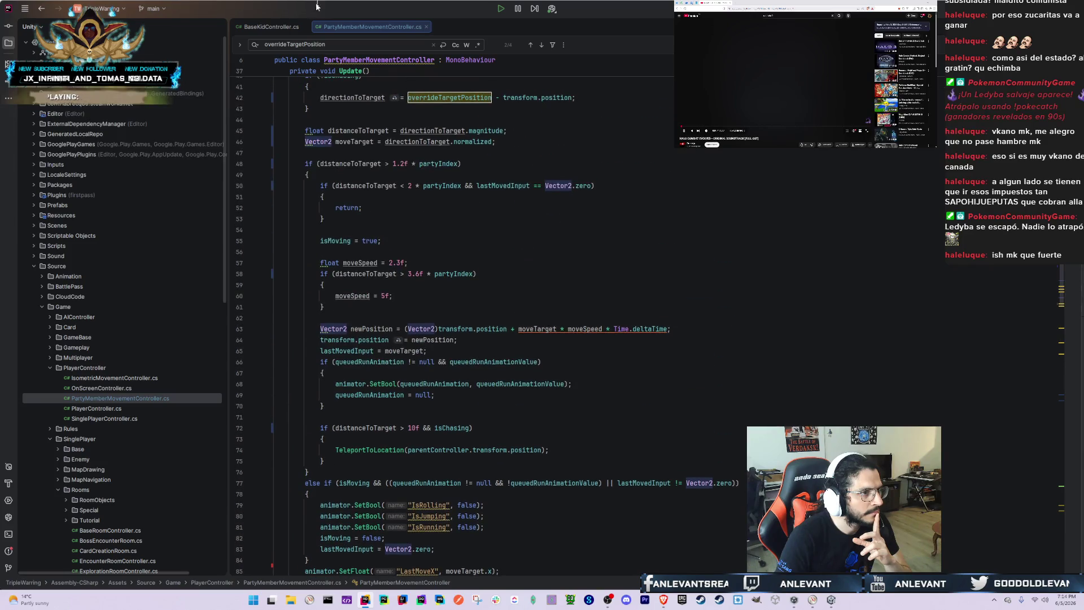
Step: Select the rotation and stay-timer block in BaseKidController's Update()
key(ctrl+alt+Left)
scroll(433, 199, up, 4)
scroll(327, 192, down, 6)
mouse_move(305, 186)
mouse_down()
mouse_move(395, 249)
mouse_move(437, 351)
mouse_up()
key(ctrl+c)
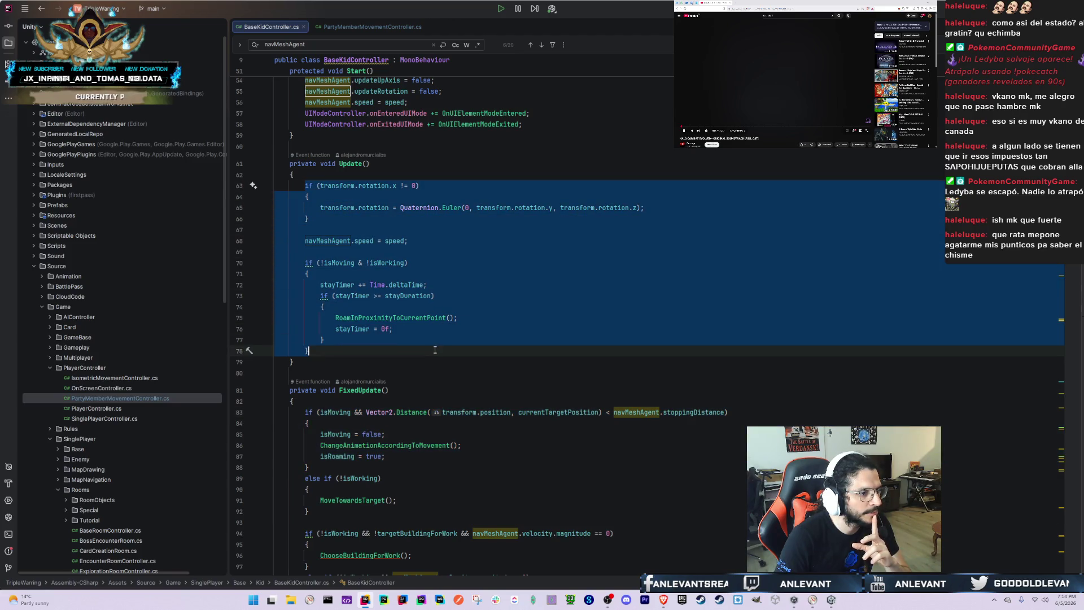
Step: Paste that block over PartyMemberMovementController's movement code, lines 39–76
click(391, 25)
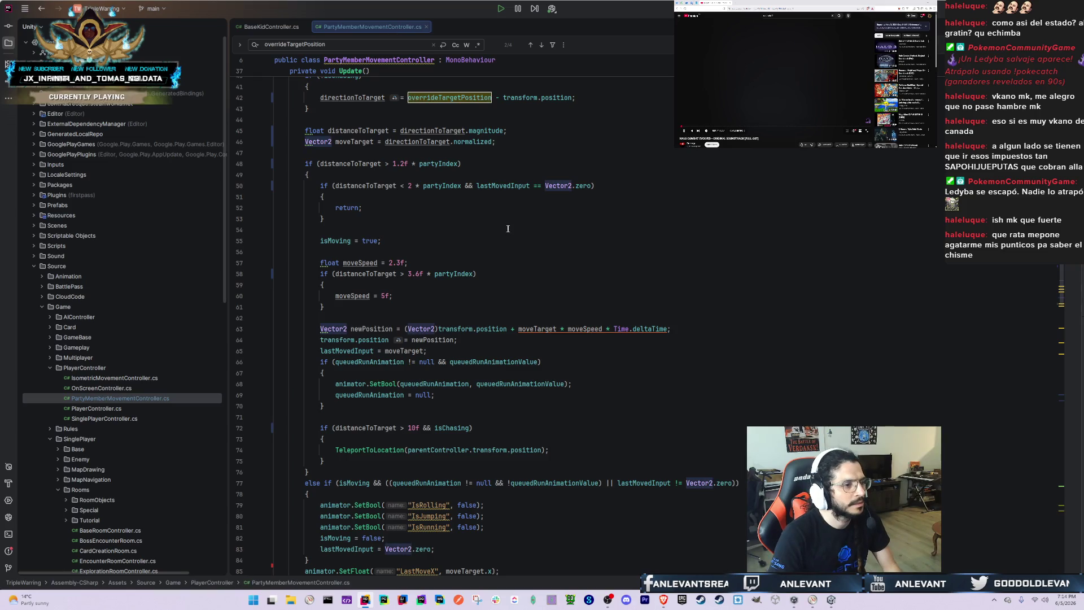
scroll(469, 298, down, 3)
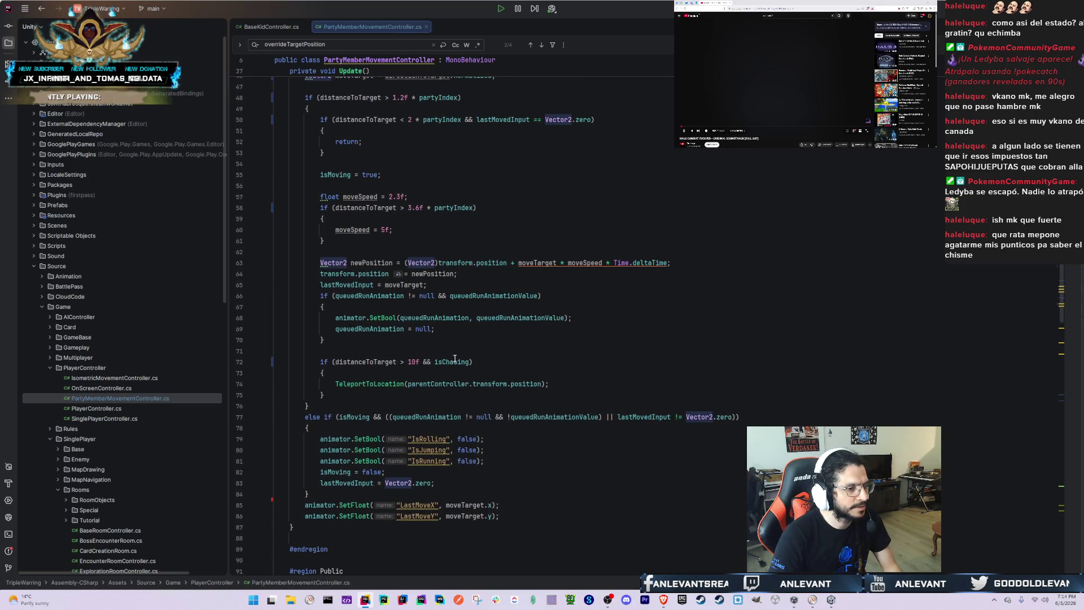
scroll(457, 371, up, 5)
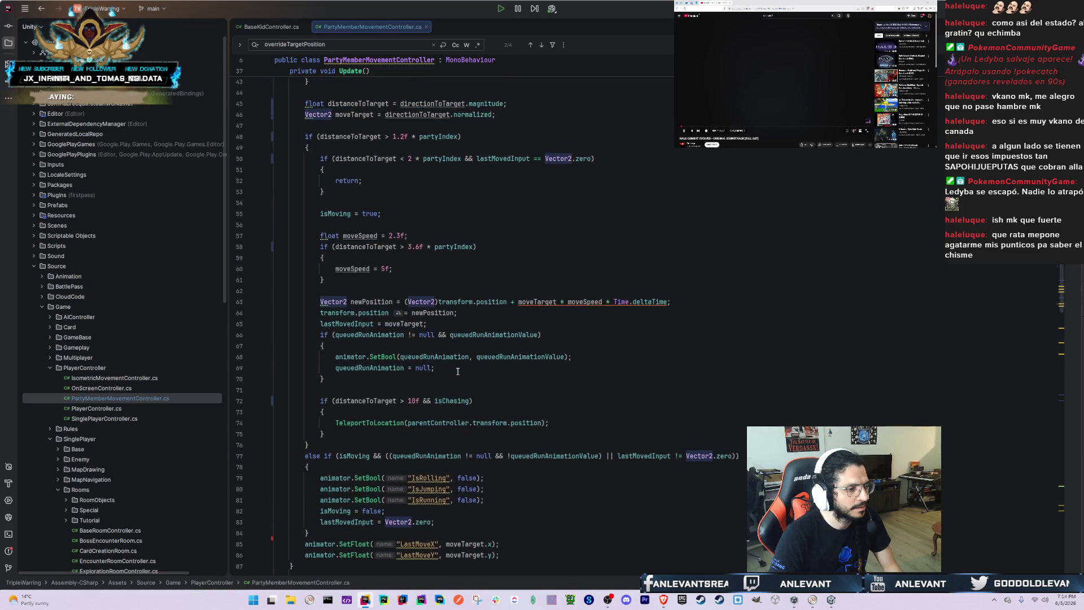
click(313, 168)
mouse_move(313, 168)
mouse_down()
mouse_move(339, 186)
mouse_move(508, 565)
mouse_move(560, 445)
mouse_move(568, 314)
mouse_move(574, 328)
mouse_up()
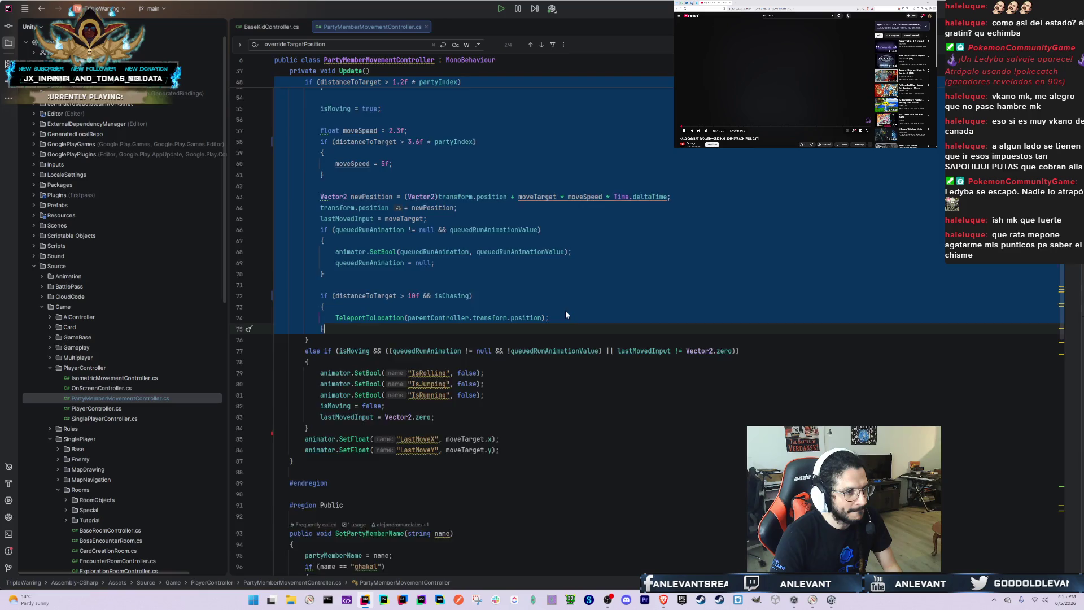
scroll(567, 318, up, 5)
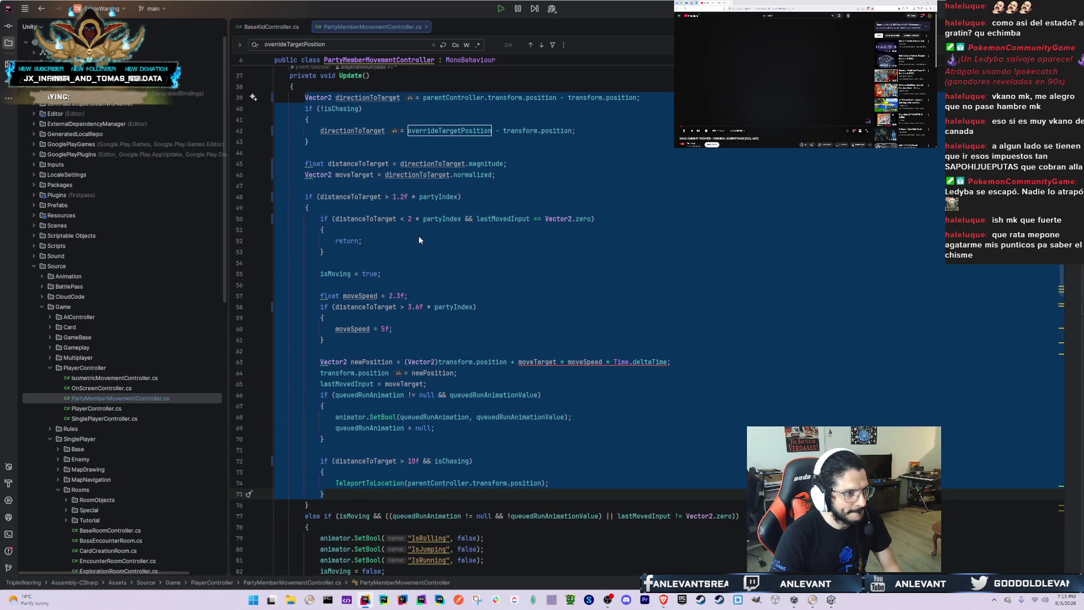
key(shift+Down)
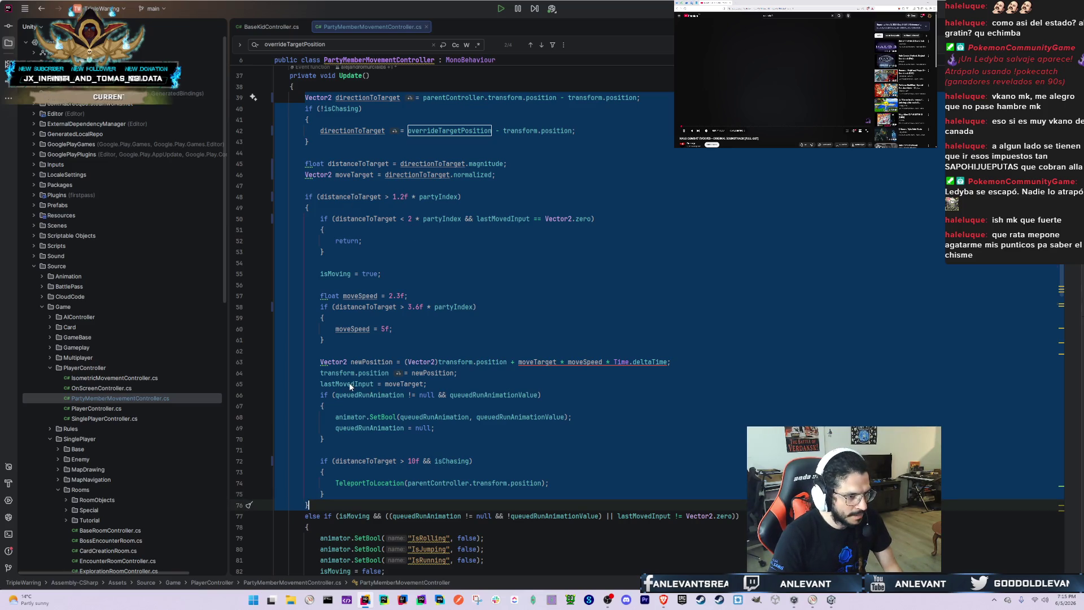
mouse_move(351, 385)
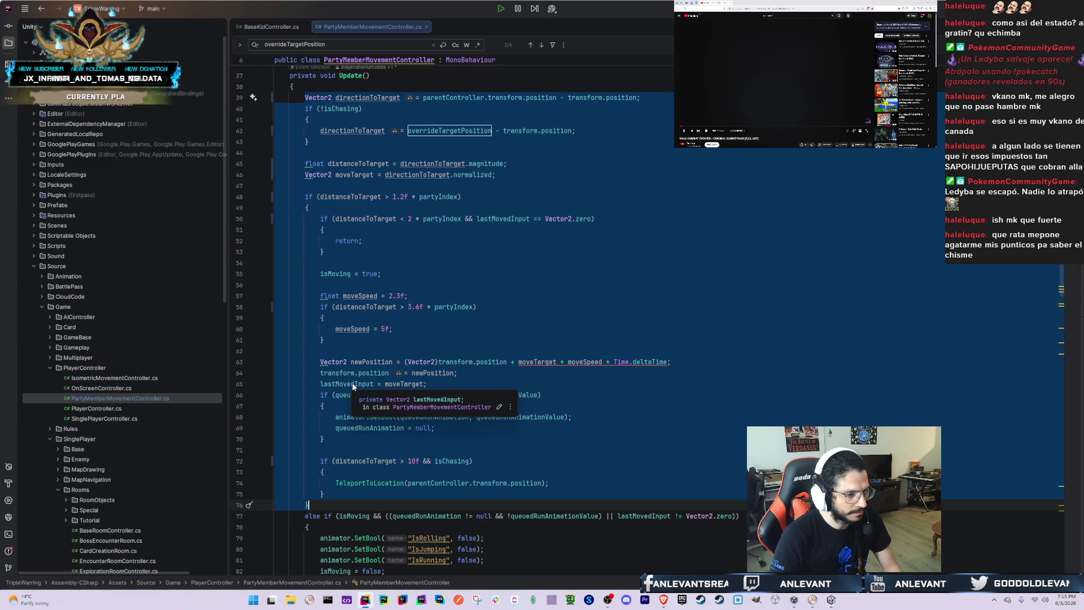
key(ctrl+v)
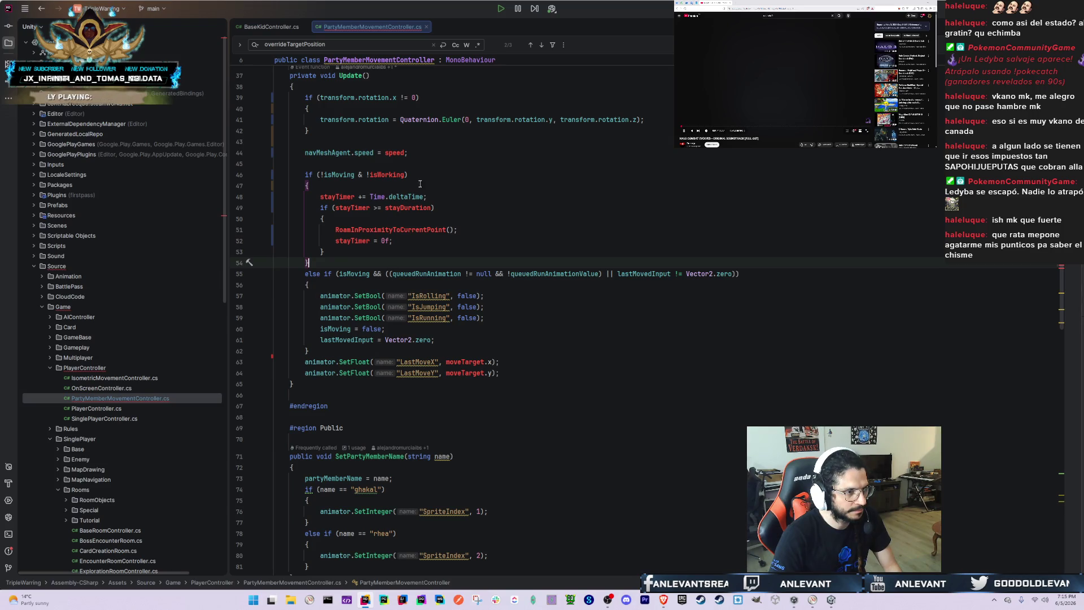
Step: Compare against the body of BaseKidController's Update()
click(260, 27)
click(356, 215)
mouse_move(276, 185)
mouse_down()
mouse_move(339, 285)
mouse_move(365, 364)
mouse_move(360, 340)
mouse_up()
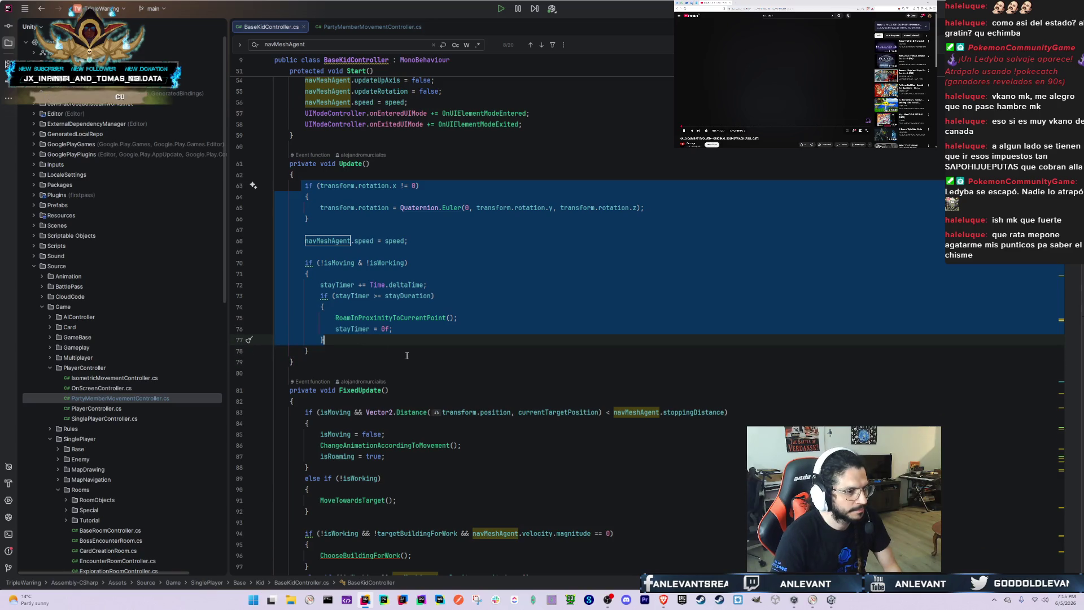
click(372, 27)
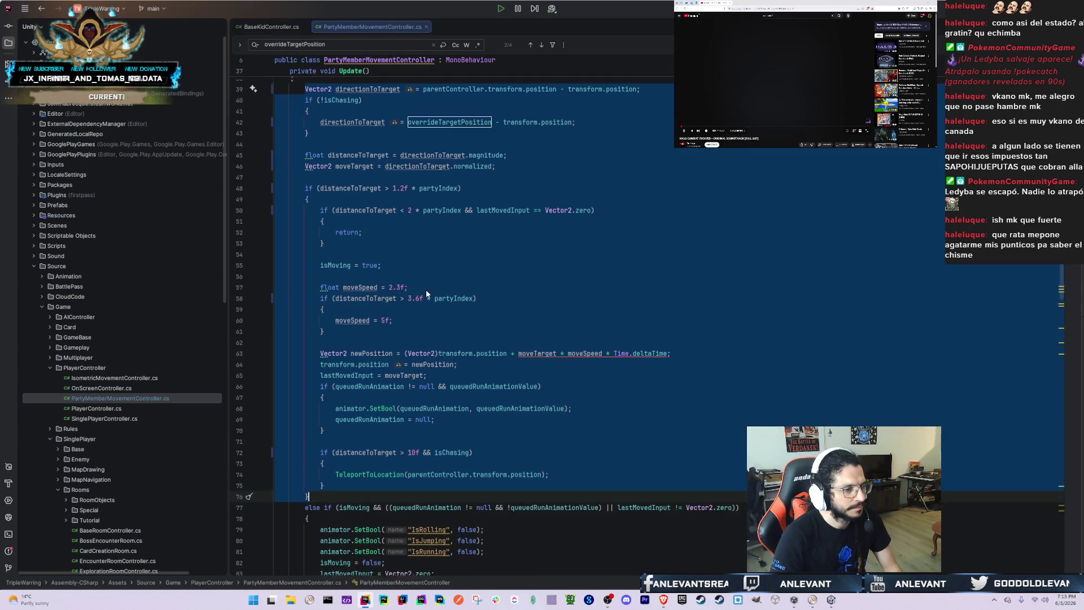
scroll(426, 293, down, 3)
click(530, 444)
Step: Paste the roaming code over the remaining old movement block
scroll(549, 501, down, 3)
scroll(508, 395, down, 3)
click(477, 160)
scroll(532, 227, down, 1)
scroll(532, 227, down, 8)
scroll(511, 243, up, 14)
scroll(467, 233, up, 5)
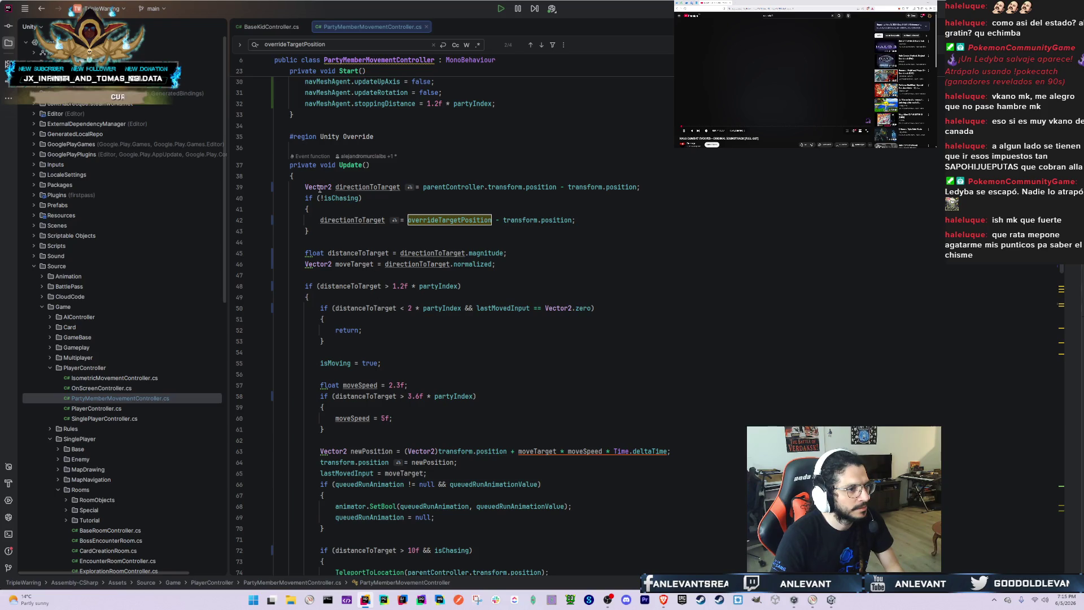
scroll(372, 361, down, 4)
shift+click(372, 361)
key(ctrl+v)
Step: Delete the '& !isWorking' check from the roaming condition
scroll(361, 362, down, 4)
scroll(358, 360, up, 3)
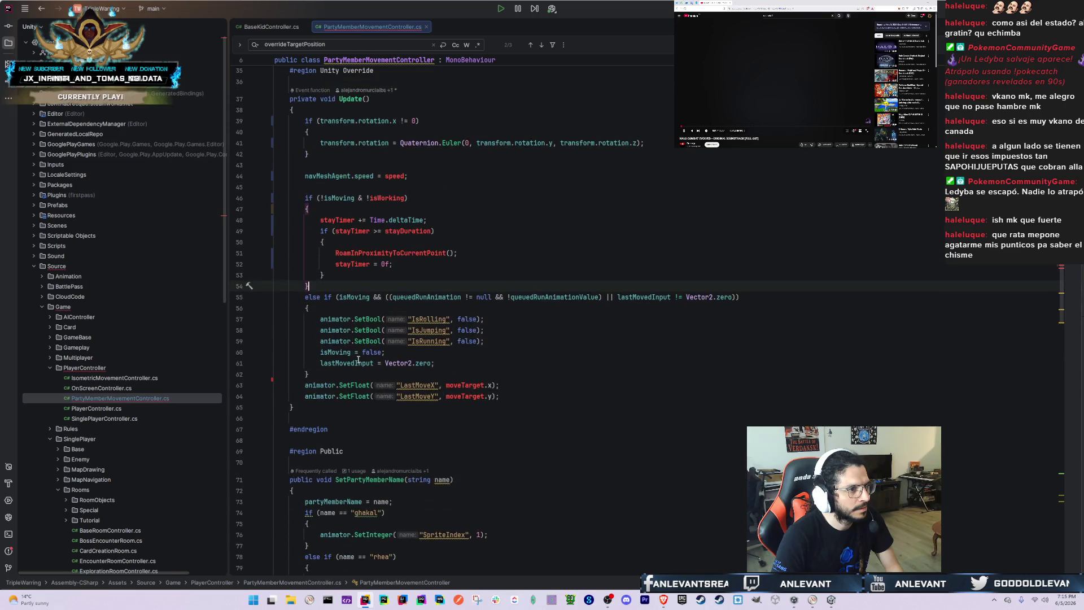
scroll(401, 246, up, 2)
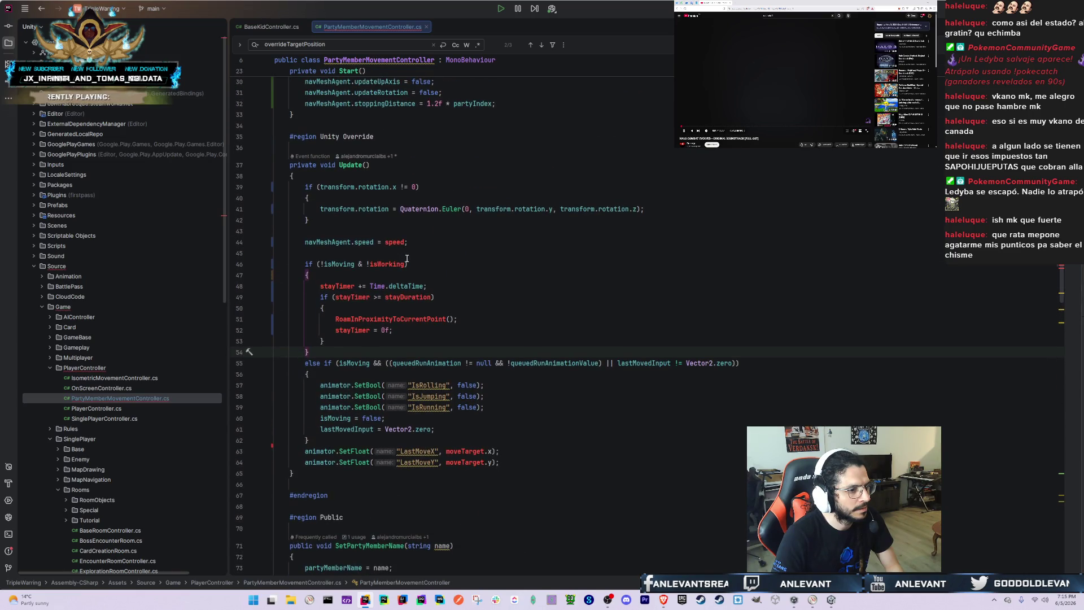
click(398, 264)
key(ctrl+BackSpace)
key(ctrl+Delete)
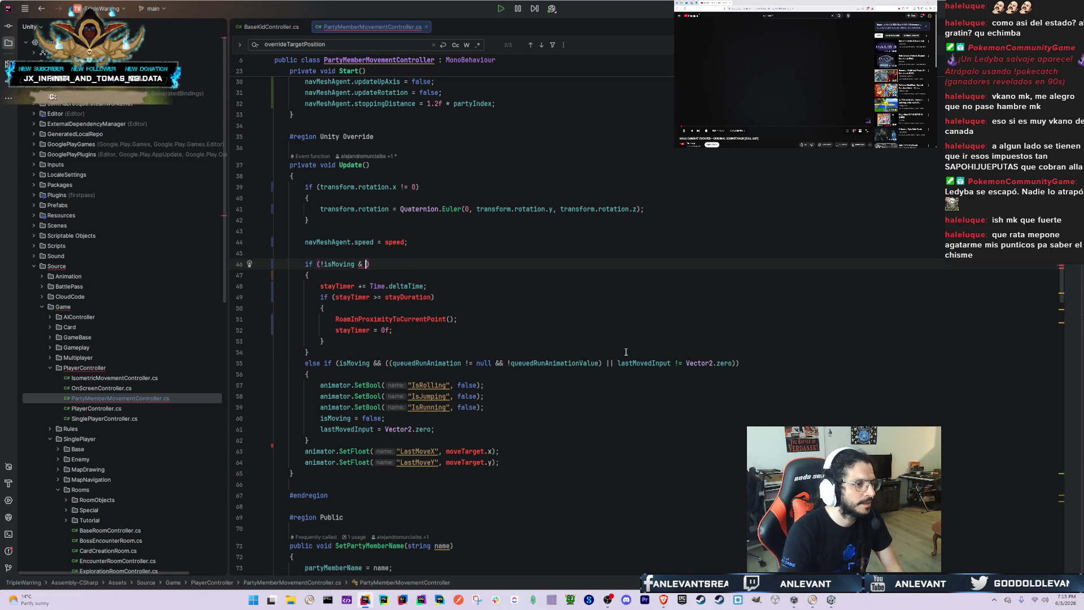
Step: Keep the speed assignment as 'navMeshAgent.speed = speed;'
click(408, 242)
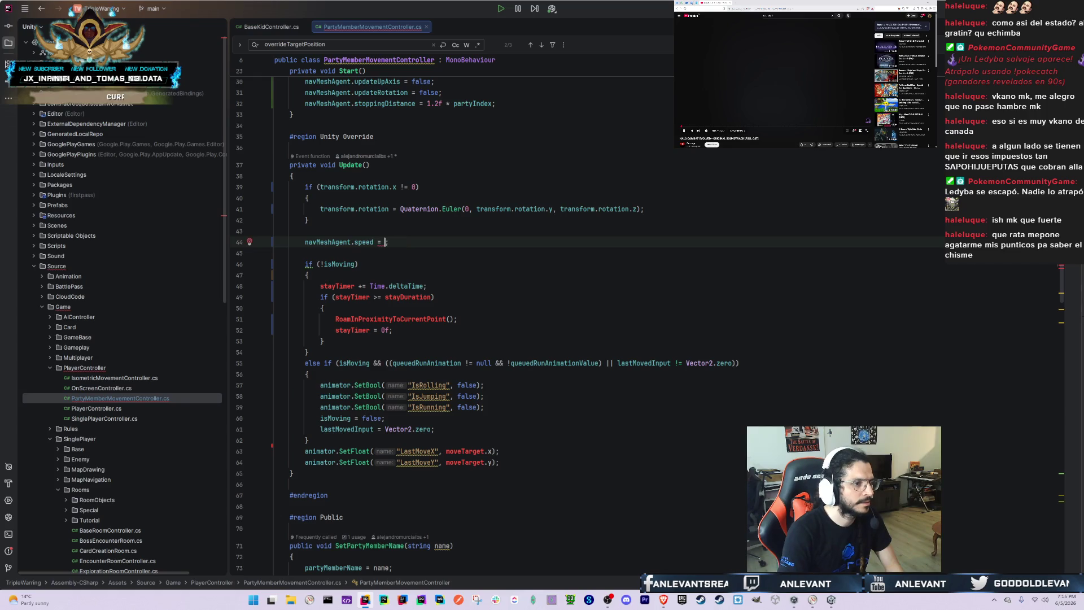
key(BackSpace)
key(Down)
key(Down)
key(Down)
key(Down)
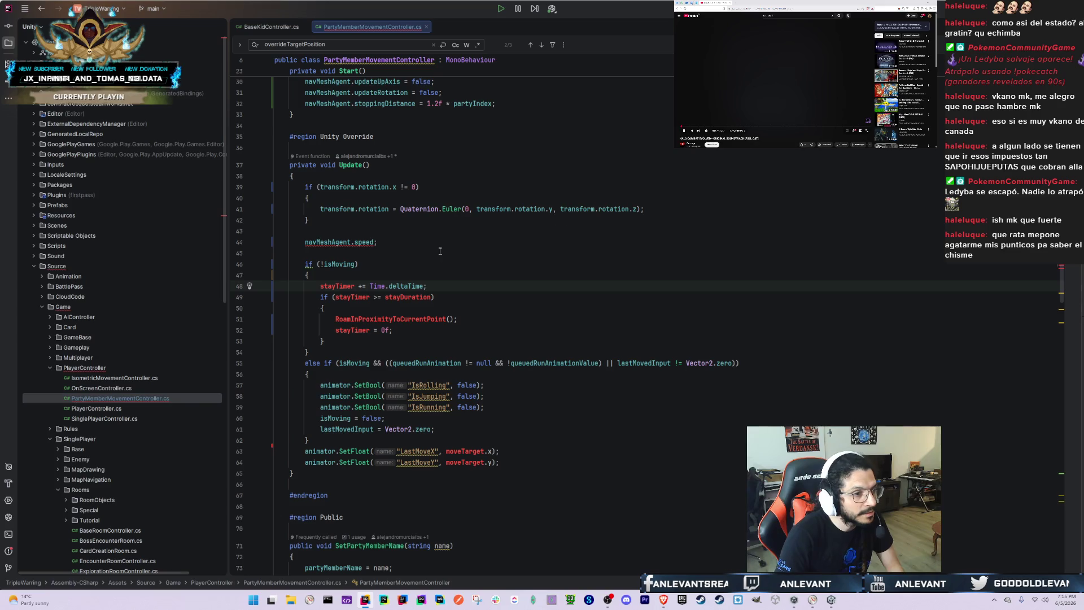
click(271, 27)
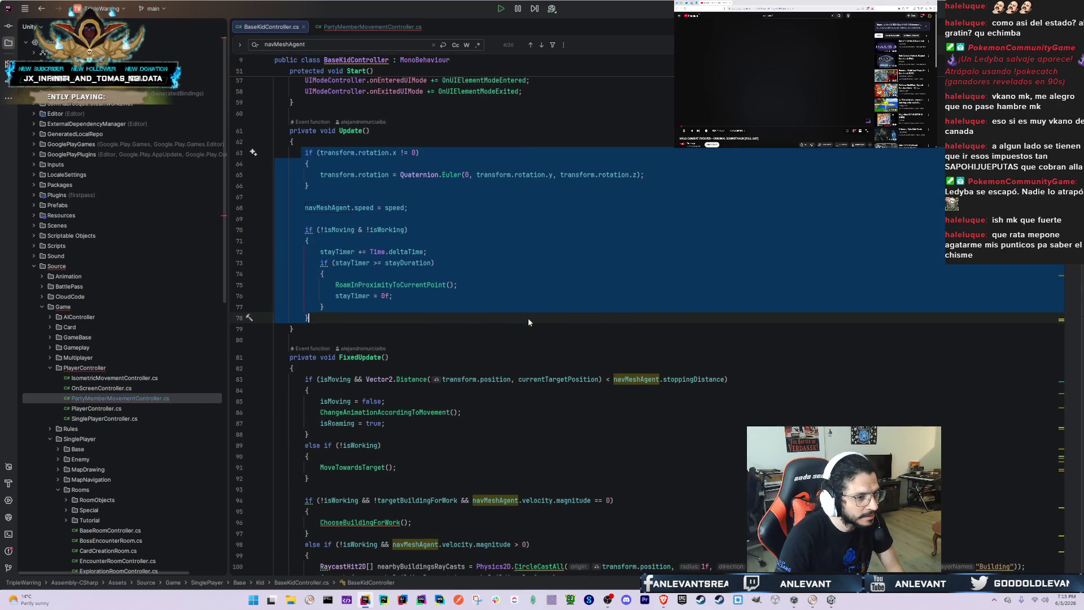
click(499, 254)
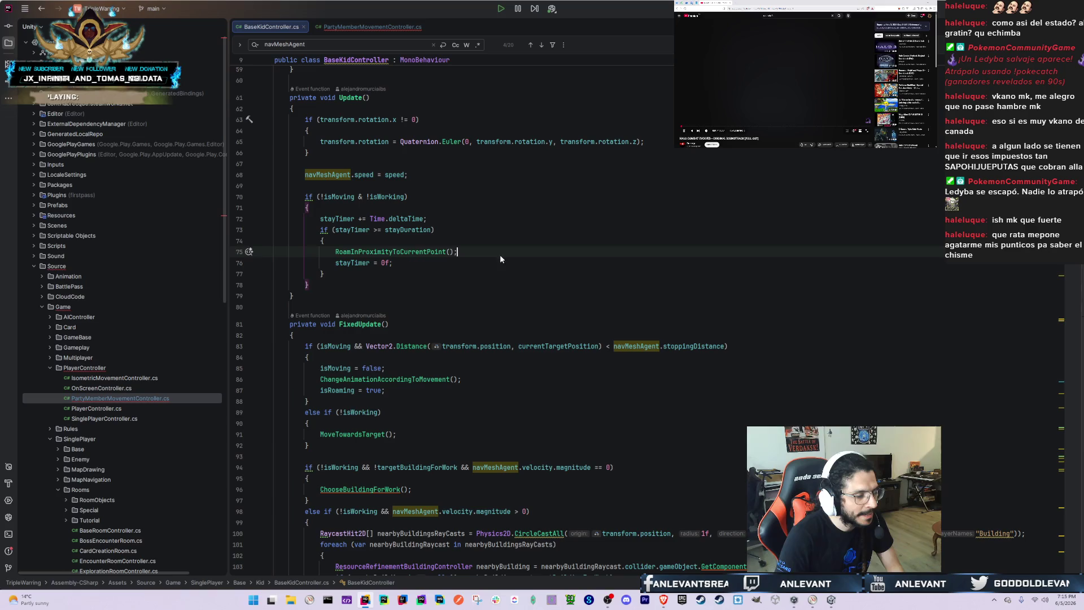
click(362, 27)
key(Up)
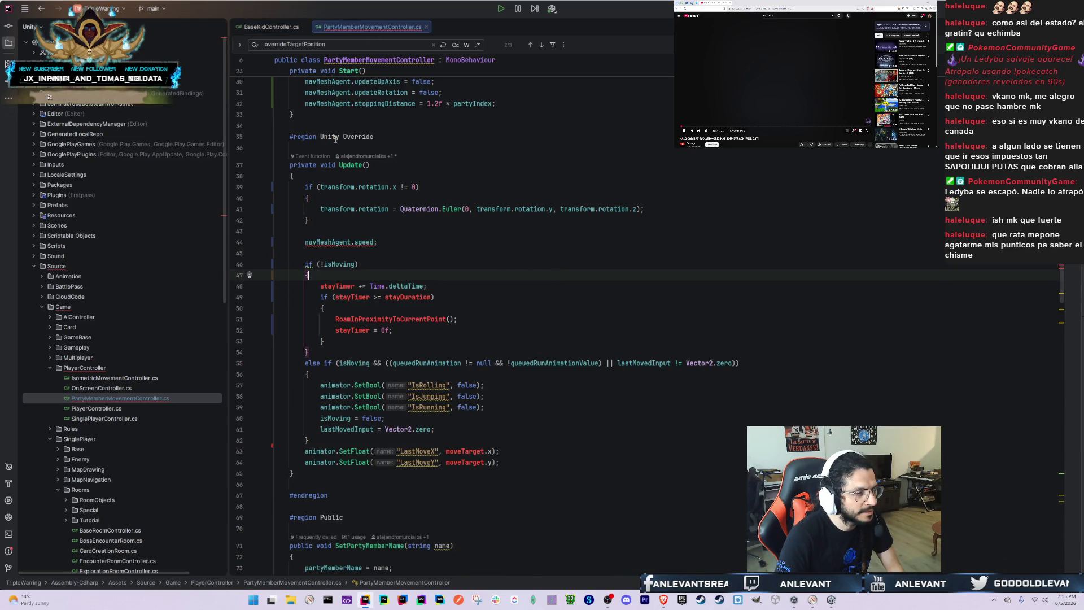
key(Up)
key(Up)
key(Up)
text(= speed)
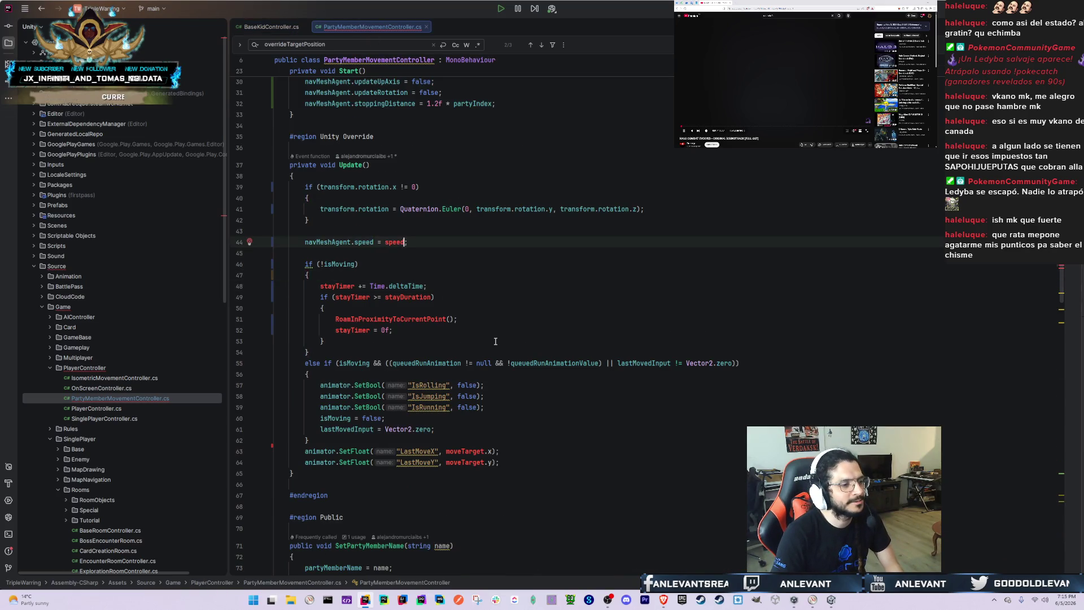
Step: Review the rotation-to-roaming block against BaseKidController's isMoving usage
drag(305, 240, 413, 352)
click(387, 349)
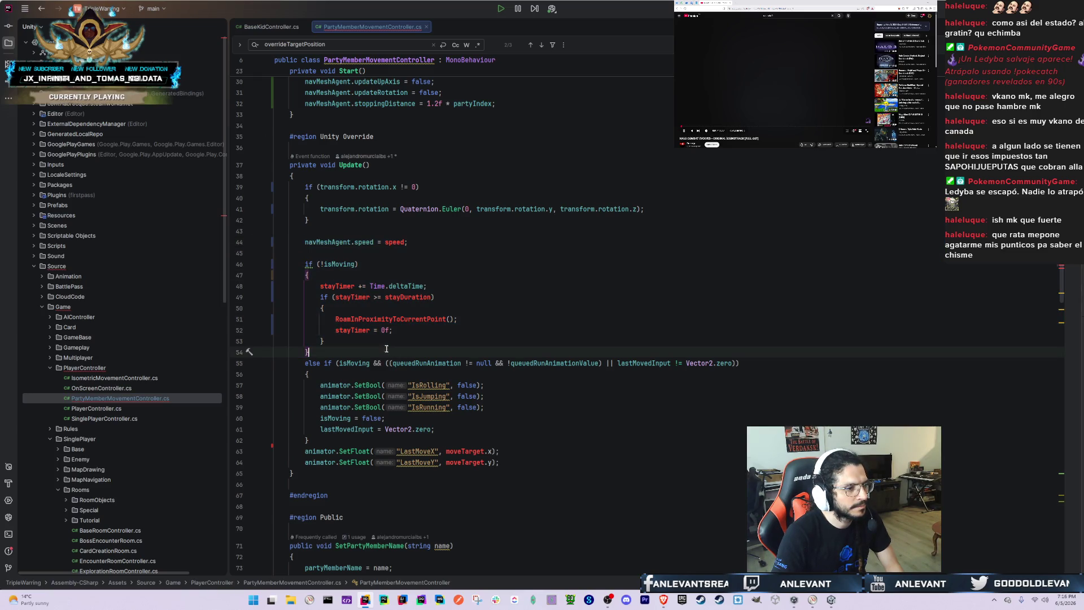
key(ctrl+Tab)
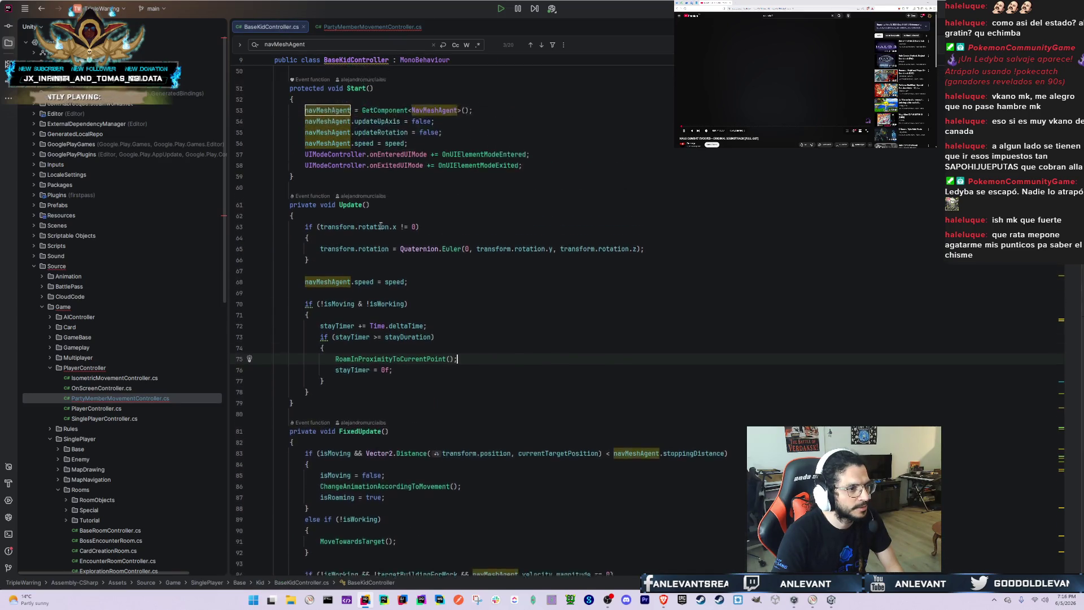
scroll(387, 244, up, 3)
click(366, 27)
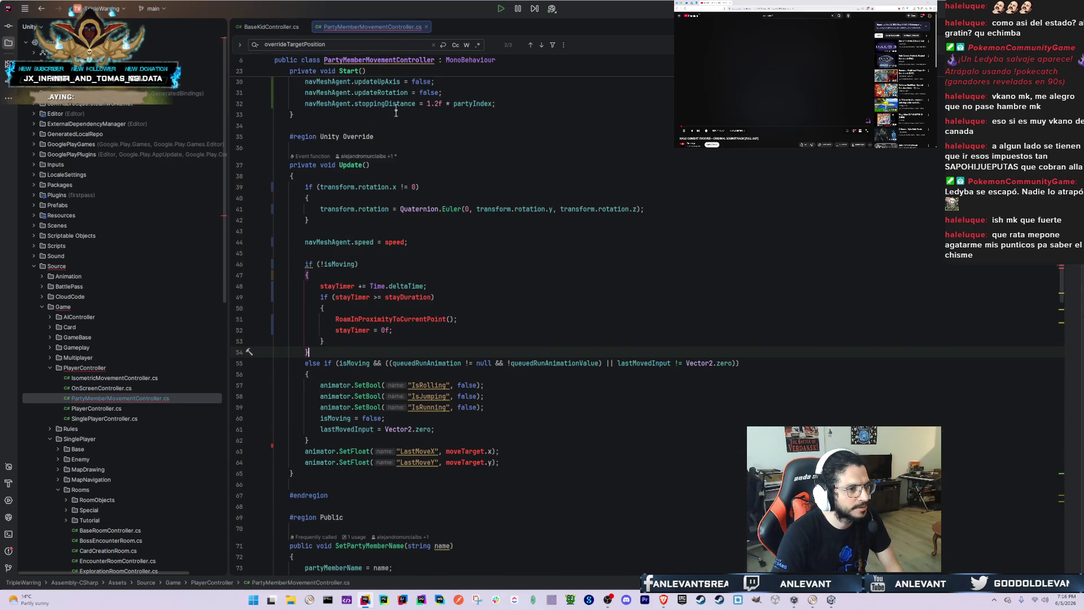
click(272, 28)
scroll(466, 188, down, 6)
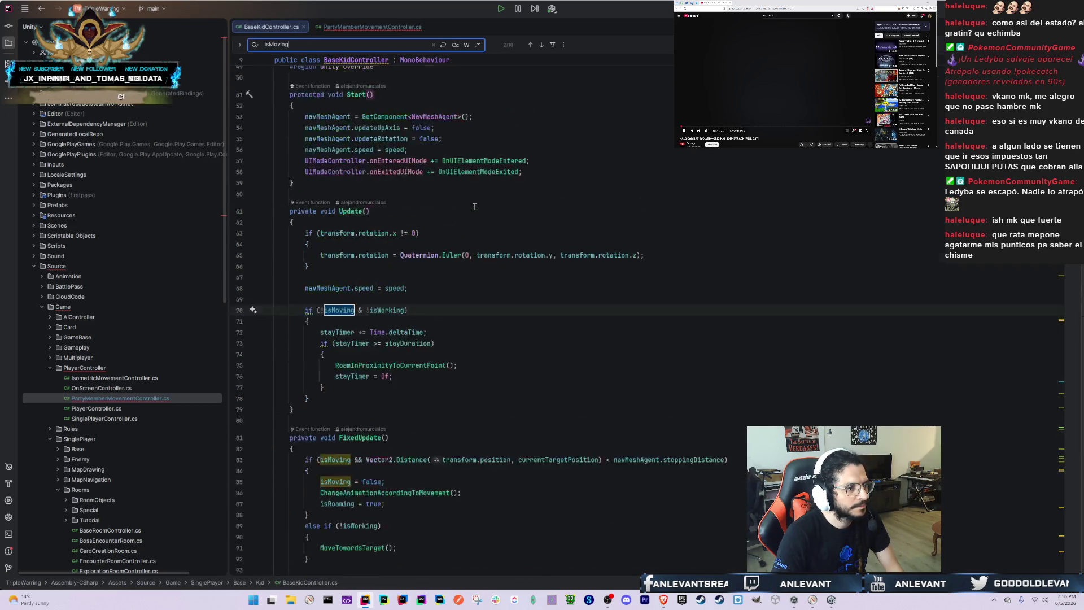
click(357, 27)
key(Down)
key(Down)
key(Up)
key(Up)
scroll(388, 253, up, 8)
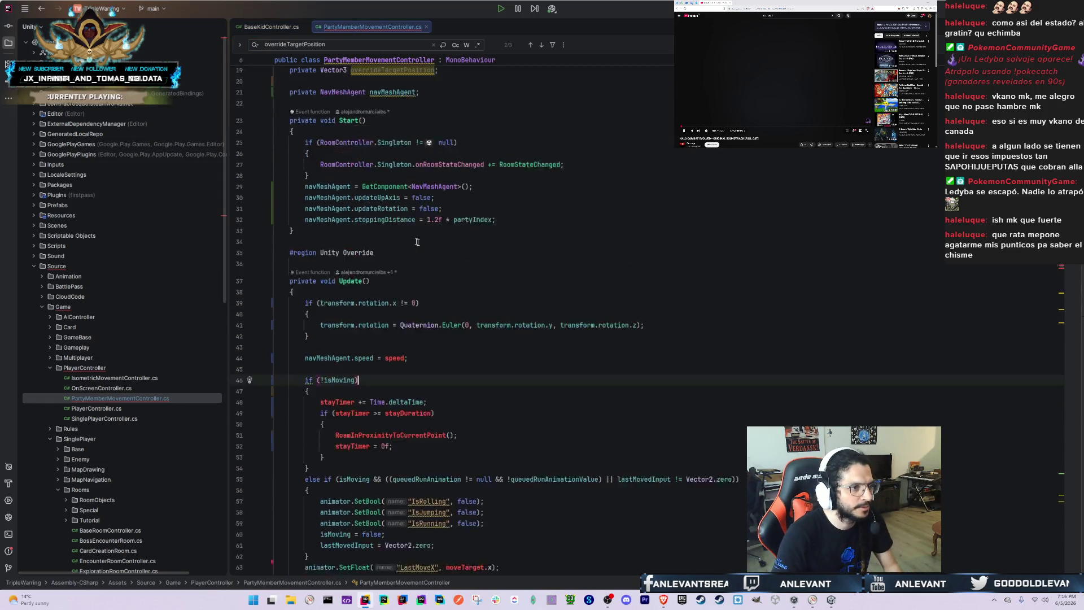
Step: Replace isMoving in the roaming condition with 'navMeshAgent.' and close BaseKidController
click(417, 253)
scroll(426, 471, down, 1)
scroll(426, 471, down, 8)
double_click(339, 409)
text(navMeshAgent)
text(.)
key(Escape)
double_click(339, 409)
key(BackSpace)
text(navMeshAgent)
key(Right)
key(Escape)
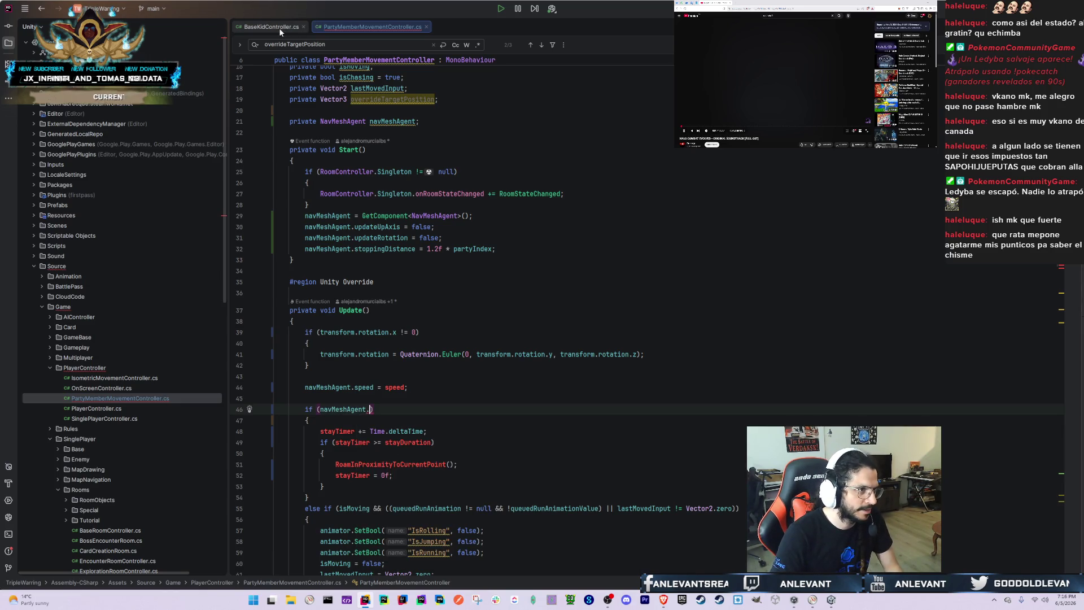
middle_click(279, 29)
key(ctrl+t)
Step: Search for 'DummyM' and open DummyMapEnemyController.cs
text(PArtyMem)
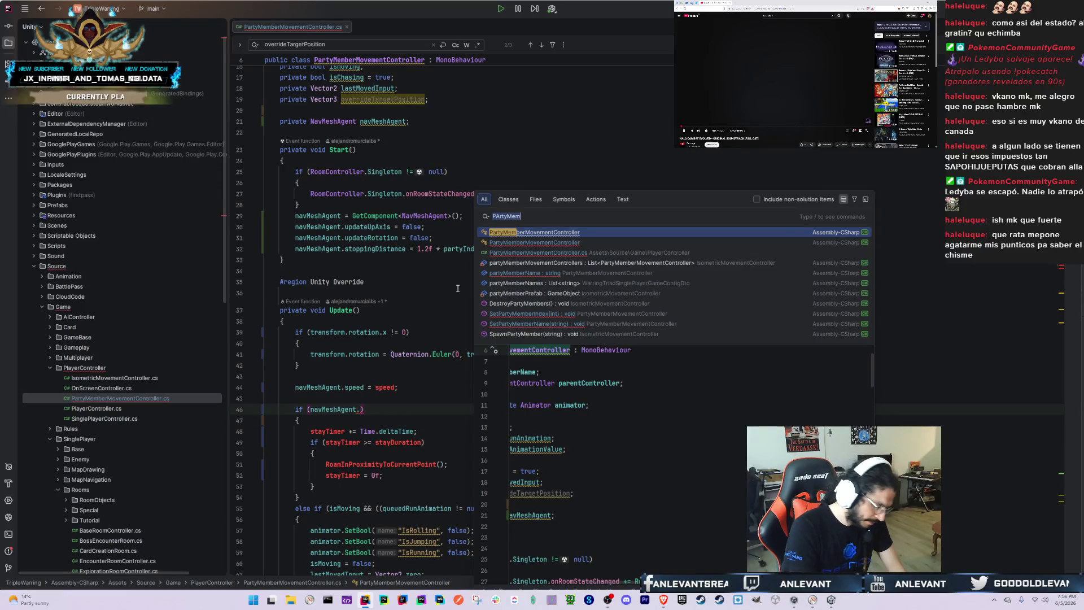
key(ctrl+a)
text(DummyM)
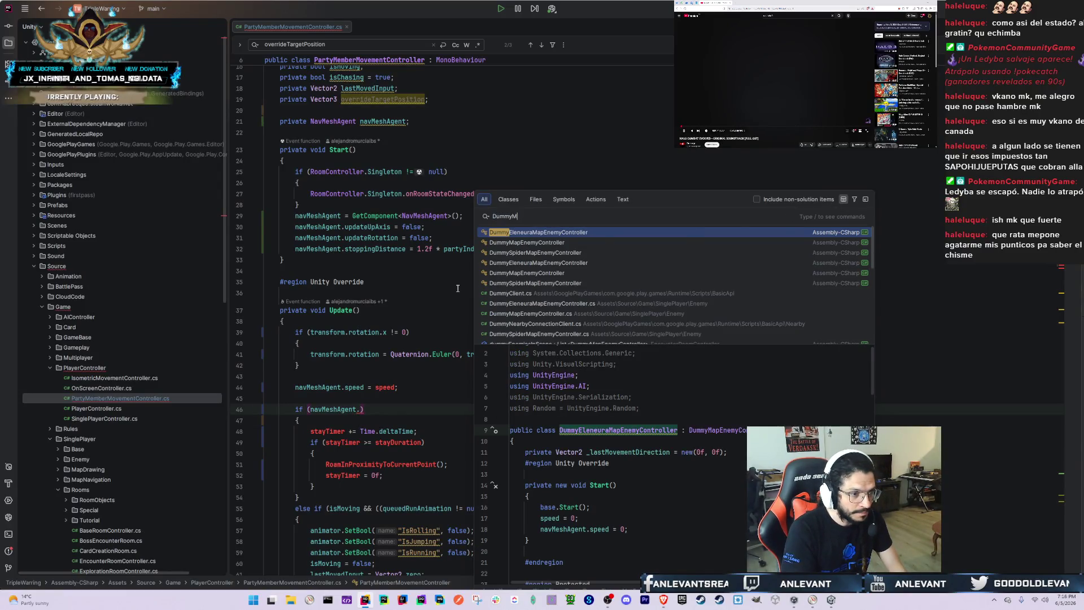
key(Return)
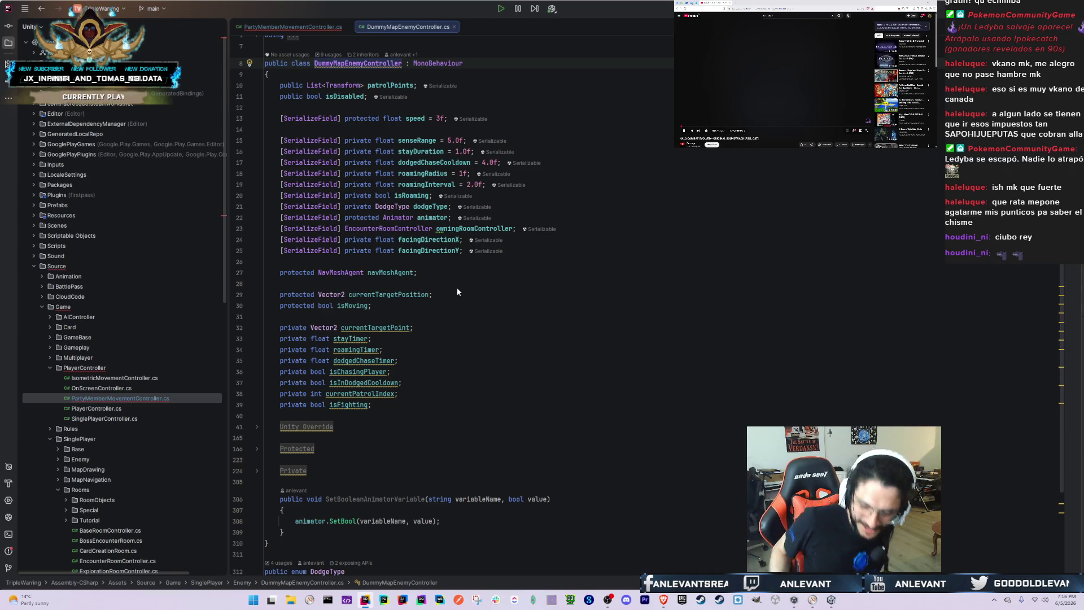
key(alt+Tab)
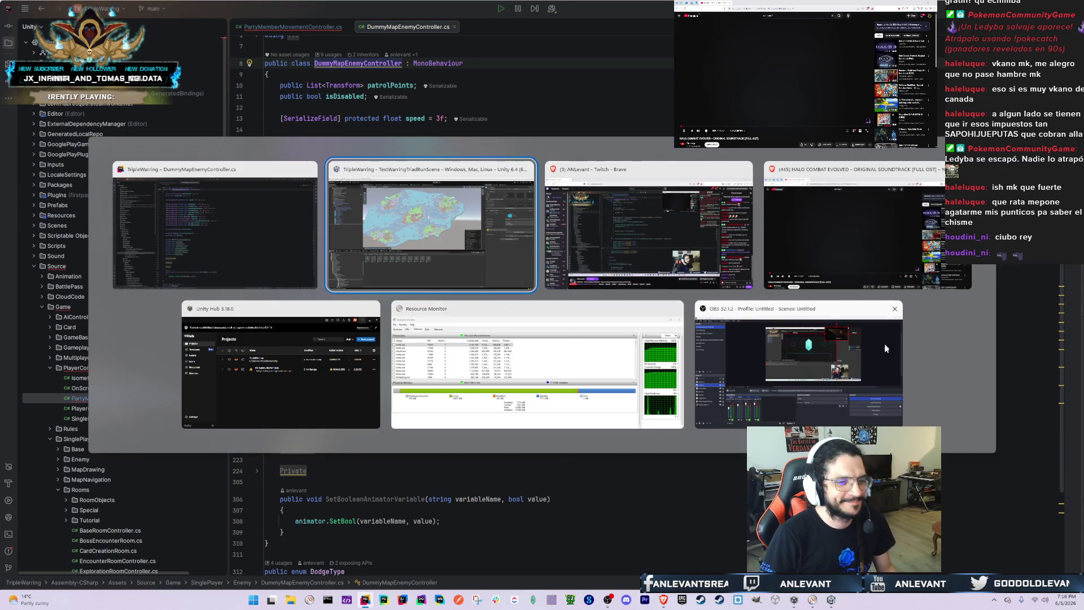
Step: Bring OBS Studio forward and select the GameDevelopment scene
click(886, 345)
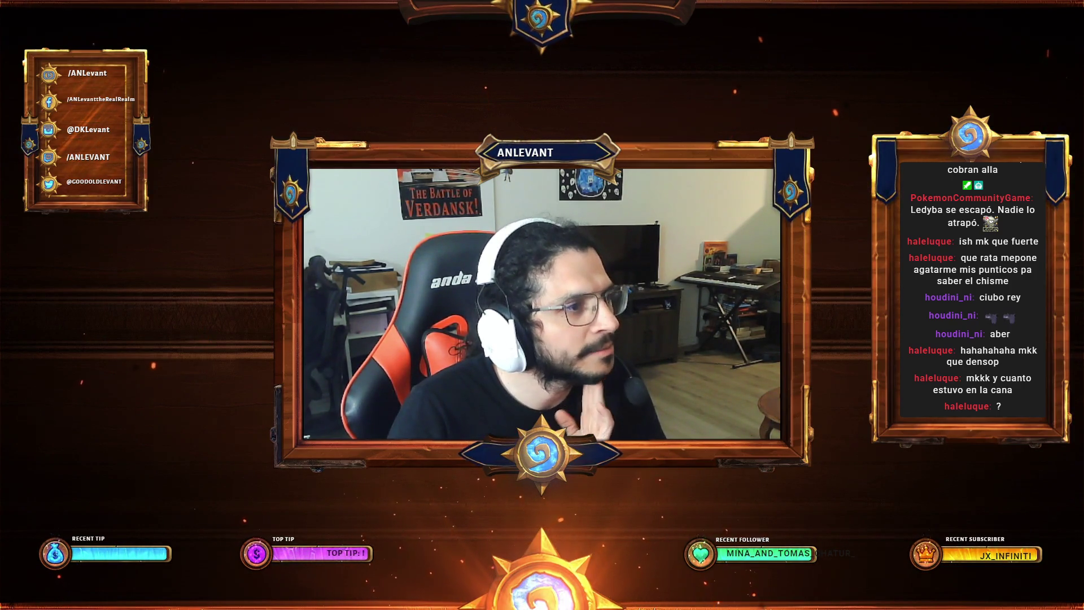
click(34, 42)
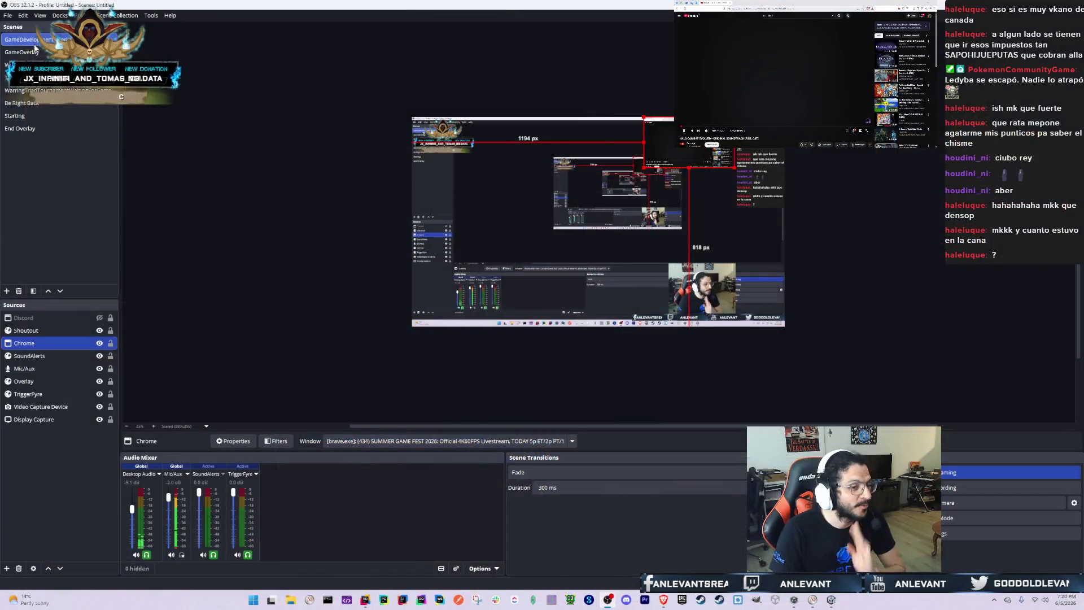
Step: Return to Rider and expand the Unity Override region in DummyMapEnemyController
key(super+Down)
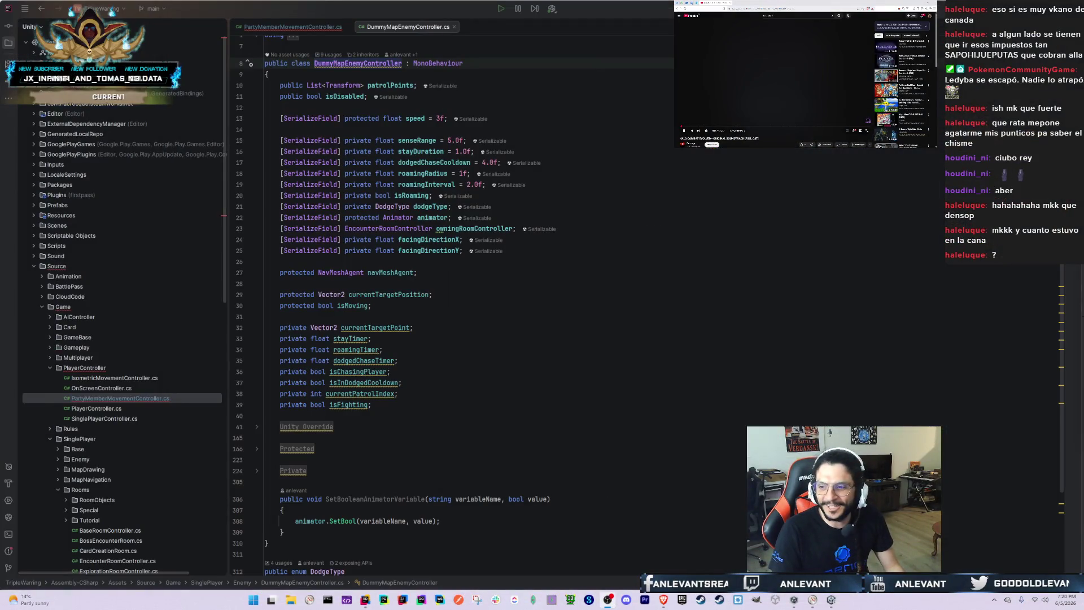
click(710, 328)
click(293, 26)
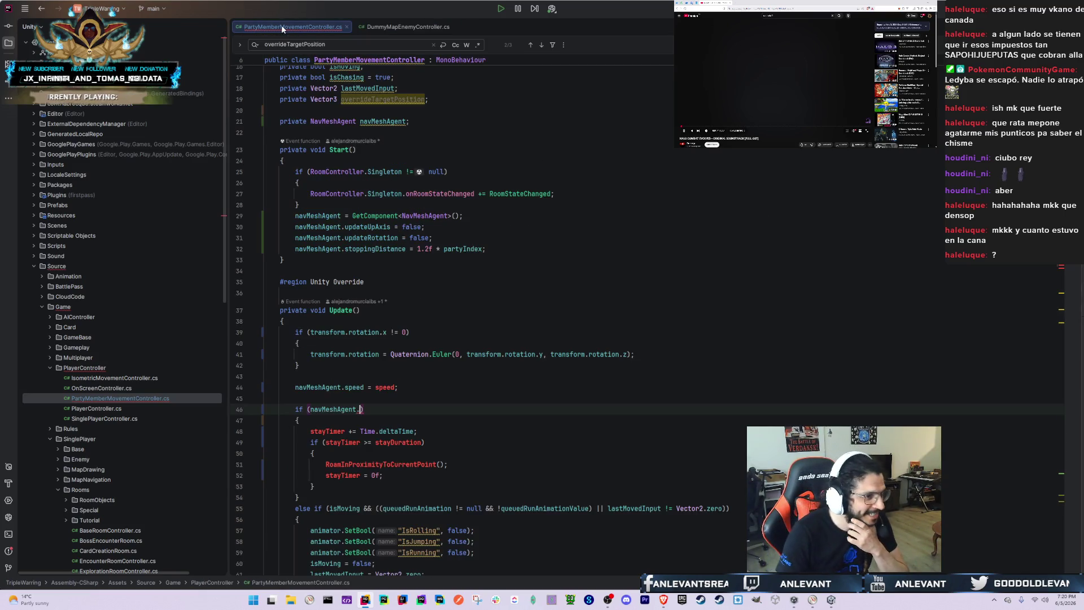
click(380, 29)
click(318, 327)
scroll(316, 328, down, 5)
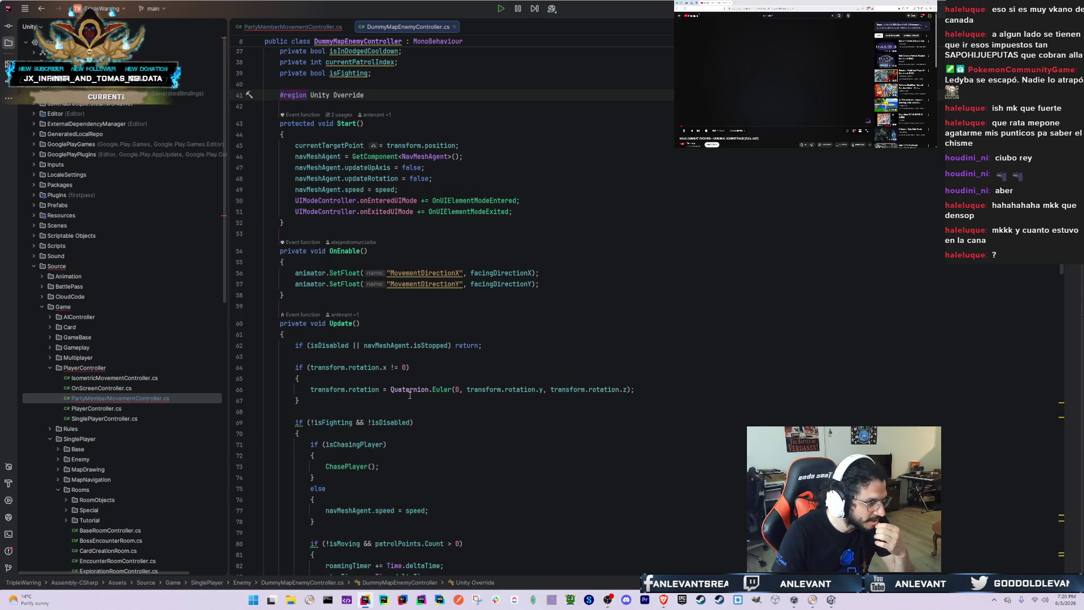
scroll(410, 395, down, 2)
scroll(407, 349, down, 2)
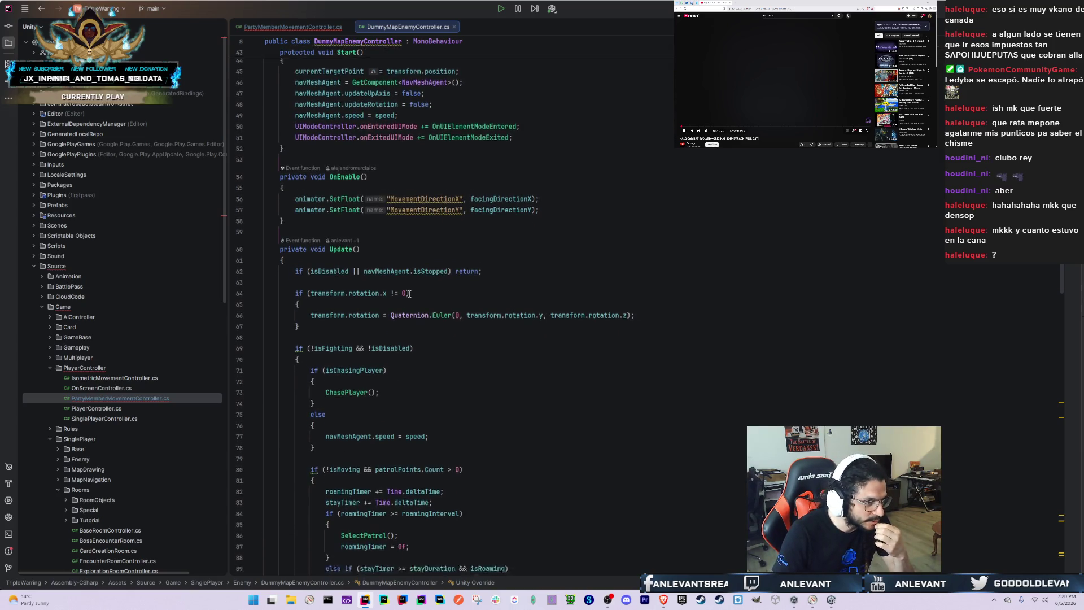
Step: Select the enemy's rotation reset block and compare it with the party member's Update
click(301, 212)
scroll(648, 308, down, 1)
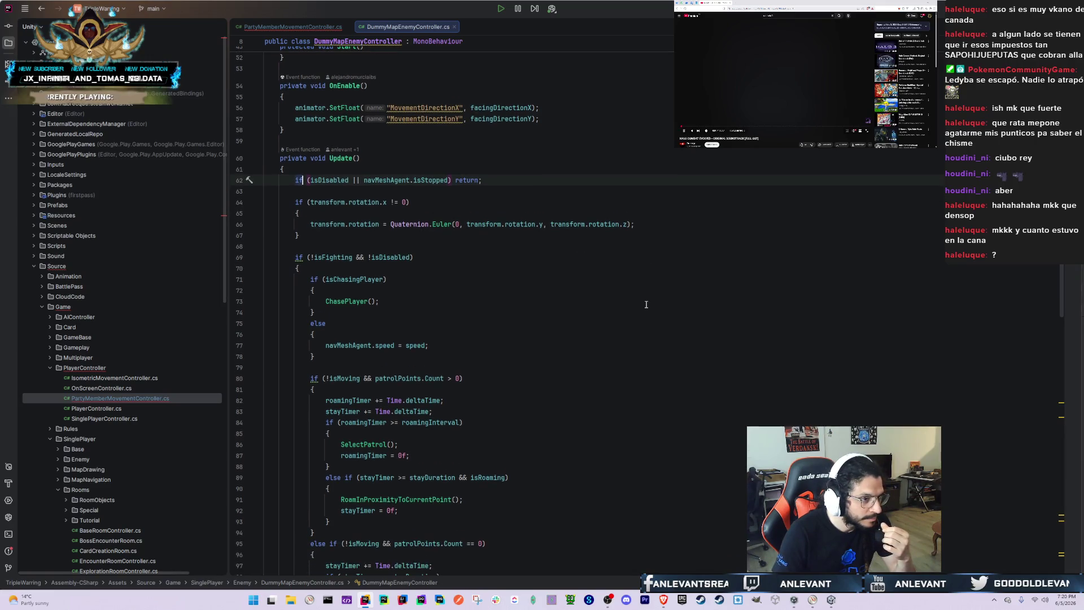
key(Down)
key(Down)
key(Down)
key(Up)
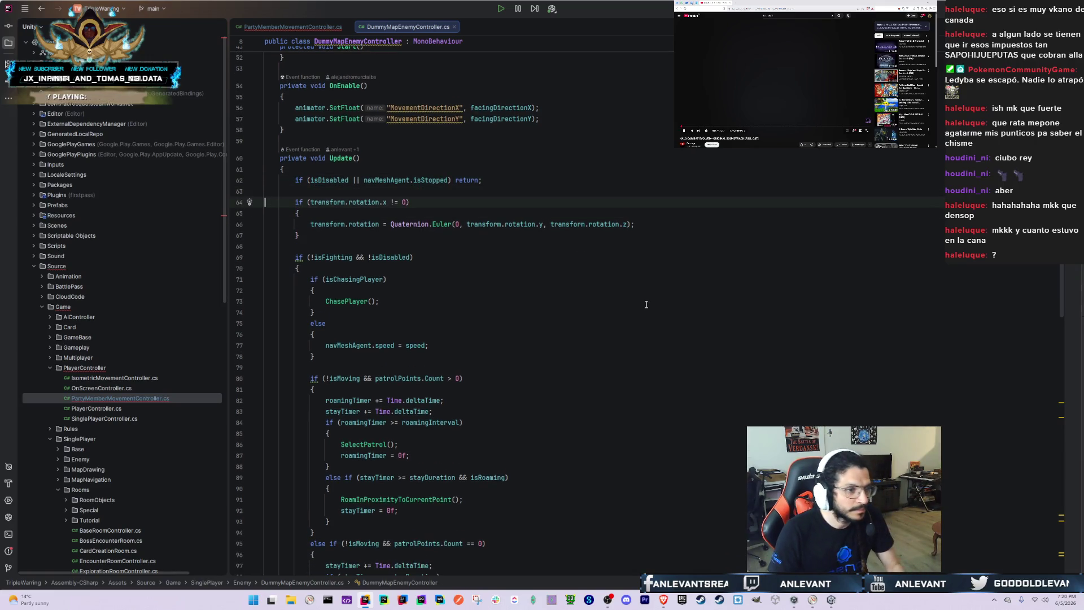
key(shift+Down)
key(shift+Down)
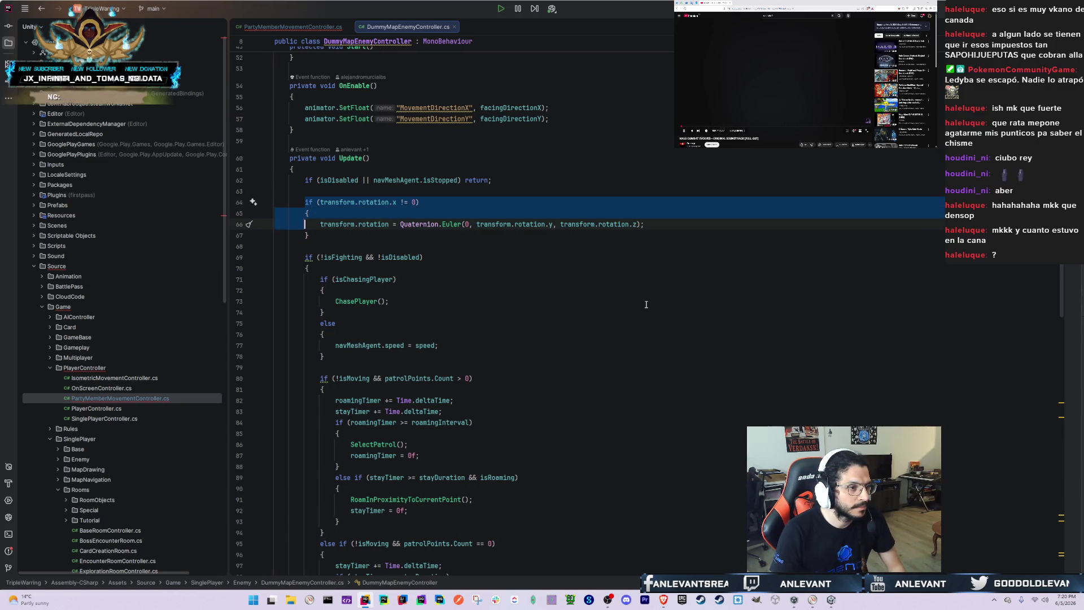
key(shift+Down)
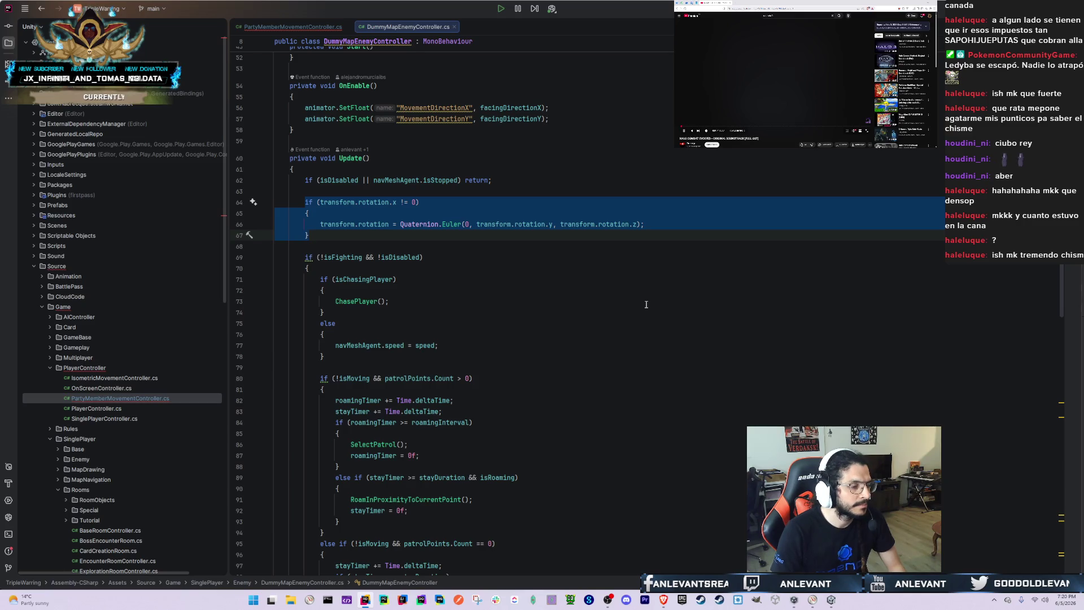
click(293, 27)
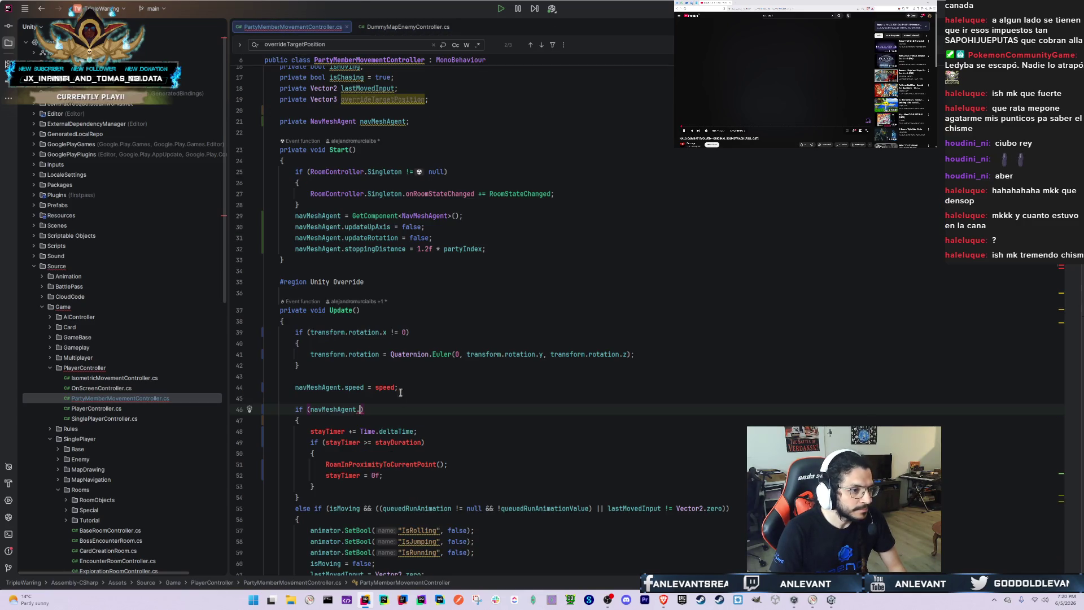
click(442, 389)
key(Up)
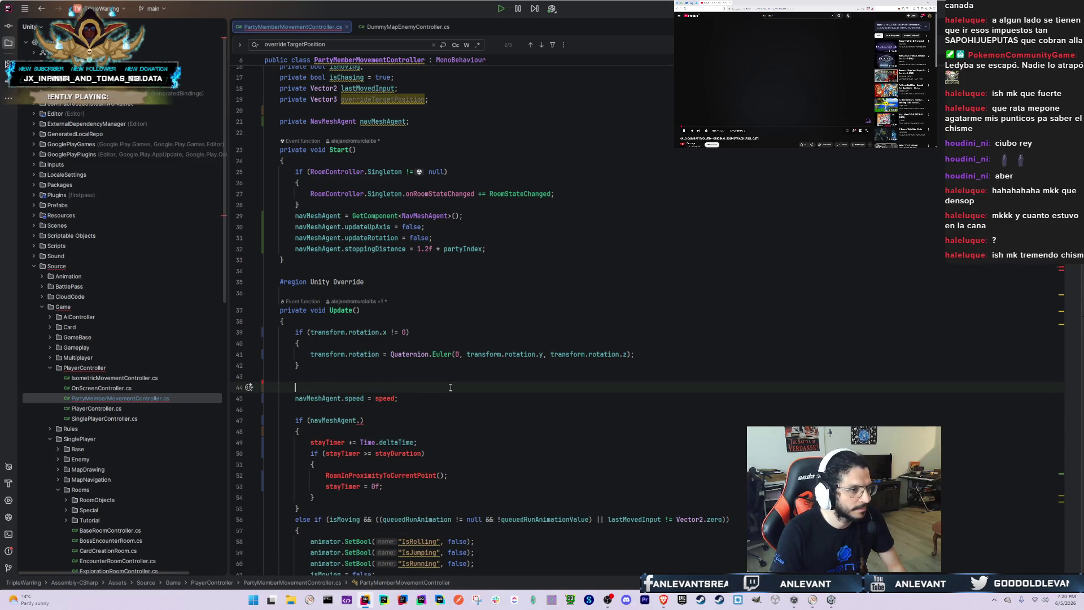
Step: Copy the 'if (isDisabled || navMeshAgent.isStopped) return;' guard into the clipboard for the party member's Update
key(ctrl+Tab)
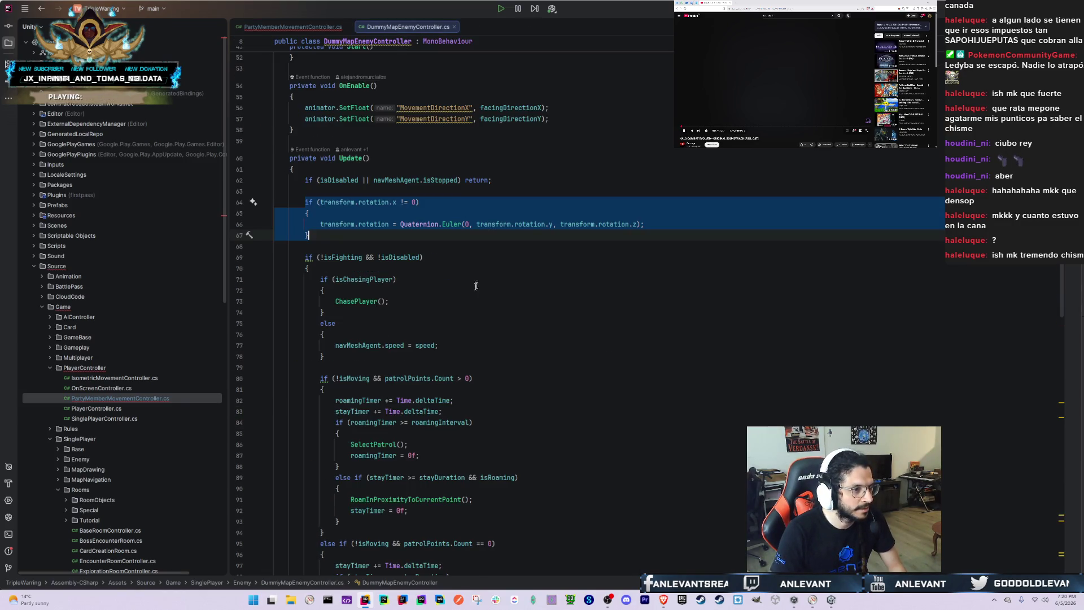
click(517, 182)
click(400, 320)
key(Up)
key(Up)
key(Up)
key(Up)
key(Up)
key(Up)
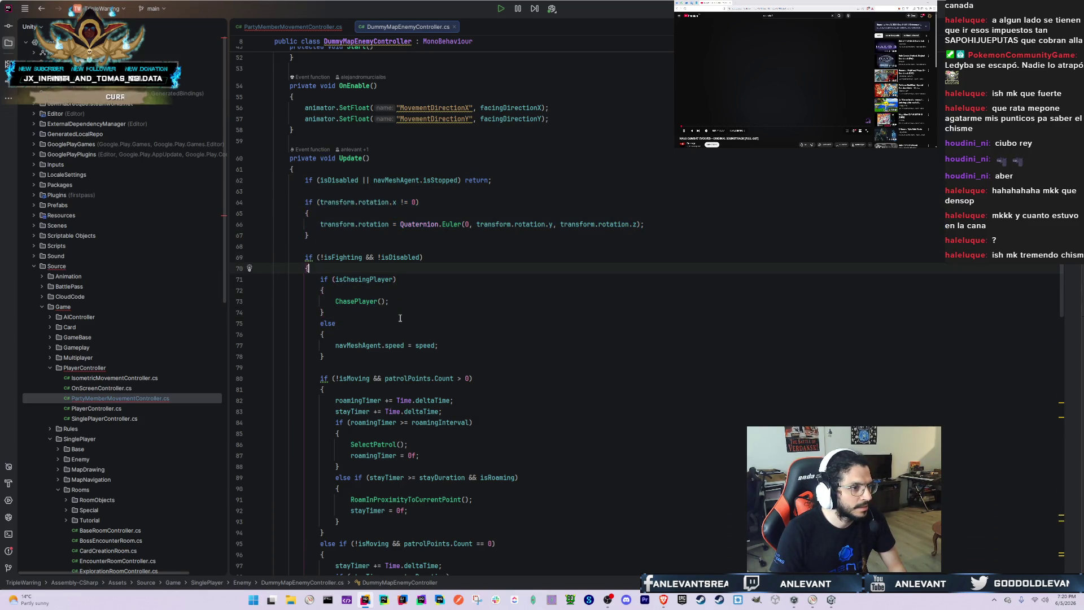
key(End)
key(shift+Home)
key(ctrl+c)
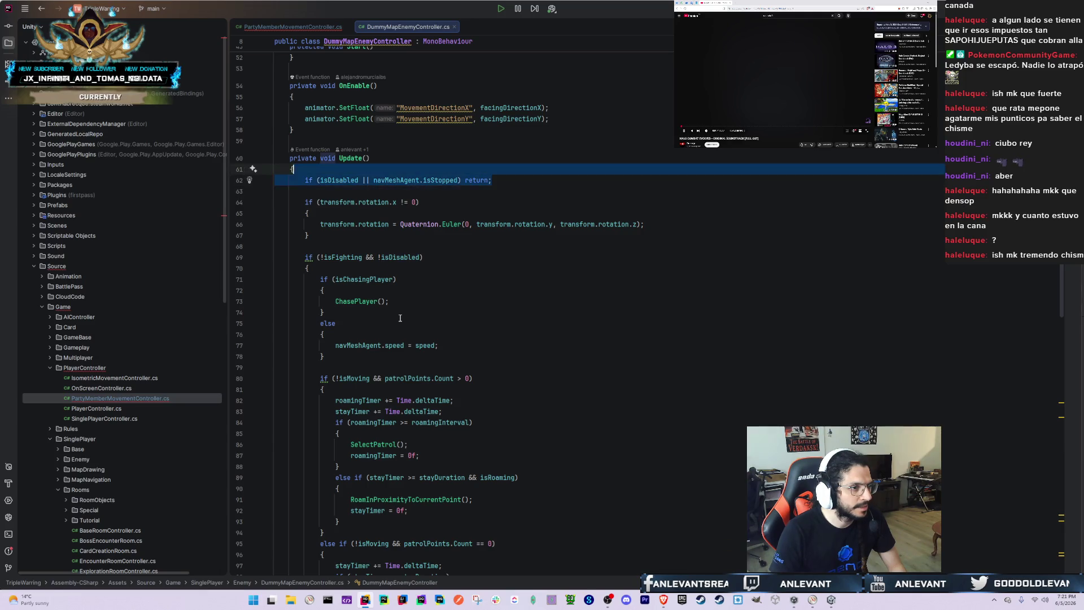
click(316, 27)
click(603, 294)
click(557, 355)
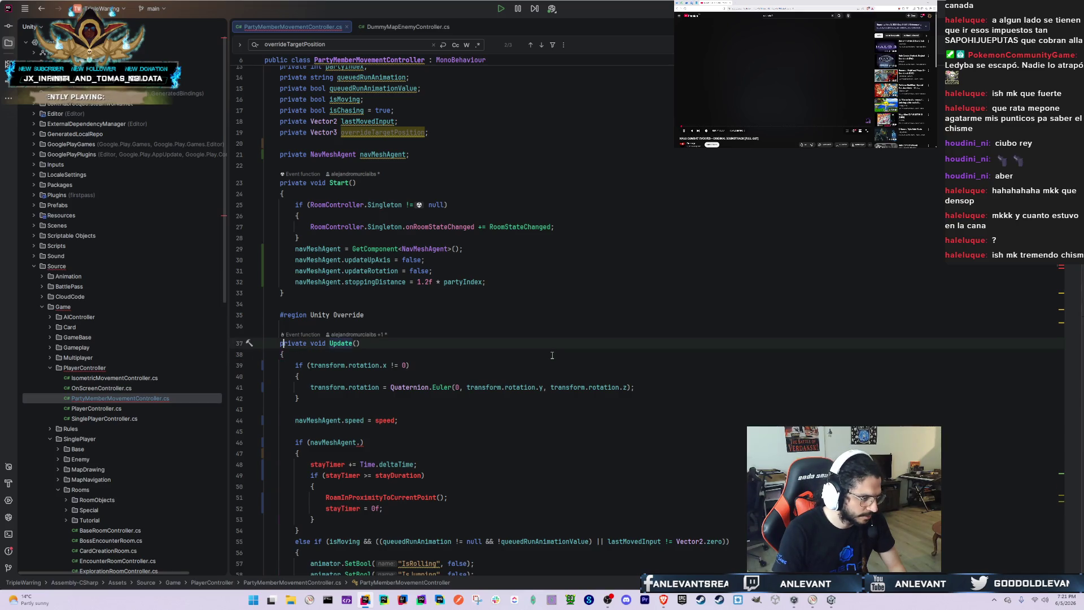
Step: Paste the guard at the top of Update and drop its 'isDisabled ||' condition
key(Return)
key(ctrl+v)
key(Up)
key(Down)
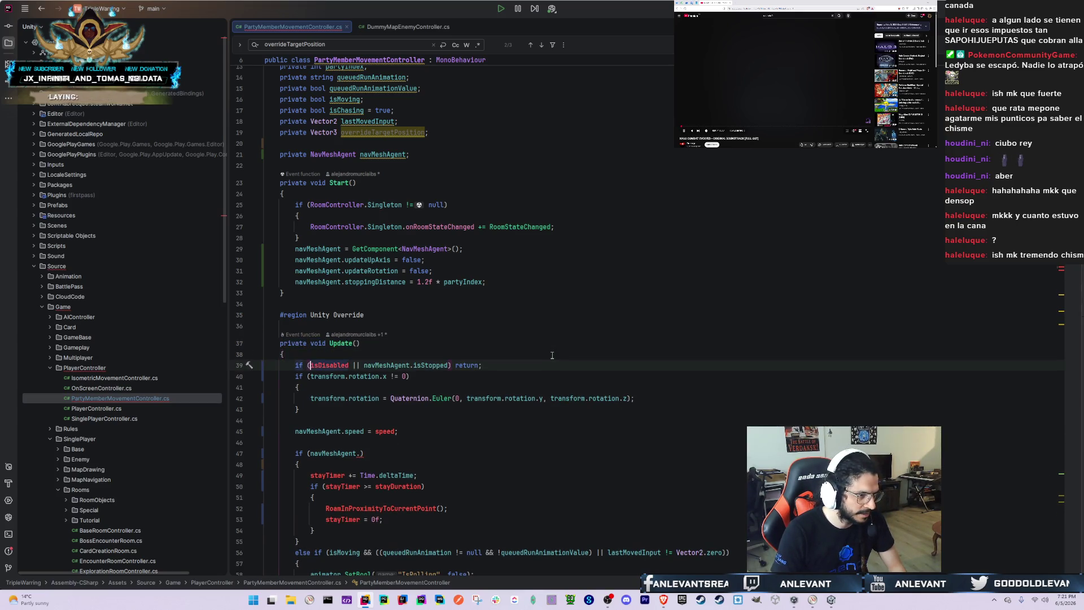
key(ctrl+BackSpace)
key(ctrl+Delete)
key(Down)
Step: Add a blank line after the isStopped guard in Update
key(End)
key(Return)
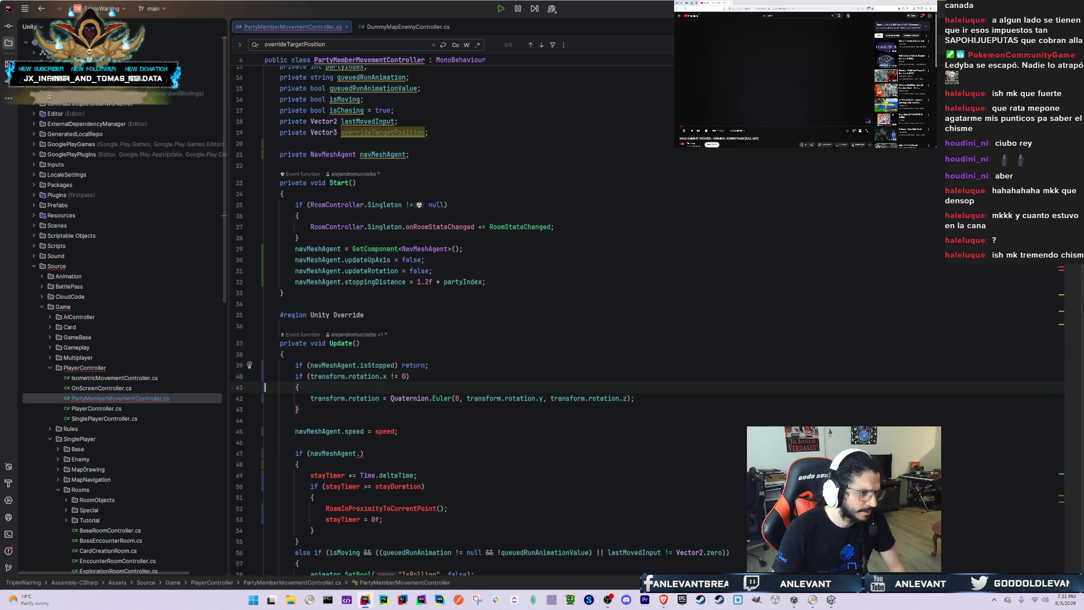
key(ctrl+z)
key(Up)
key(End)
key(Return)
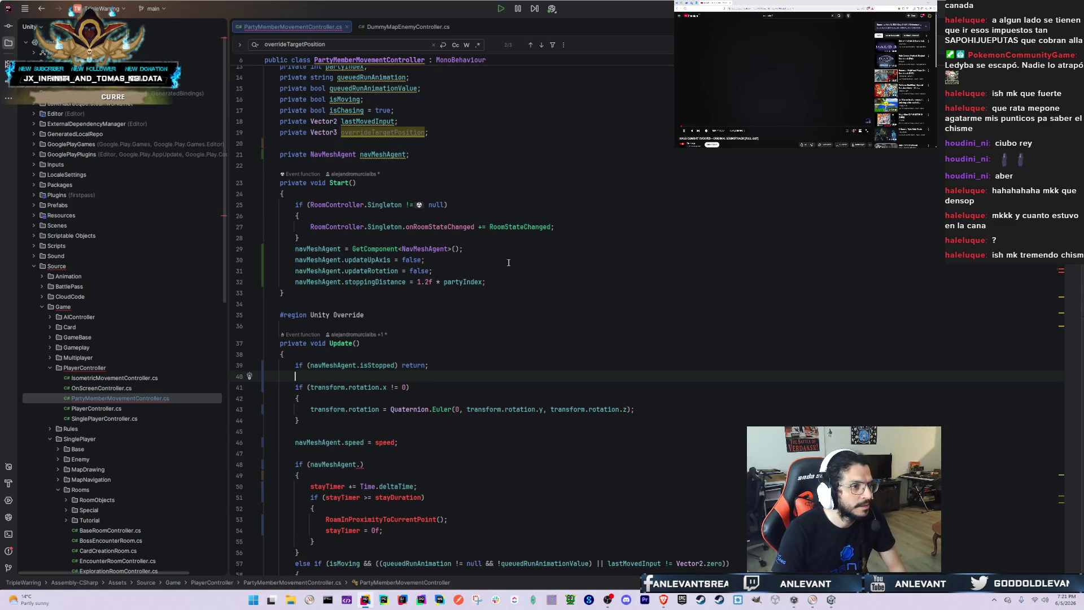
key(ctrl+z)
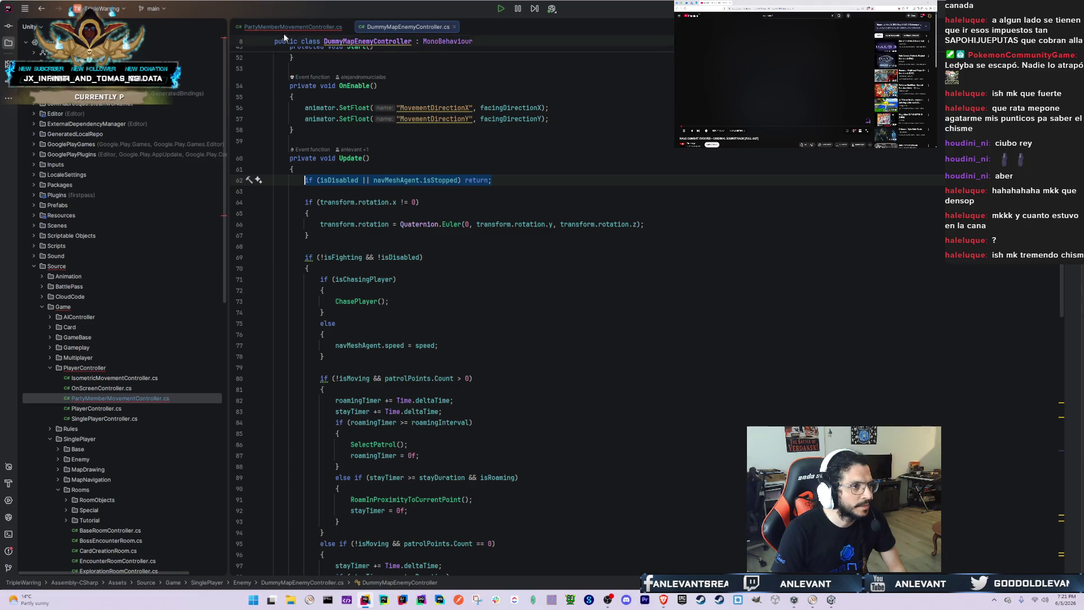
key(ctrl+shift+z)
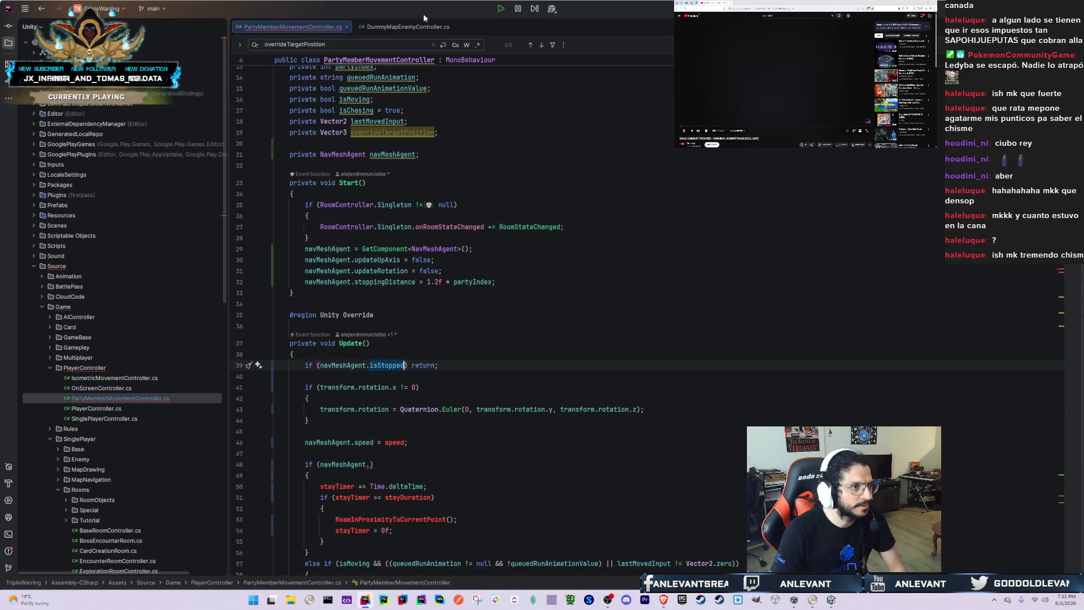
Step: Inspect the ChasePlayer definition in DummyMapEnemyController via Go to Declaration
click(408, 27)
click(318, 188)
key(Up)
key(Down)
key(Down)
ctrl+click(370, 239)
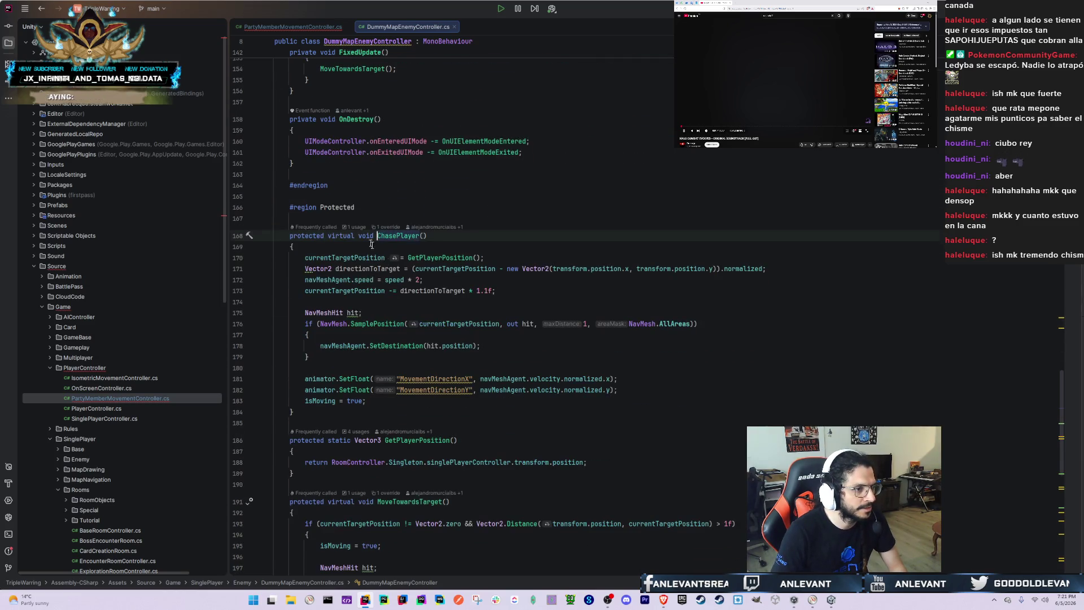
key(ctrl+minus)
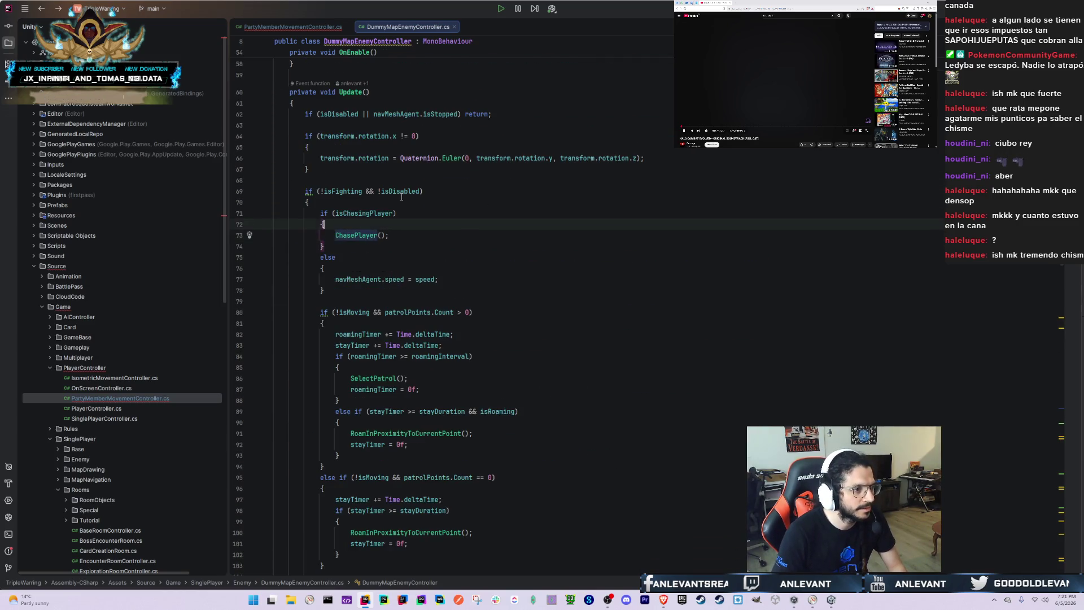
Step: Cut the 'navMeshAgent.speed = speed;' line and select the stayTimer block below it
click(300, 28)
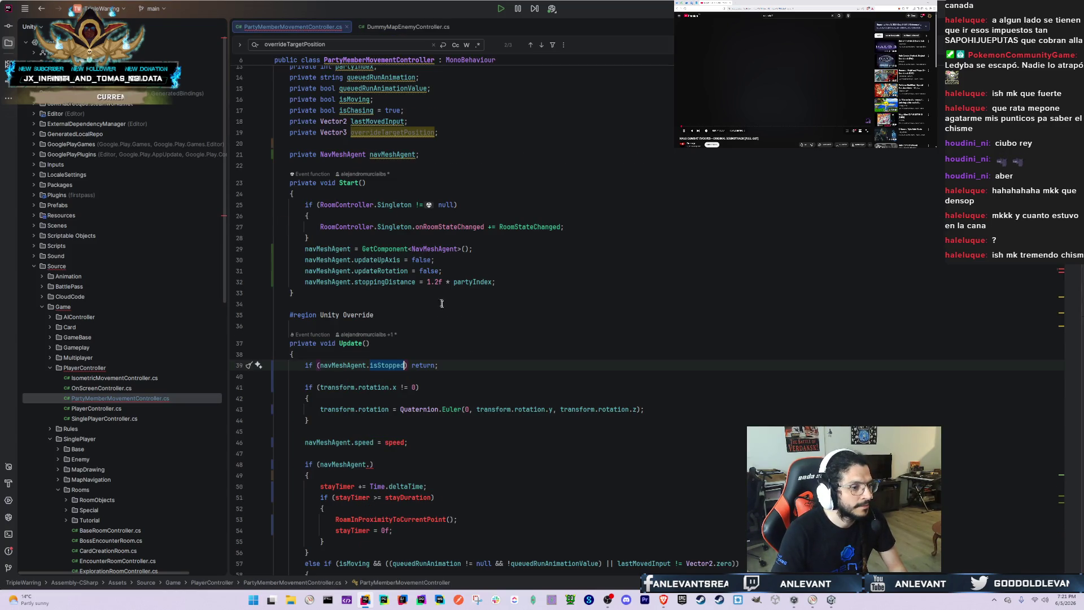
key(Down)
key(Down)
key(Down)
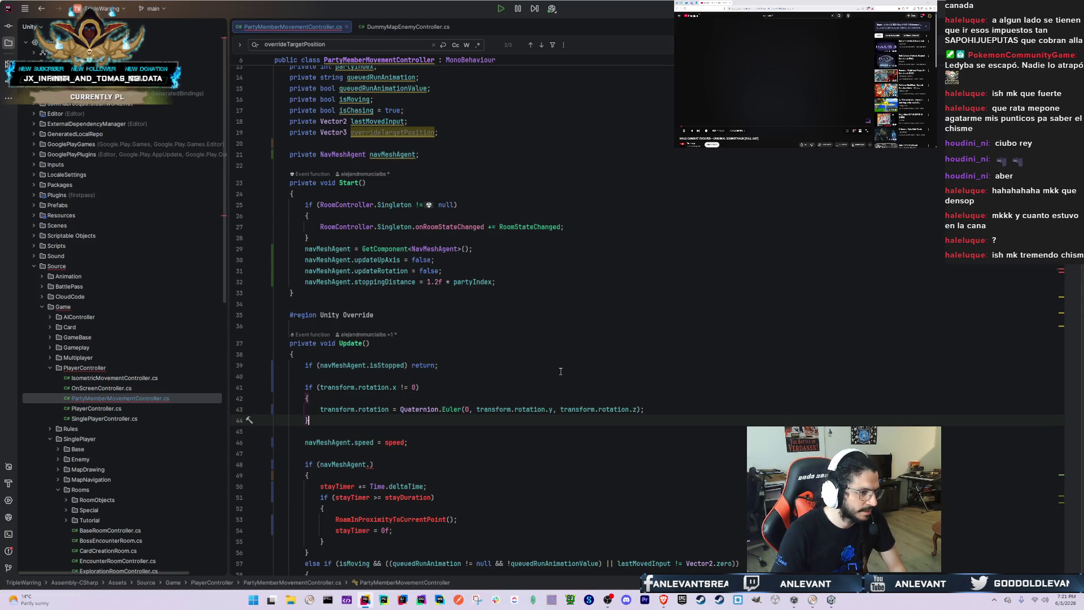
key(Down)
key(ctrl+x)
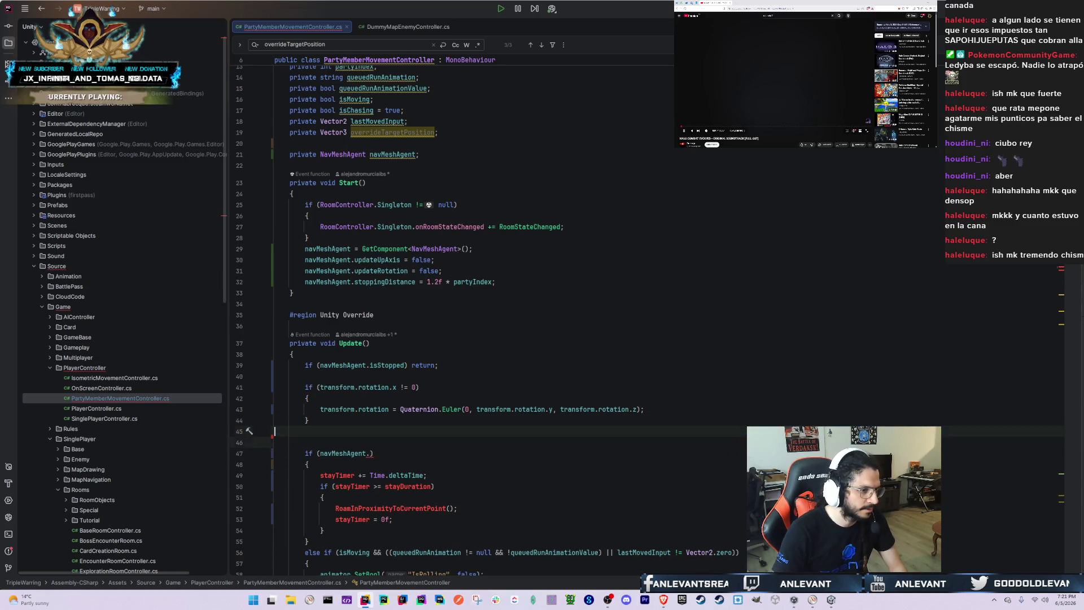
key(shift+Down)
key(shift+Down)
key(shift+Down)
key(shift+Down)
key(shift+Down)
key(shift+Down)
key(shift+Up)
key(shift+Down)
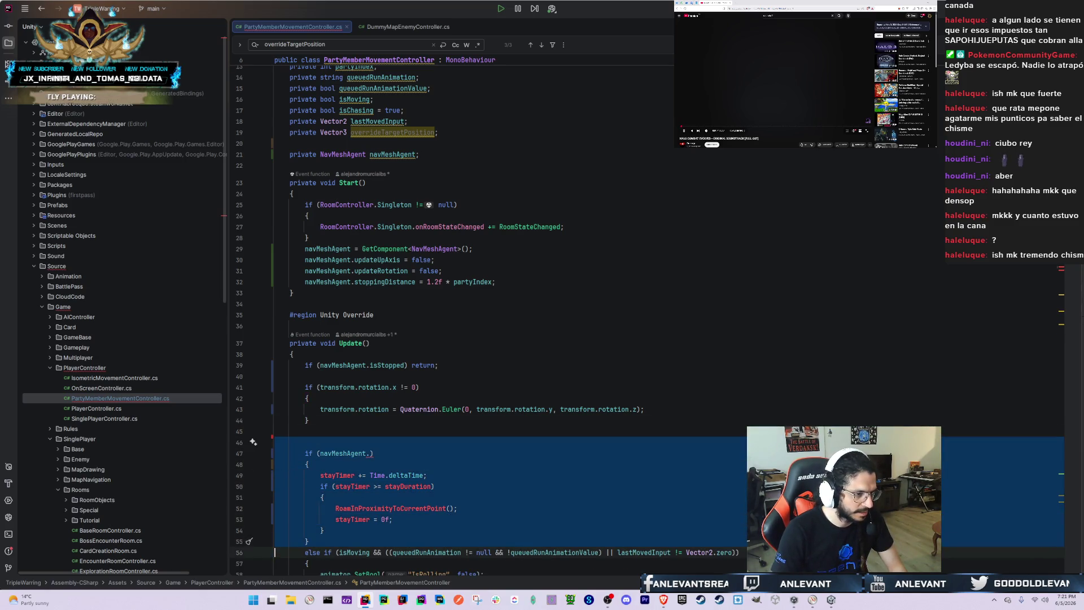
Step: Delete the stayTimer block with its else and reindent the isMoving block
key(ctrl+shift+Right)
key(BackSpace)
key(Tab)
key(Tab)
key(Return)
key(Return)
key(Up)
key(Up)
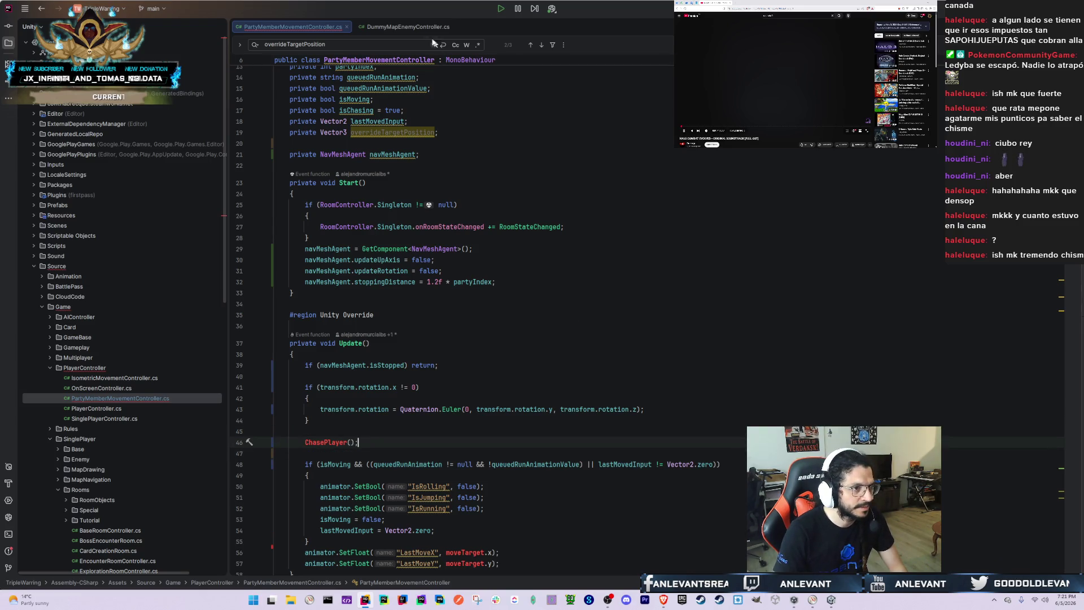
Step: Select the full ChasePlayer method in DummyMapEnemyController for copying
click(430, 26)
ctrl+click(356, 235)
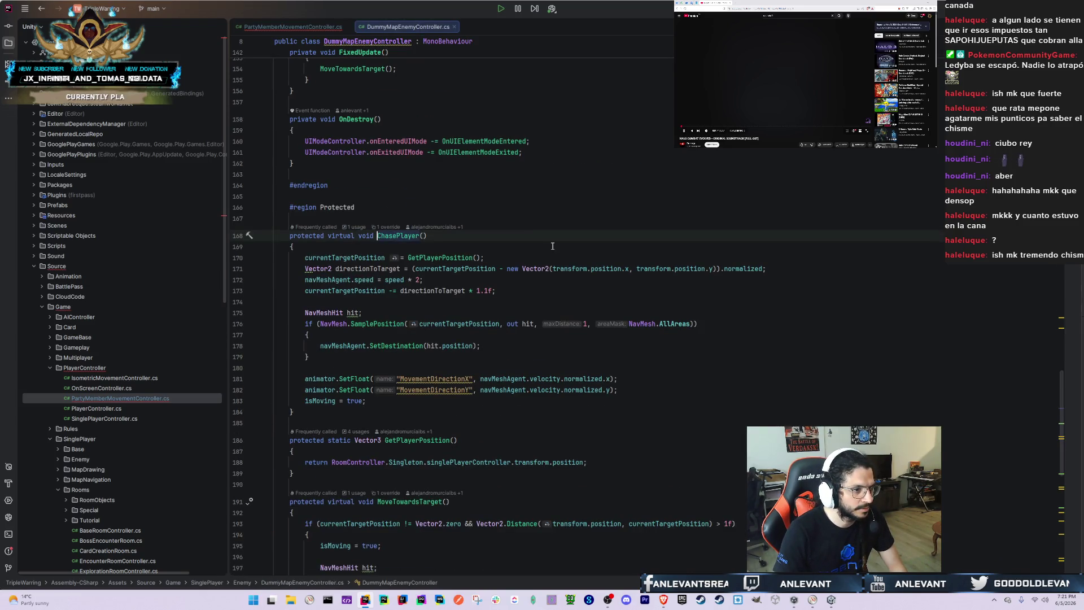
key(Home)
key(shift+Down)
key(shift+Down)
key(shift+Down)
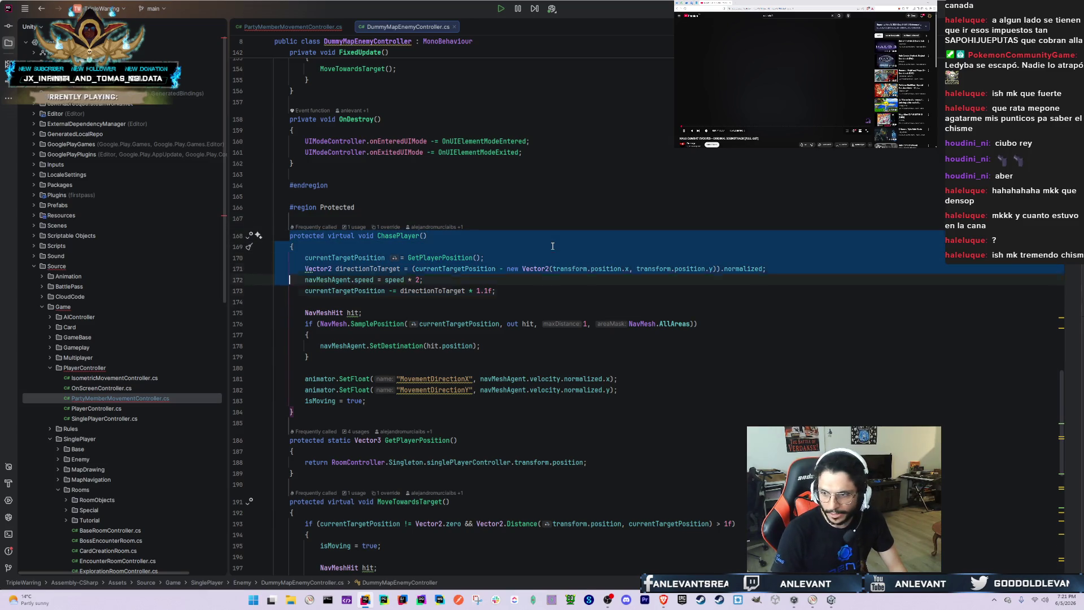
key(shift+Down)
key(shift+Down)
key(shift+Down)
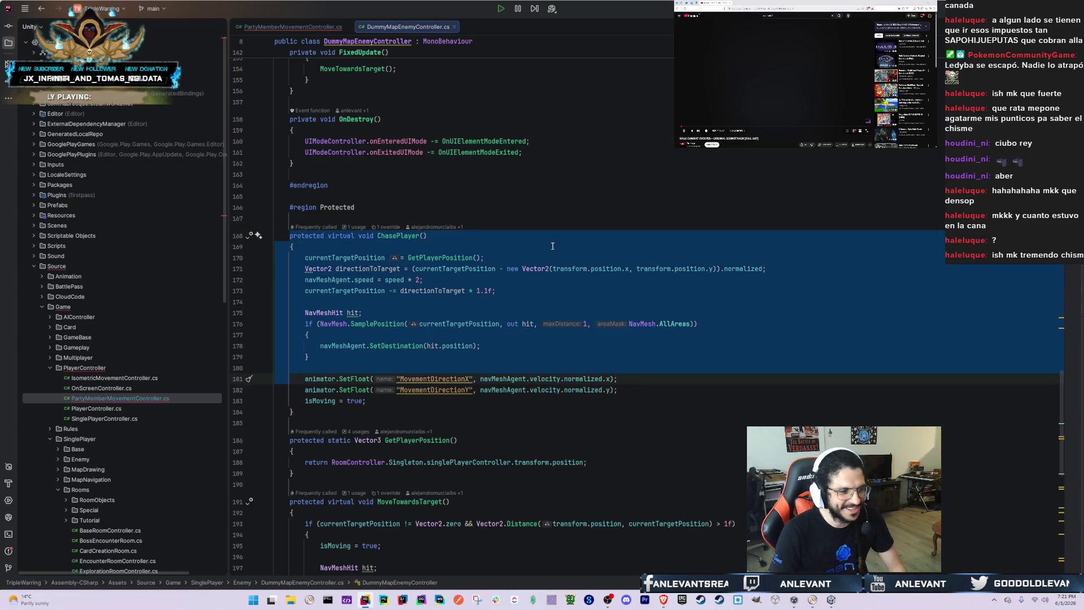
key(shift+Down)
key(shift+Down)
key(shift+Down)
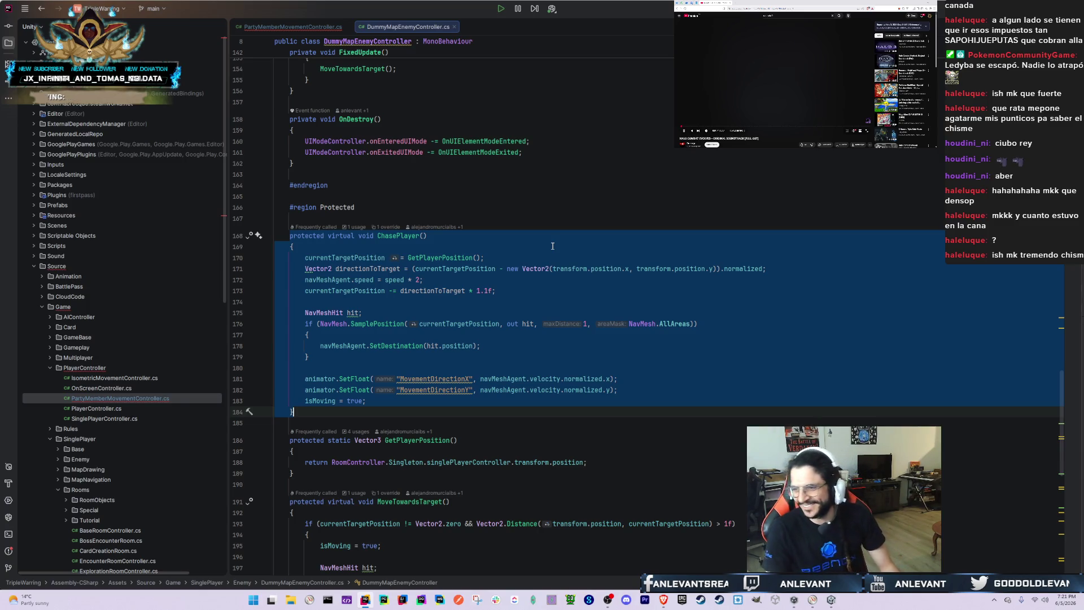
Step: Add a 'Protected' region after the Public region and paste ChasePlayer into it
click(320, 23)
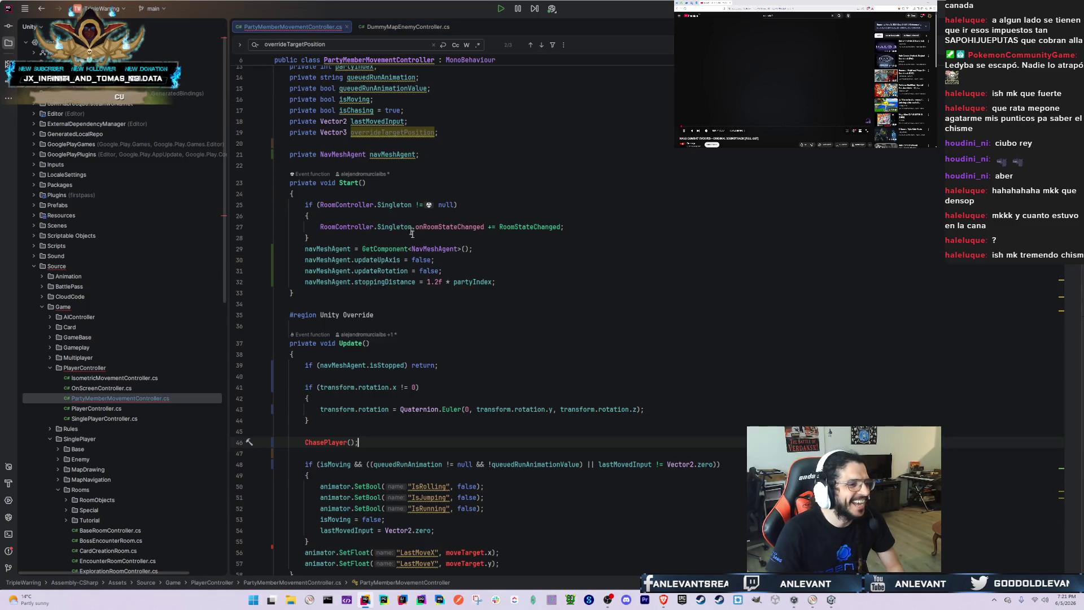
scroll(403, 374, down, 10)
scroll(403, 374, down, 10)
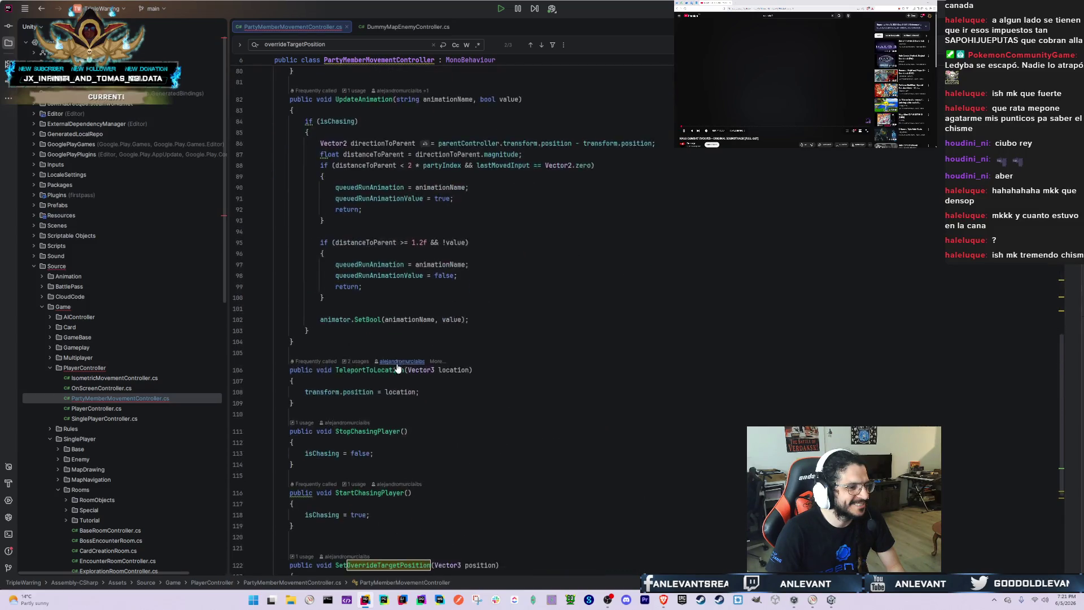
click(316, 485)
click(339, 357)
click(351, 367)
key(Return)
key(Return)
text(#reg)
key(Tab)
text(Protected)
key(Return)
key(ctrl+v)
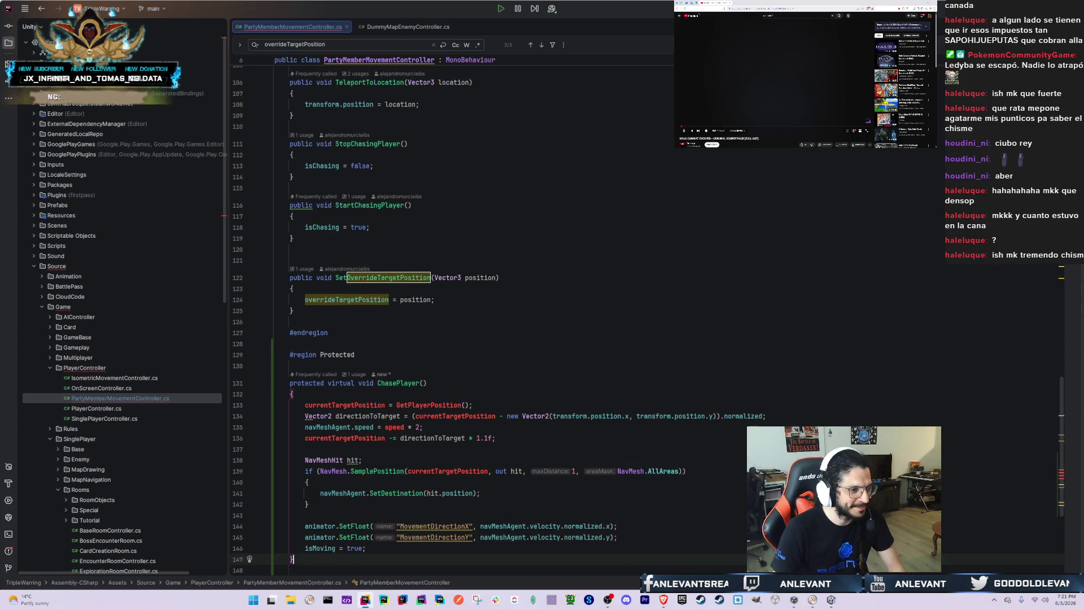
Step: Review the pasted ChasePlayer method and show the uncommitted changes list
key(Up)
key(End)
click(371, 395)
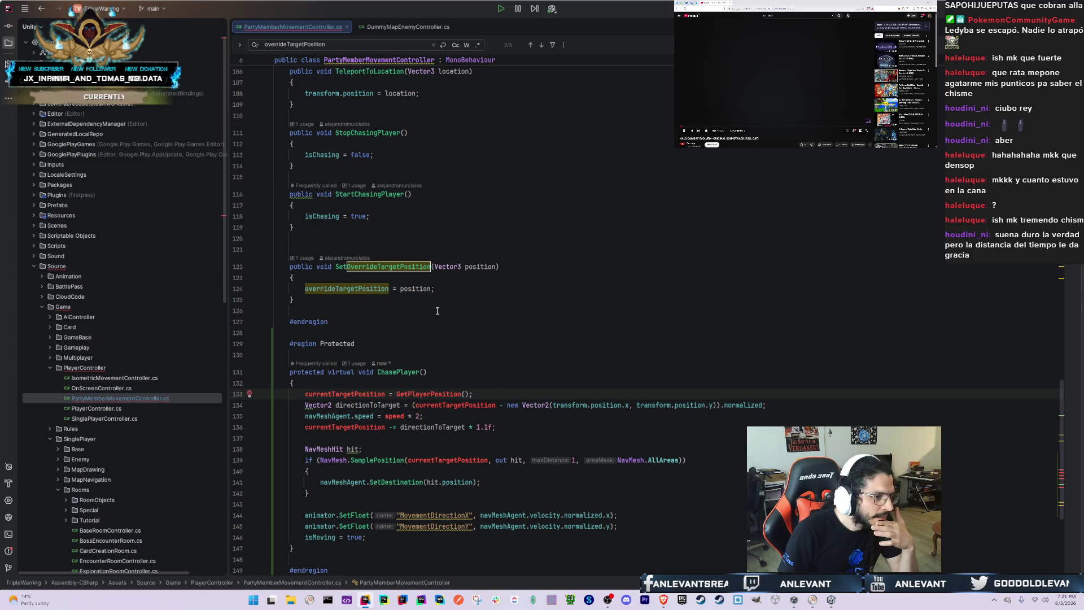
scroll(437, 311, up, 11)
scroll(437, 310, up, 17)
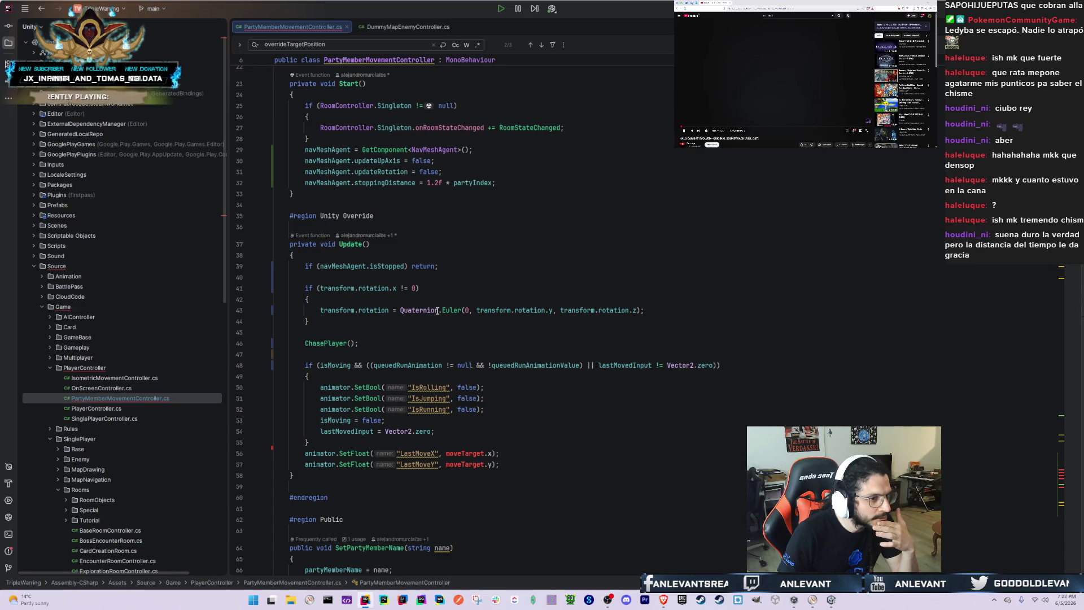
scroll(426, 293, up, 4)
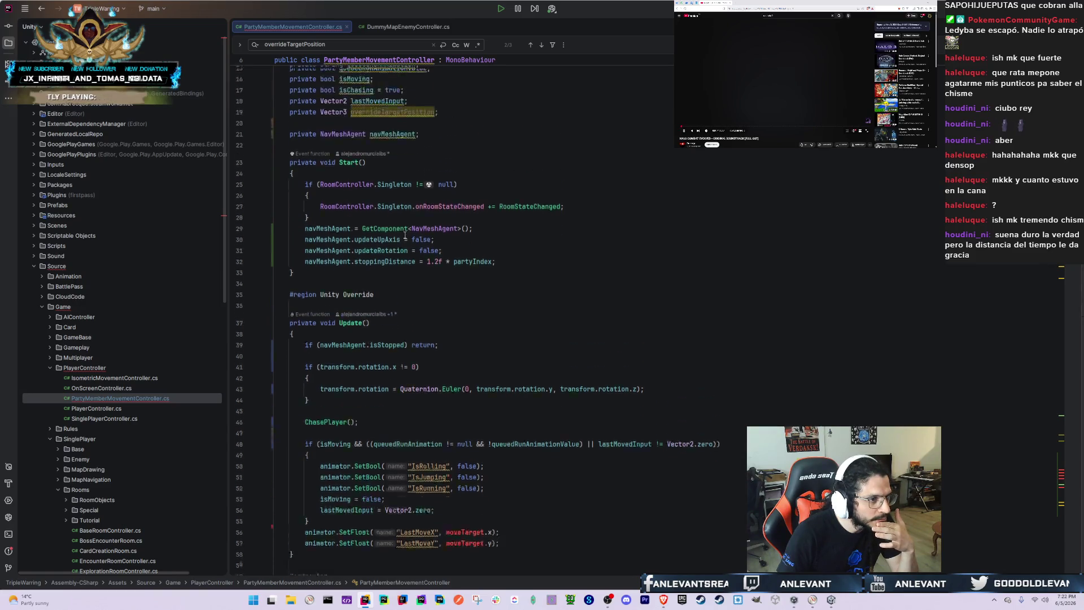
click(9, 25)
Step: Jump to the ChasePlayer definition and select its GetPlayerPosition call
click(512, 176)
scroll(501, 168, up, 2)
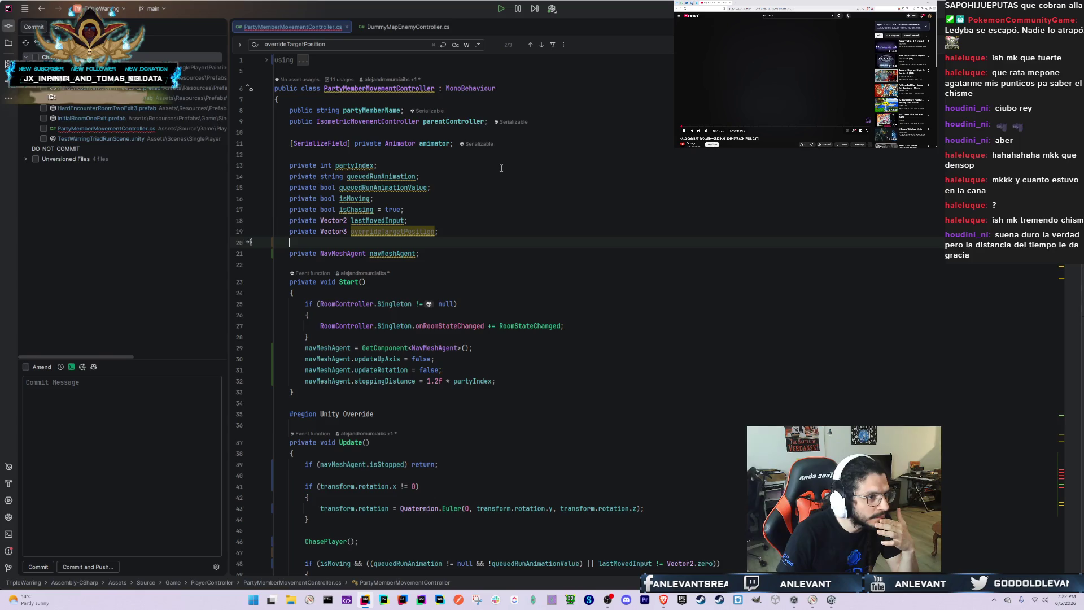
scroll(515, 205, down, 15)
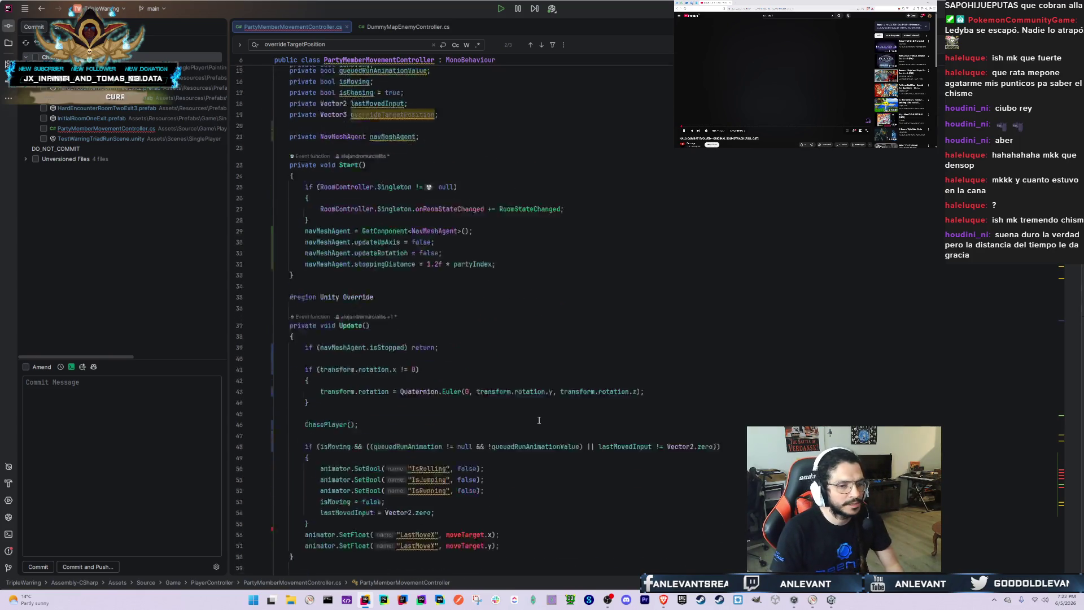
scroll(526, 385, down, 8)
scroll(471, 308, up, 11)
scroll(471, 308, up, 7)
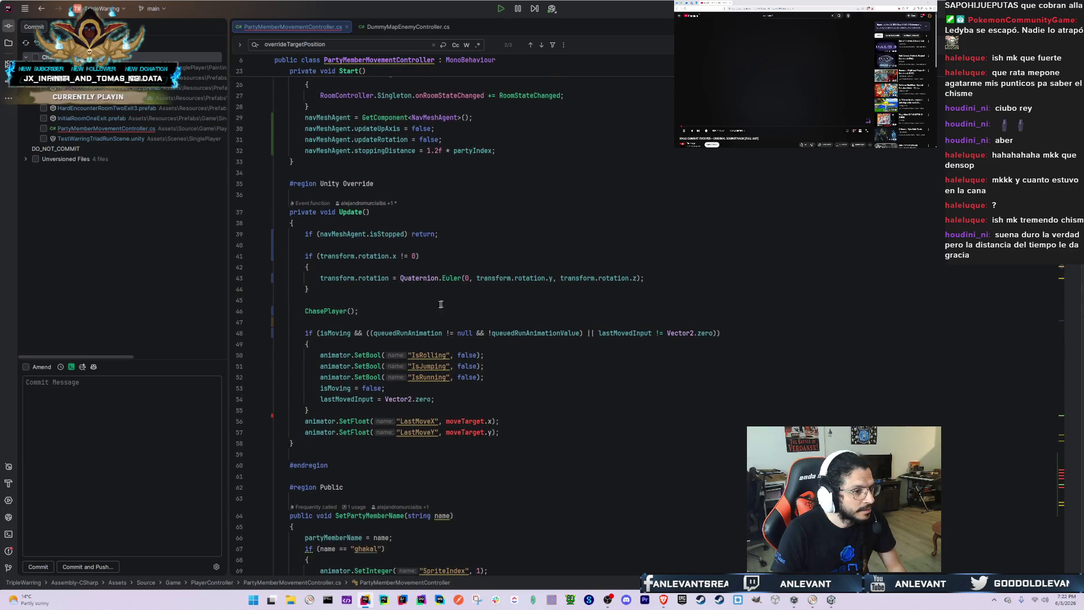
ctrl+click(338, 314)
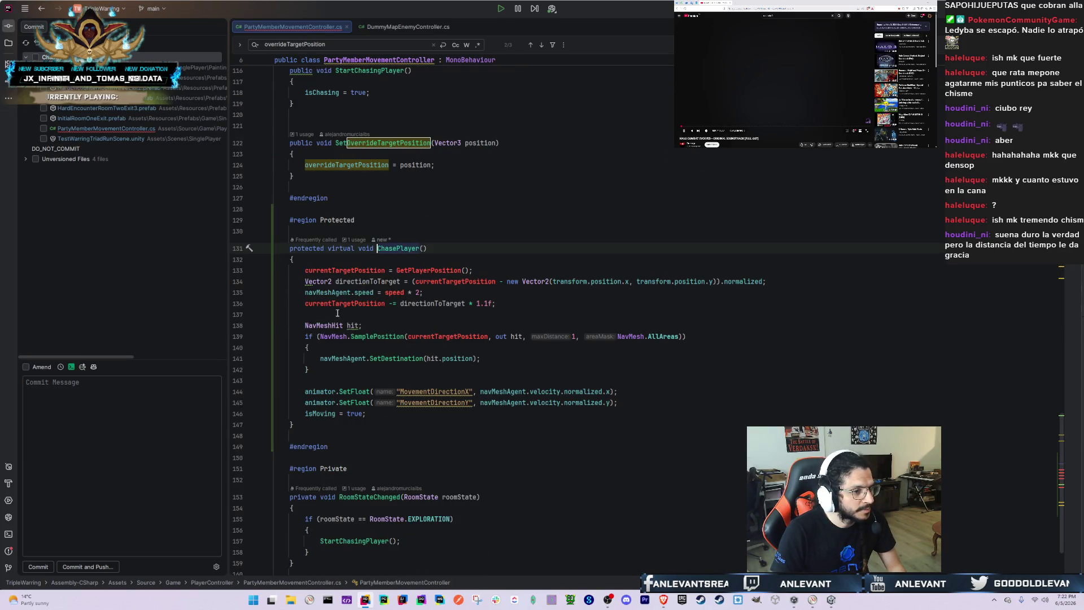
click(348, 270)
double_click(446, 270)
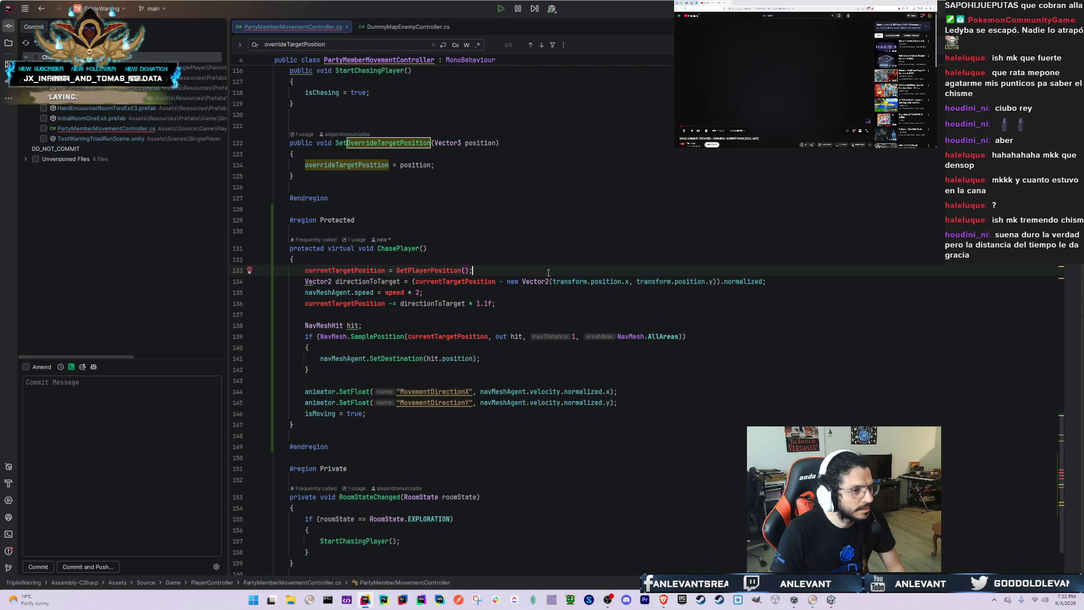
Step: Check the overrideTargetPosition and lastMovedInput field declarations, ending at ChasePlayer's first line
scroll(518, 281, up, 20)
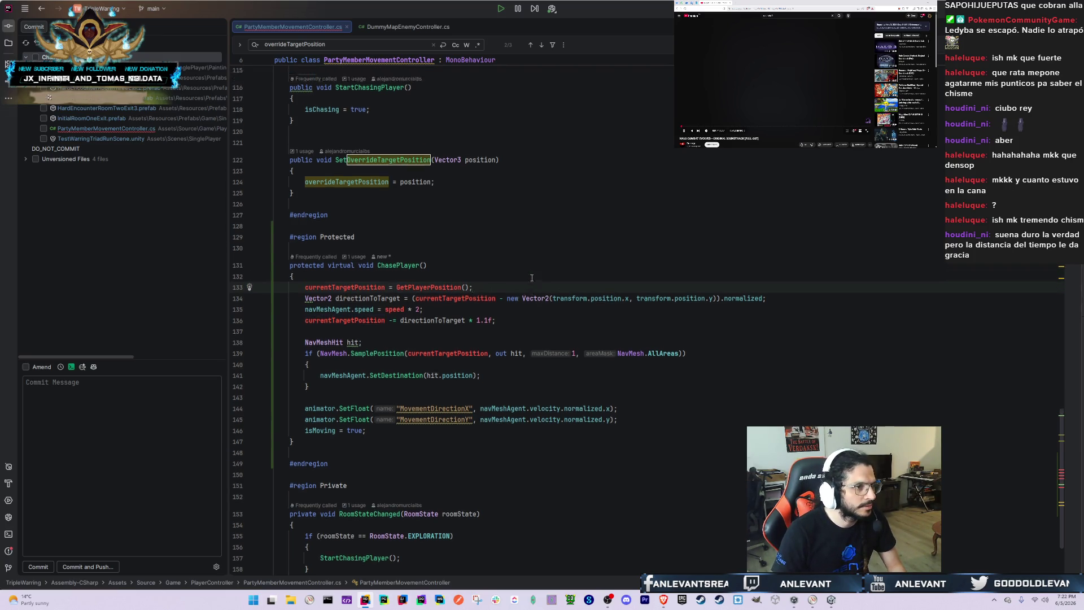
scroll(527, 273, up, 6)
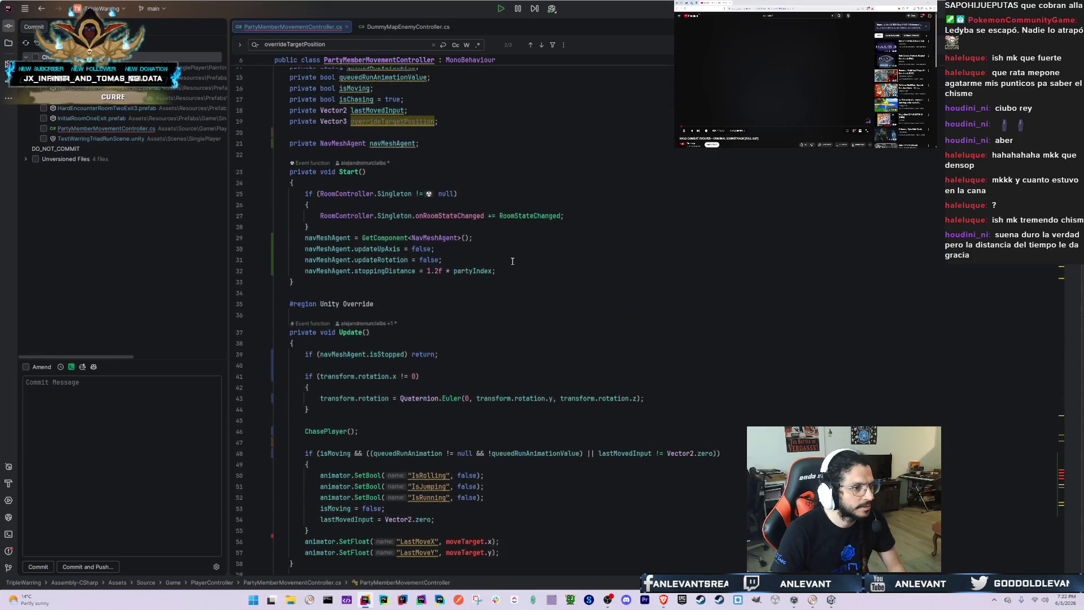
click(480, 225)
key(Left)
scroll(477, 241, down, 20)
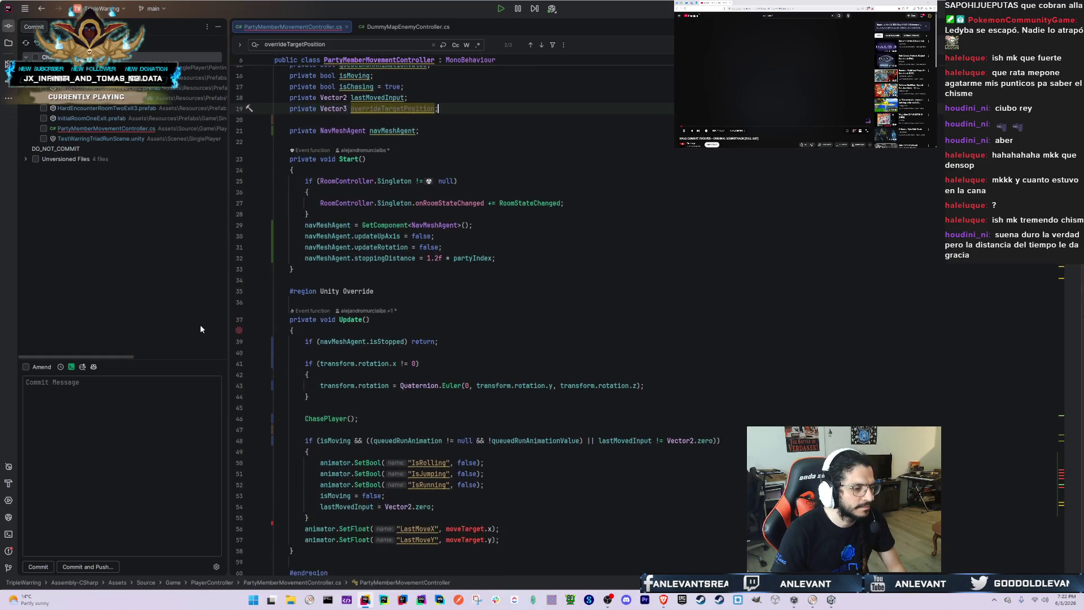
scroll(380, 445, down, 10)
click(275, 403)
Step: Delete the currentTargetPosition assignment line at the top of ChasePlayer
key(shift+Down)
key(Delete)
key(End)
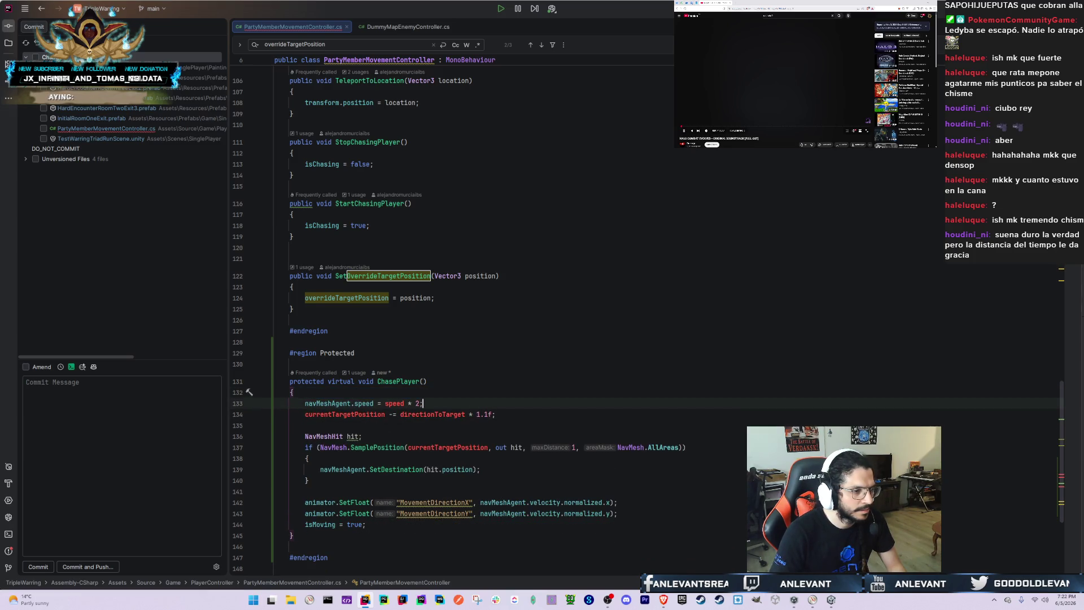
key(ctrl+z)
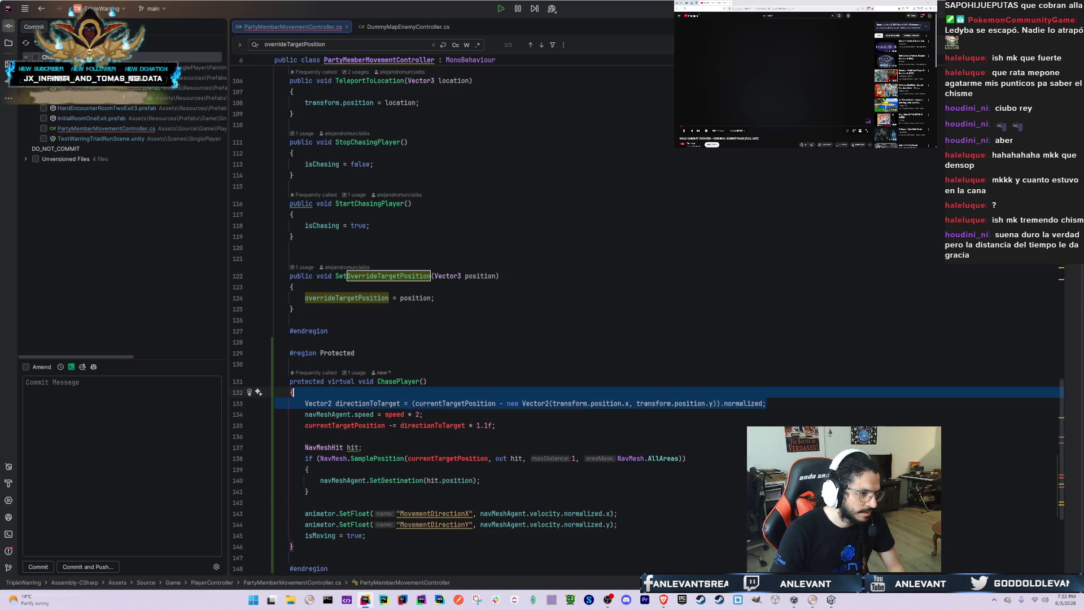
key(Right)
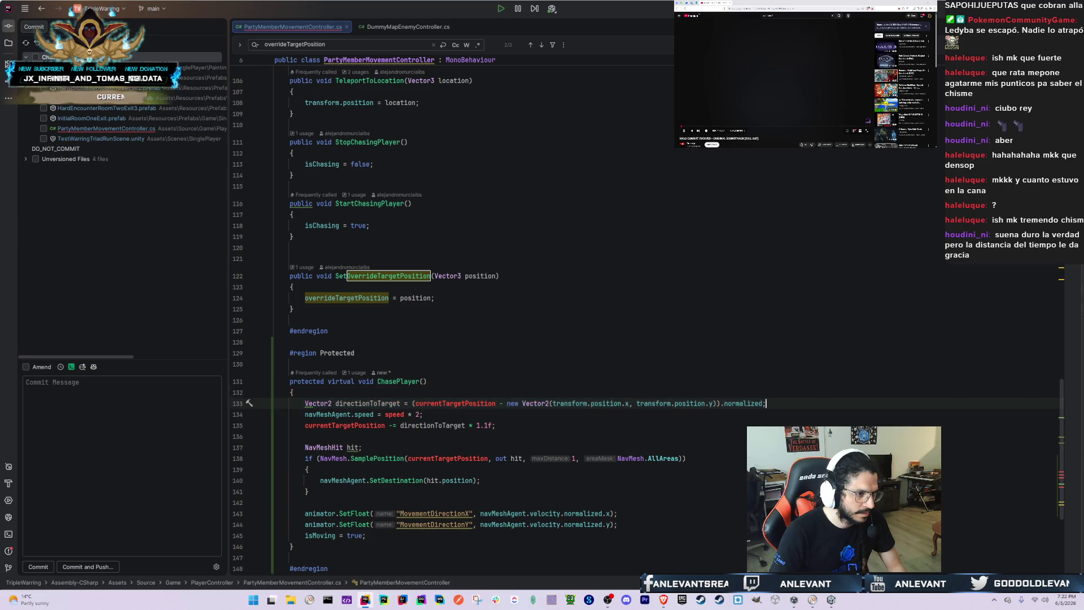
key(Right)
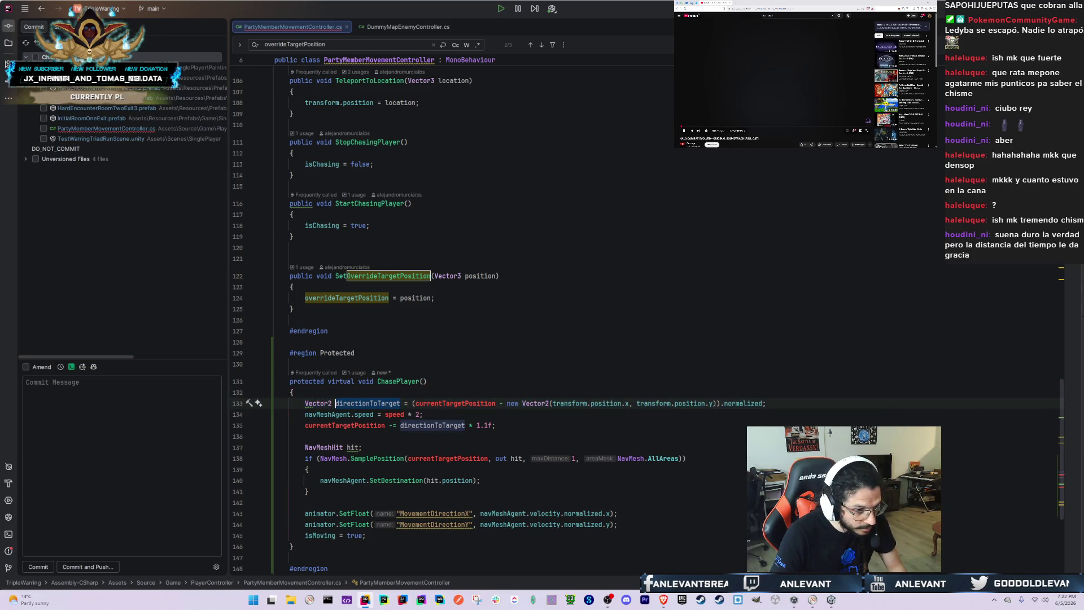
key(End)
key(Down)
key(Down)
key(Down)
key(Up)
Step: Remove the directionToTarget, speed and offset lines plus the leftover empty line
key(shift+Up)
key(shift+Up)
key(BackSpace)
key(Down)
key(Up)
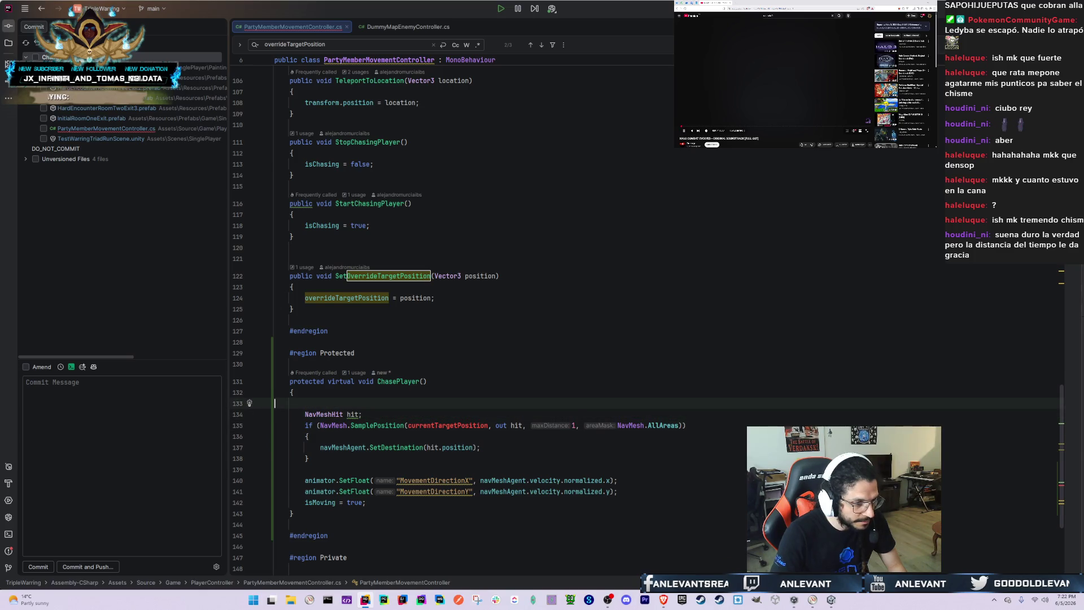
key(BackSpace)
key(Down)
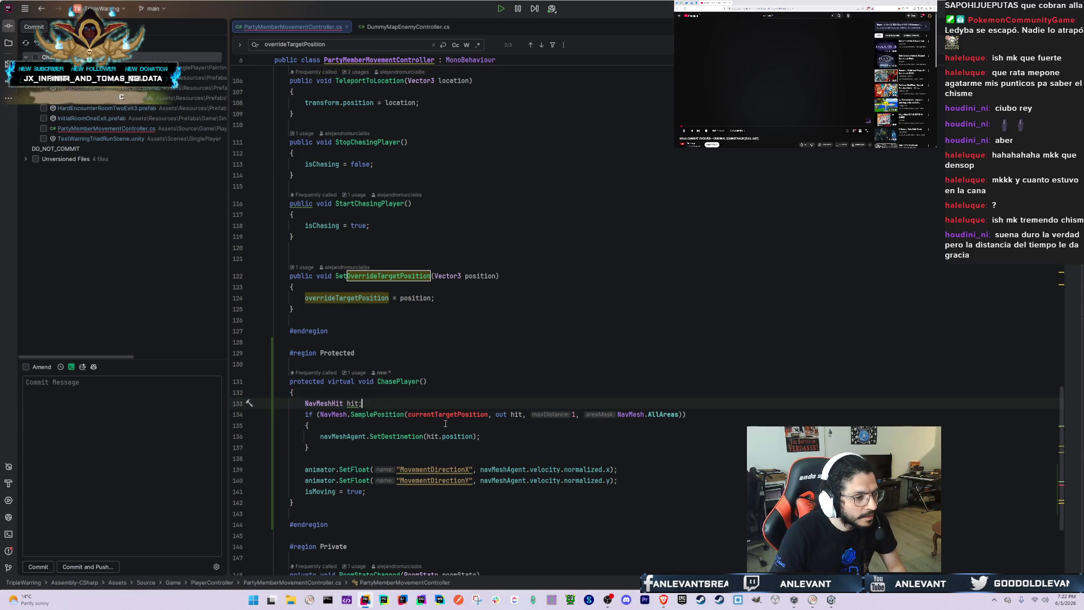
Step: Replace currentTargetPosition in SamplePosition with parentController.transform.position
double_click(440, 416)
text(parentController.po)
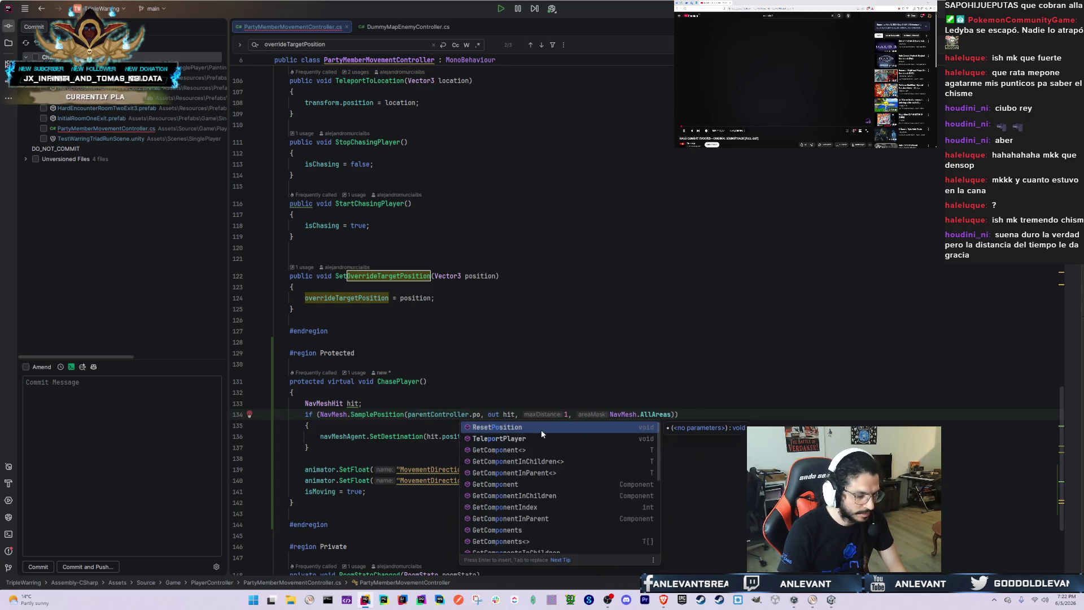
key(Escape)
text(transform.position)
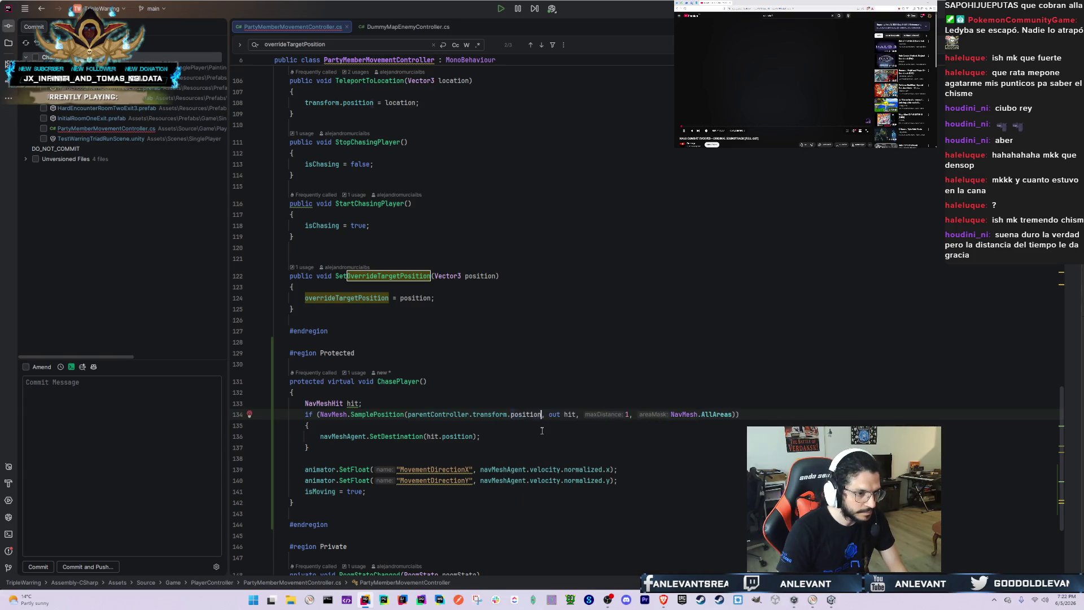
click(366, 436)
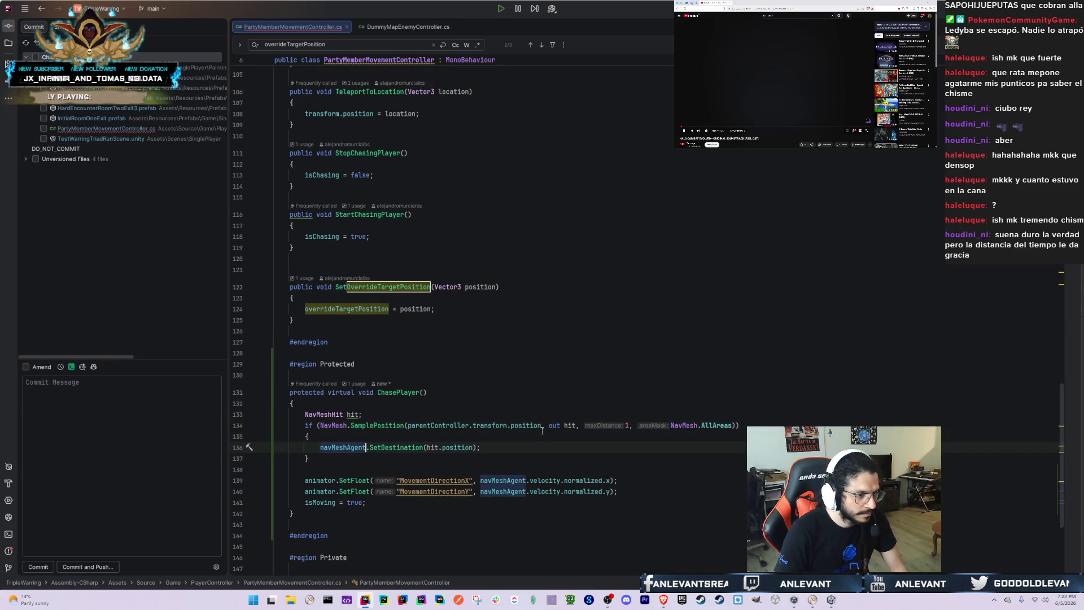
scroll(433, 364, down, 2)
click(433, 362)
click(336, 367)
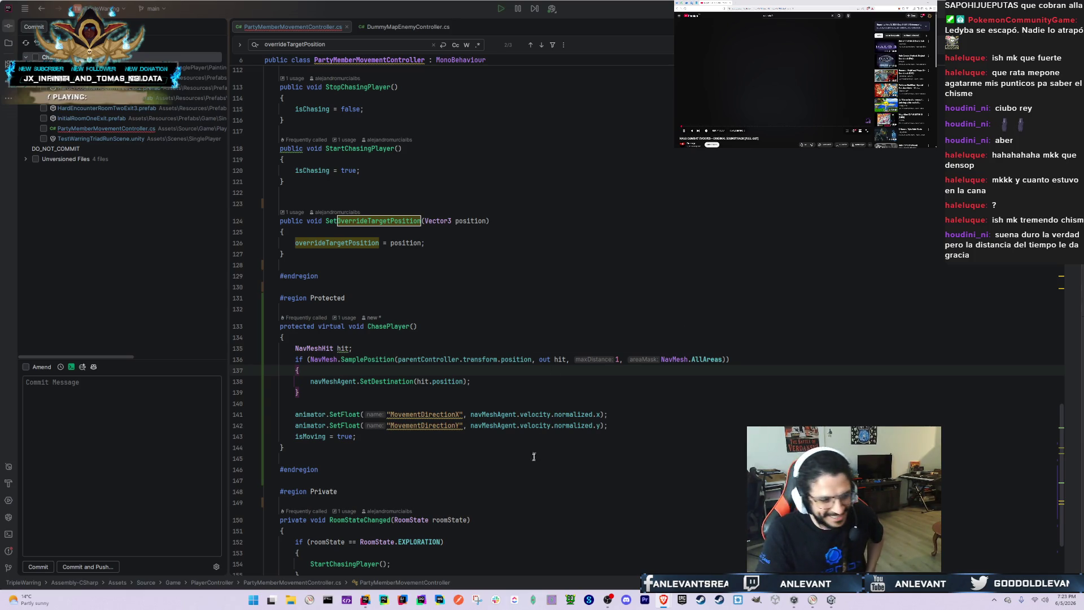
Step: Check the velocity.normalized MovementDirectionX/Y lines and select Update's animation reset block
scroll(534, 450, down, 1)
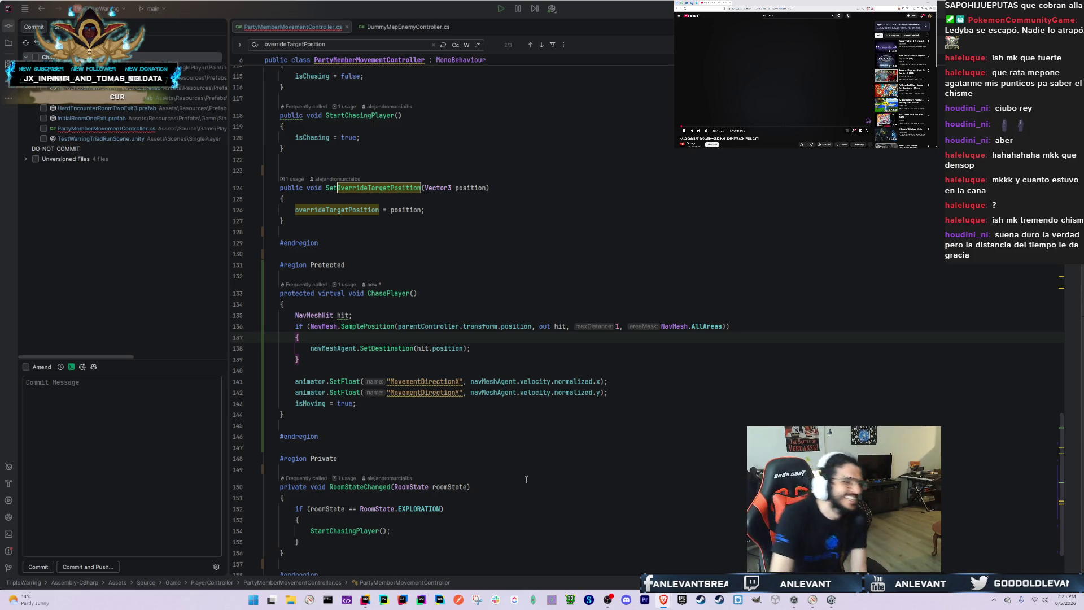
scroll(480, 423, down, 2)
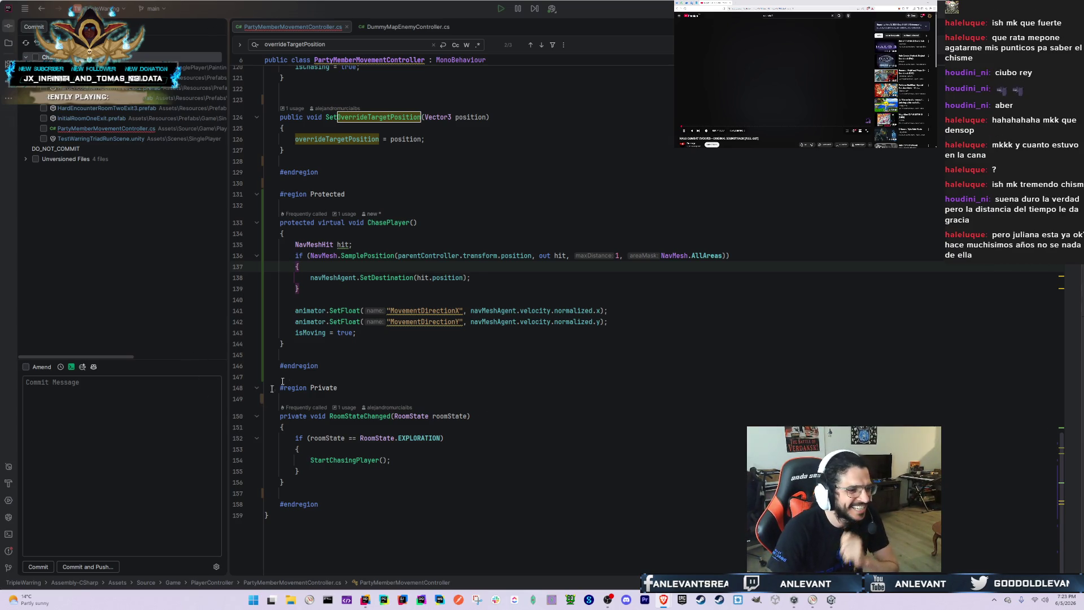
key(Down)
key(Down)
key(Down)
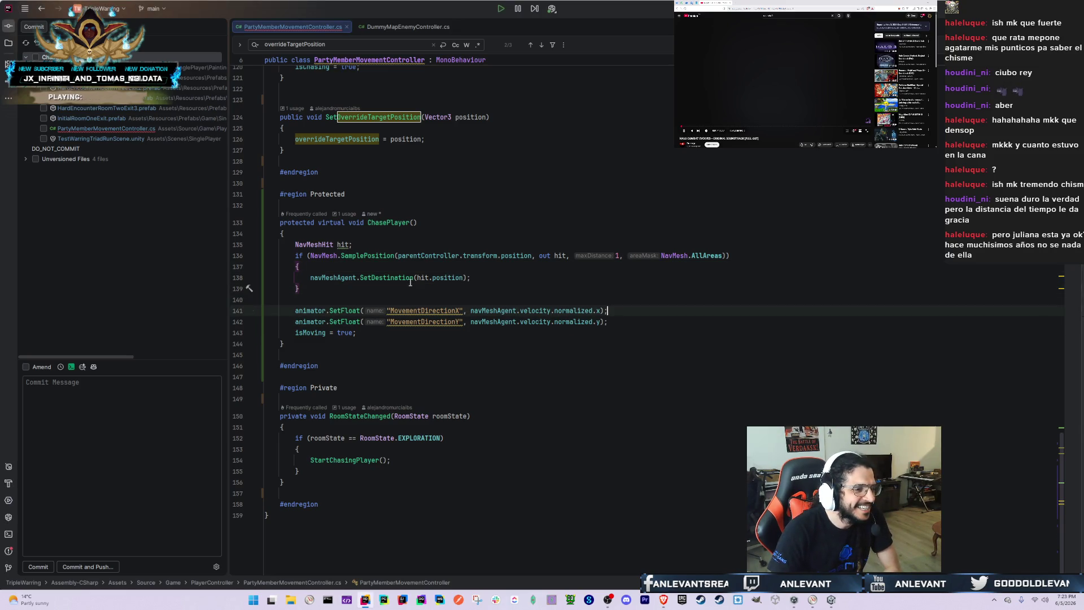
key(Down)
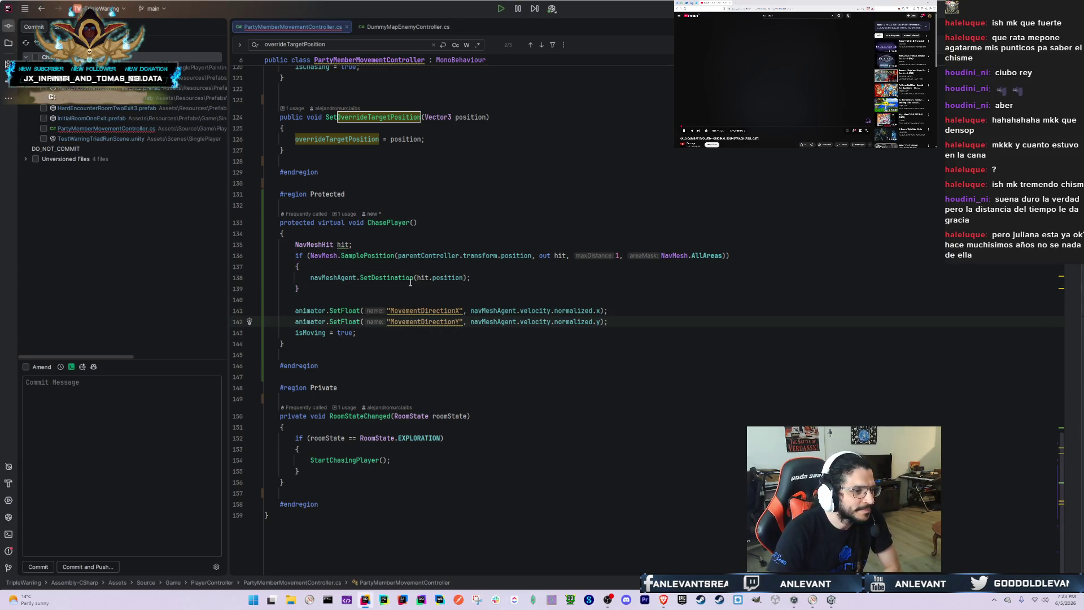
click(514, 312)
key(ctrl+Right)
key(ctrl+Right)
key(ctrl+Right)
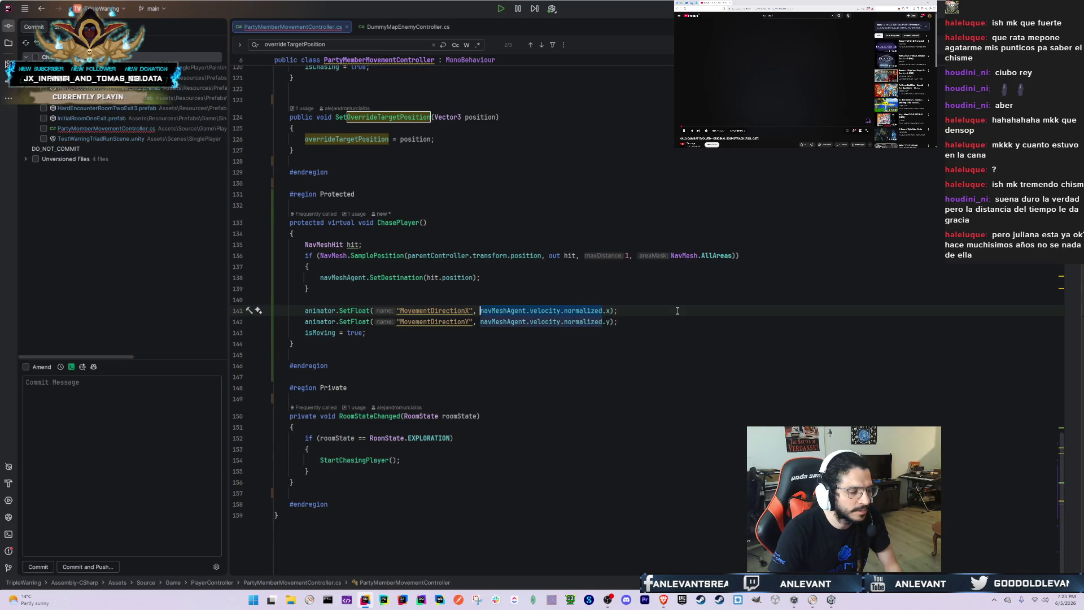
key(Down)
scroll(678, 310, up, 18)
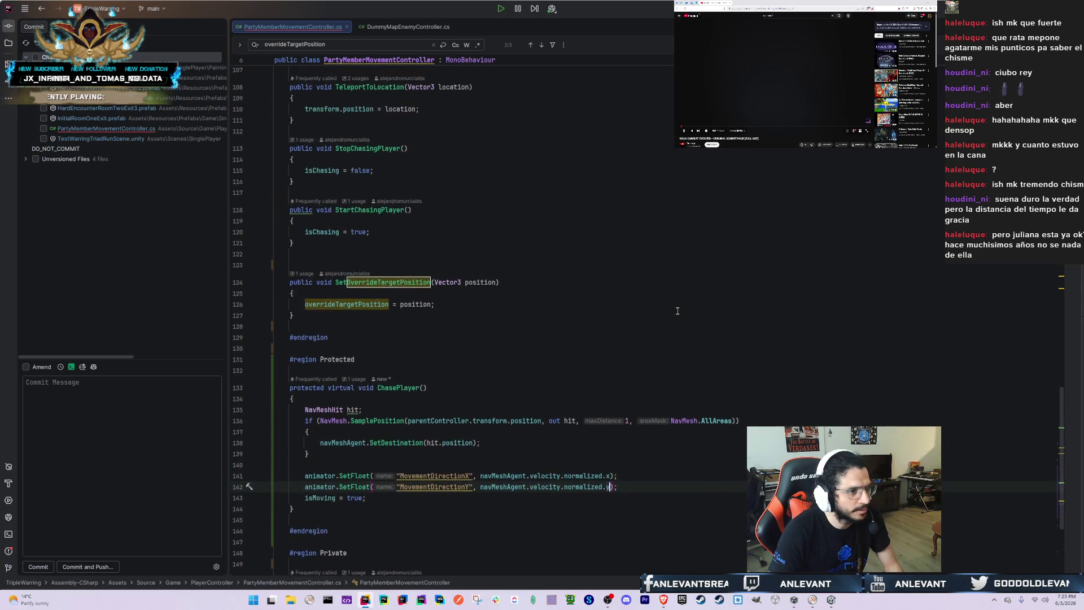
scroll(408, 314, up, 10)
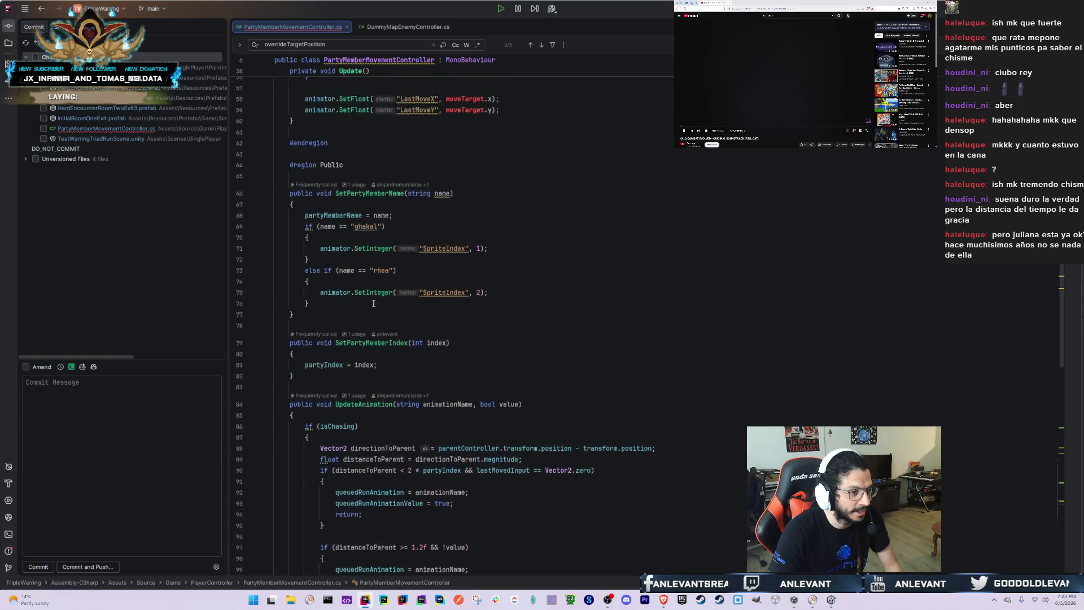
drag(305, 268, 562, 388)
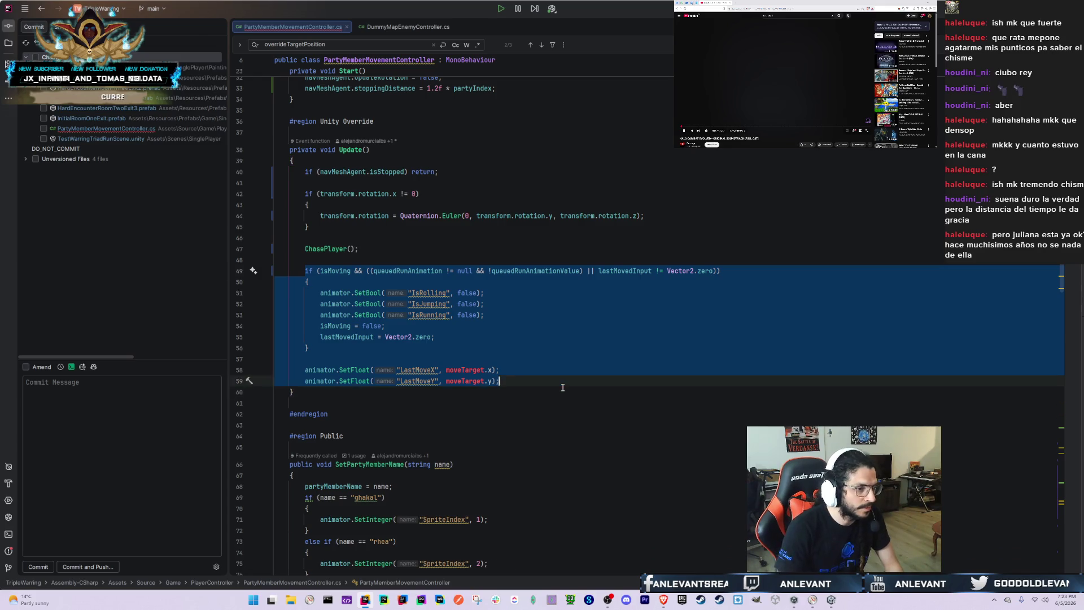
scroll(553, 416, down, 20)
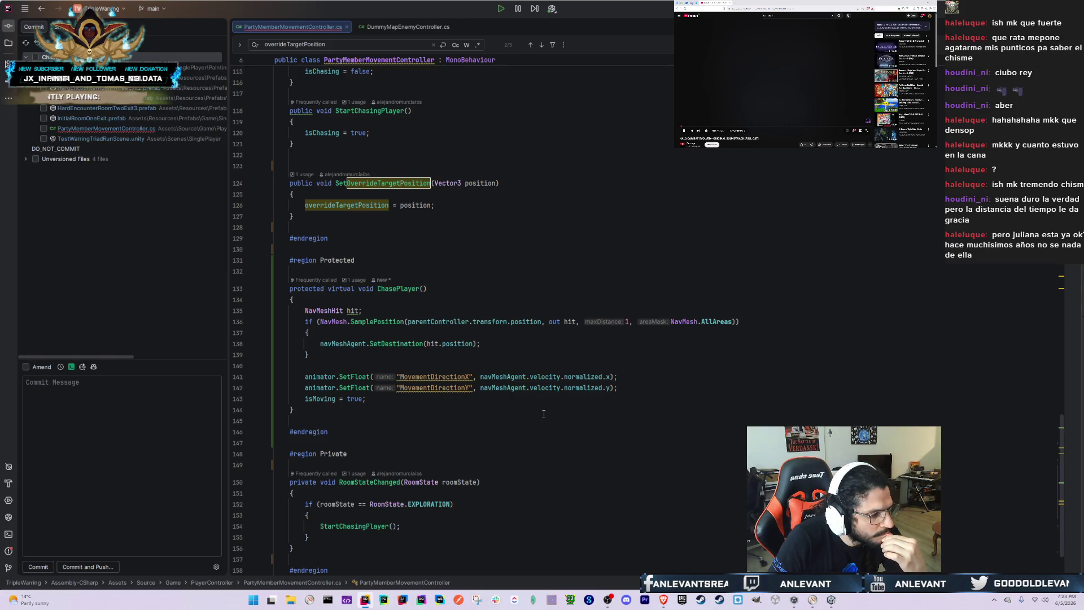
click(409, 27)
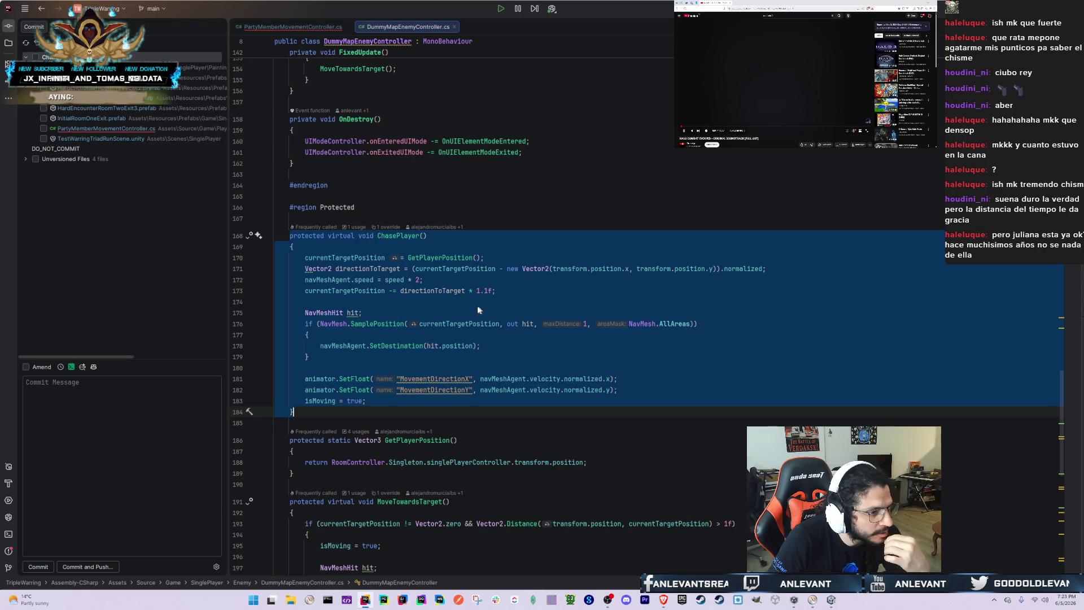
scroll(439, 289, up, 10)
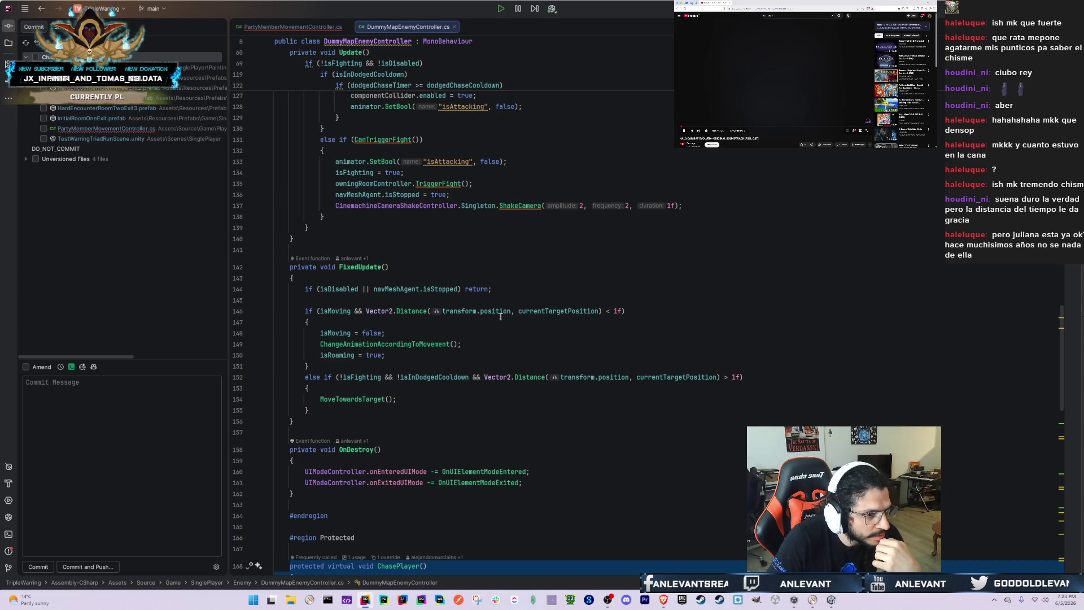
click(579, 313)
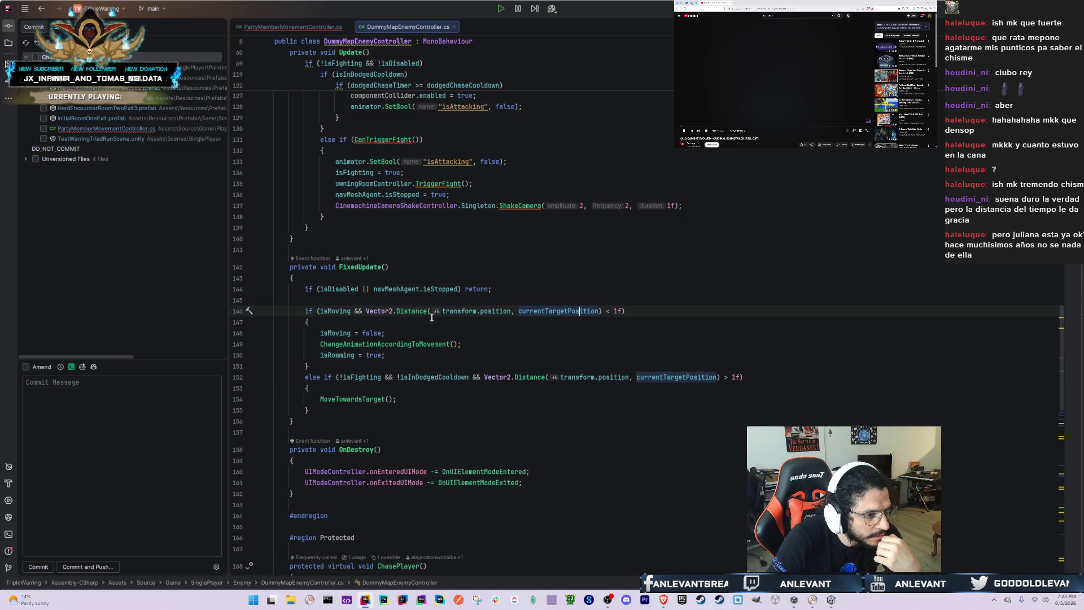
click(363, 310)
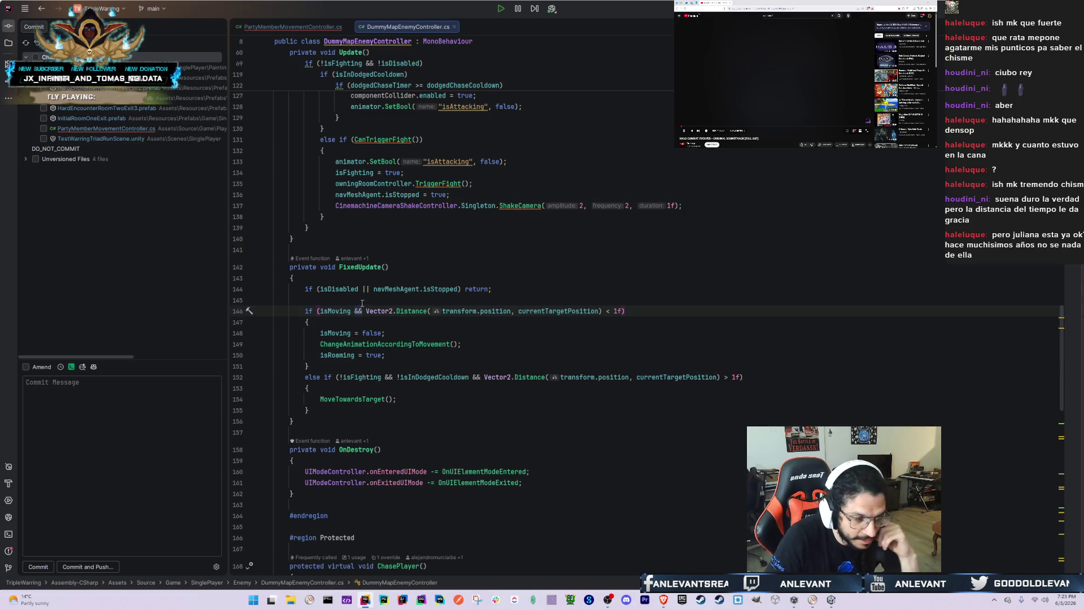
click(300, 27)
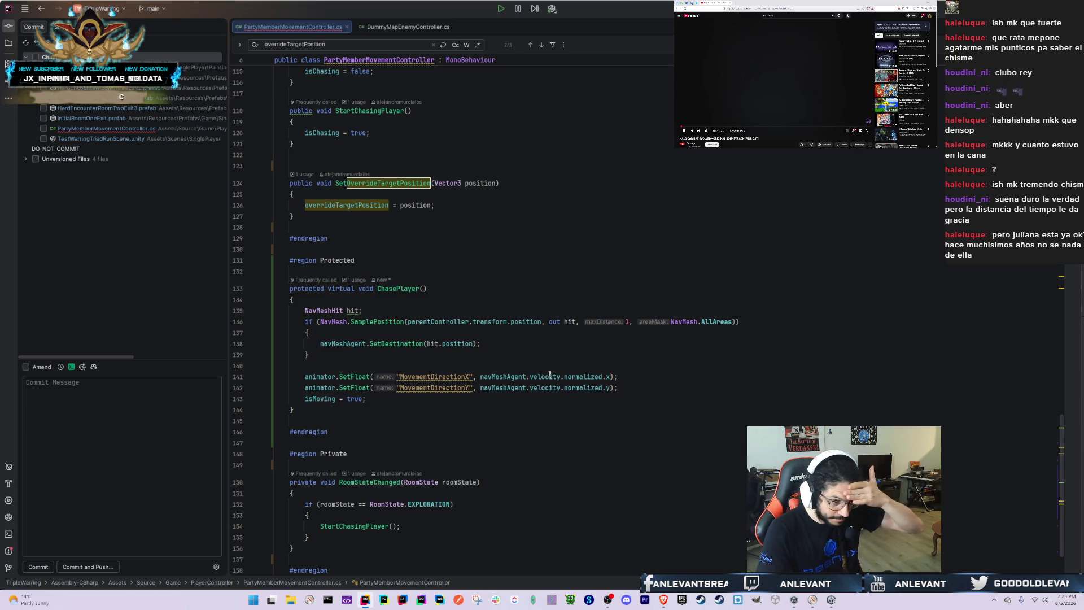
Step: Select the old reset condition on line 49 of Update
click(526, 377)
key(ctrl+w)
key(ctrl+w)
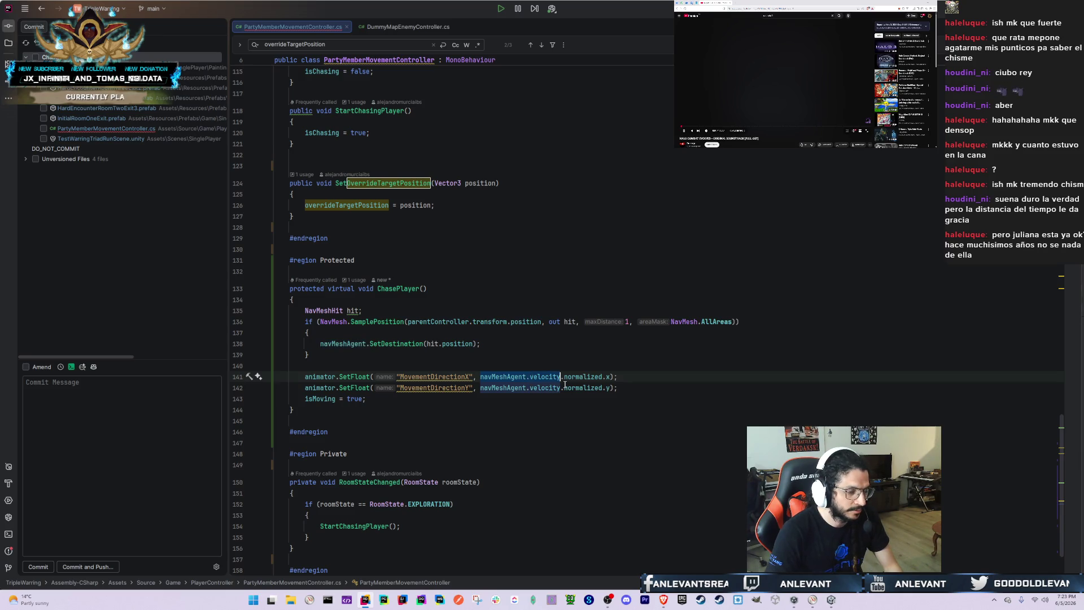
key(End)
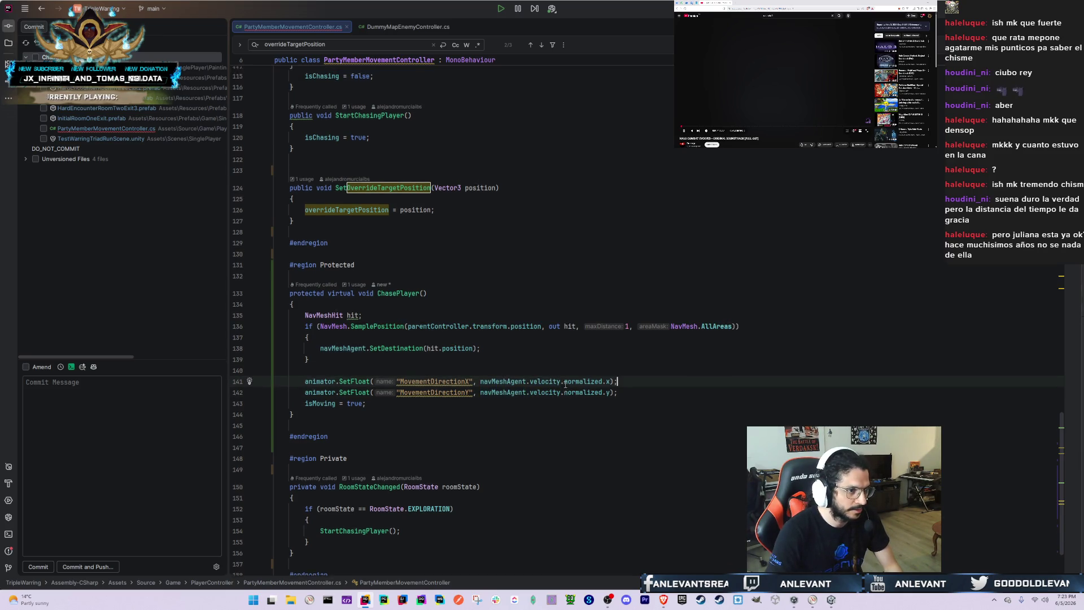
scroll(497, 375, up, 2)
scroll(430, 366, up, 15)
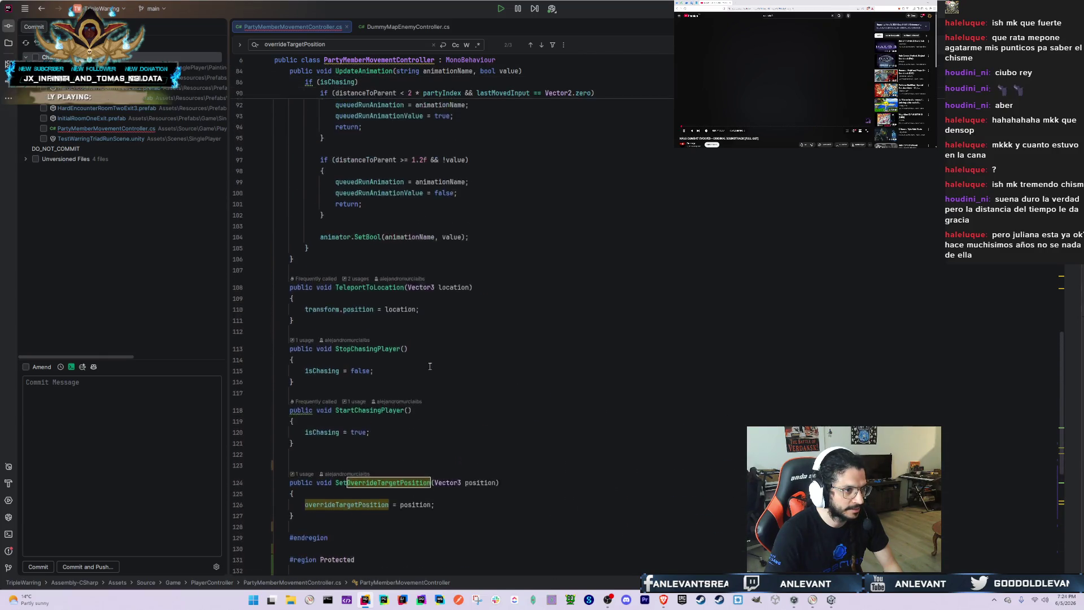
scroll(430, 366, up, 12)
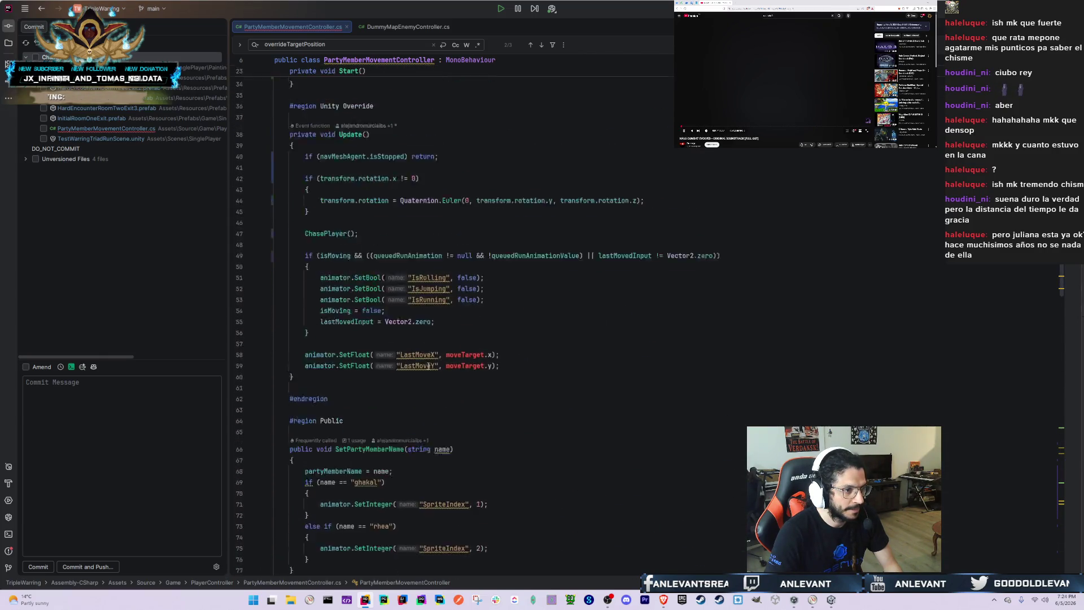
click(461, 348)
key(Down)
key(Down)
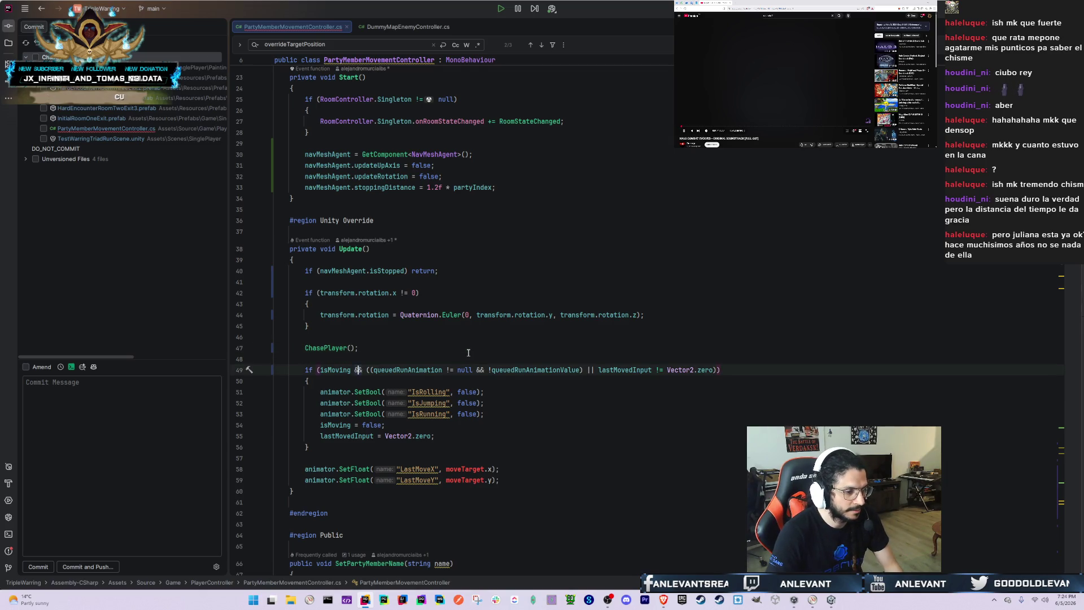
key(Home)
key(ctrl+Right)
key(ctrl+Right)
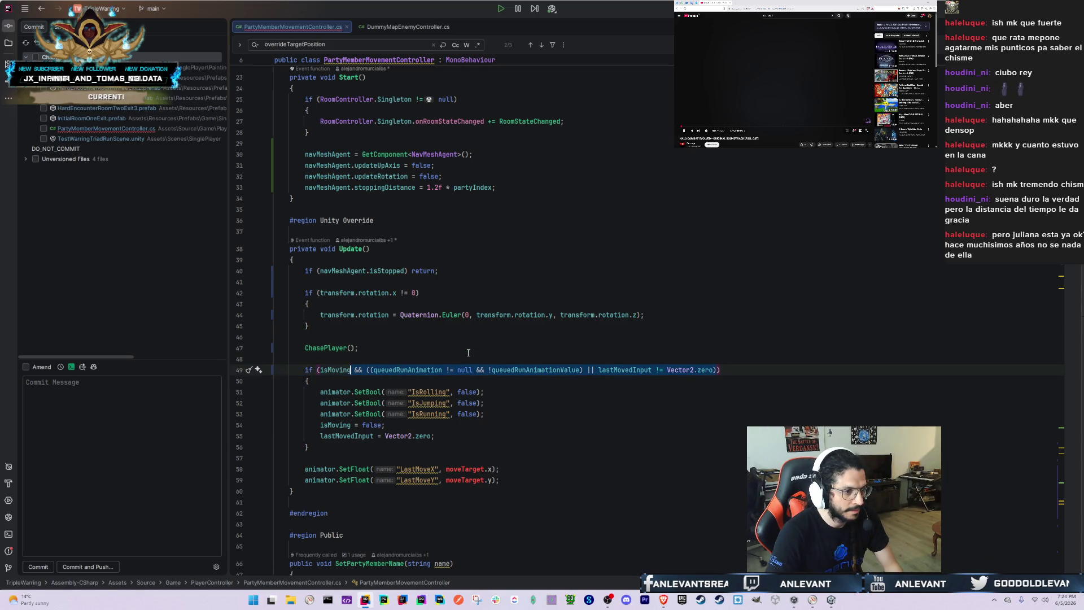
Step: Rewrite the condition as 'if (navMeshAgent.velocity == Vector3.zero)'
text(navMeshAgent.velocity)
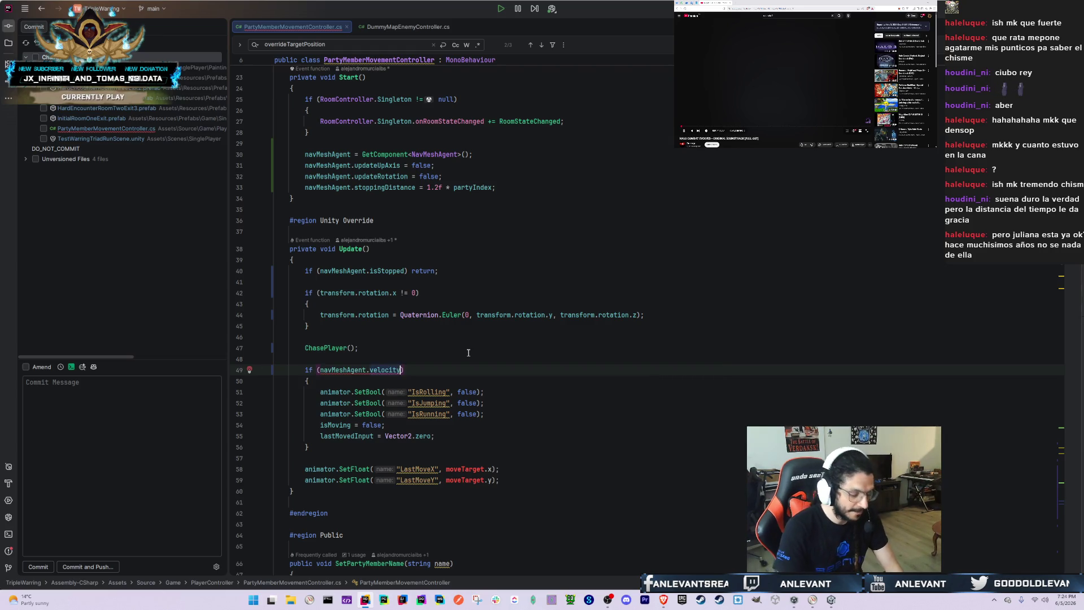
text( !=)
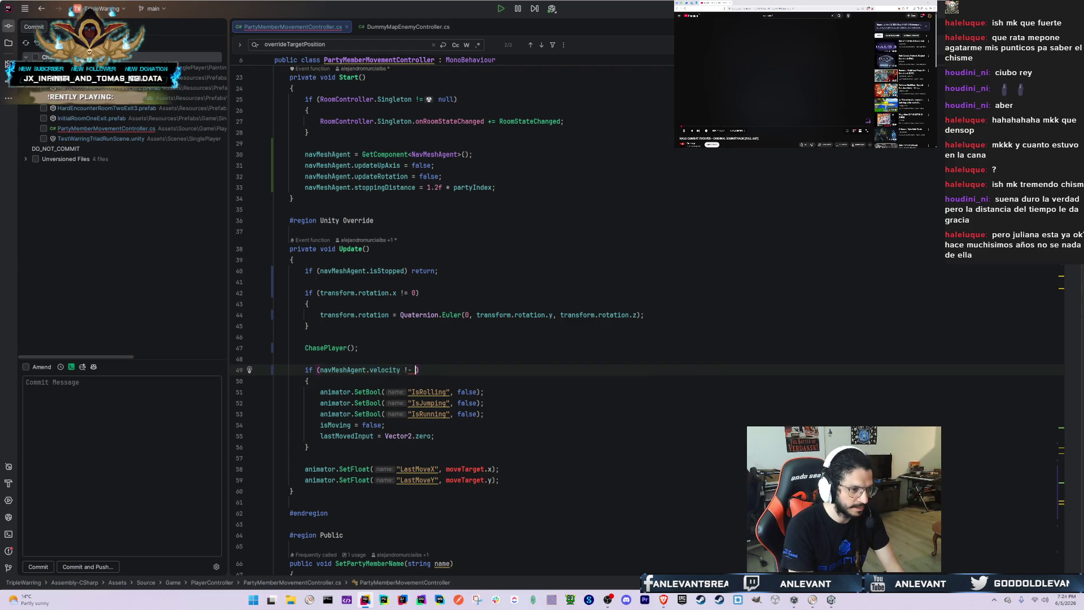
text( Vector)
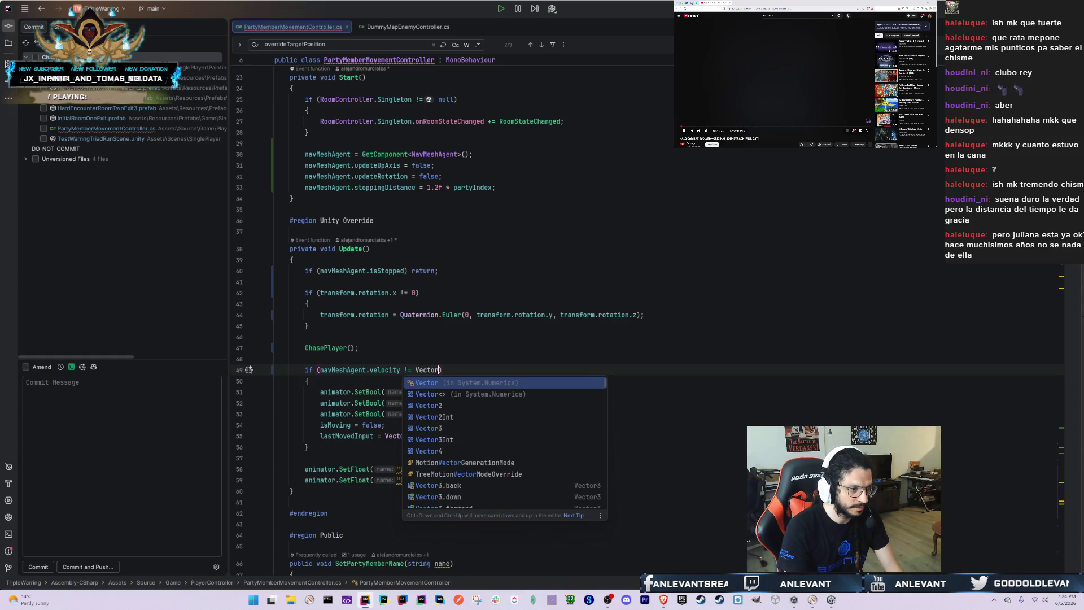
key(Down)
key(Down)
key(Down)
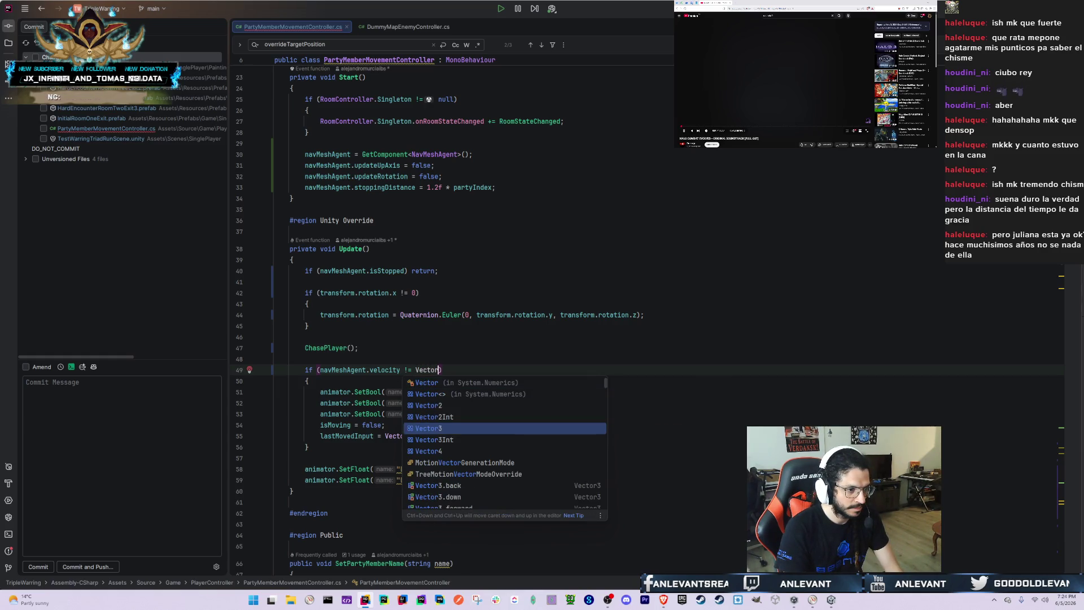
key(Return)
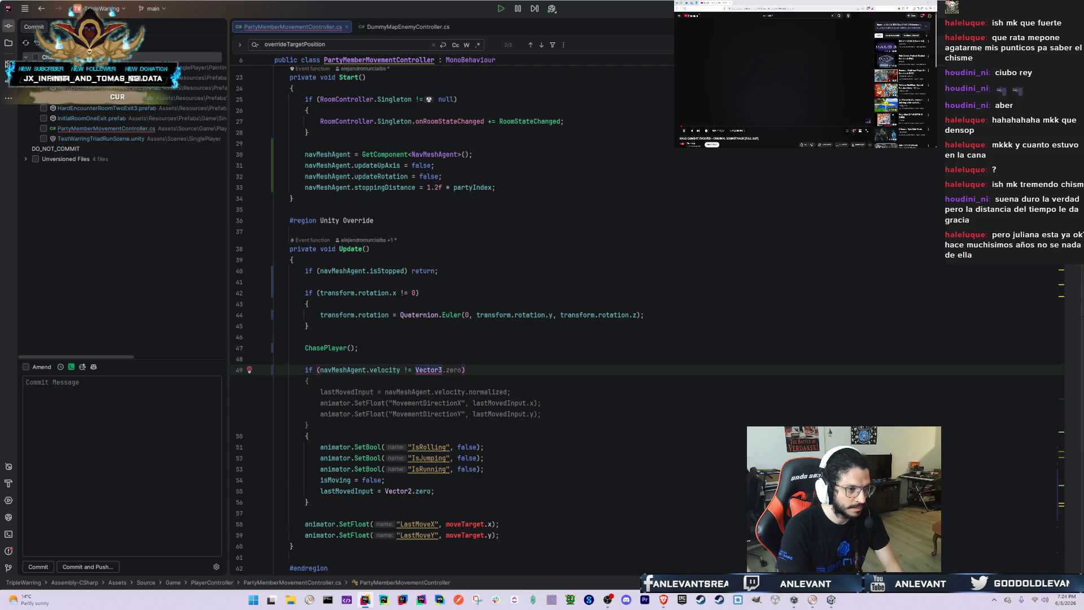
key(ctrl+BackSpace)
key(ctrl+BackSpace)
text(== Ve)
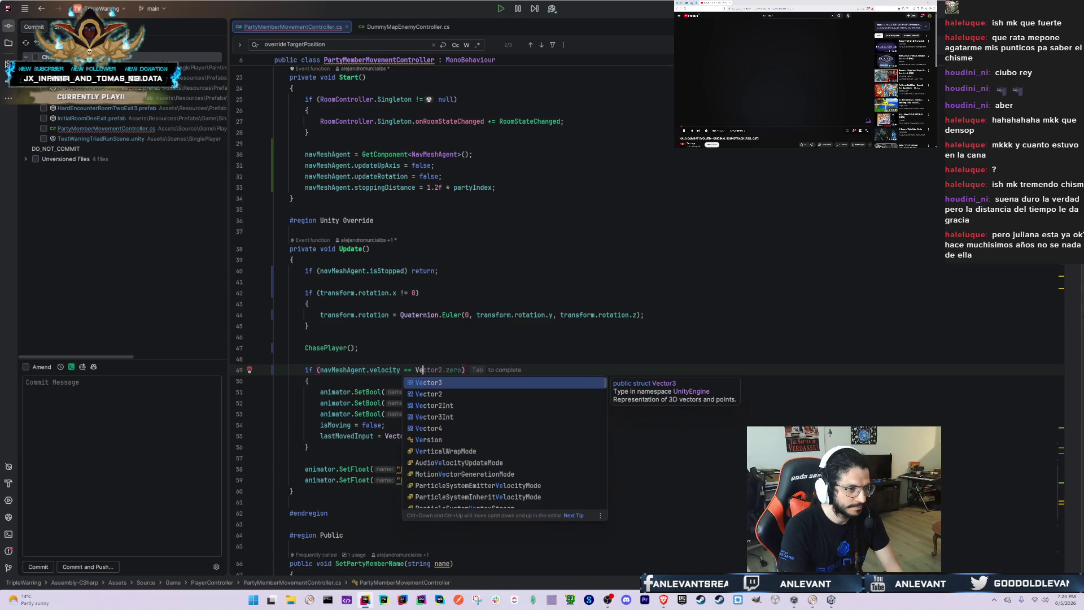
key(Tab)
key(Left)
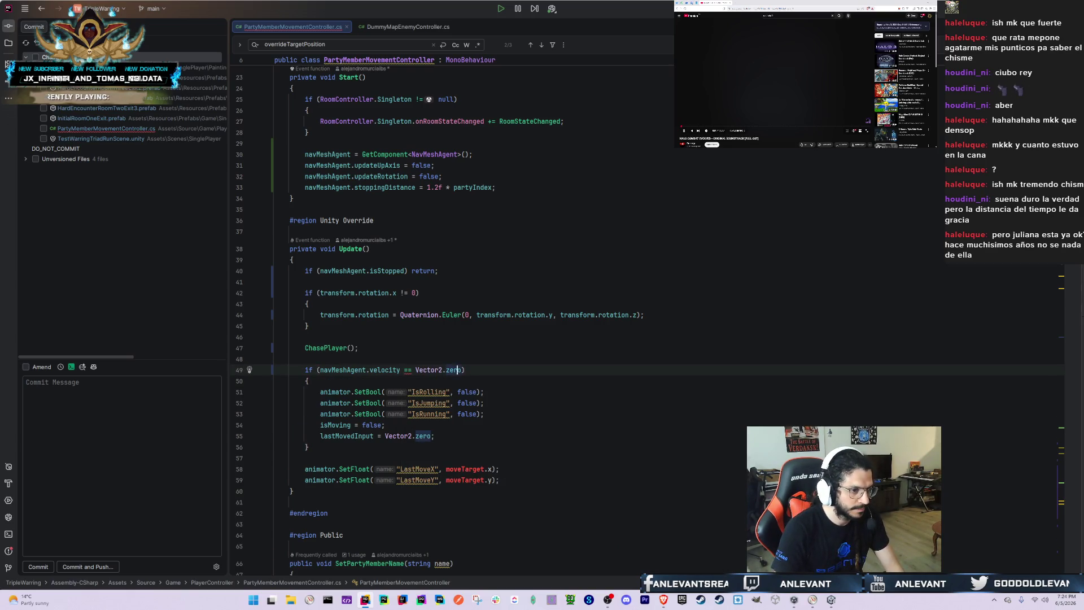
key(BackSpace)
text(3)
key(End)
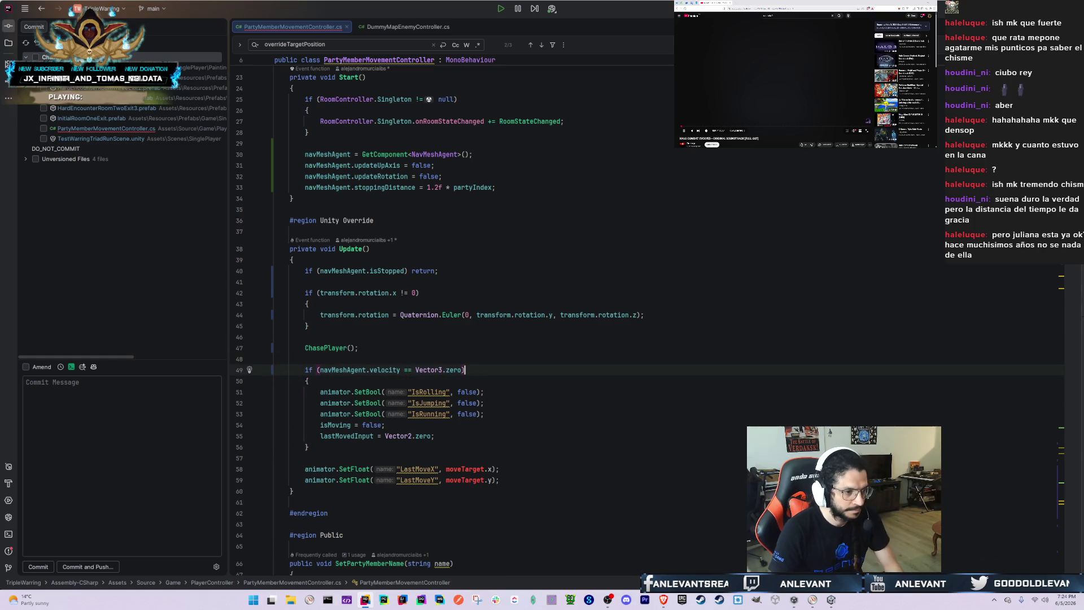
Step: Cut the LastMoveX name from its SetFloat call and move it into ChasePlayer's MovementDirectionX spot
click(498, 450)
key(Down)
key(Down)
key(Down)
scroll(438, 400, down, 1)
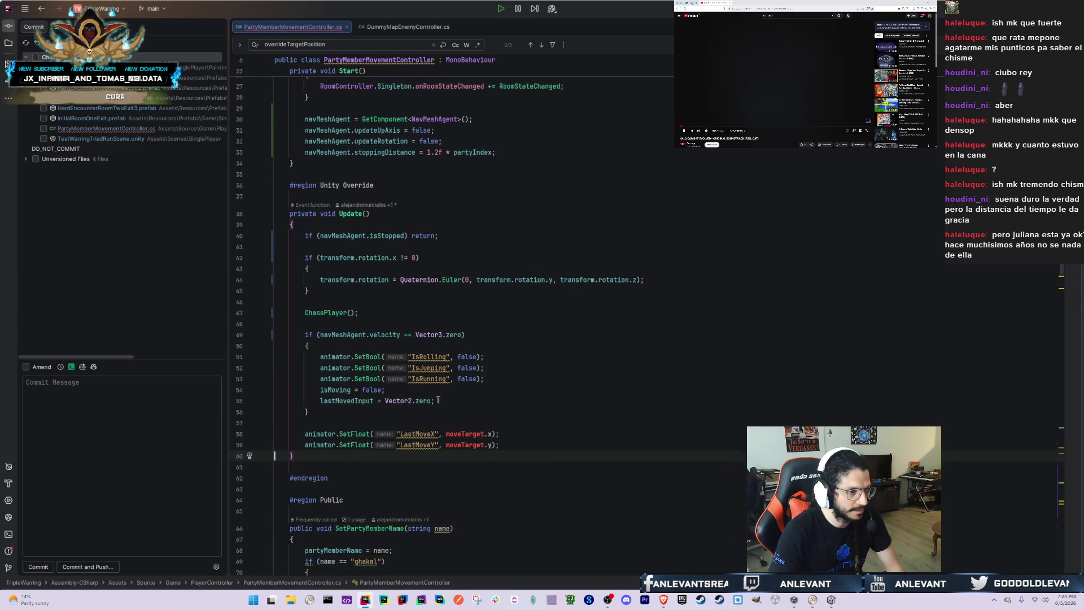
scroll(439, 400, down, 2)
double_click(417, 367)
key(BackSpace)
scroll(441, 387, down, 5)
scroll(441, 387, down, 15)
click(443, 376)
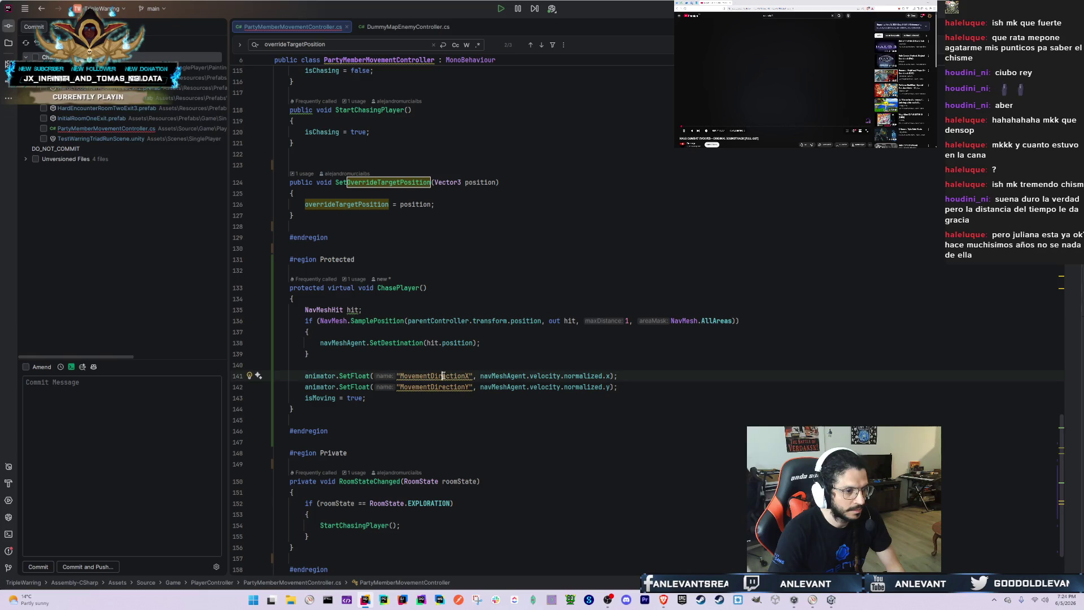
Step: Go to the LastMoveY SetFloat call at the end of line 59
scroll(446, 339, up, 14)
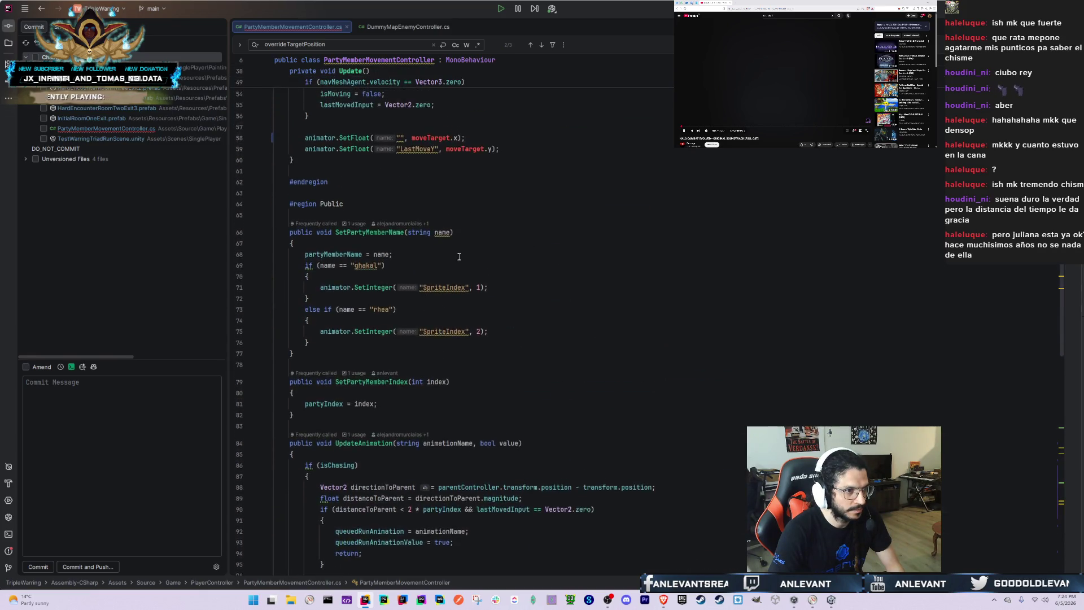
scroll(455, 251, up, 2)
click(421, 214)
scroll(446, 367, down, 16)
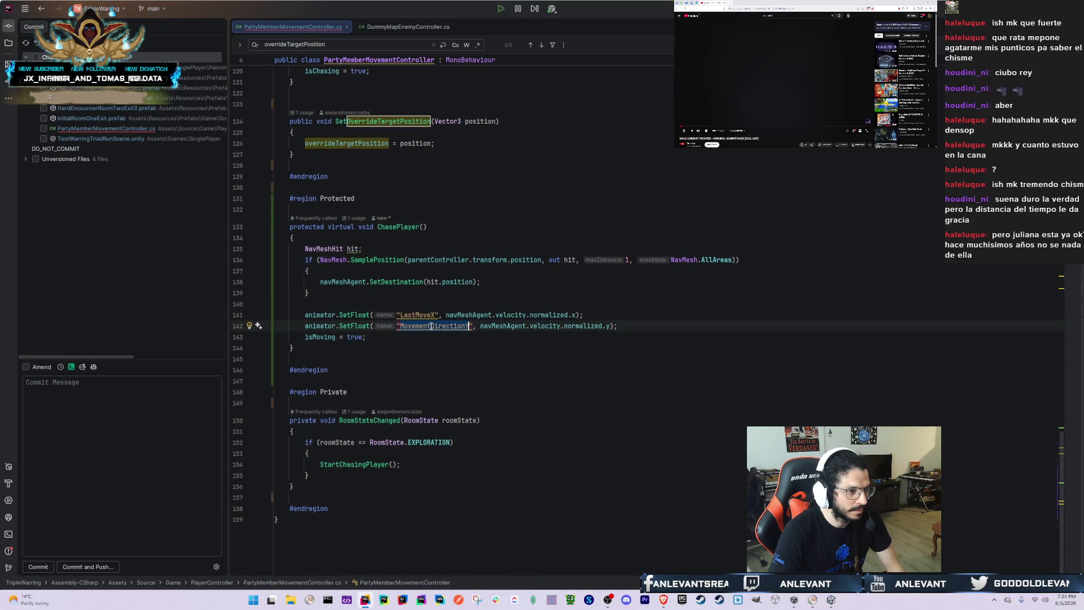
scroll(511, 277, up, 6)
scroll(512, 277, up, 12)
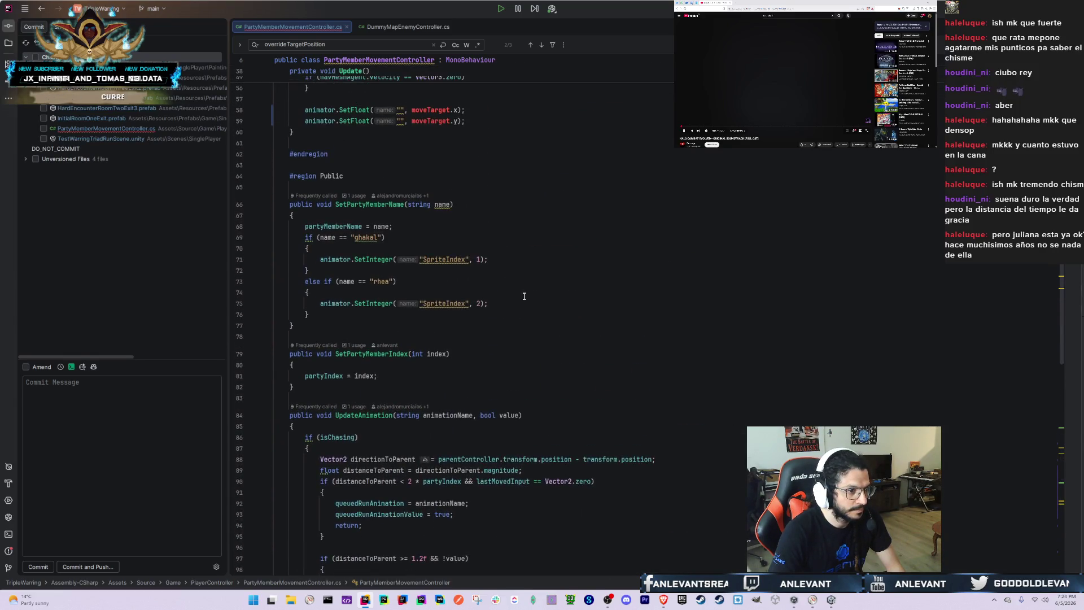
click(503, 286)
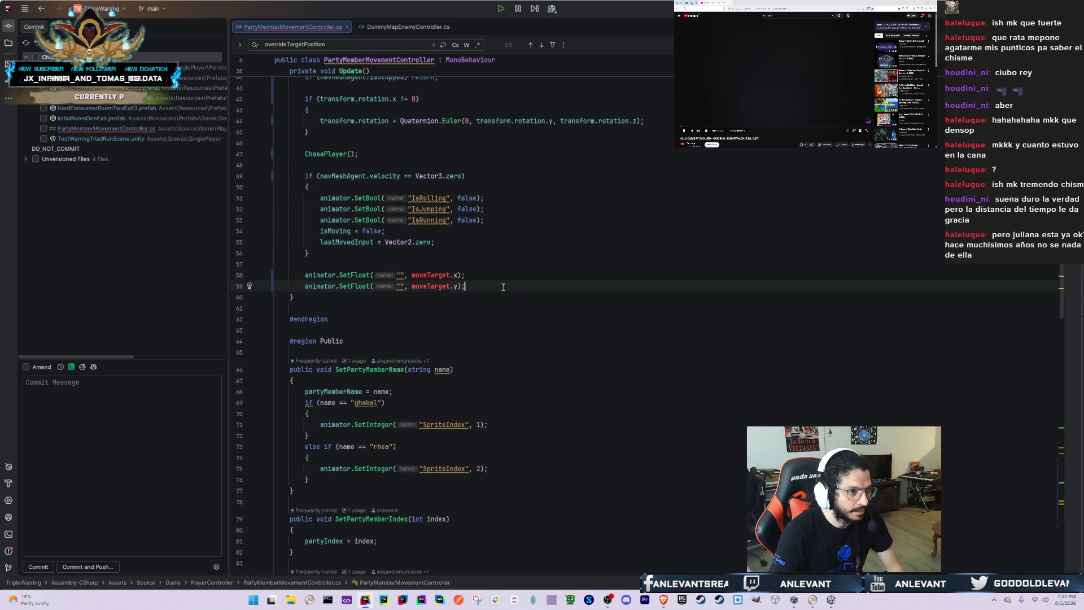
Step: Replace the two emptied SetFloat lines with an else branch setting isMoving = true
key(shift+Up)
key(shift+Up)
key(BackSpace)
text(els)
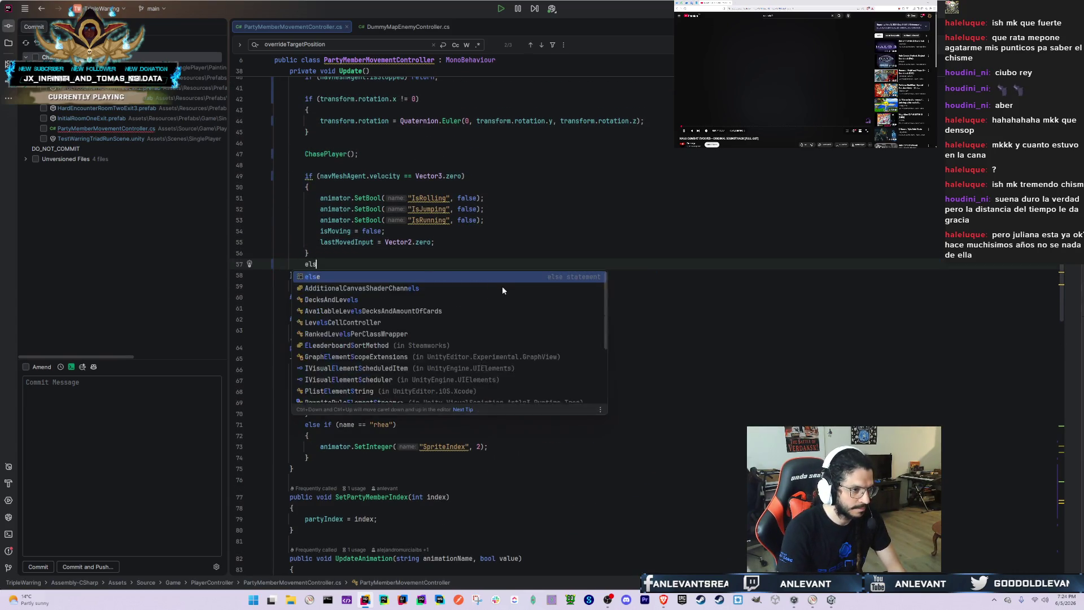
key(Return)
key(Up)
key(Up)
key(Up)
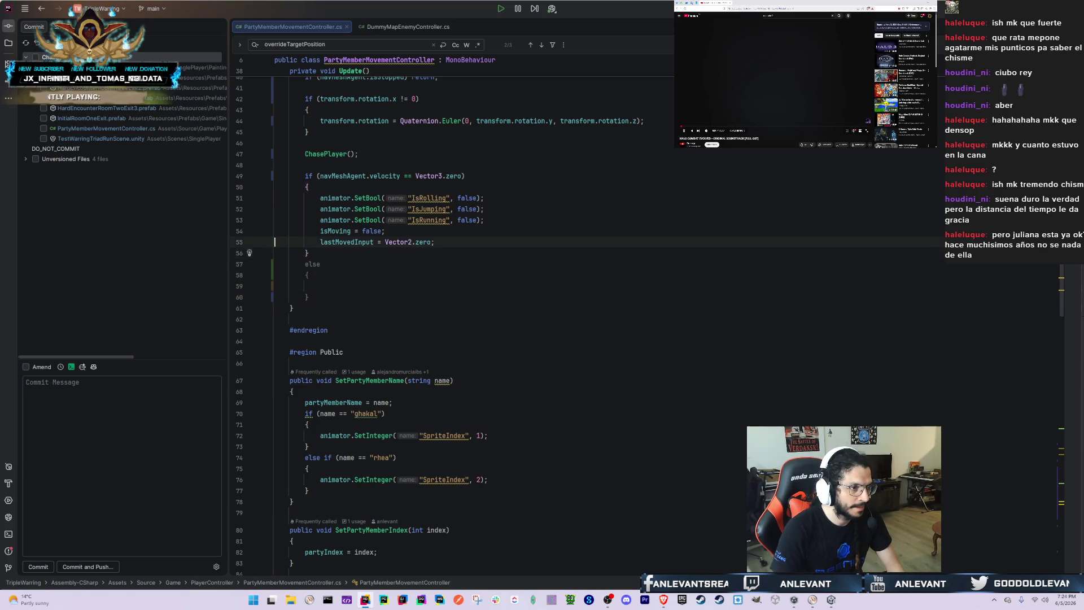
key(Down)
key(Down)
key(Down)
key(Down)
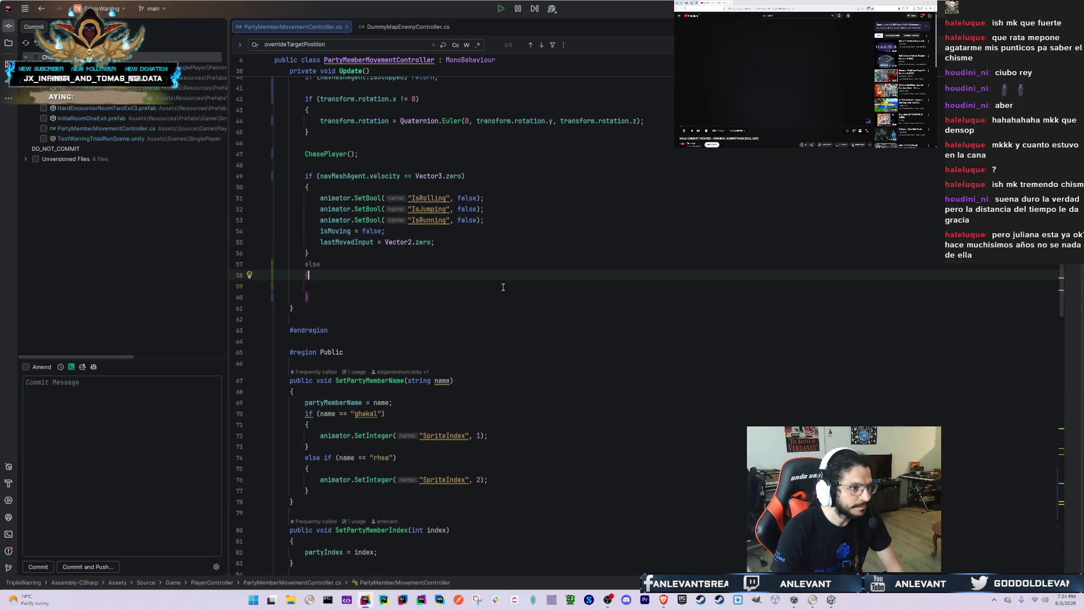
text(isMoving = false;)
text(true)
Step: Jump from line 55 to the next overrideTargetPosition match
key(Up)
key(Up)
click(481, 238)
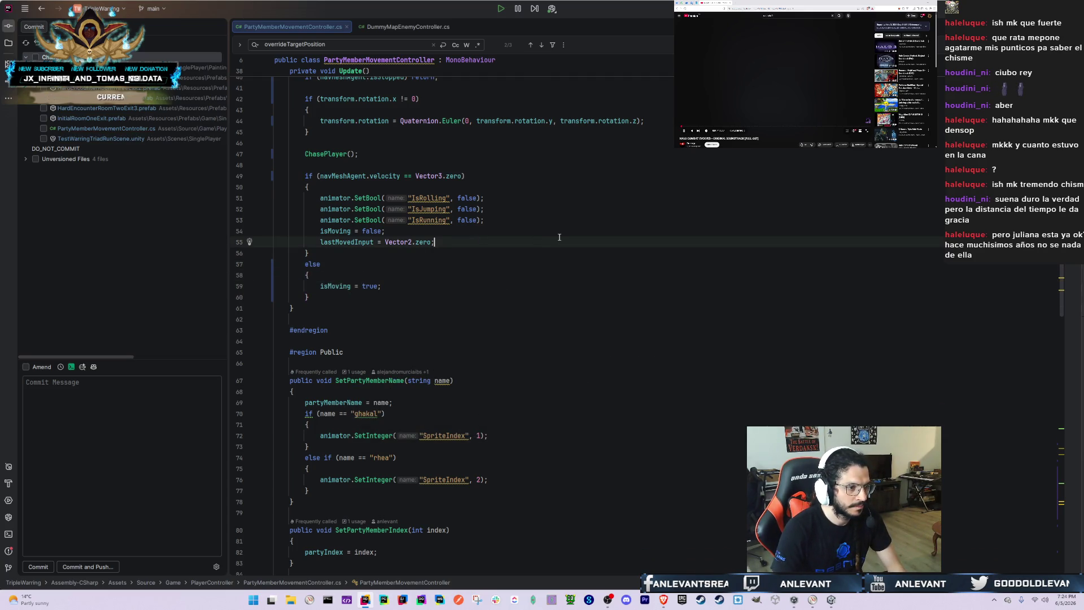
key(F3)
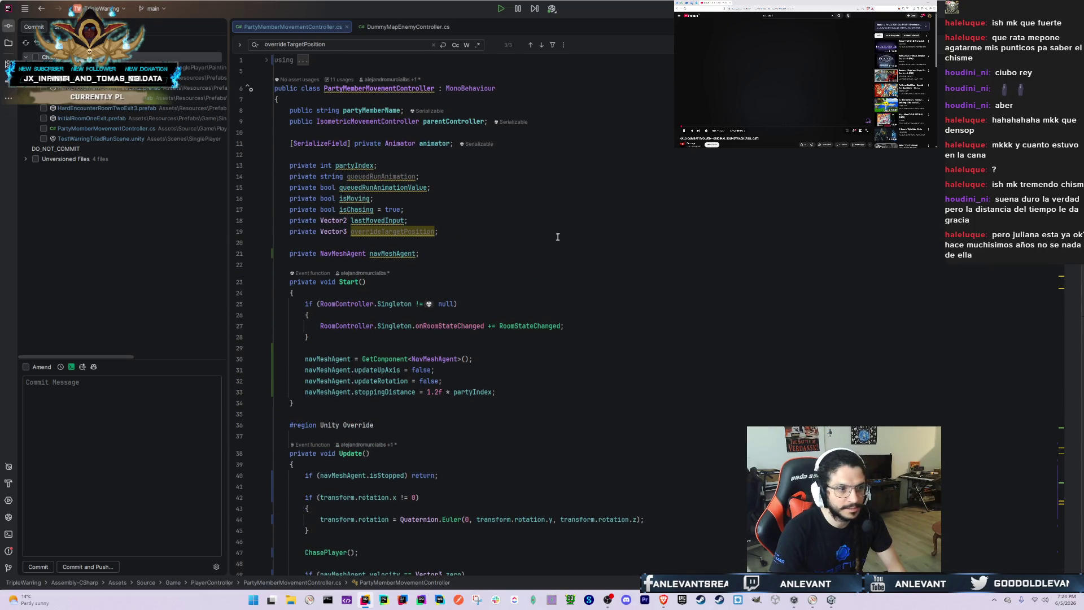
Step: Clear the line after the lastMovedInput field and jump to the flagged problem below
click(482, 222)
key(shift+Home)
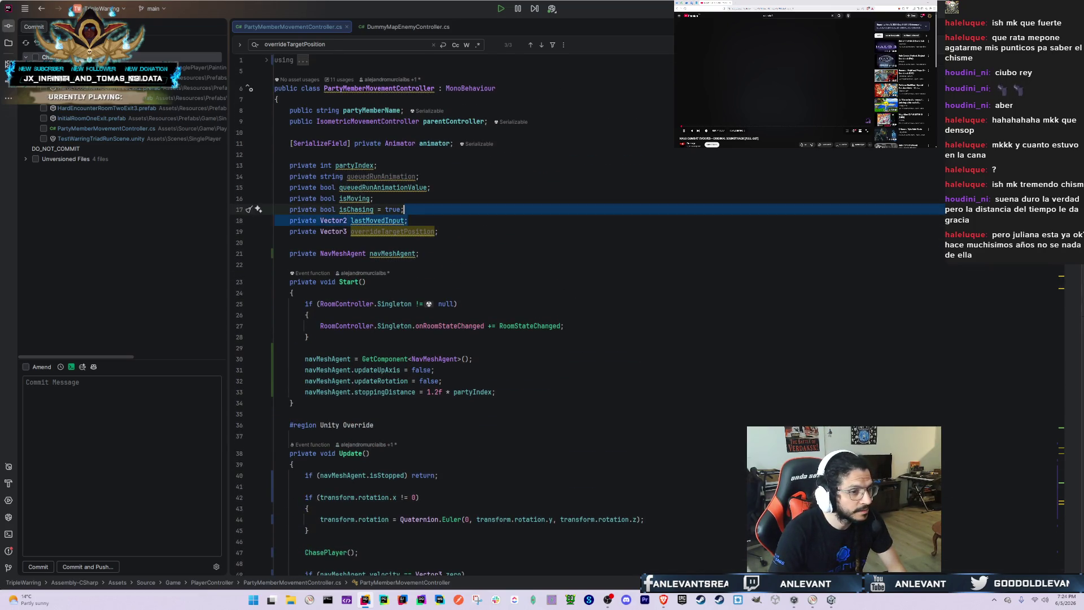
key(BackSpace)
key(BackSpace)
click(1061, 341)
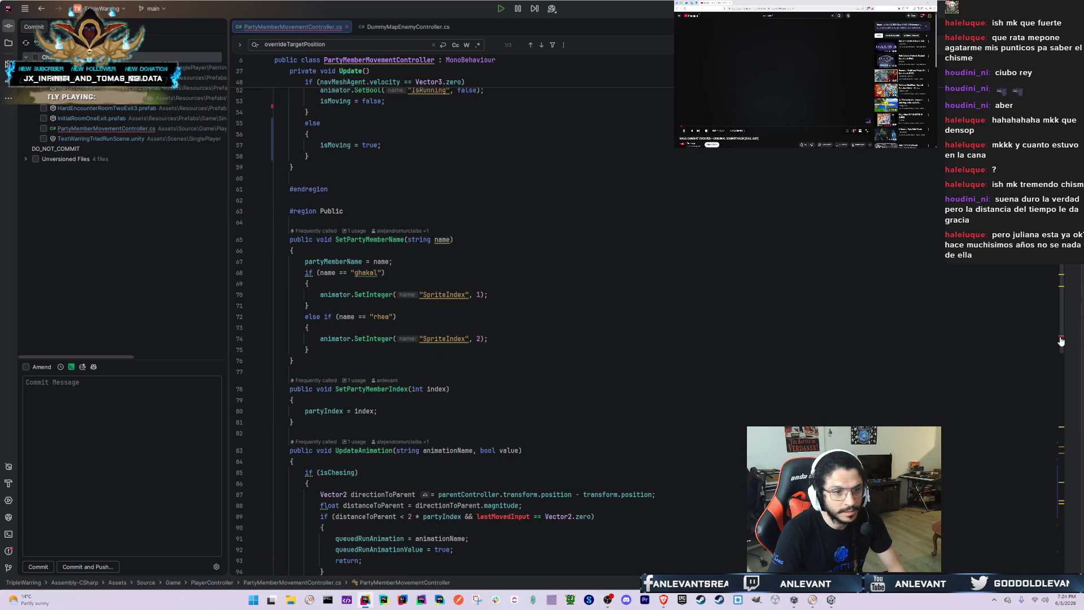
scroll(813, 415, down, 5)
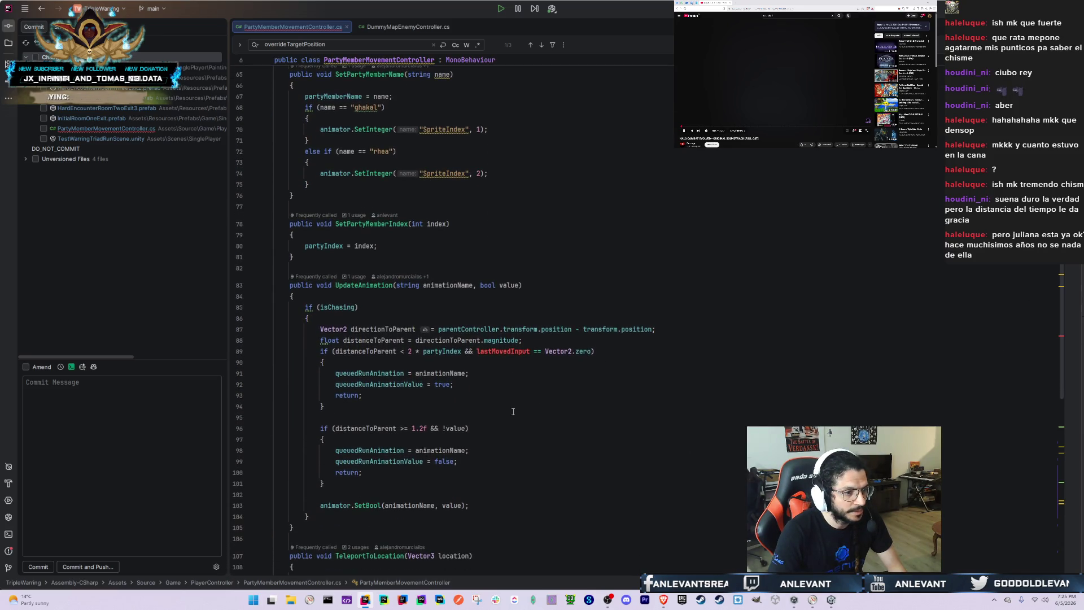
Step: Open UpdateAnimation's single call site in IsometricMovementController.cs, then navigate back to the fields
click(361, 285)
ctrl+click(361, 285)
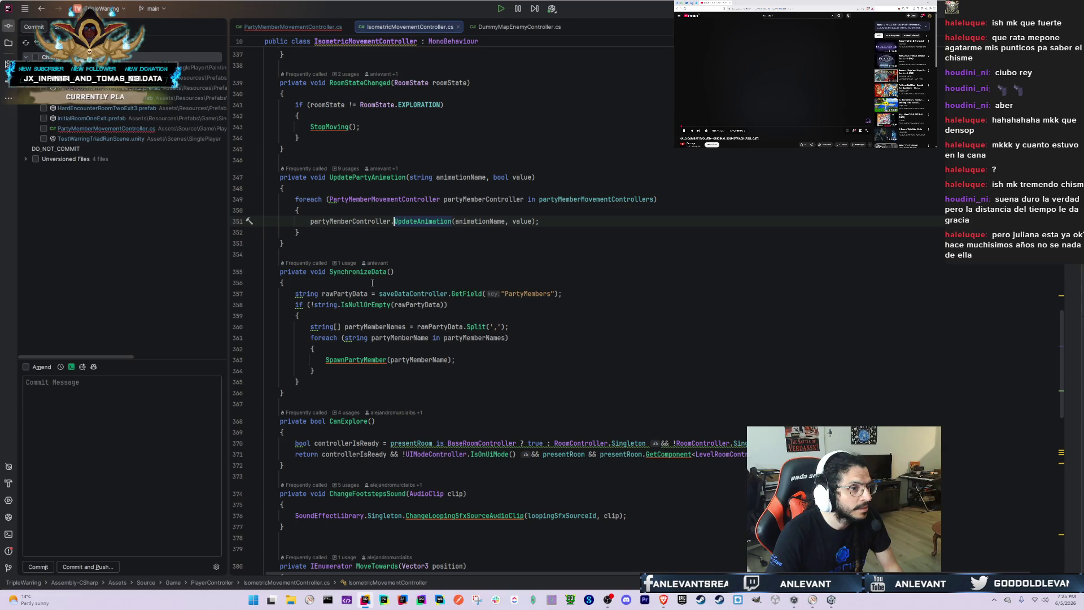
key(ctrl+alt+Left)
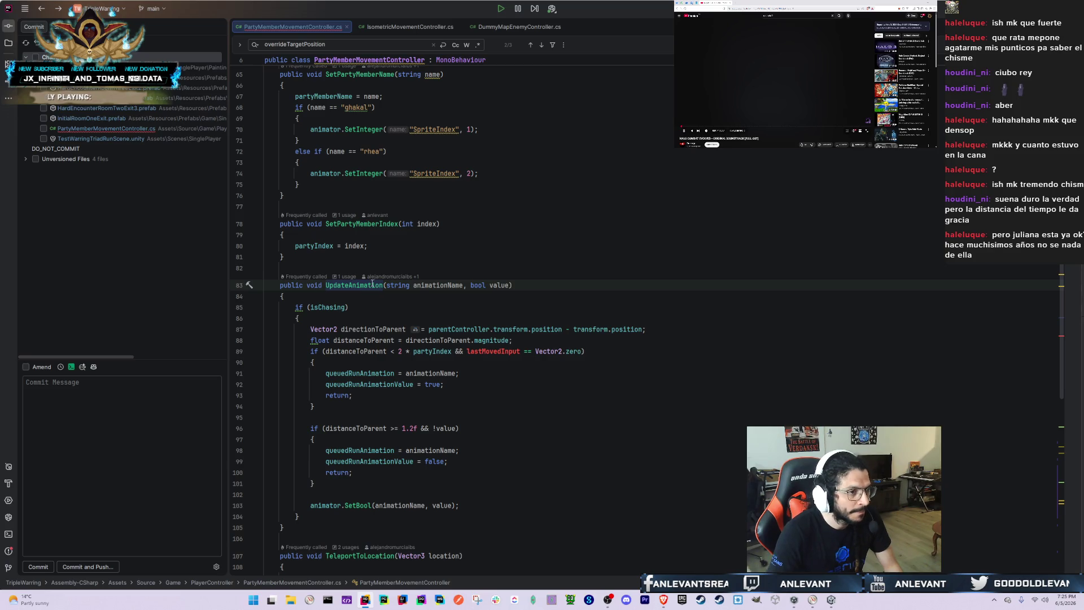
key(ctrl+alt+Left)
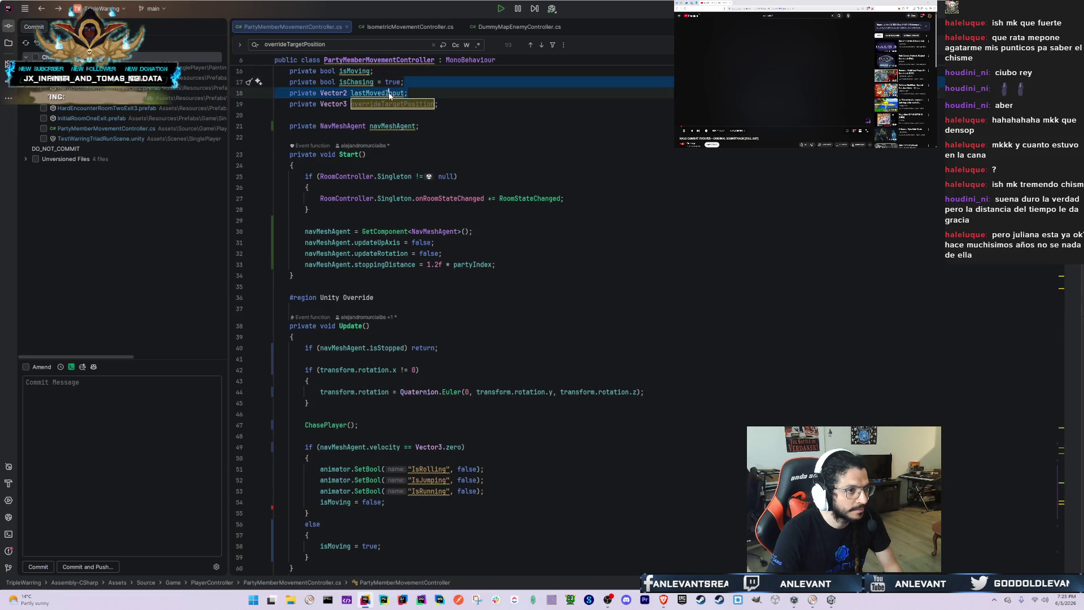
Step: Review PartyMemberMovementController.cs and open its pending-changes diff
scroll(520, 325, down, 5)
scroll(520, 325, down, 4)
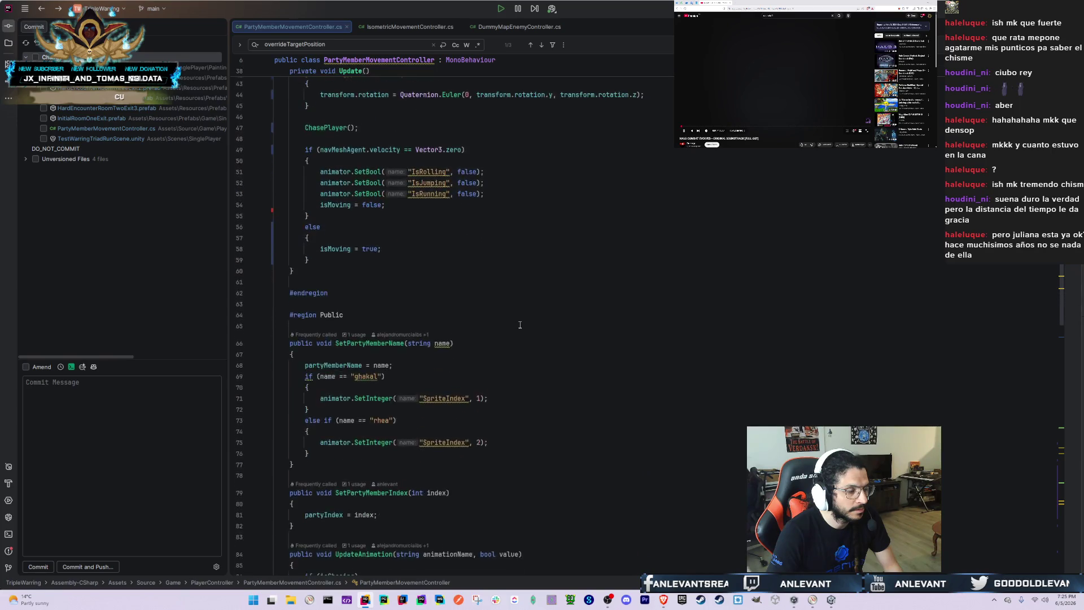
scroll(520, 326, up, 9)
scroll(520, 327, down, 18)
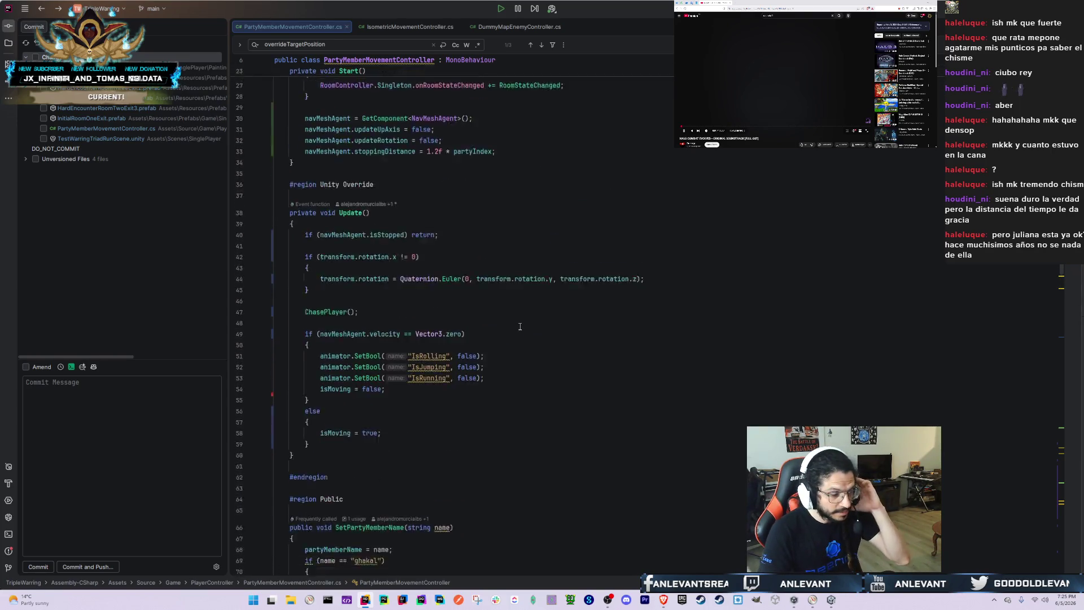
scroll(521, 324, up, 6)
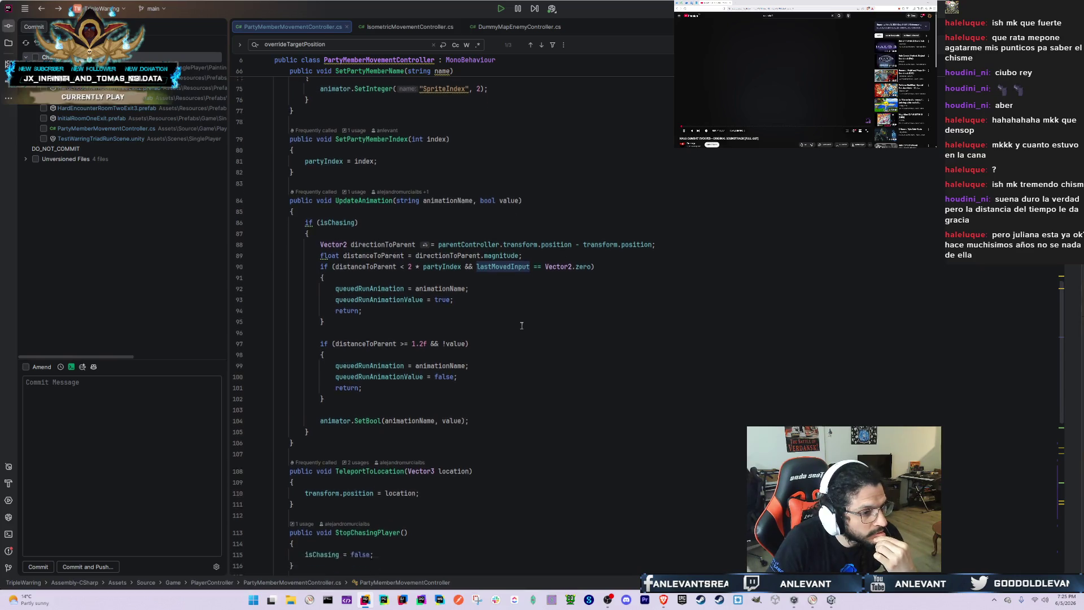
scroll(519, 321, up, 8)
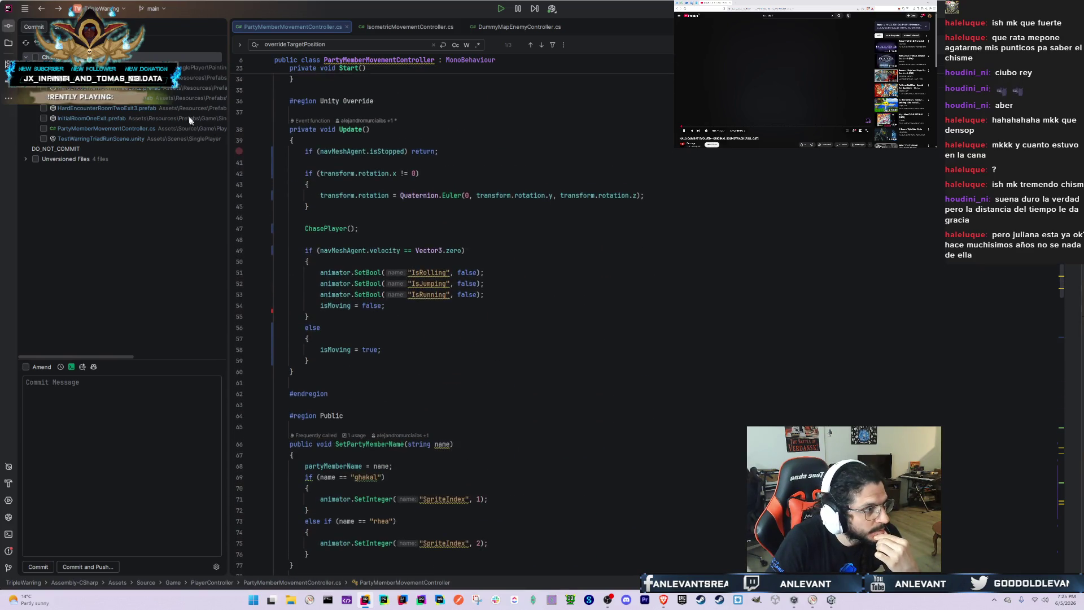
double_click(106, 127)
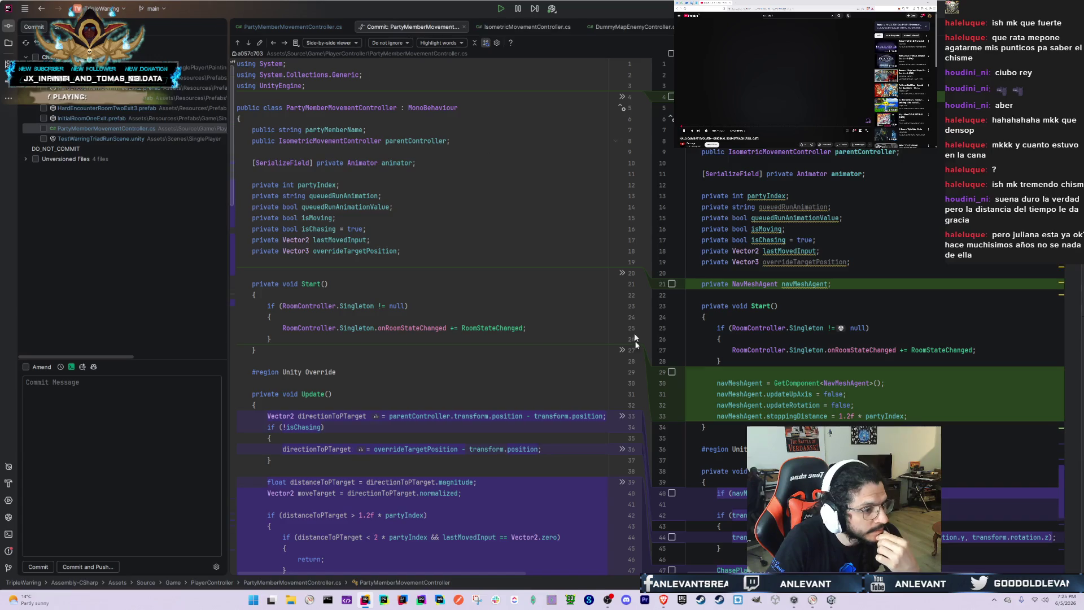
key(ctrl+f)
text(lastMovedInput)
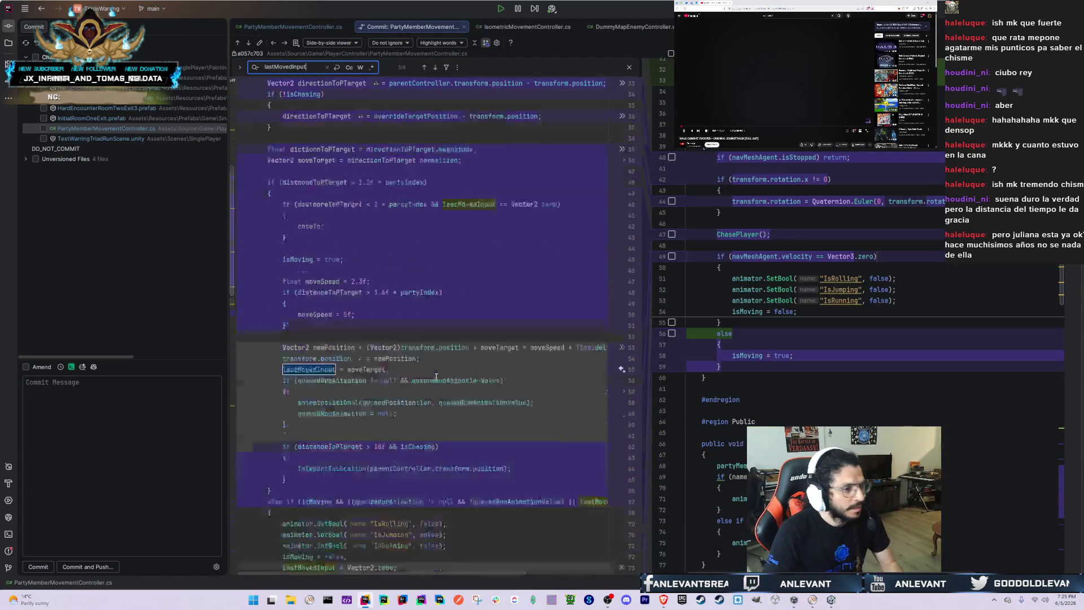
scroll(388, 294, up, 2)
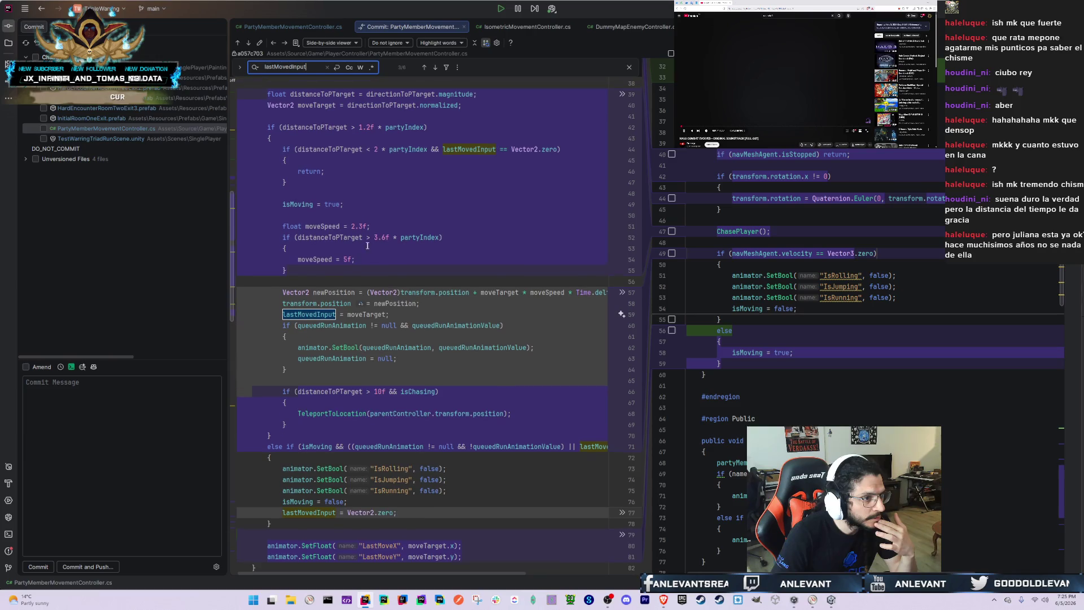
click(386, 314)
scroll(361, 226, up, 1)
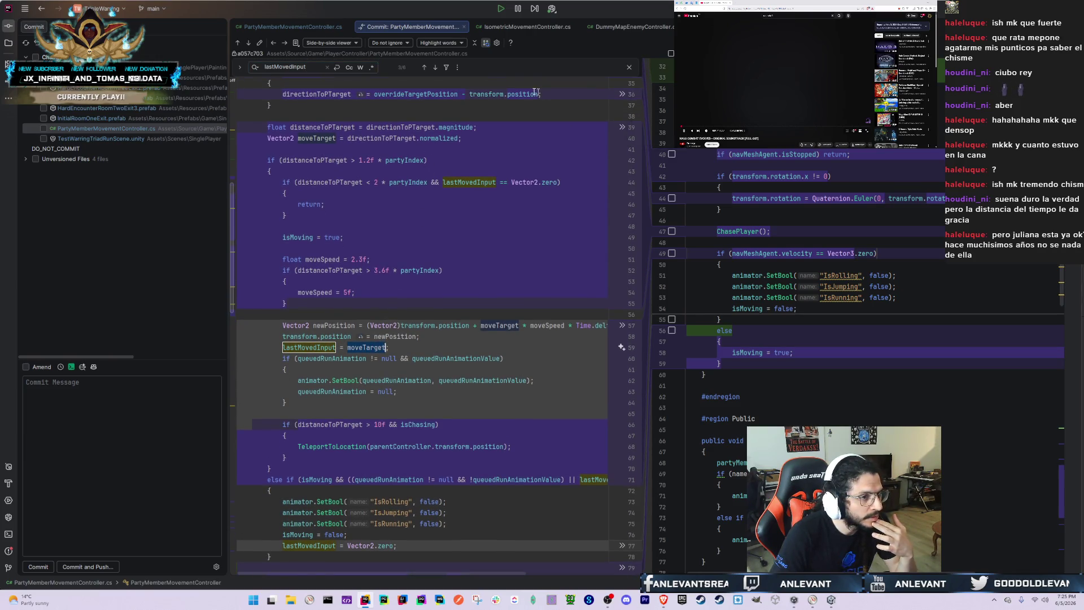
middle_click(408, 26)
click(412, 26)
scroll(588, 274, down, 3)
scroll(587, 274, down, 7)
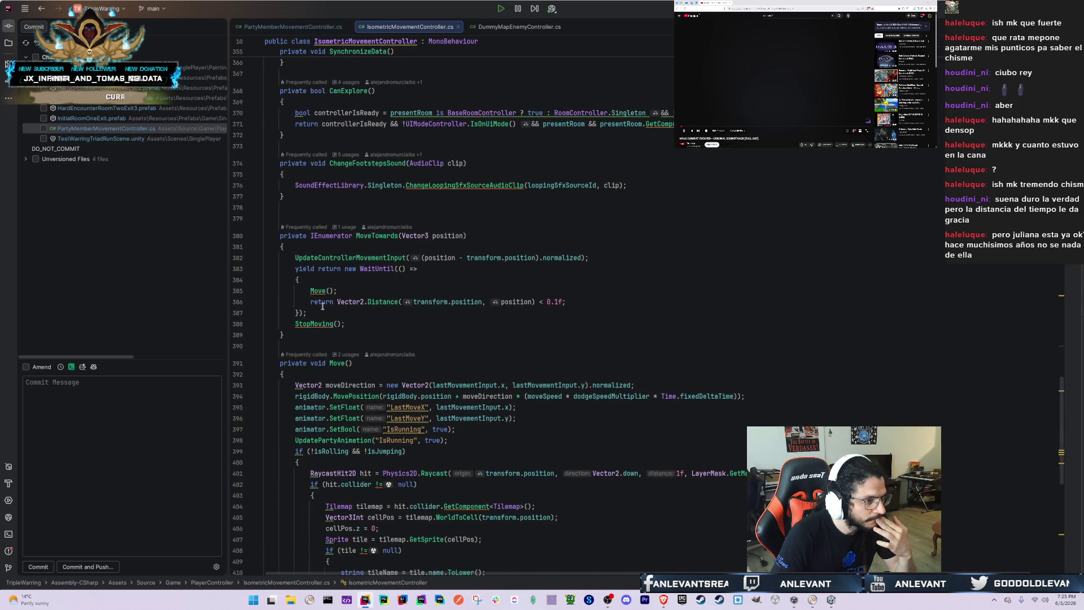
scroll(325, 300, up, 13)
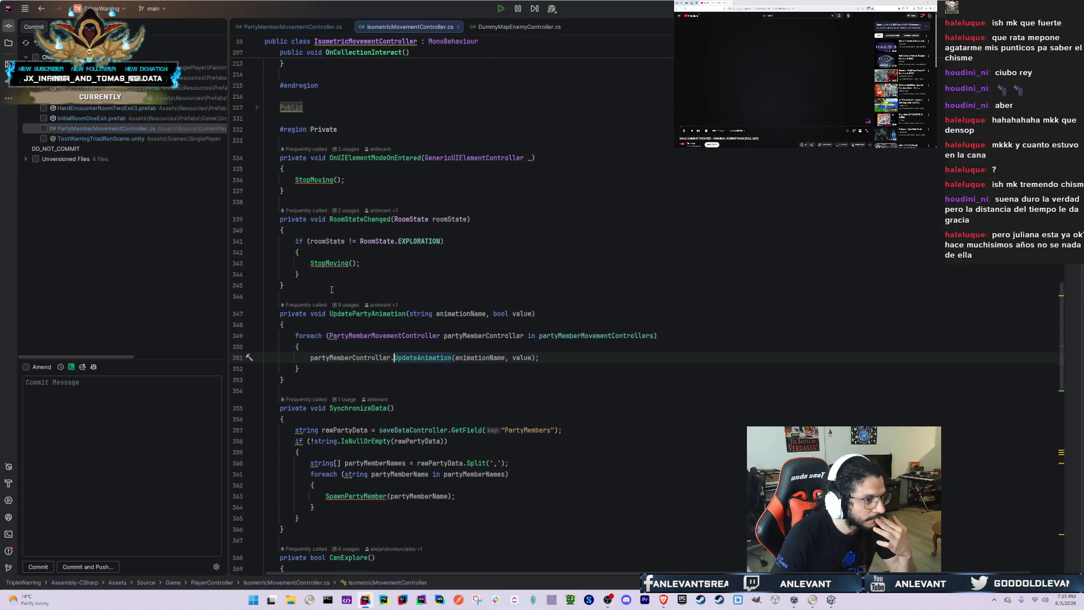
scroll(331, 290, up, 7)
scroll(342, 270, up, 10)
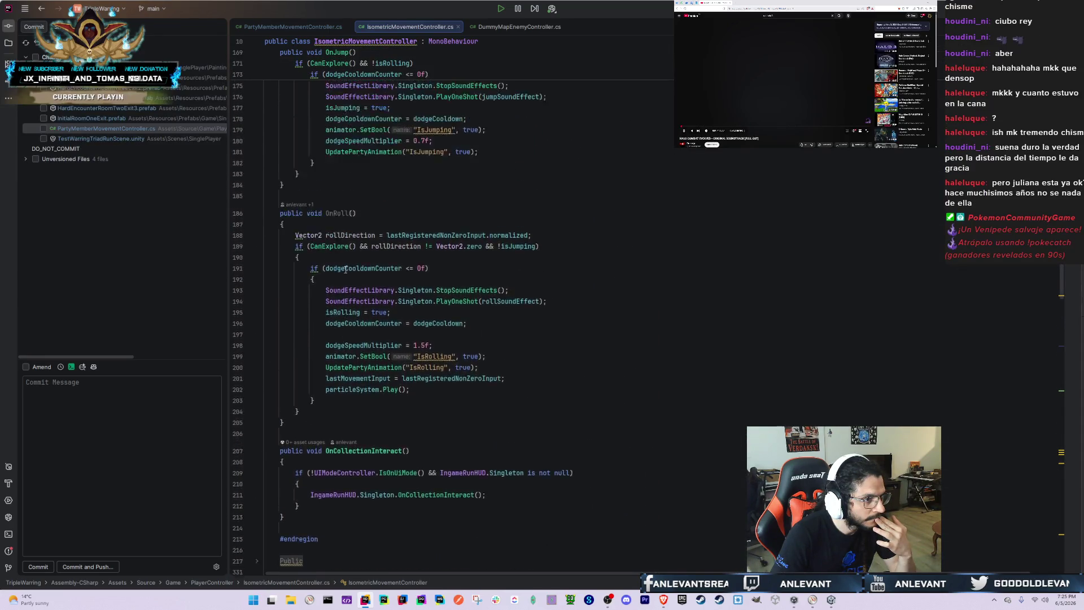
click(293, 26)
middle_click(387, 27)
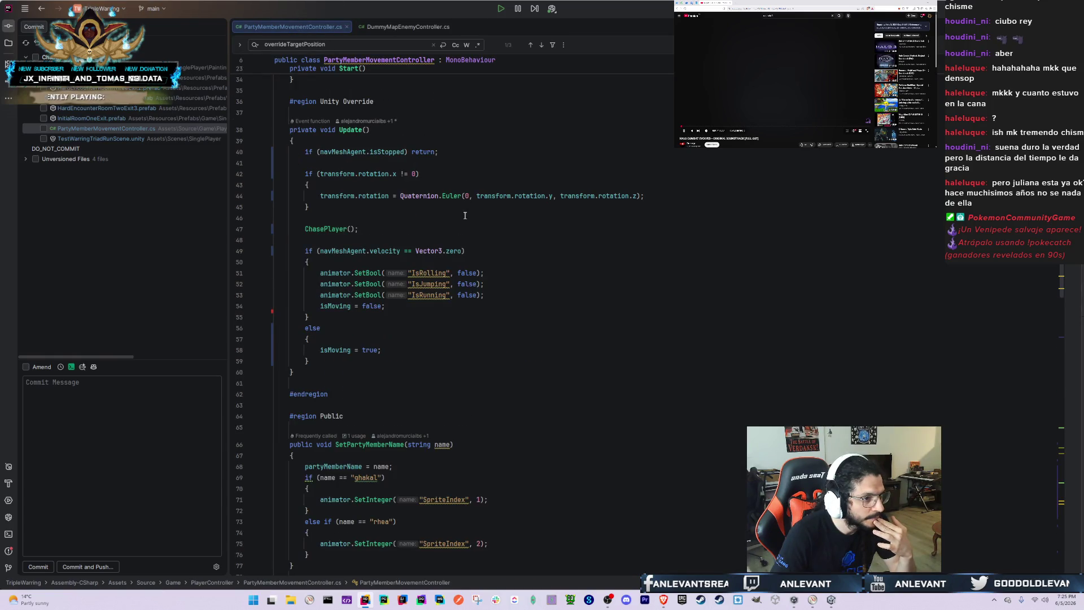
Step: Add 'lastMovedInput = new Vector3();' after isMoving = false in Update
click(458, 316)
key(Up)
key(End)
key(Return)
text(lastMovedInput =)
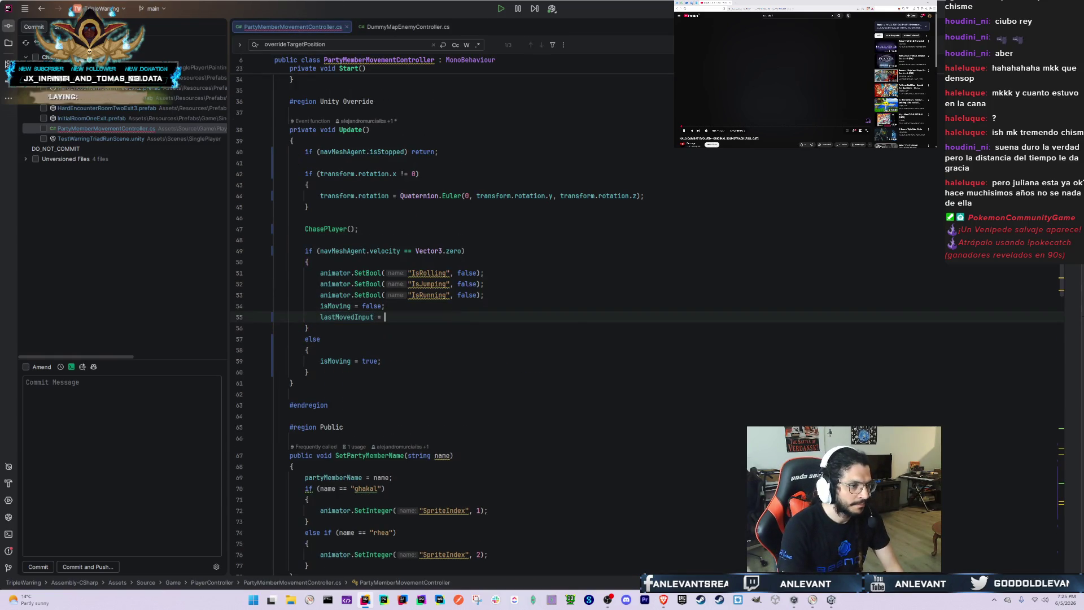
key(Return)
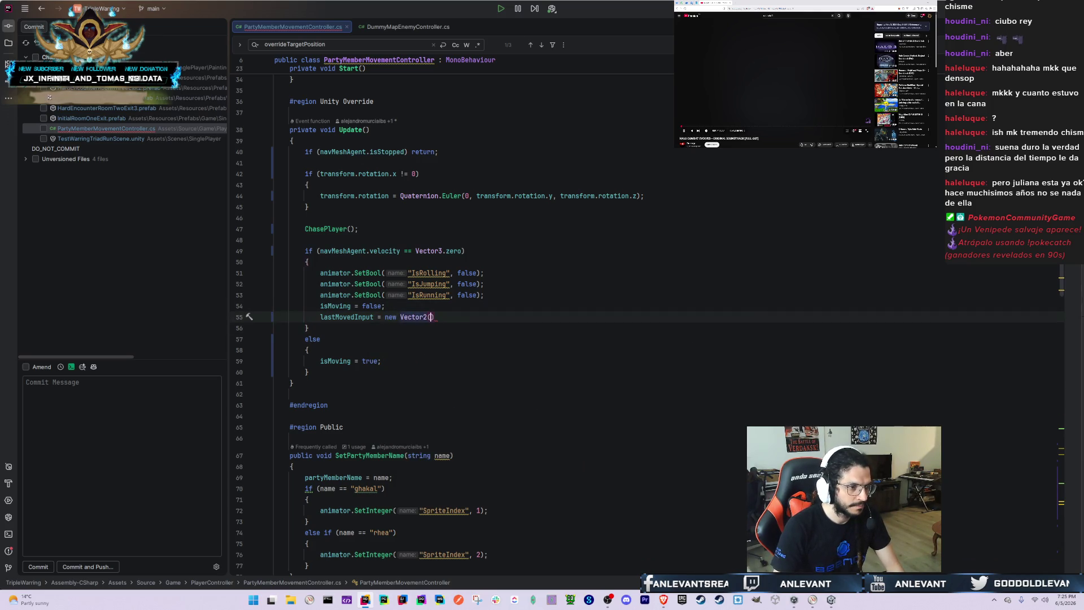
key(Left)
key(BackSpace)
text(3)
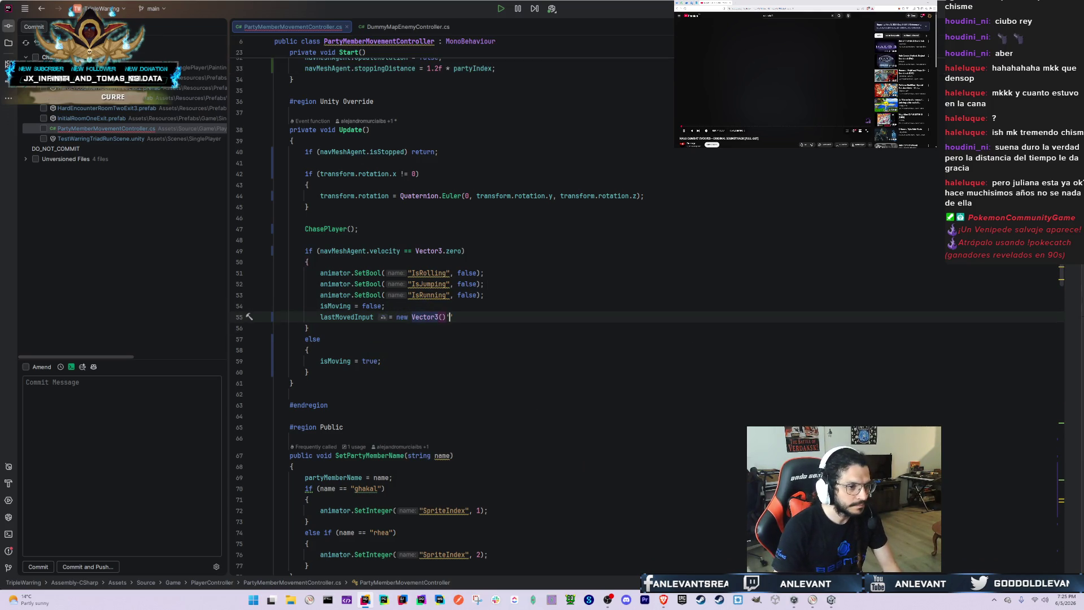
Step: Select and delete the entire UpdateAnimation method
scroll(443, 311, down, 10)
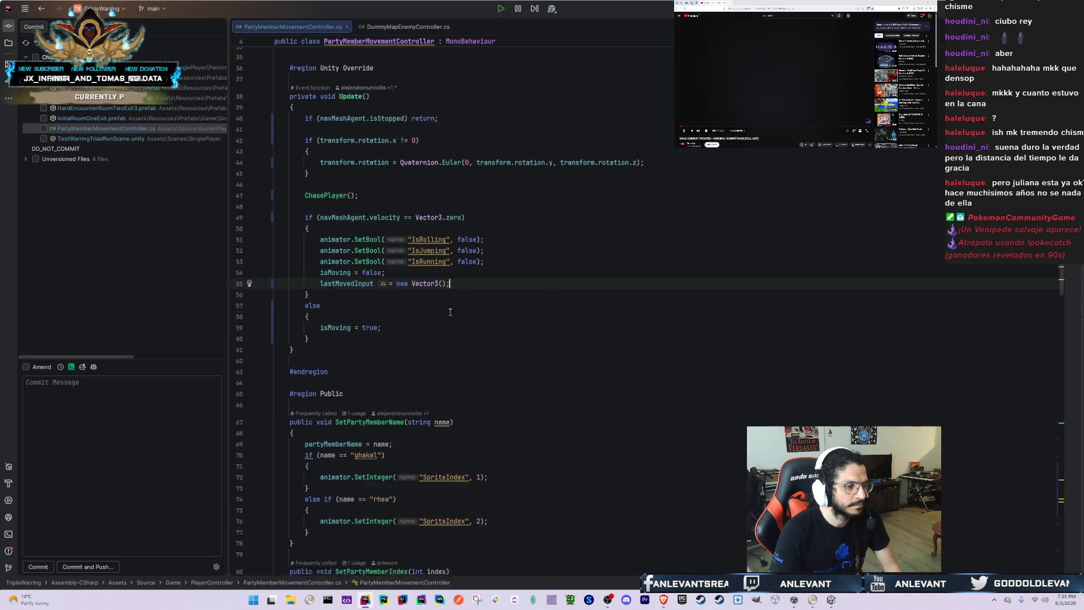
scroll(443, 311, down, 7)
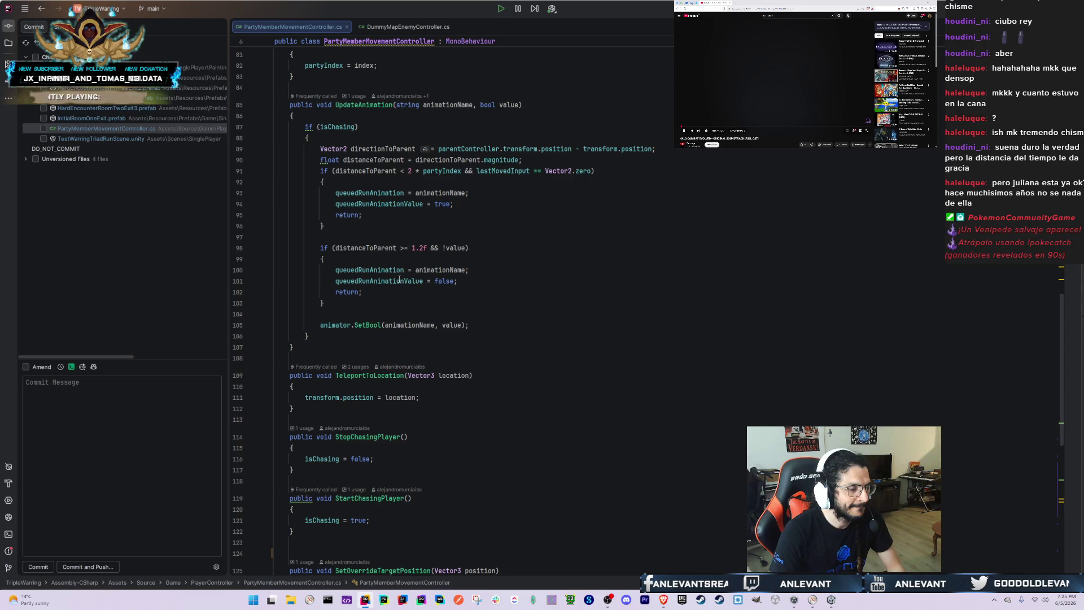
click(393, 249)
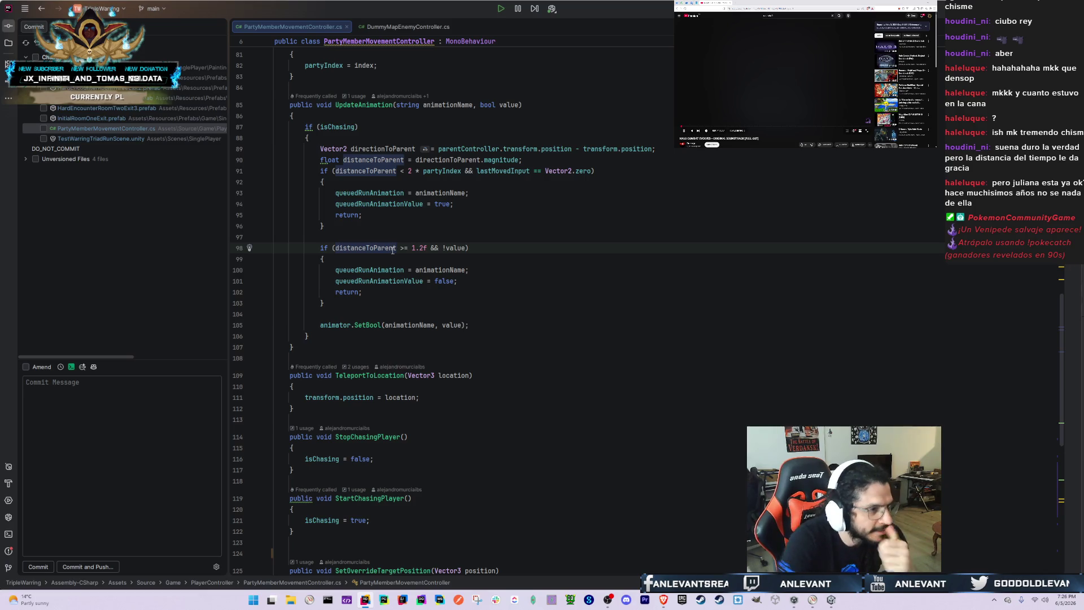
drag(332, 347, 407, 96)
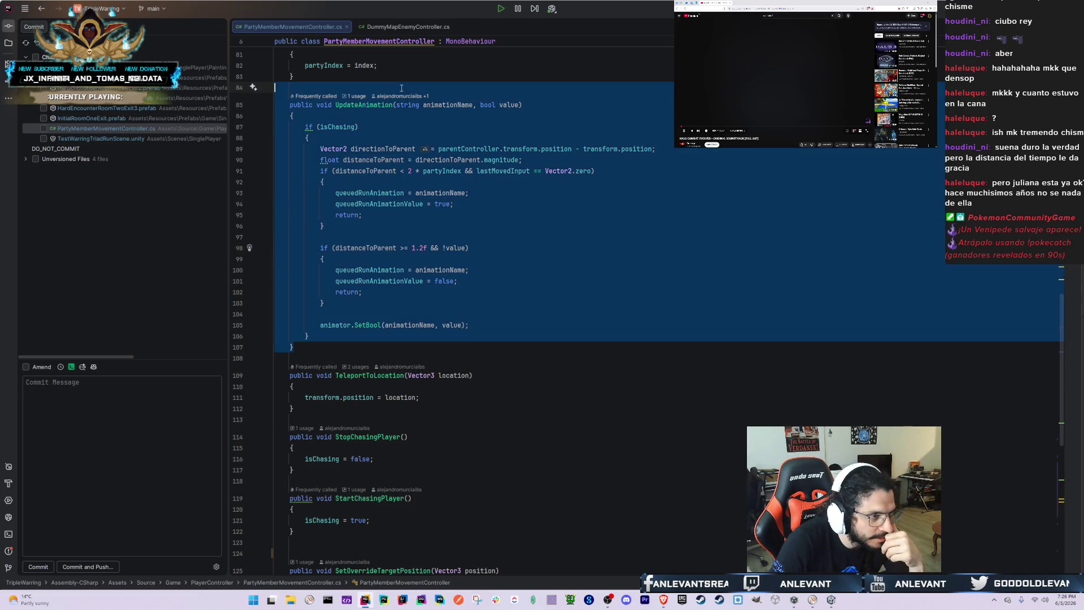
key(BackSpace)
key(BackSpace)
Step: Return to the animator field and place the caret on the IsRunning reset line
scroll(559, 134, up, 5)
scroll(559, 134, up, 15)
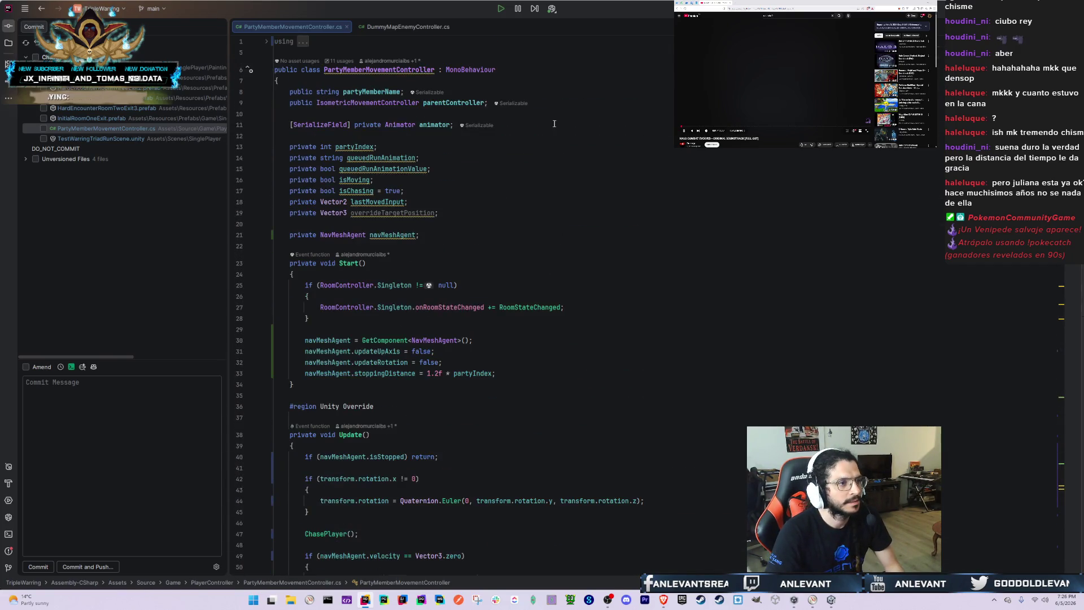
click(532, 130)
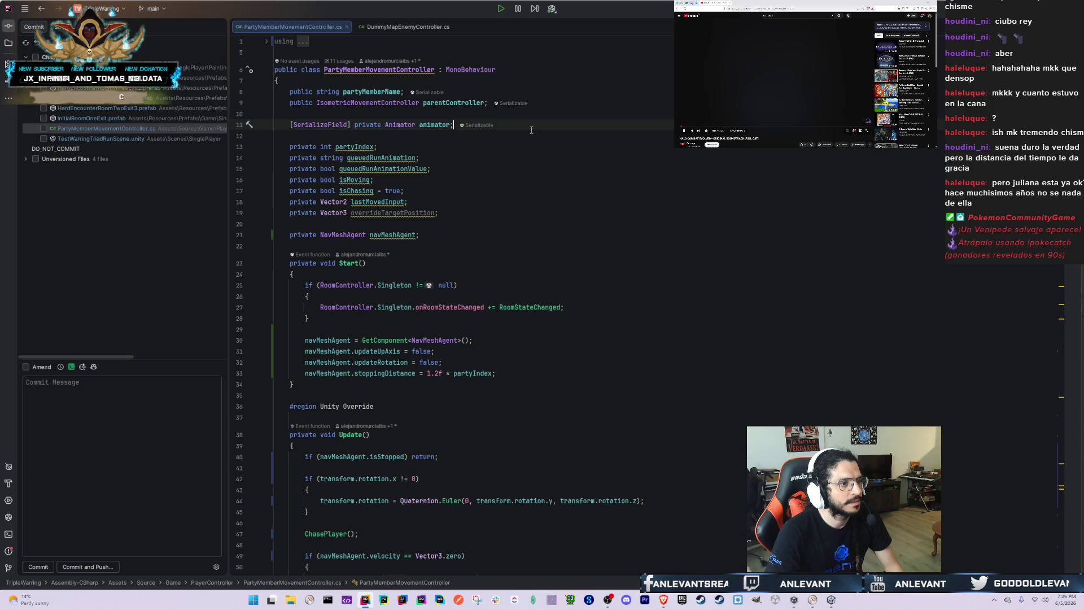
scroll(633, 233, down, 10)
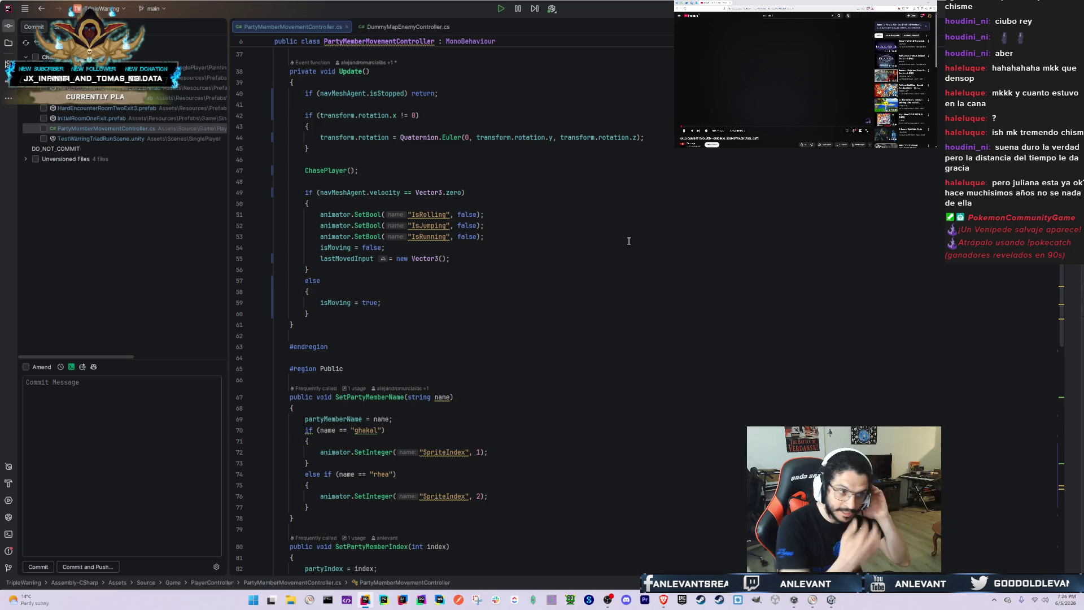
click(525, 234)
Step: Copy the SetBool IsRunning call into the else branch with its value set to true
key(shift+Home)
key(ctrl+c)
key(Down)
key(Down)
key(Down)
key(End)
key(Return)
key(ctrl+v)
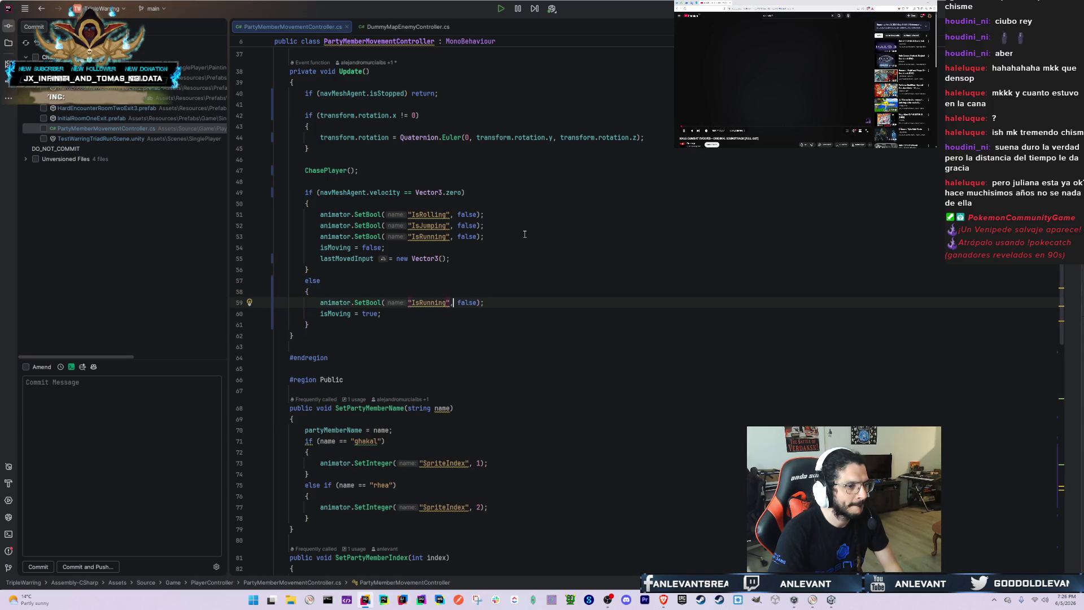
key(ctrl+Delete)
text(true)
key(End)
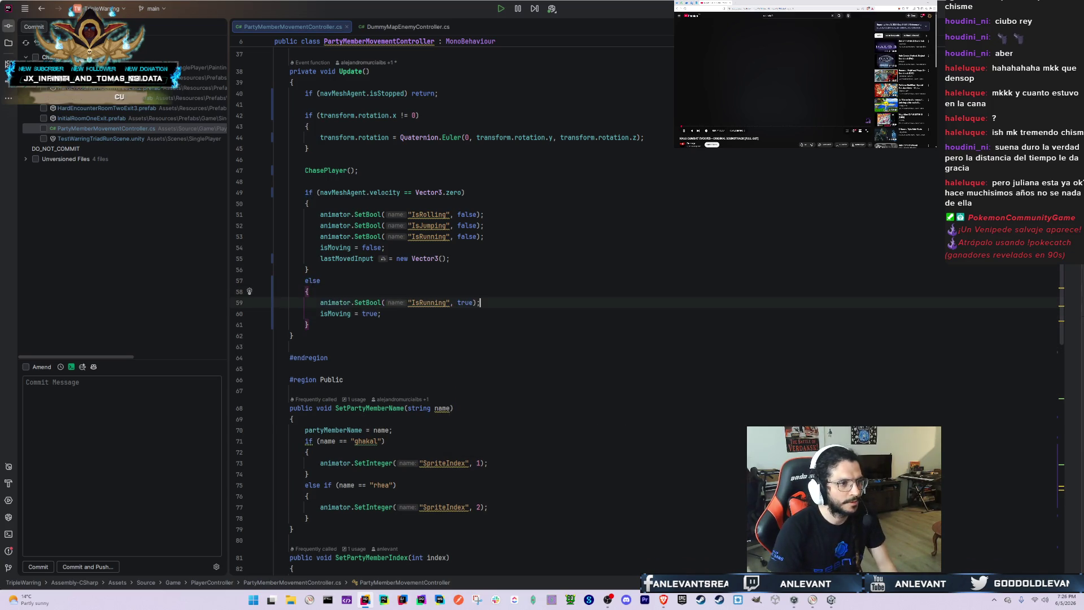
click(440, 165)
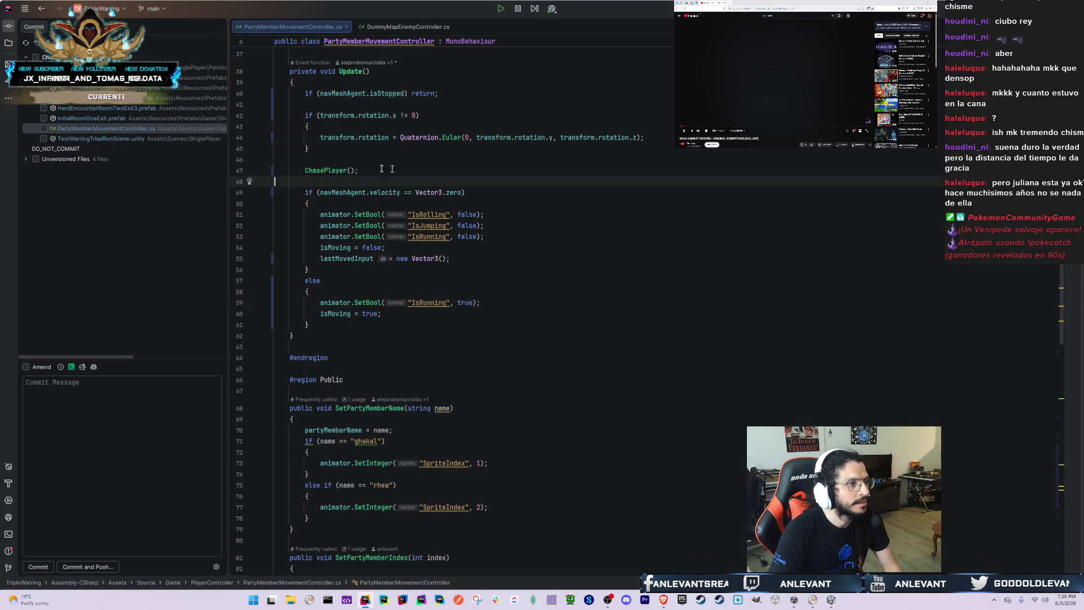
Step: Open the Unity Console error's source, line 351 of IsometricMovementController.cs, in Rider
key(alt+Tab)
key(alt+Tab)
key(alt+Tab)
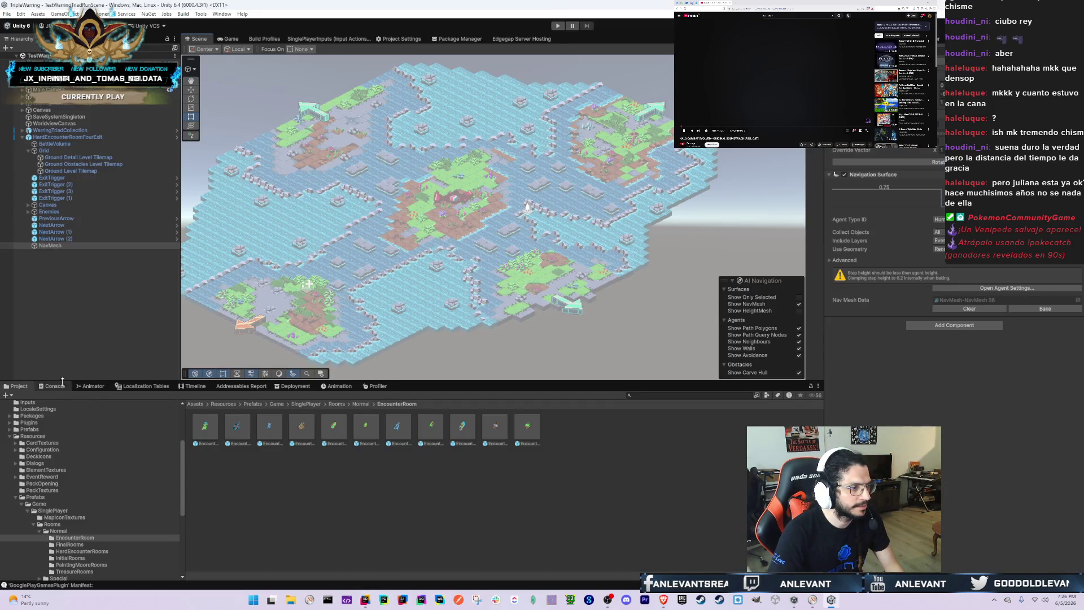
click(55, 387)
double_click(63, 408)
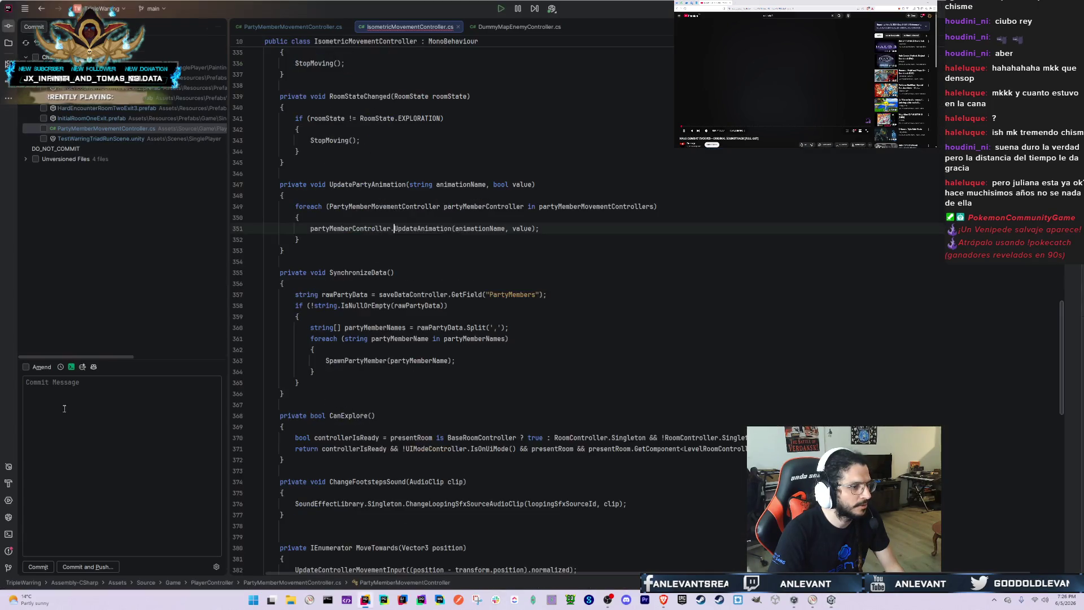
click(590, 230)
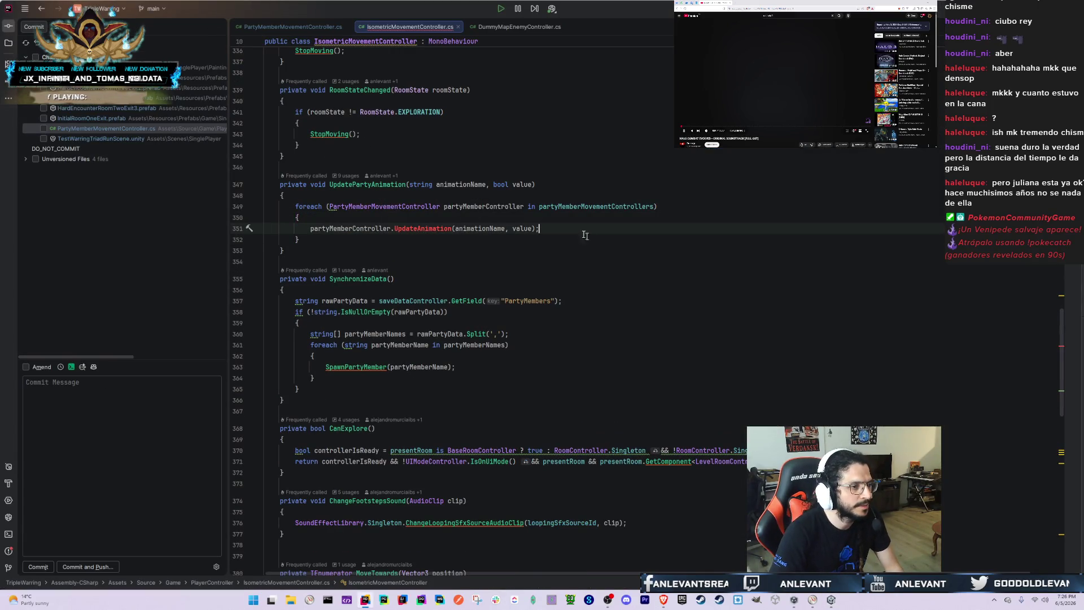
Step: Find UpdatePartyAnimation usages and delete the two calls on lines 95–96
ctrl+click(373, 186)
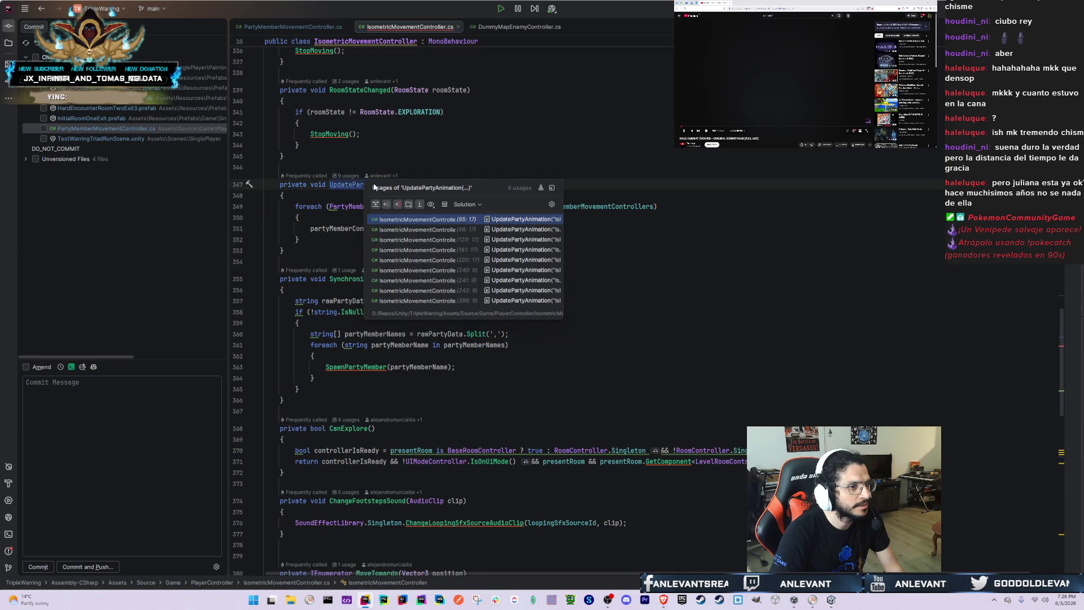
click(449, 220)
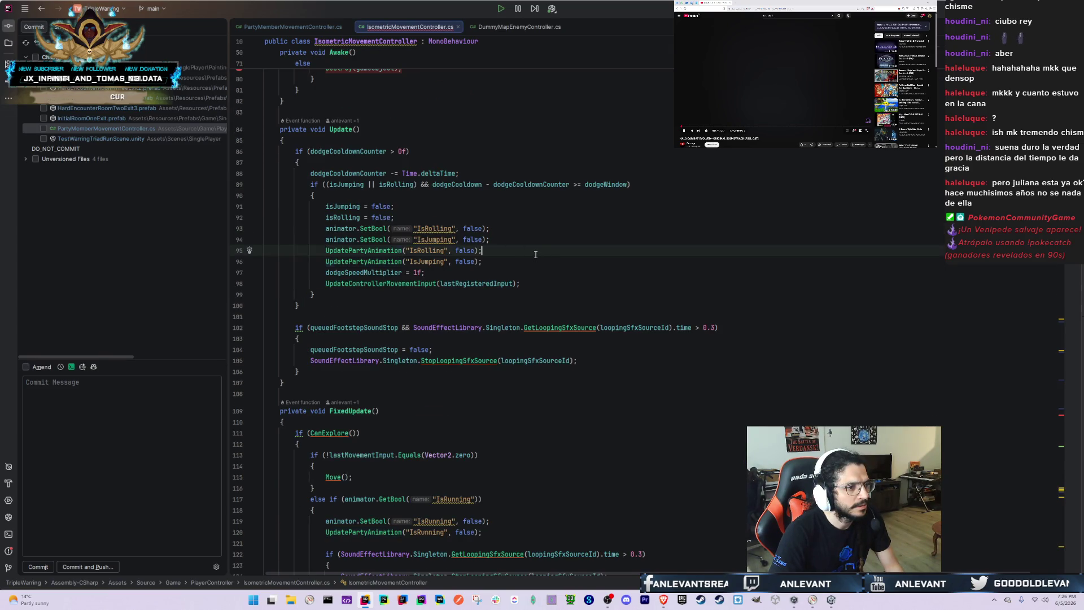
key(ctrl+w)
key(ctrl+w)
key(ctrl+w)
key(Home)
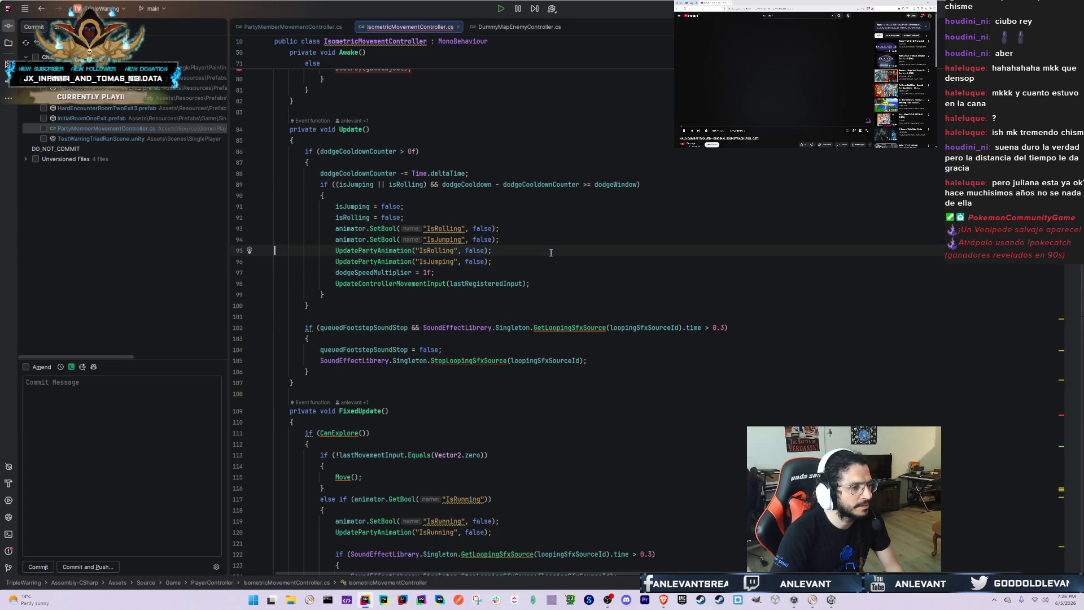
key(ctrl+f)
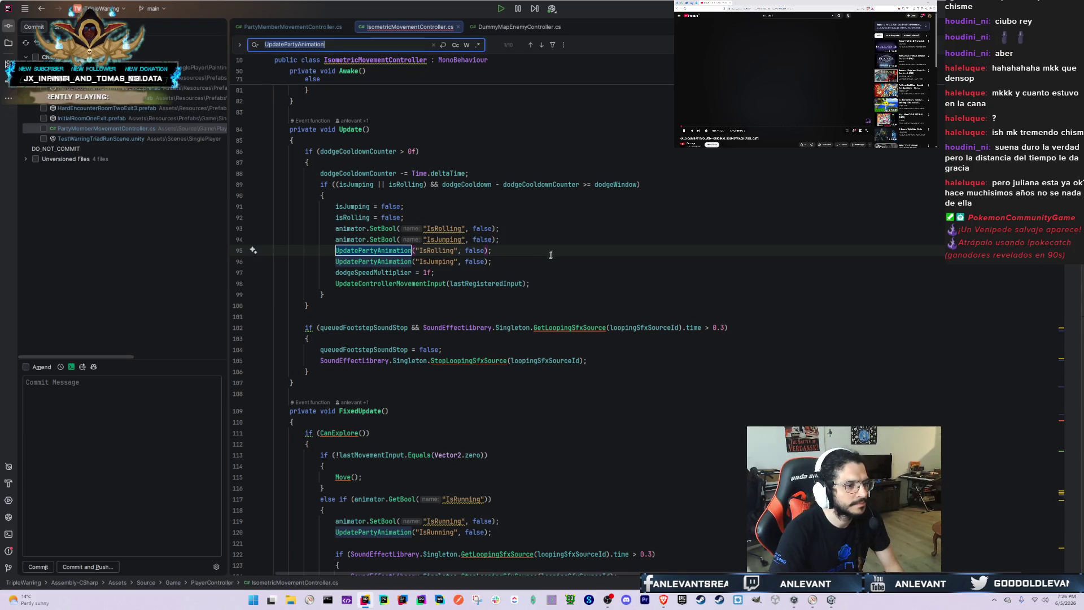
key(Escape)
key(shift+Down)
key(shift+End)
key(BackSpace)
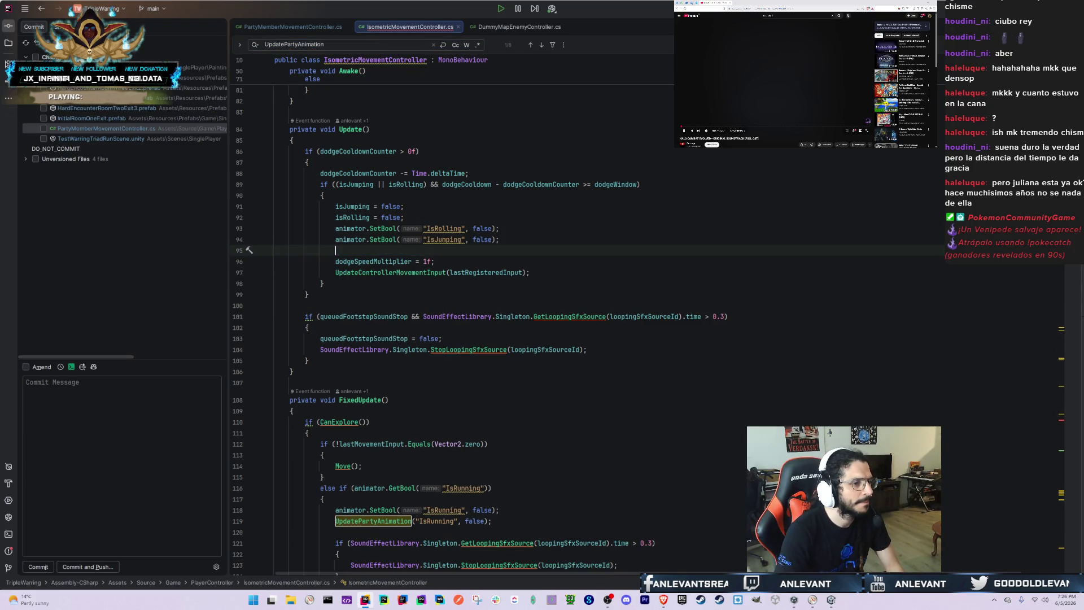
key(BackSpace)
Step: Delete the IsRunning UpdatePartyAnimation call on line 118
click(363, 45)
key(Return)
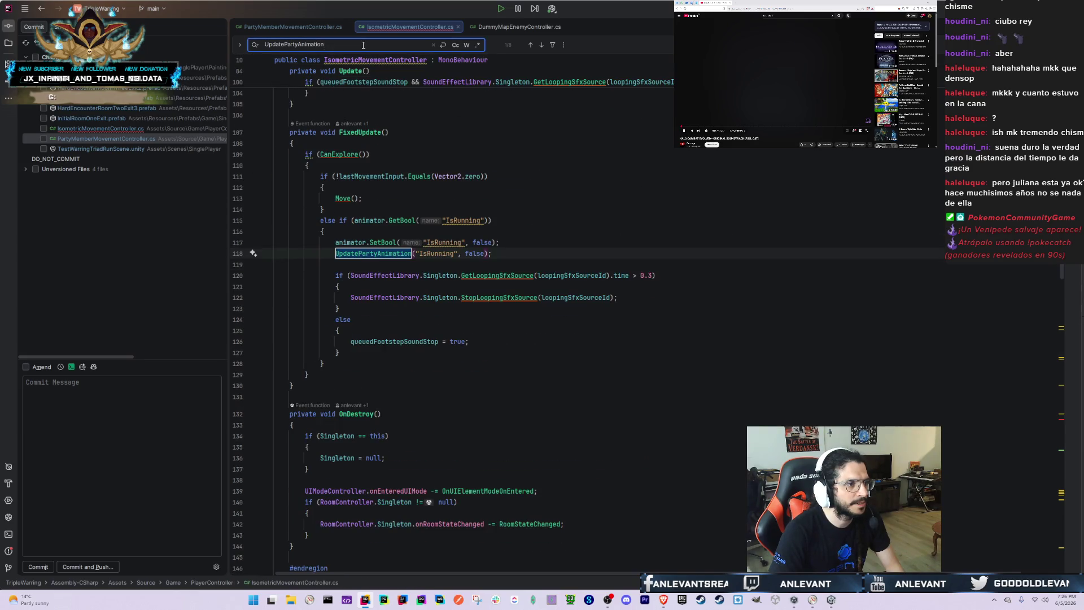
click(506, 256)
key(shift+Home)
key(shift+Home)
key(BackSpace)
key(BackSpace)
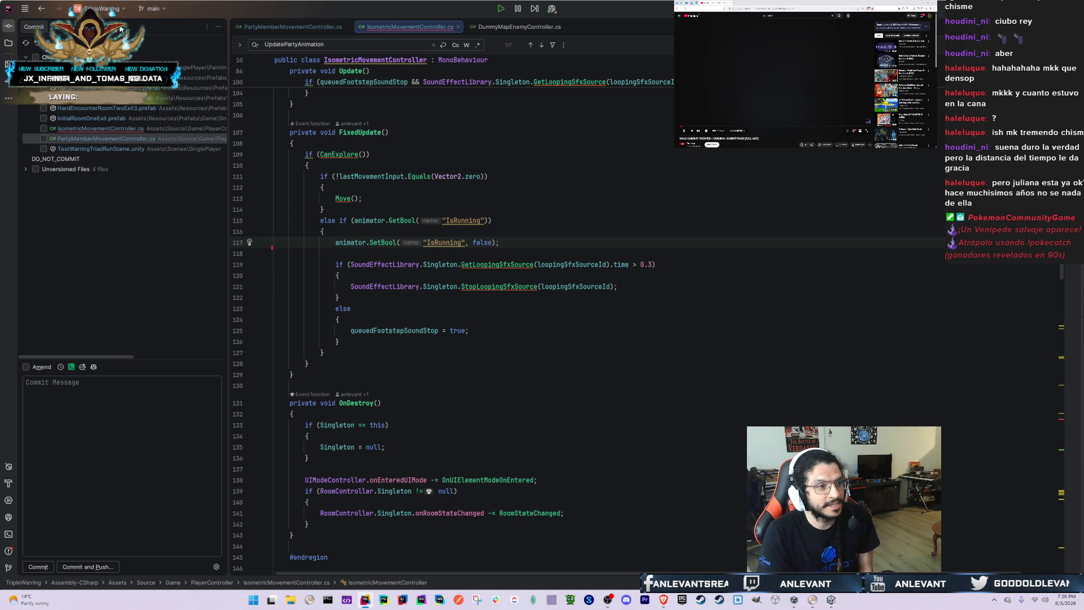
Step: Remove the IsJumping and IsRolling UpdatePartyAnimation calls in OnJump and OnRoll
click(349, 46)
key(Return)
click(545, 250)
key(shift+Down)
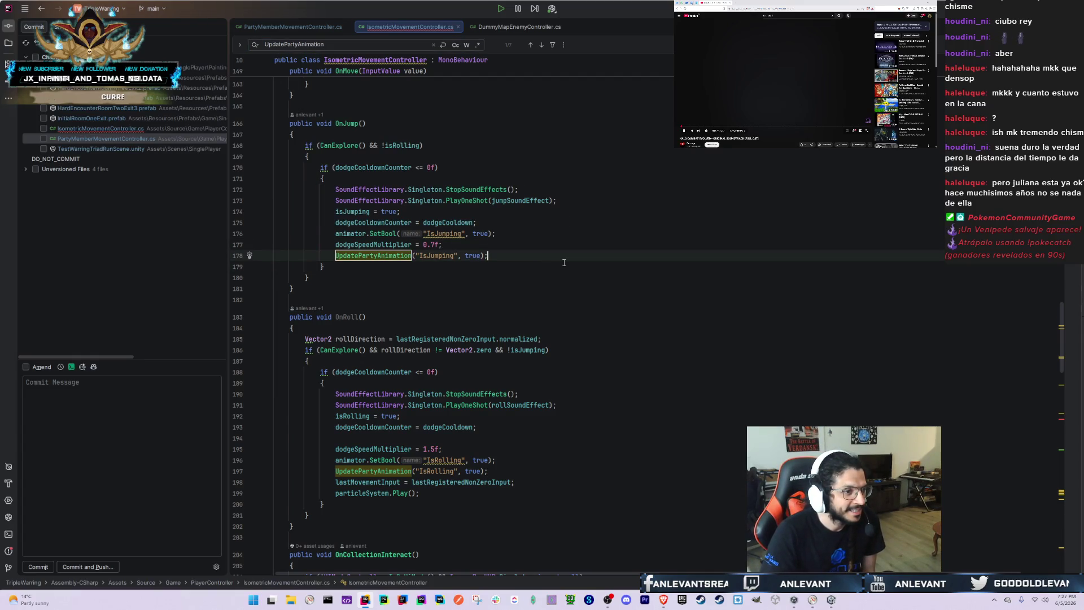
key(Delete)
click(514, 461)
key(shift+Up)
key(Delete)
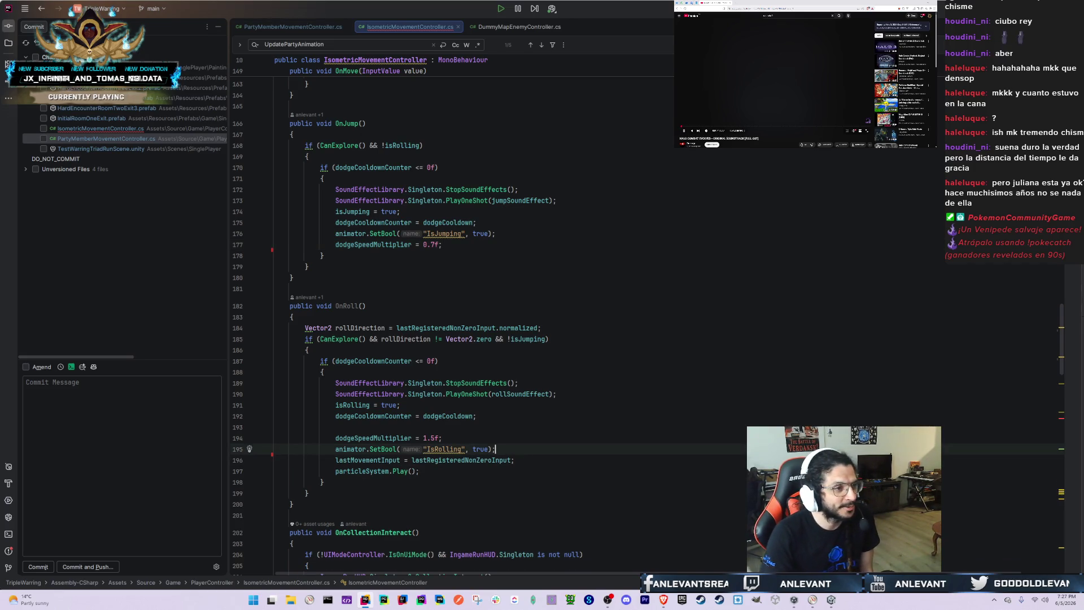
Step: Delete the three UpdatePartyAnimation calls in StopMoving
click(394, 46)
key(Return)
key(Return)
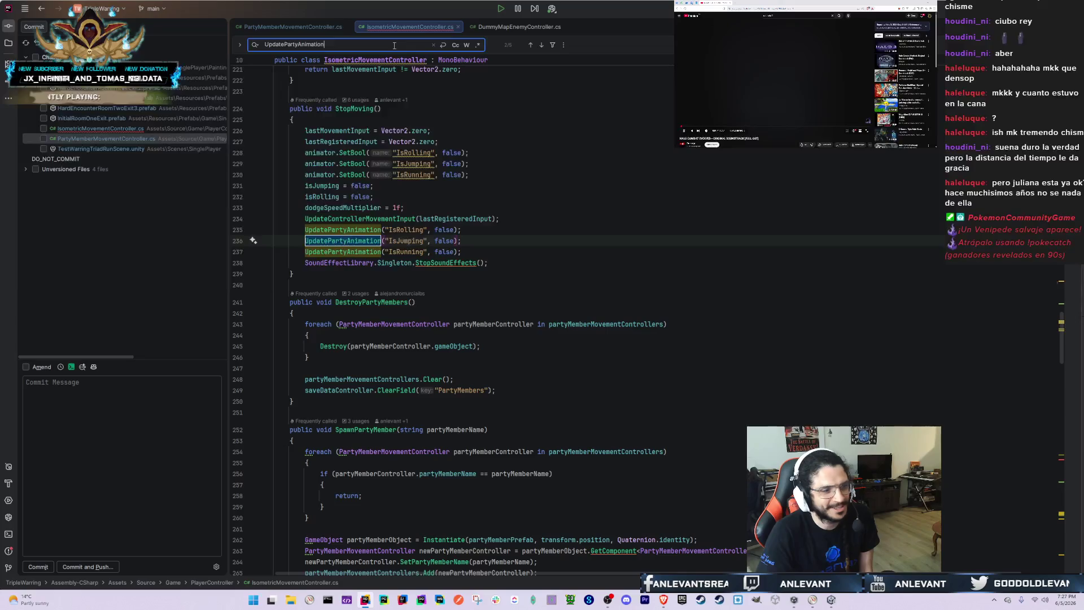
click(551, 247)
key(shift+Up)
key(shift+Up)
key(shift+Up)
key(Delete)
Step: Delete the UpdatePartyAnimation method definition
click(377, 43)
key(Return)
click(589, 297)
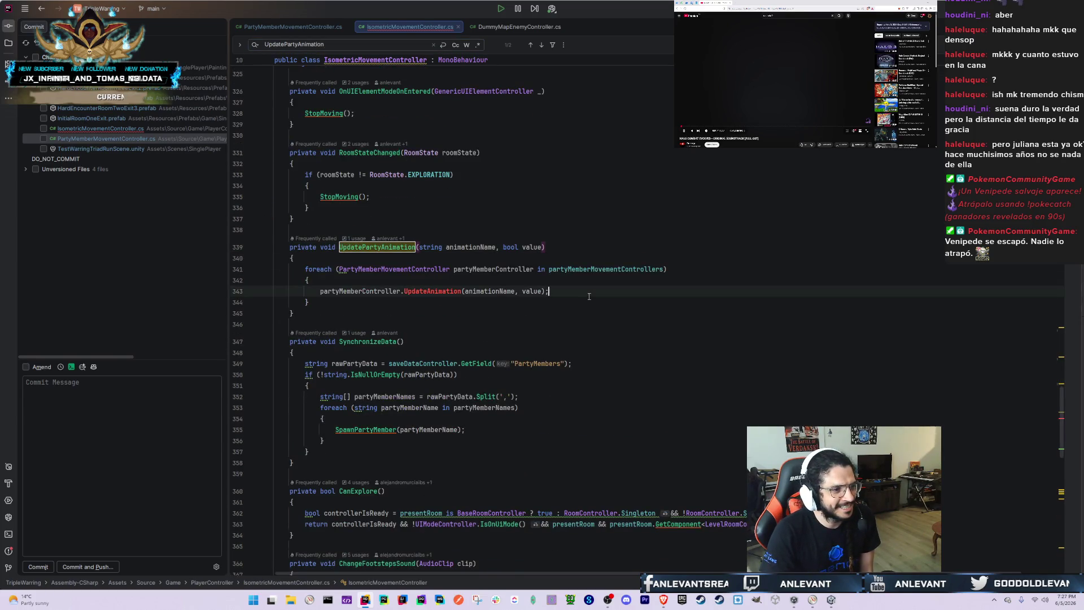
key(Down)
key(Down)
key(shift+Up)
key(shift+Up)
key(shift+Up)
key(shift+Home)
key(shift+Up)
key(shift+Up)
key(shift+Up)
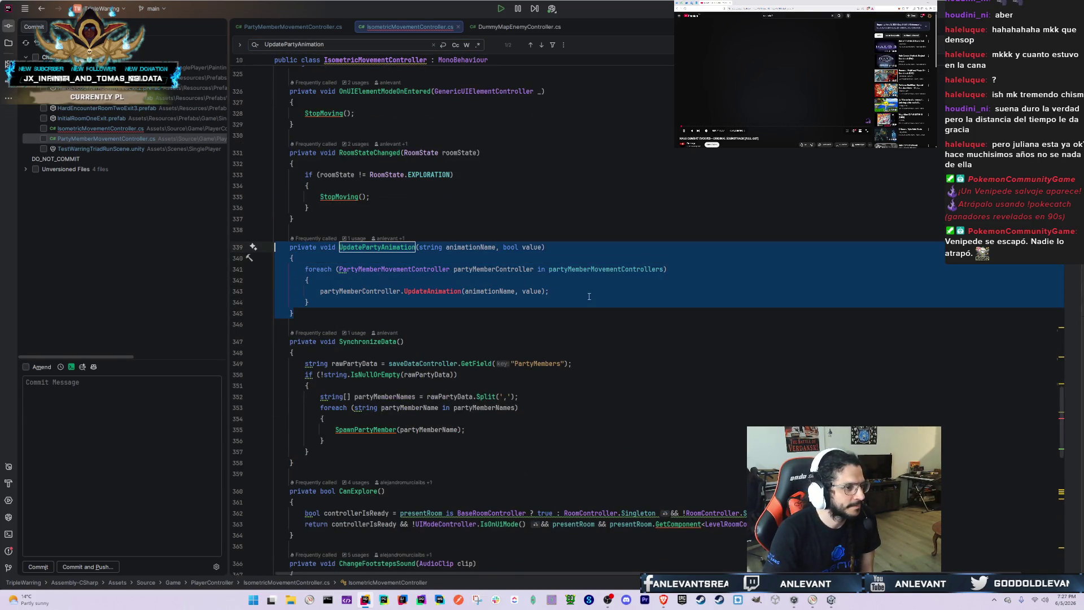
key(Delete)
key(BackSpace)
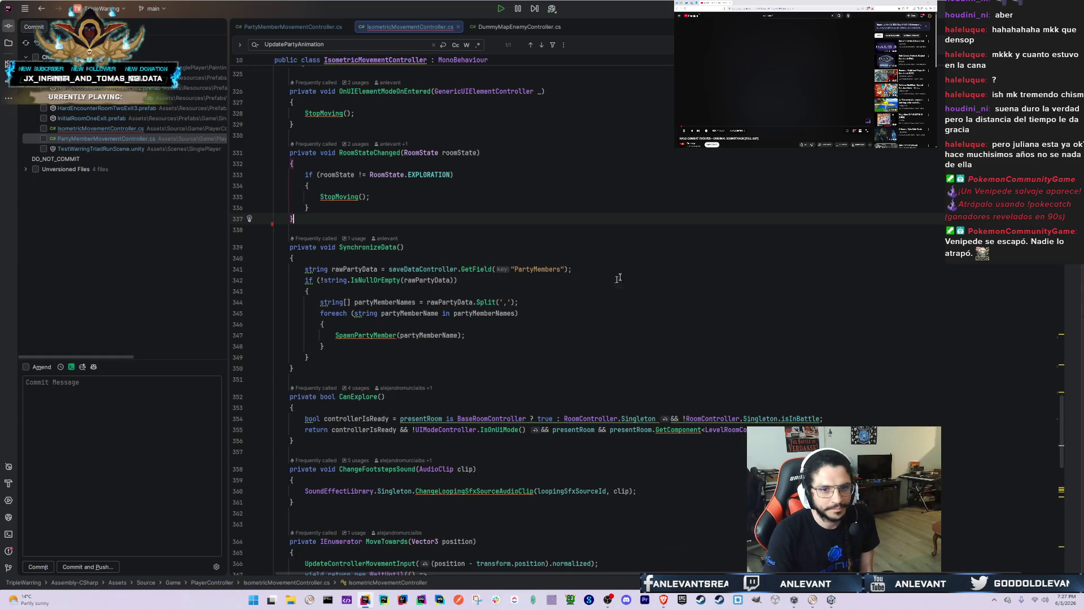
Step: Delete the remaining UpdatePartyAnimation("IsRunning", true) call from Move() in IsometricMovementController.cs
scroll(606, 288, up, 20)
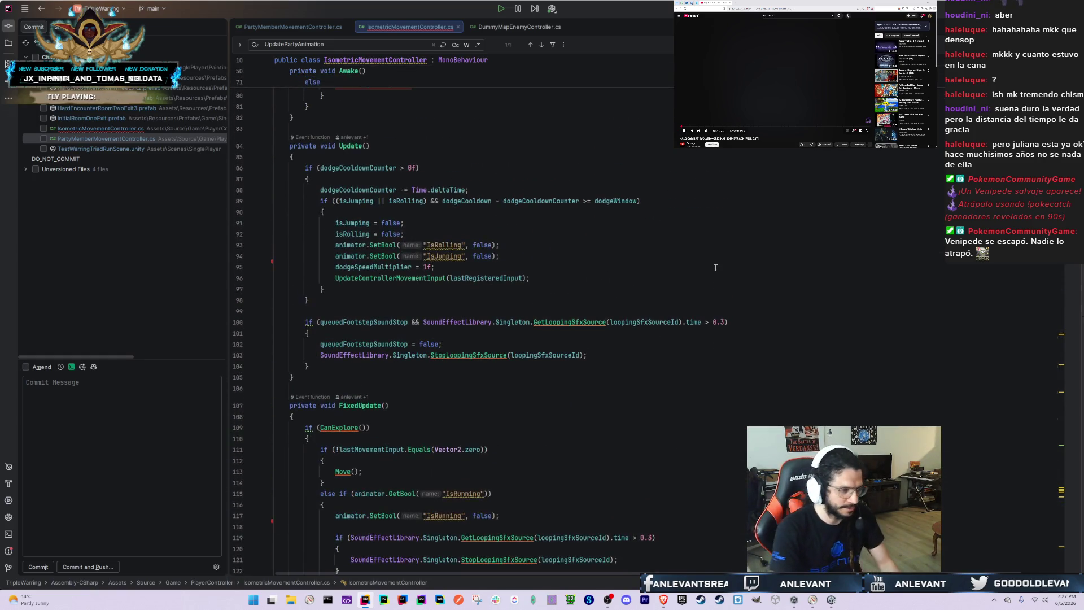
key(End)
scroll(715, 267, up, 20)
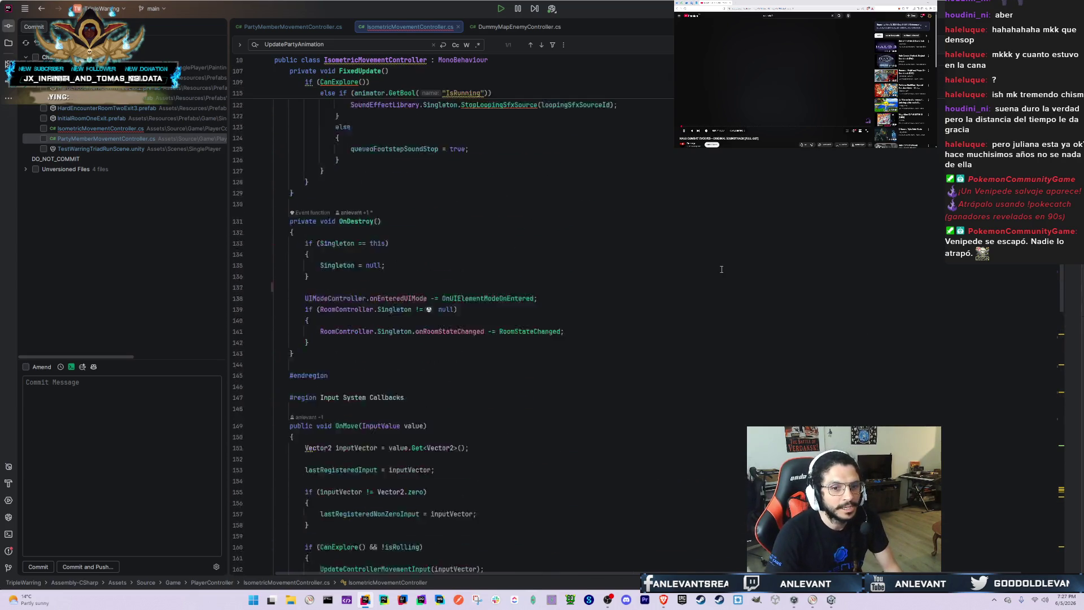
scroll(720, 266, down, 10)
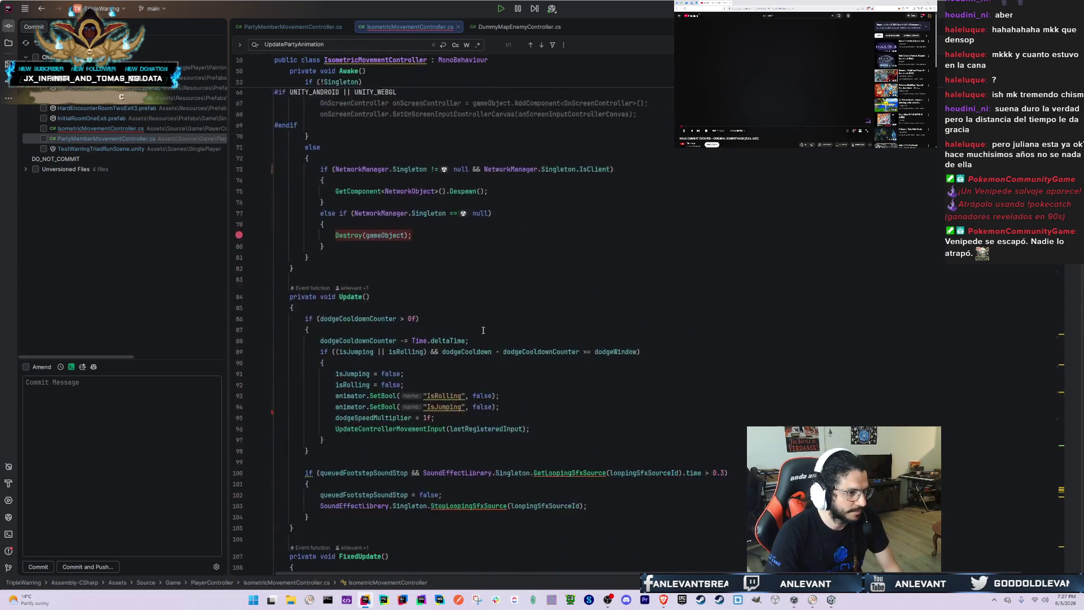
scroll(544, 299, up, 12)
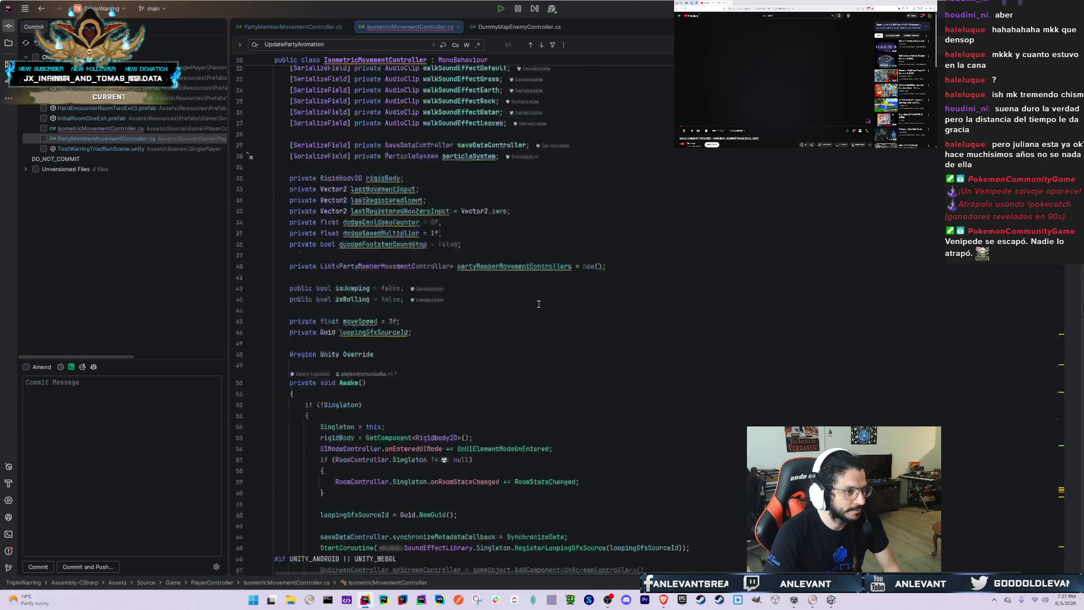
scroll(680, 283, down, 7)
scroll(685, 271, up, 12)
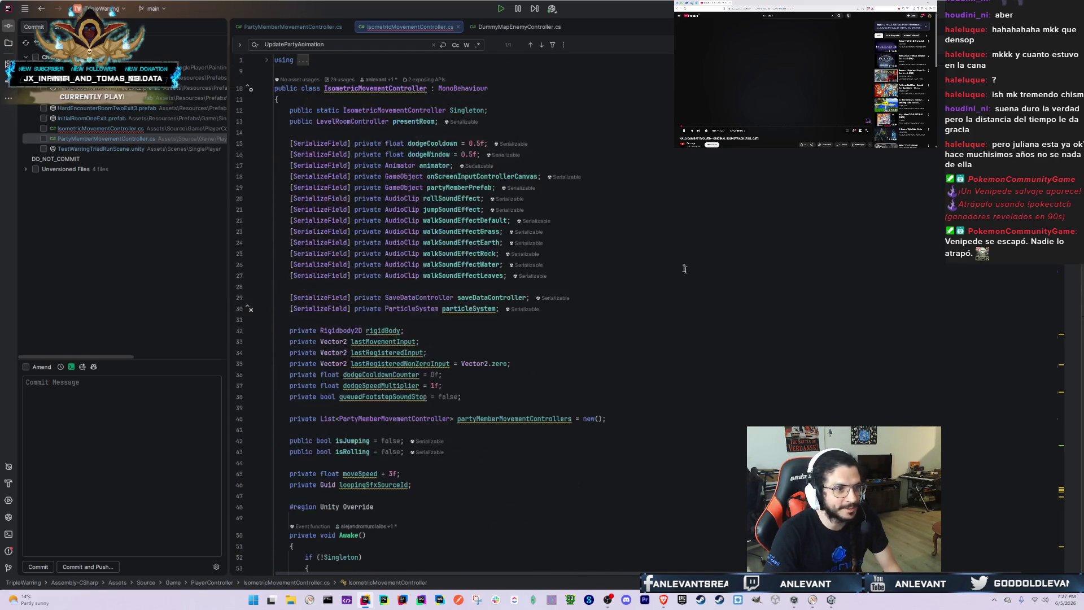
click(303, 61)
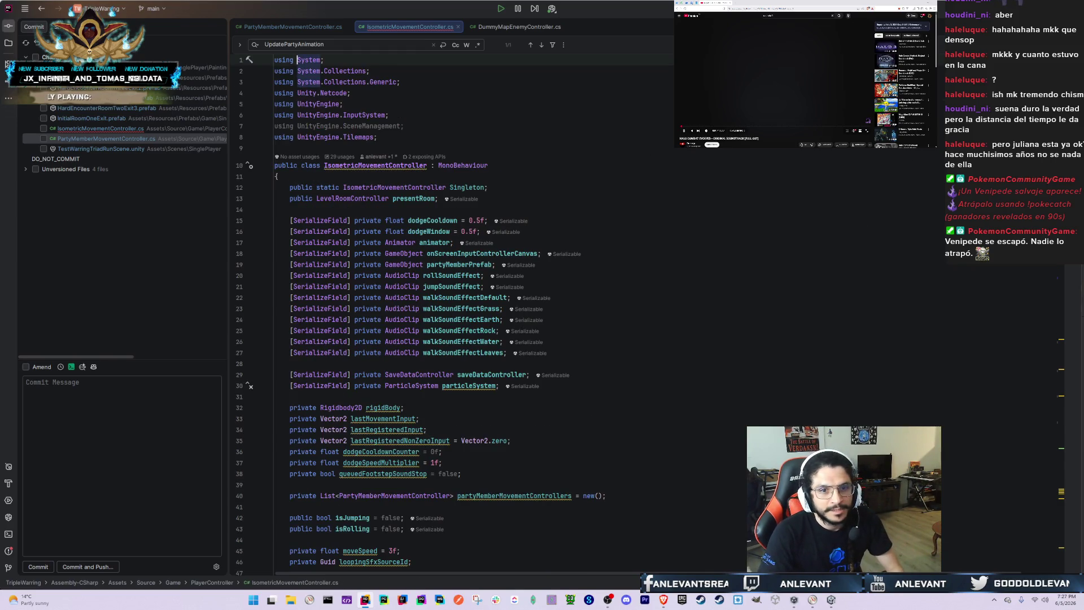
scroll(452, 317, down, 20)
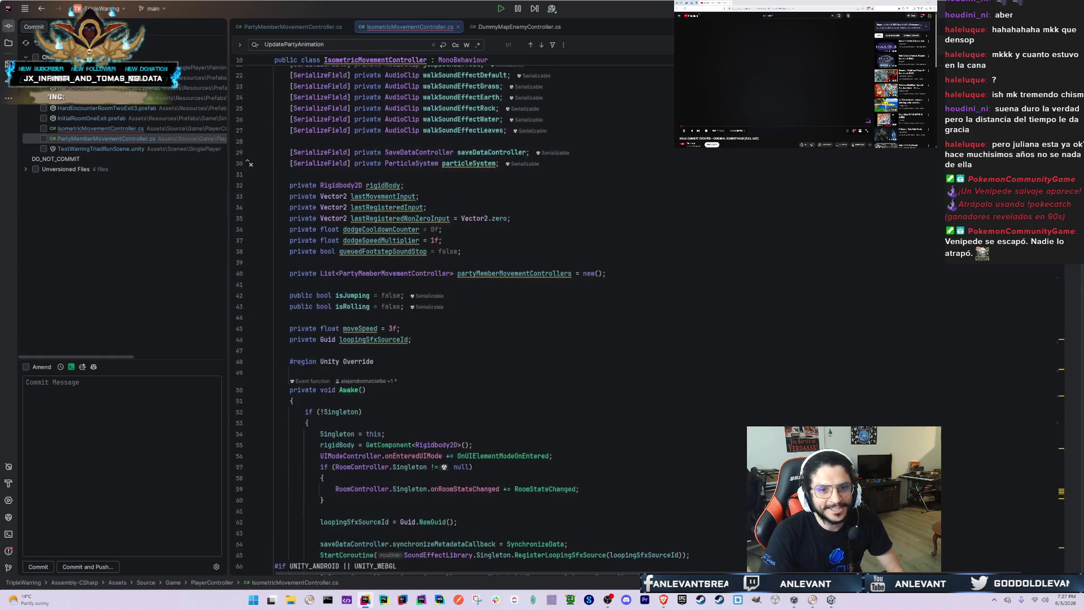
scroll(1062, 458, down, 20)
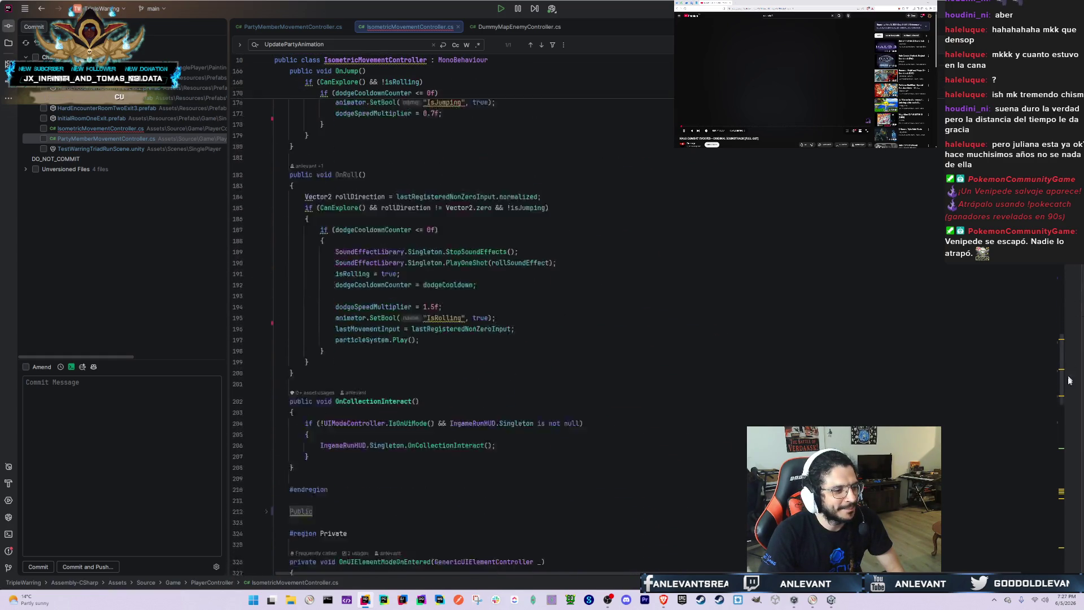
scroll(1062, 458, down, 11)
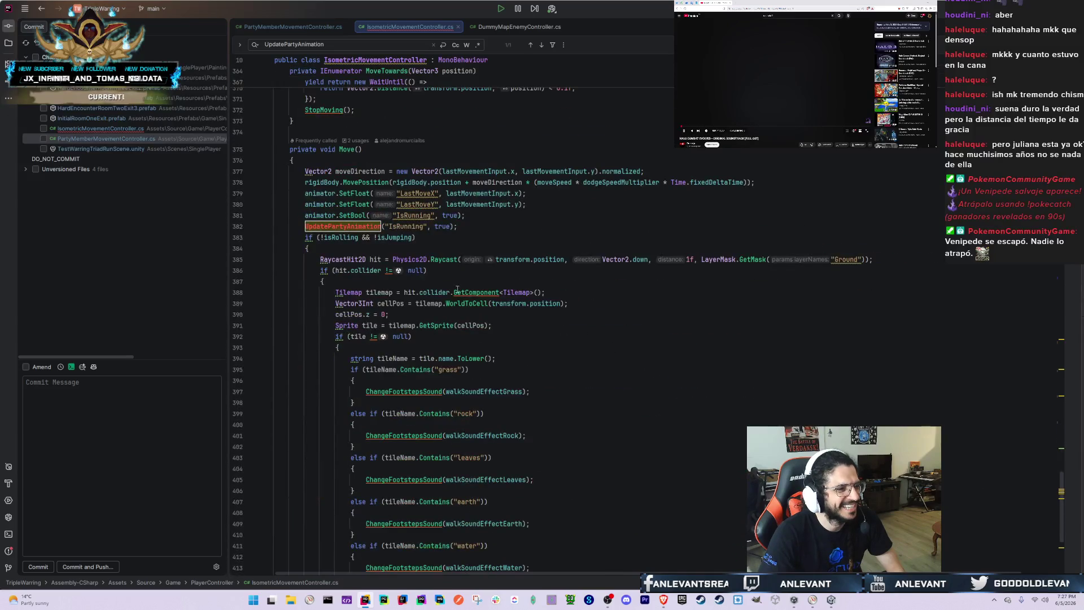
click(490, 235)
key(Up)
key(shift+Home)
key(shift+Home)
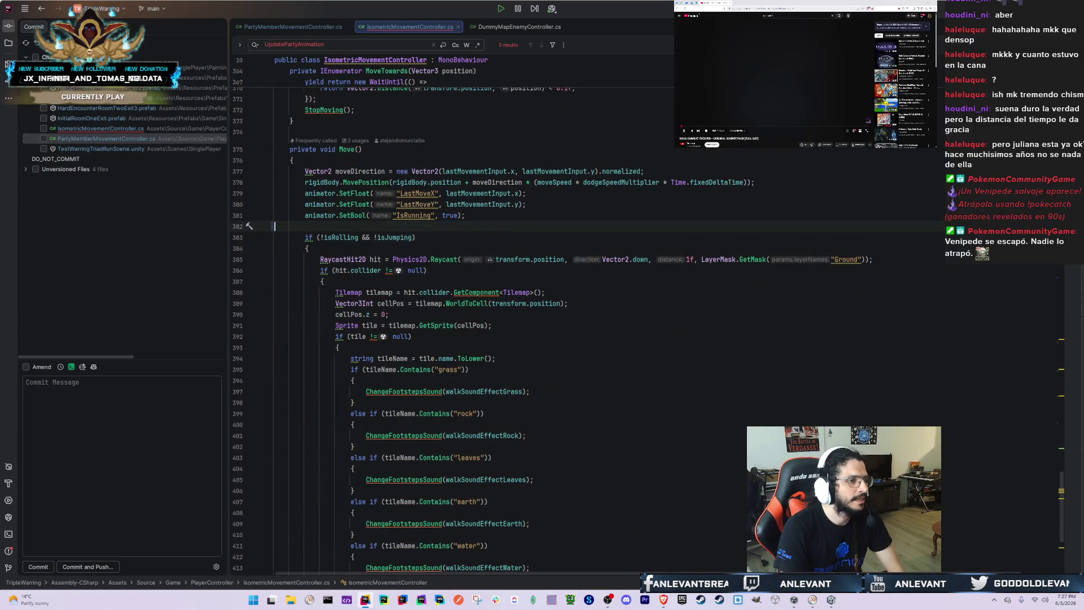
key(BackSpace)
key(BackSpace)
Step: Tidy the spacing above the isRolling check, then switch to PartyMemberMovementController.cs
click(416, 226)
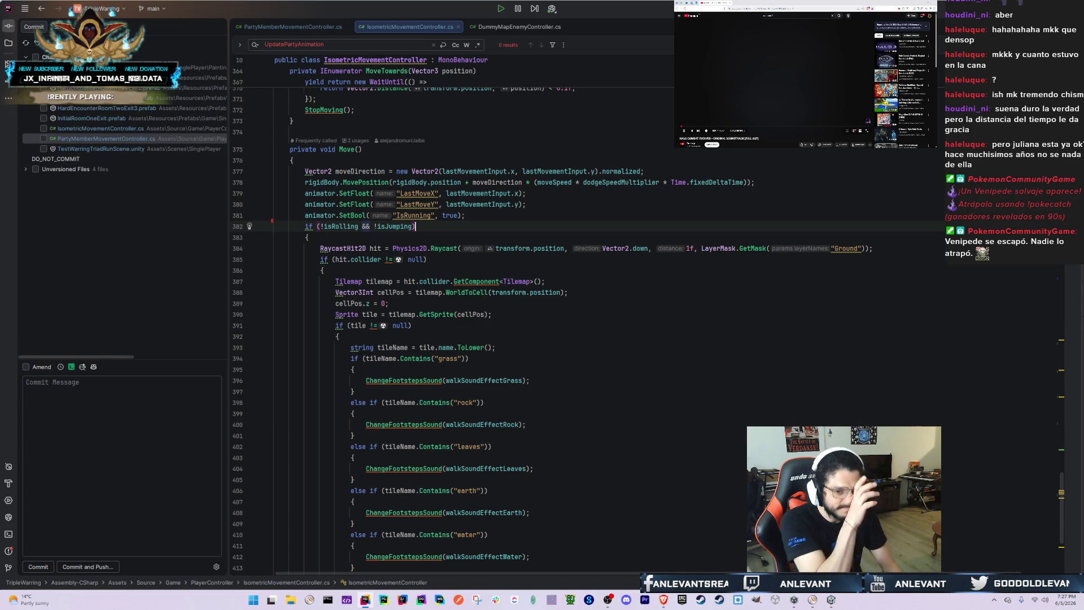
key(Up)
key(End)
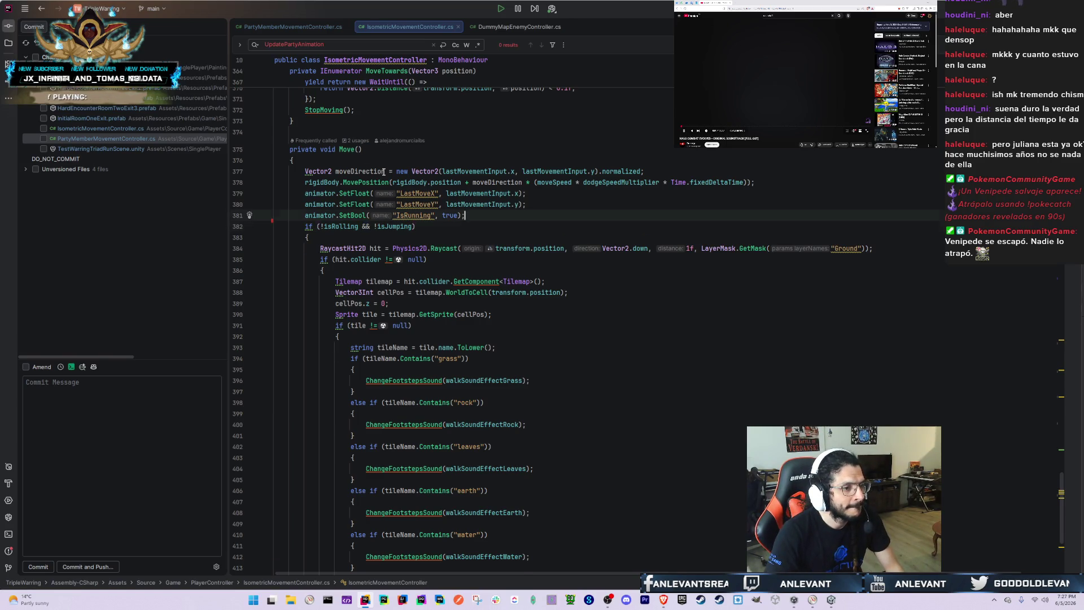
key(Return)
key(BackSpace)
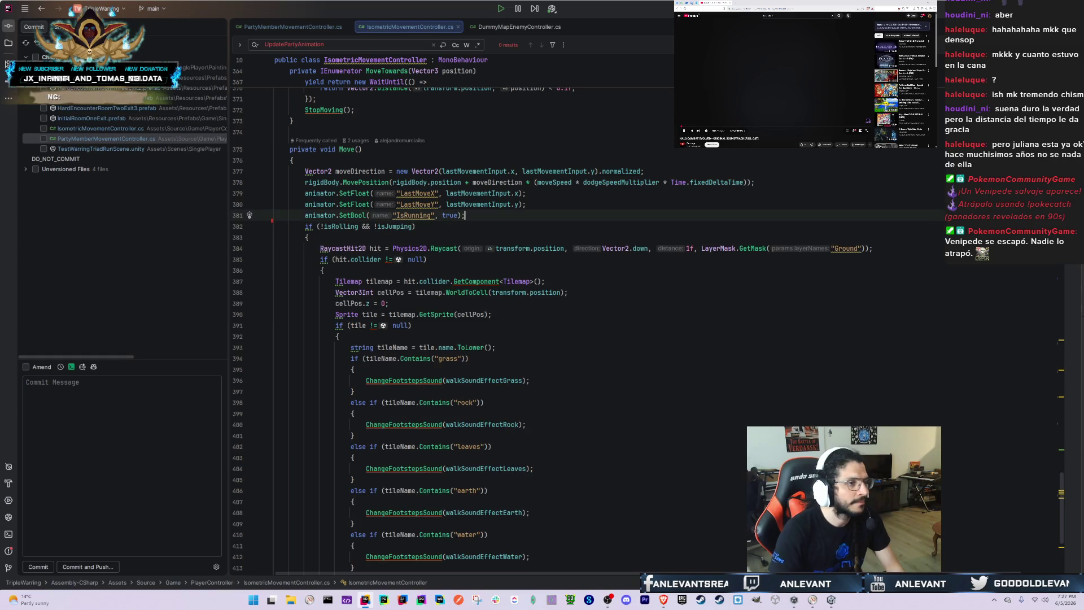
click(305, 26)
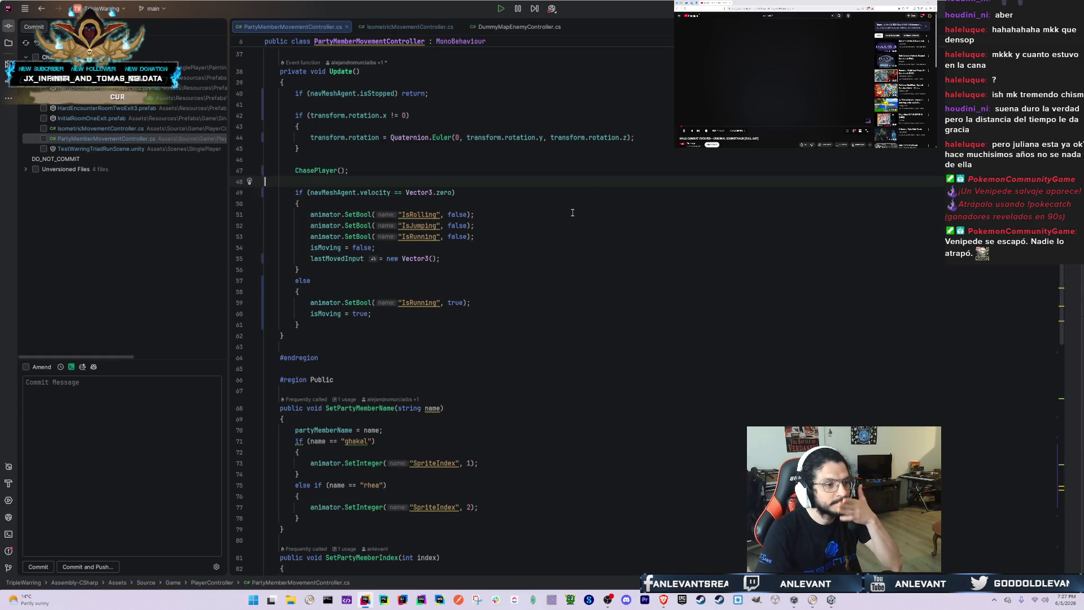
Step: Delete the stray characters after Vector3.zero in Update()'s velocity condition
click(357, 289)
click(474, 215)
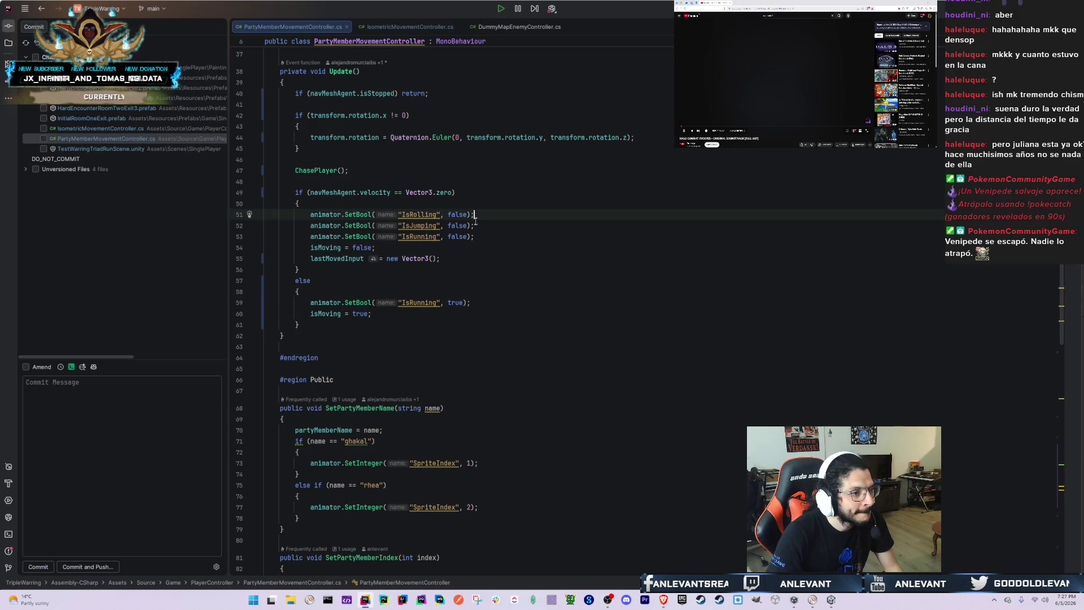
click(486, 301)
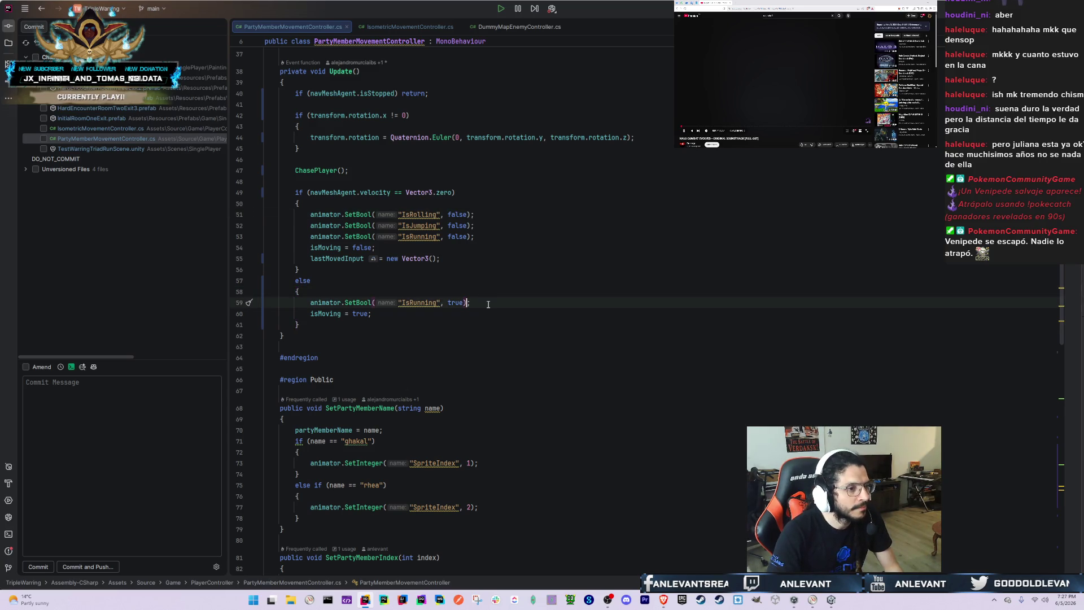
key(ctrl+shift+Left)
key(ctrl+shift+Left)
key(ctrl+shift+Left)
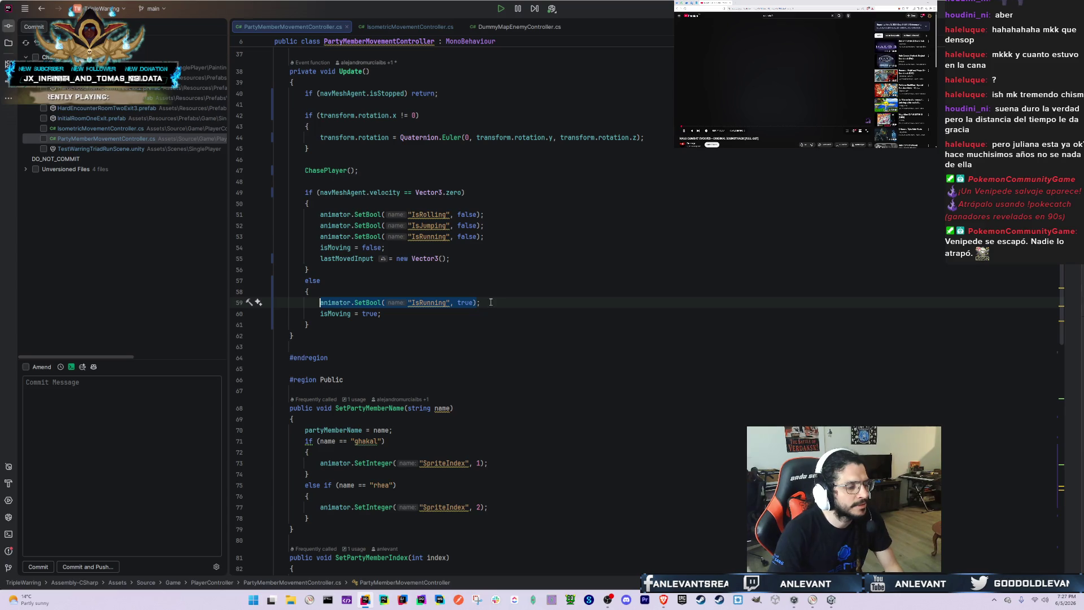
click(508, 194)
key(Down)
key(Down)
key(Down)
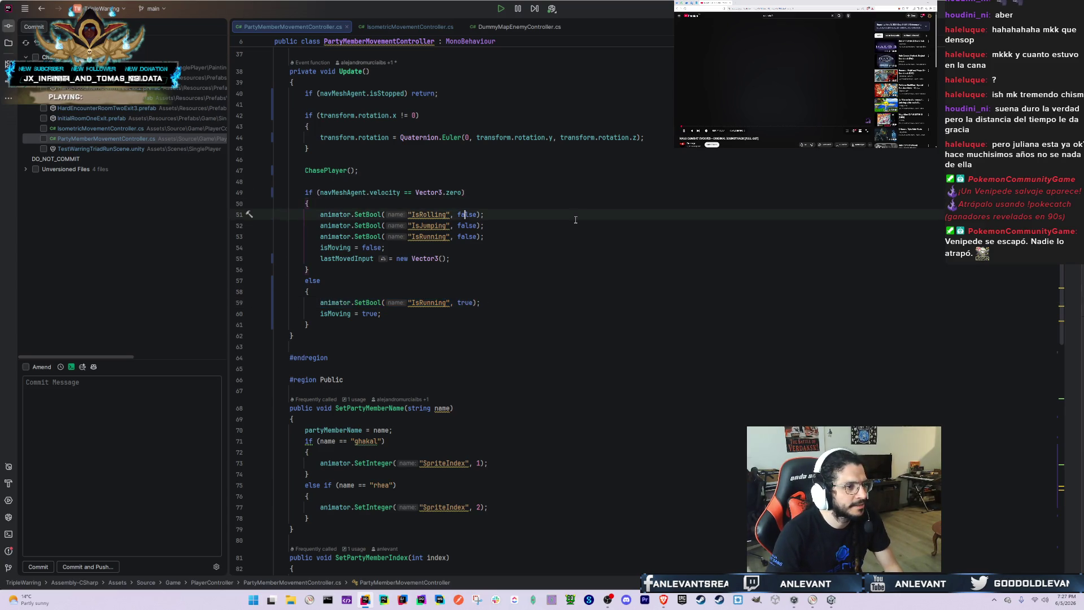
key(Up)
key(Up)
key(Up)
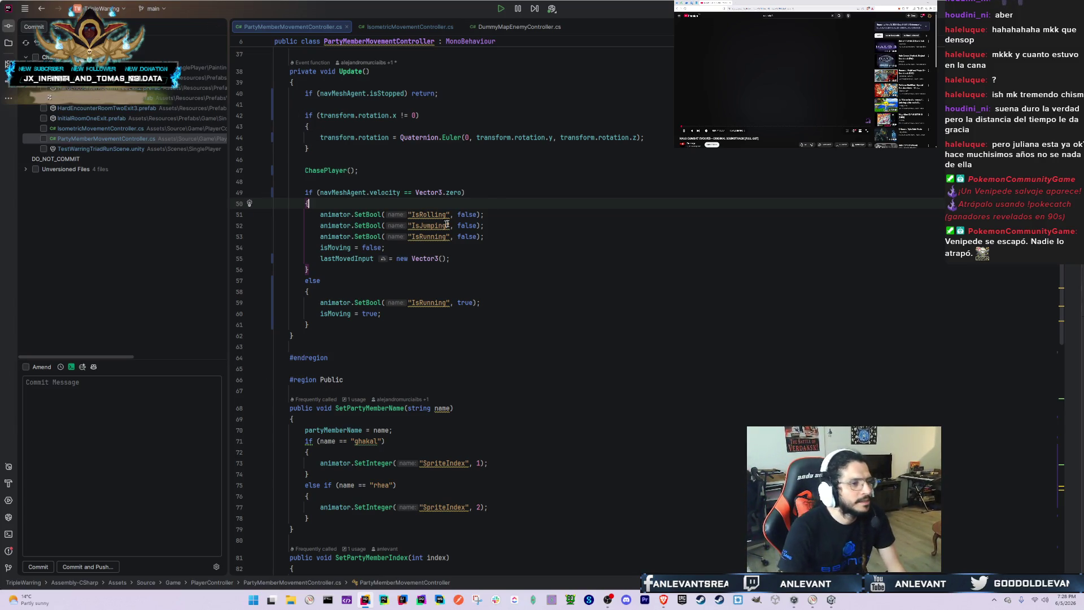
click(504, 193)
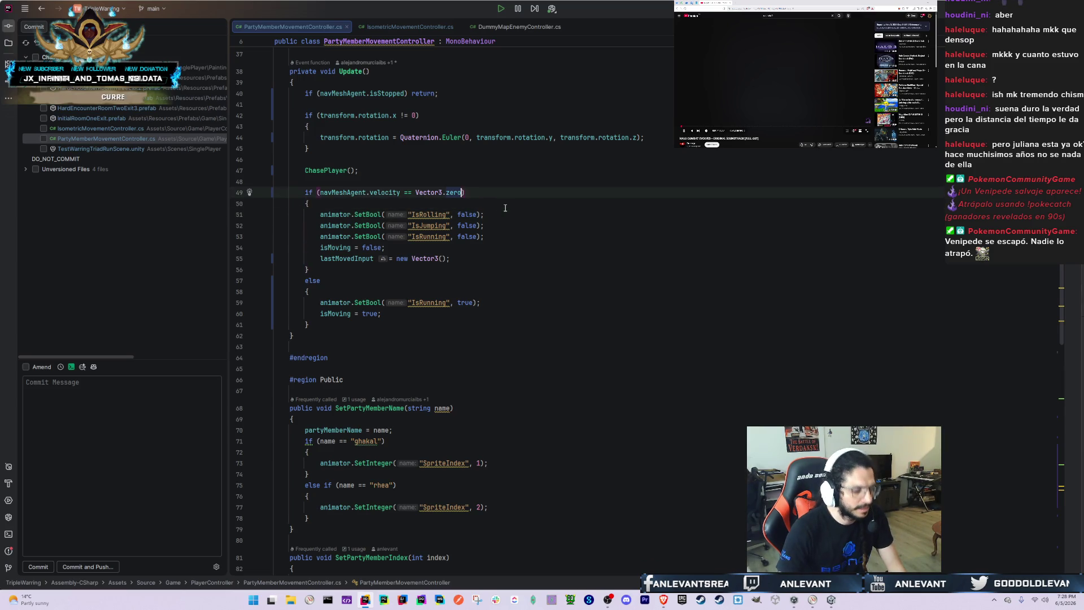
key(BackSpace)
key(BackSpace)
key(Down)
Step: Select the whole velocity if/else animation block, lines 49–61
key(Up)
key(Home)
key(shift+Down)
key(shift+Down)
key(shift+Down)
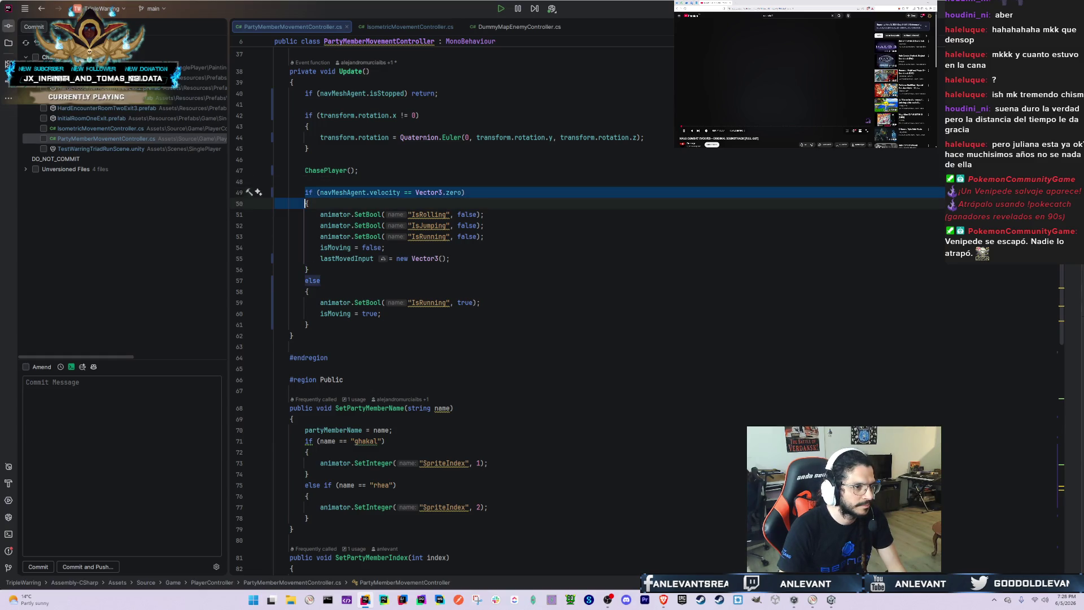
key(shift+Down)
key(shift+Down)
key(shift+Down)
key(shift+End)
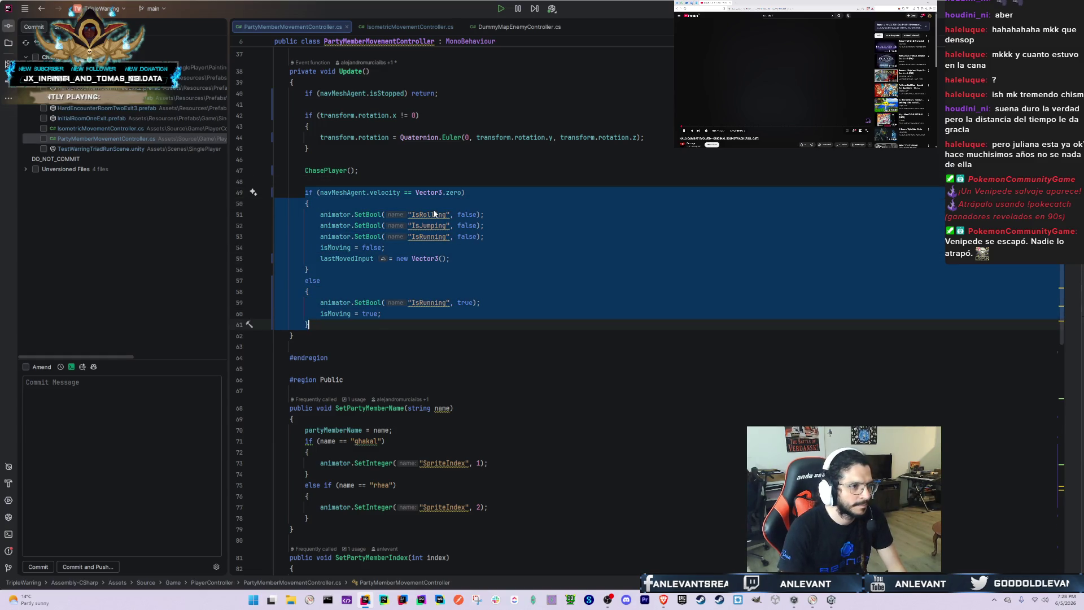
right_click(425, 226)
Step: Extract the velocity if/else block into a new method named ComputeAnimation
mouse_move(460, 467)
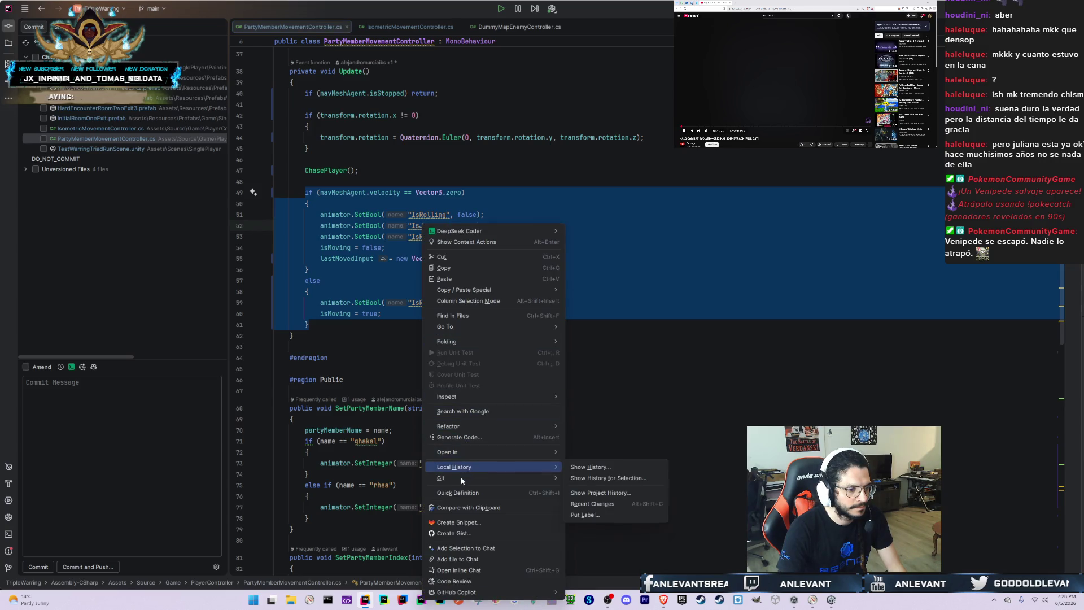
mouse_move(480, 427)
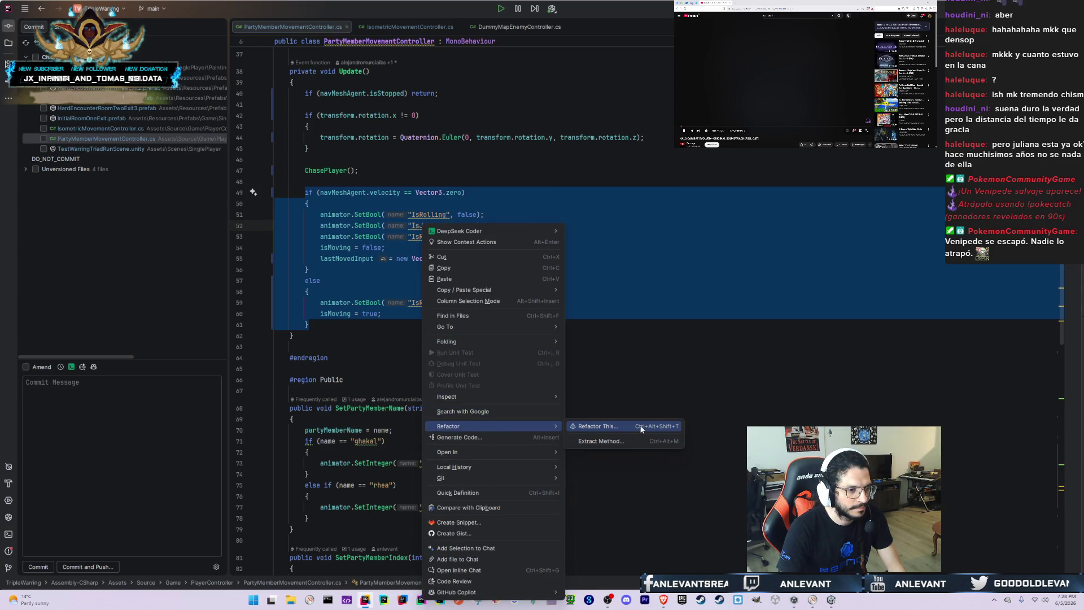
click(643, 442)
text(ComputeAnimations)
key(BackSpace)
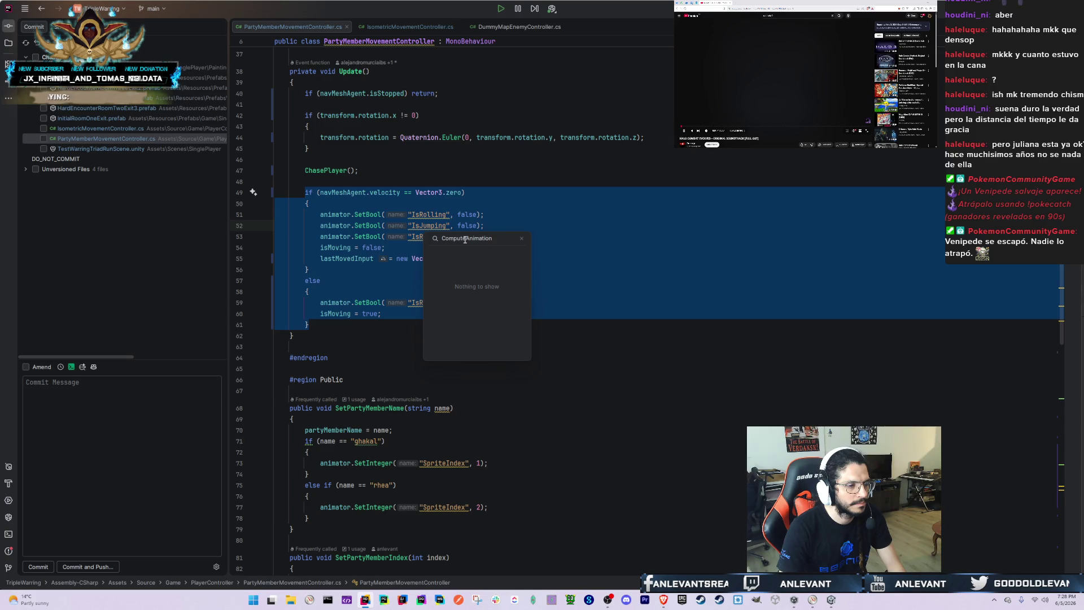
click(503, 208)
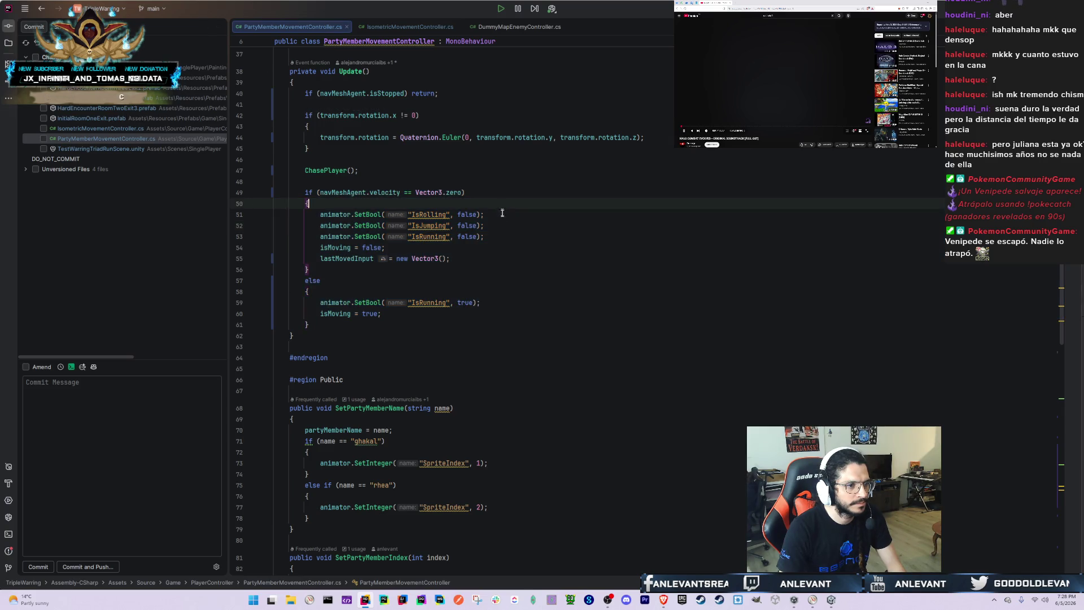
drag(309, 325, 306, 193)
right_click(306, 194)
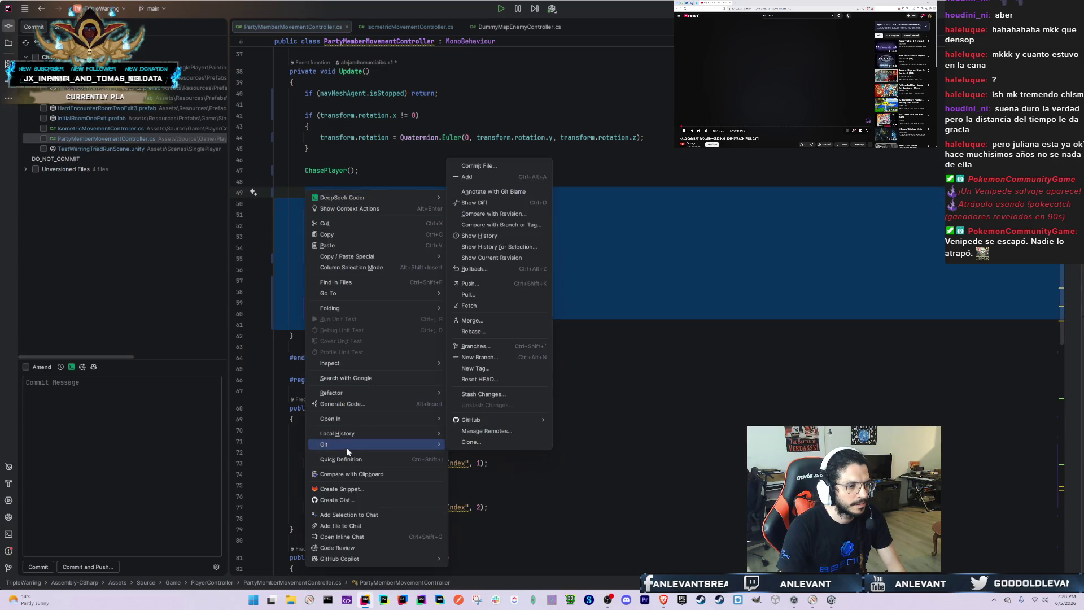
mouse_move(426, 392)
click(484, 407)
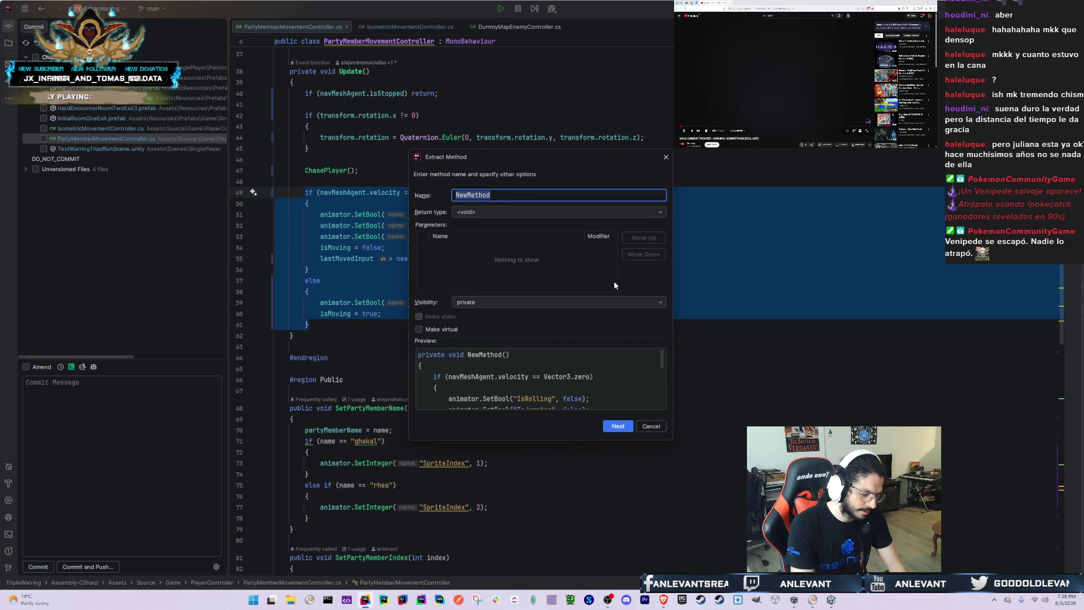
text(ComputeAnimation)
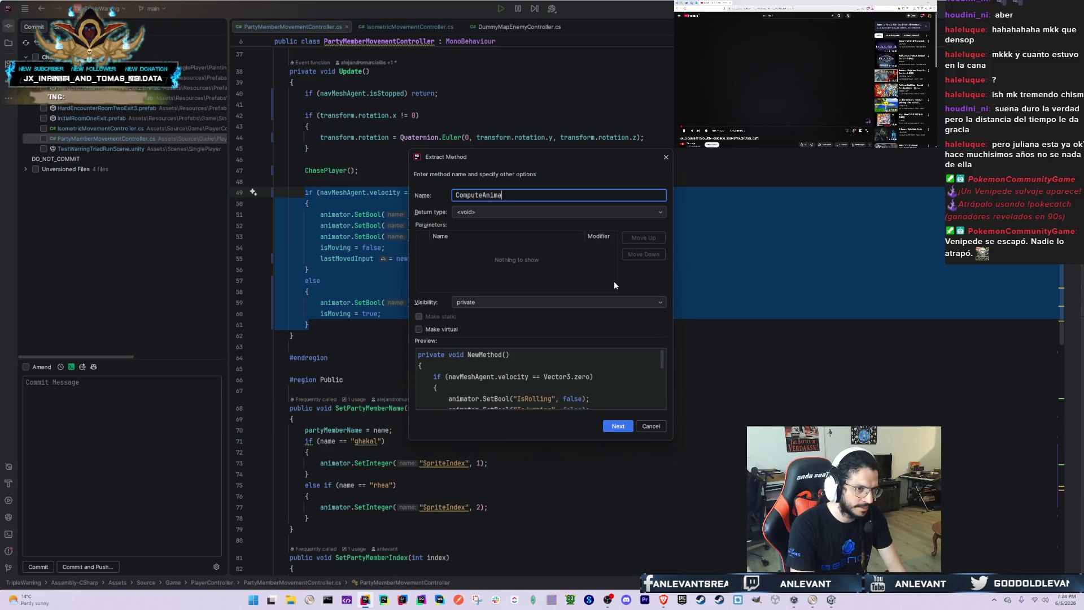
key(Return)
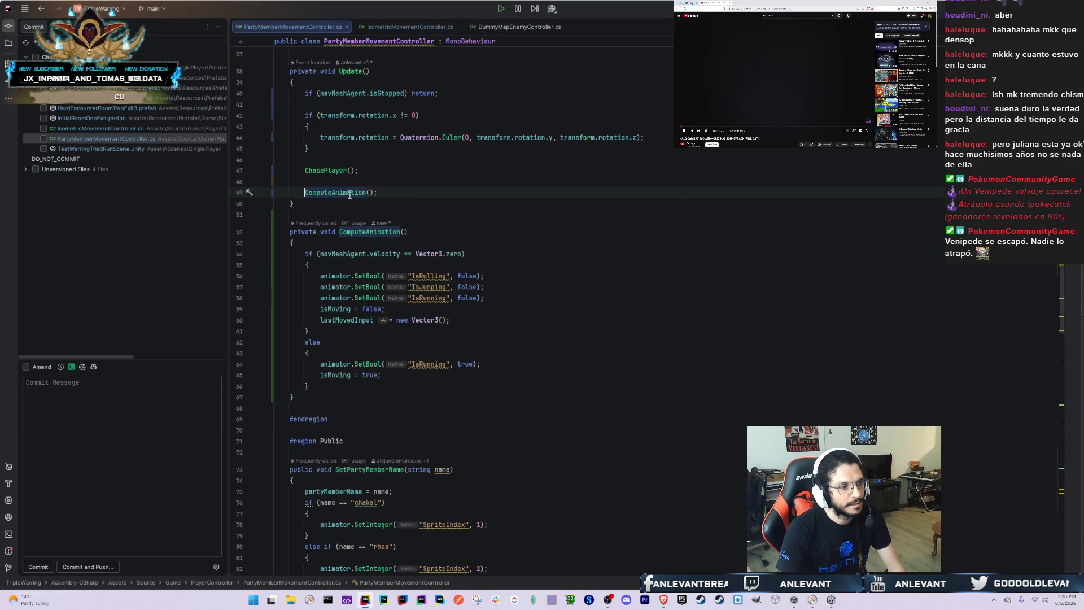
Step: Add && animator.GetBool("IsRunning") to the velocity condition in ComputeAnimation
click(540, 319)
key(Up)
key(Up)
key(Up)
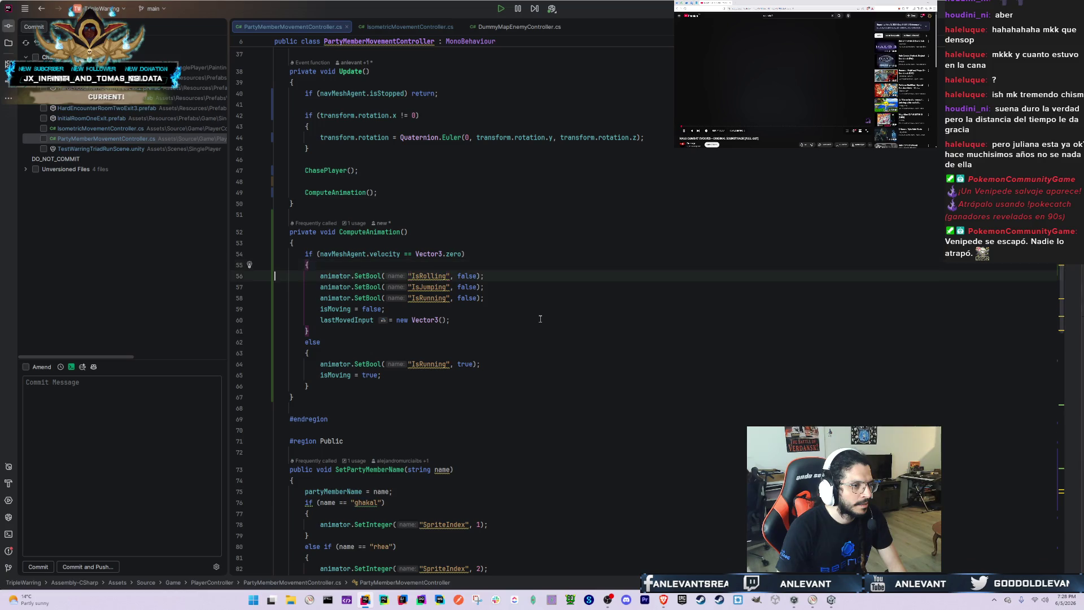
text(&& ani)
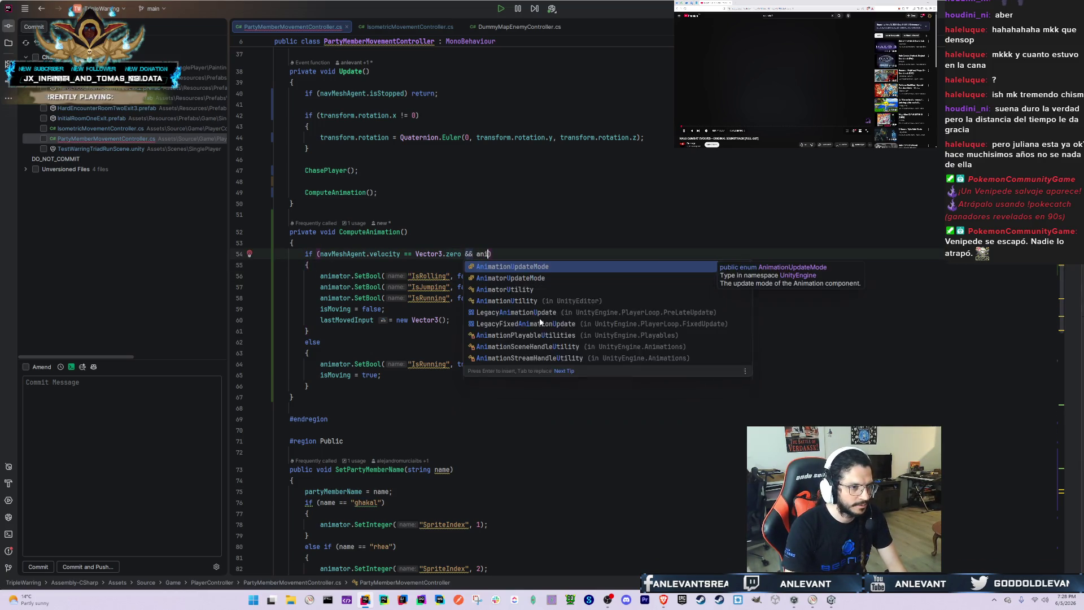
key(Return)
text(.)
text(getB)
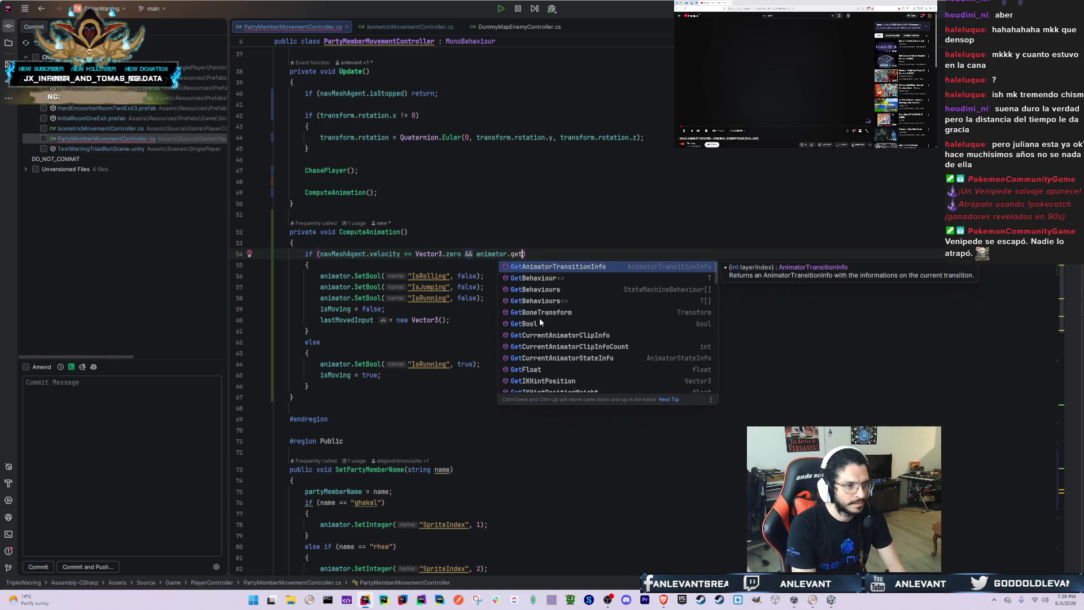
text(o)
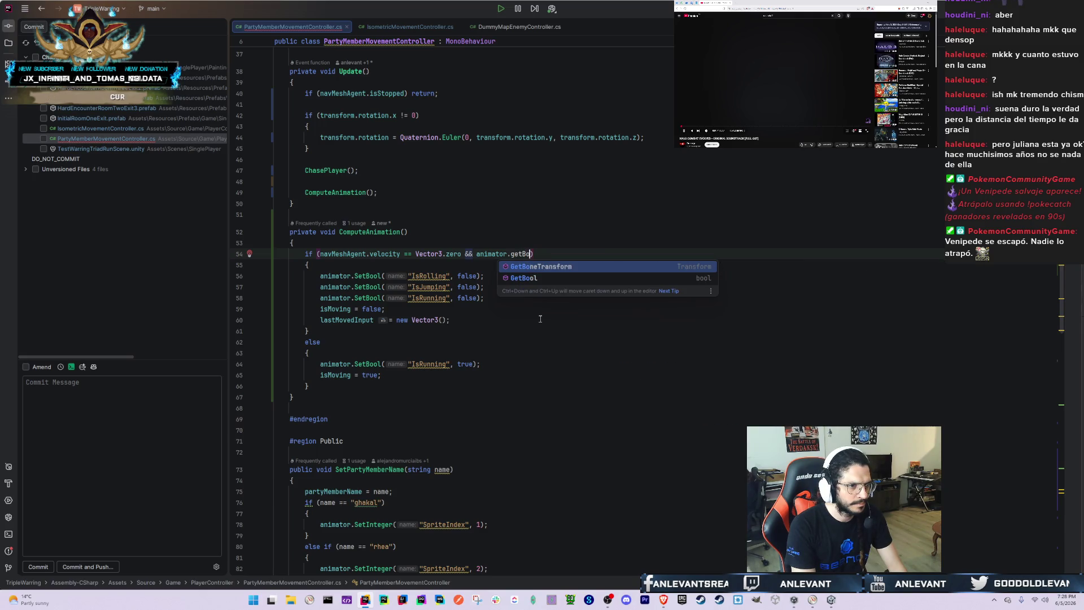
text(l)
key(Return)
key(Down)
key(Down)
key(Down)
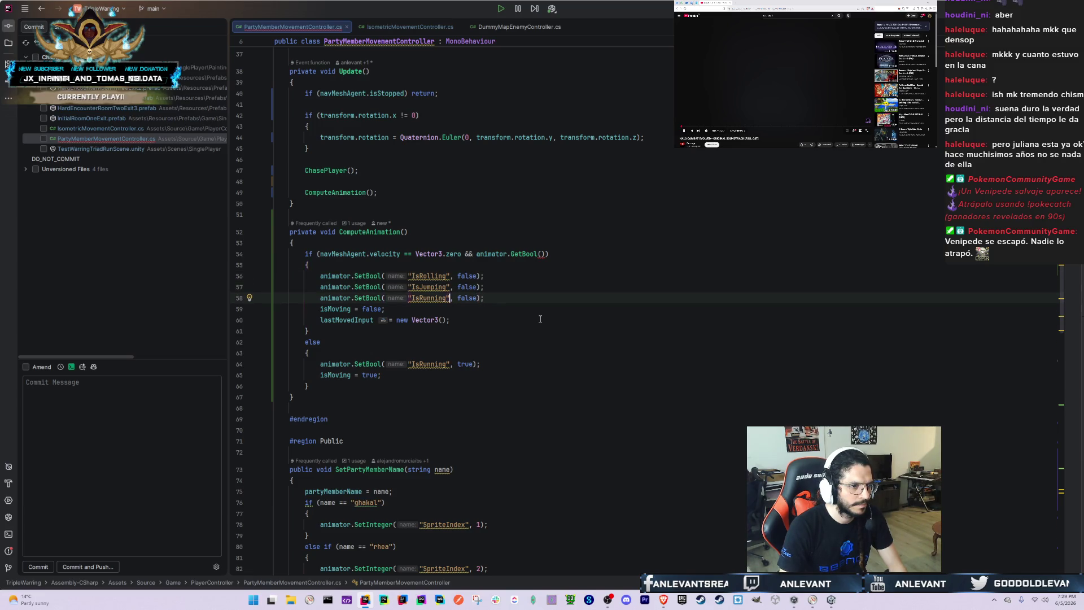
key(Down)
key(Home)
key(Home)
key(Up)
key(Up)
key(End)
key(Left)
key(Left)
text(IsRunning")
key(ctrl+Right)
text(")
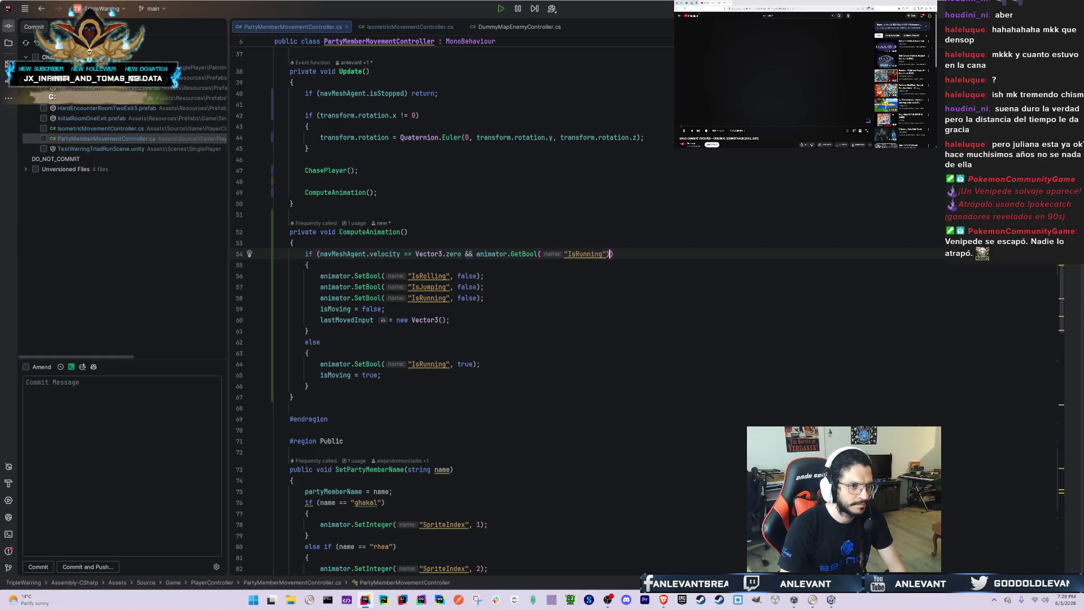
key(ctrl+Left)
key(ctrl+Left)
key(ctrl+Left)
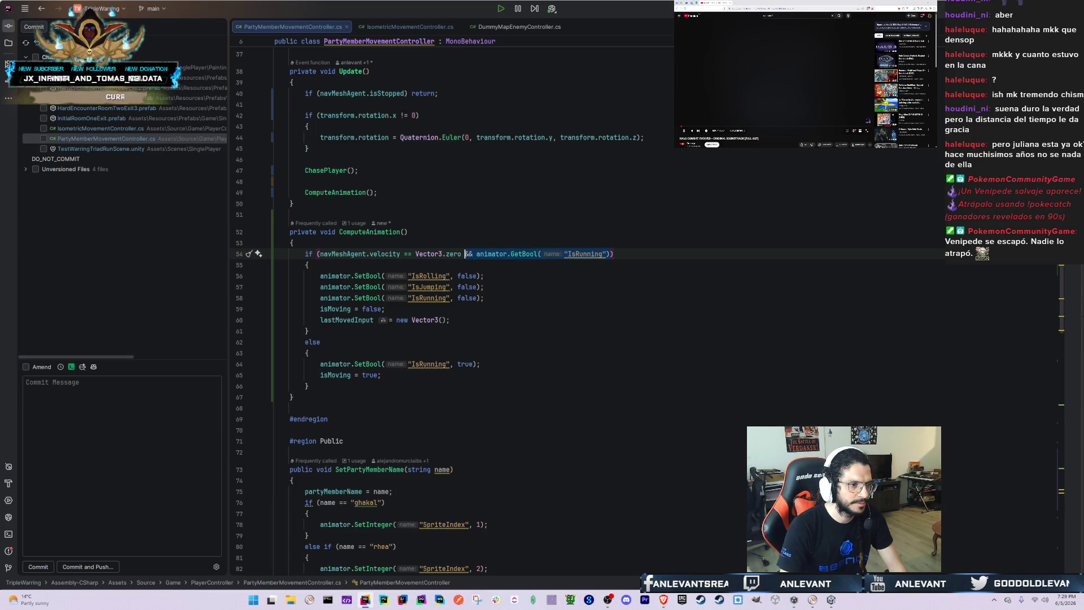
Step: Turn the else into else if(!animator.GetBool("IsRunning"))
key(Down)
key(Down)
key(Down)
text(if()
key(ctrl+v)
key(Delete)
key(Delete)
key(Delete)
text(!)
key(End)
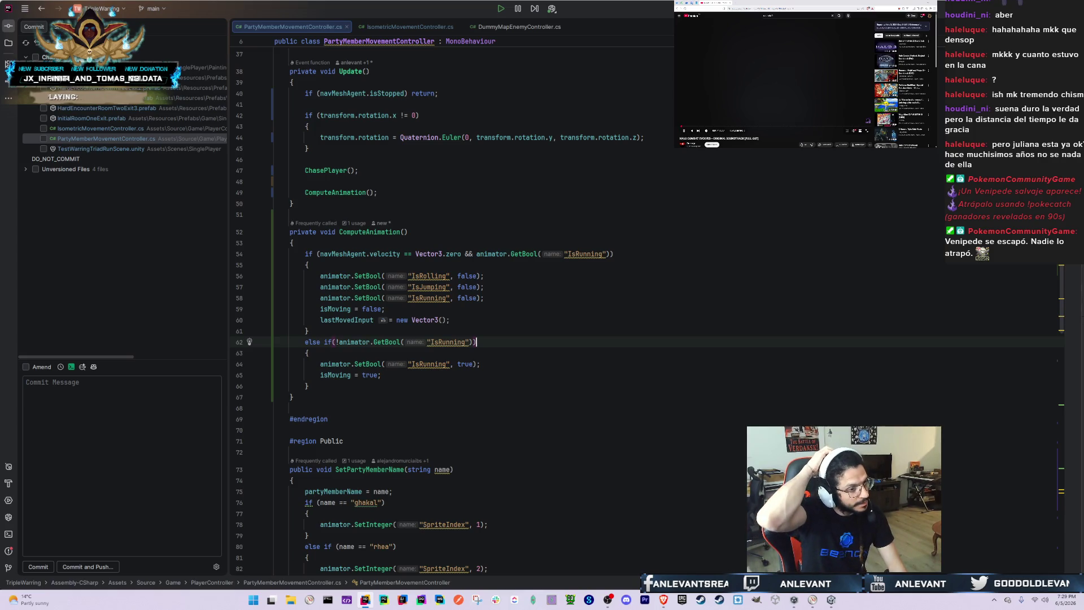
Step: Scroll through the file to inspect the SetOverrideTargetPosition method
scroll(524, 348, down, 2)
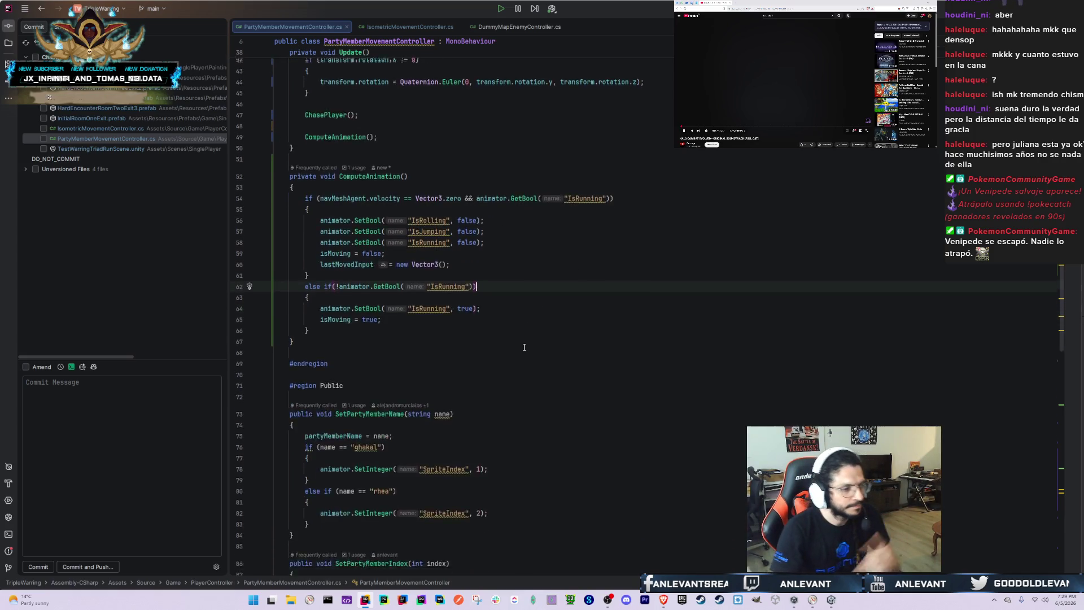
scroll(524, 347, down, 4)
scroll(524, 348, down, 12)
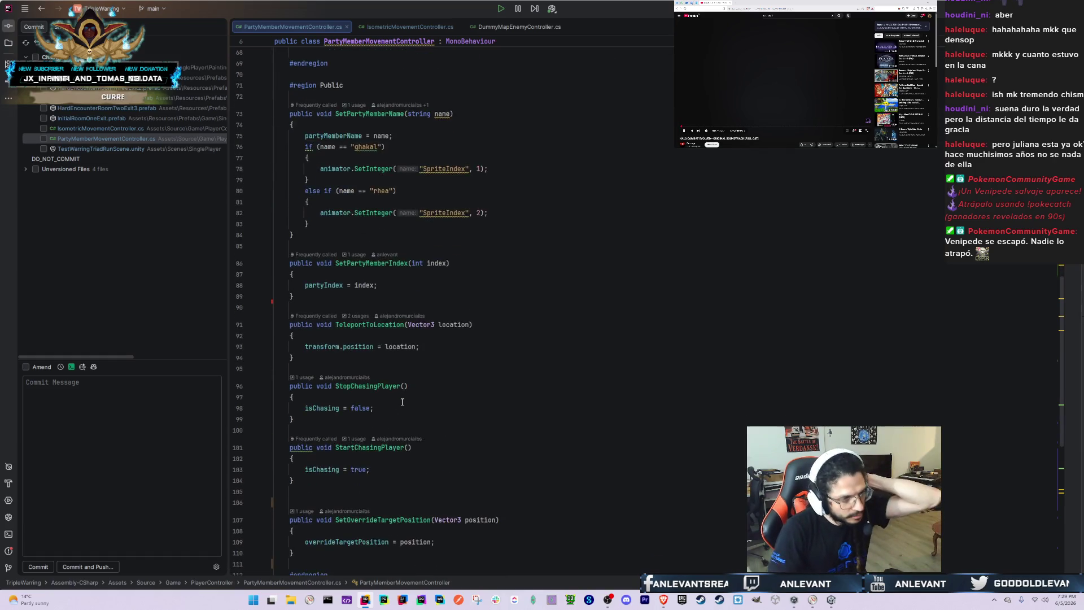
scroll(380, 334, down, 2)
click(405, 191)
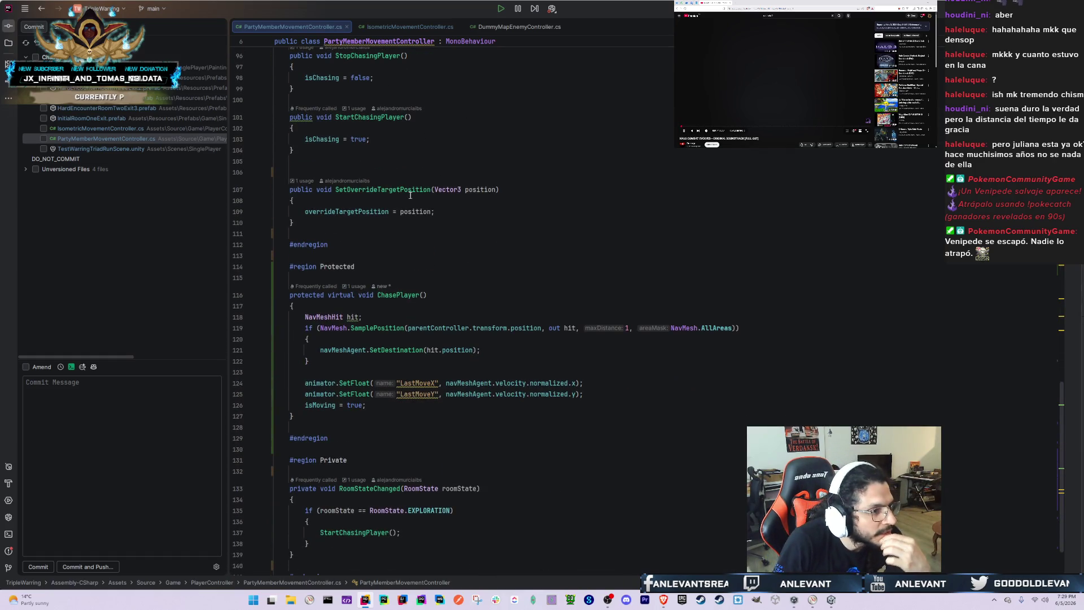
scroll(418, 260, down, 2)
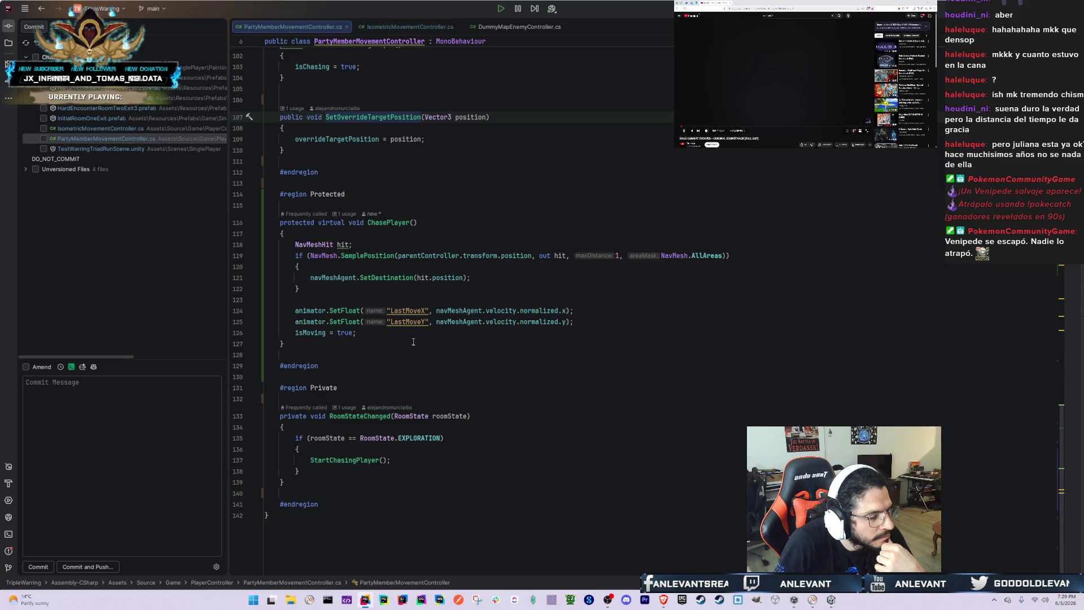
scroll(422, 340, up, 20)
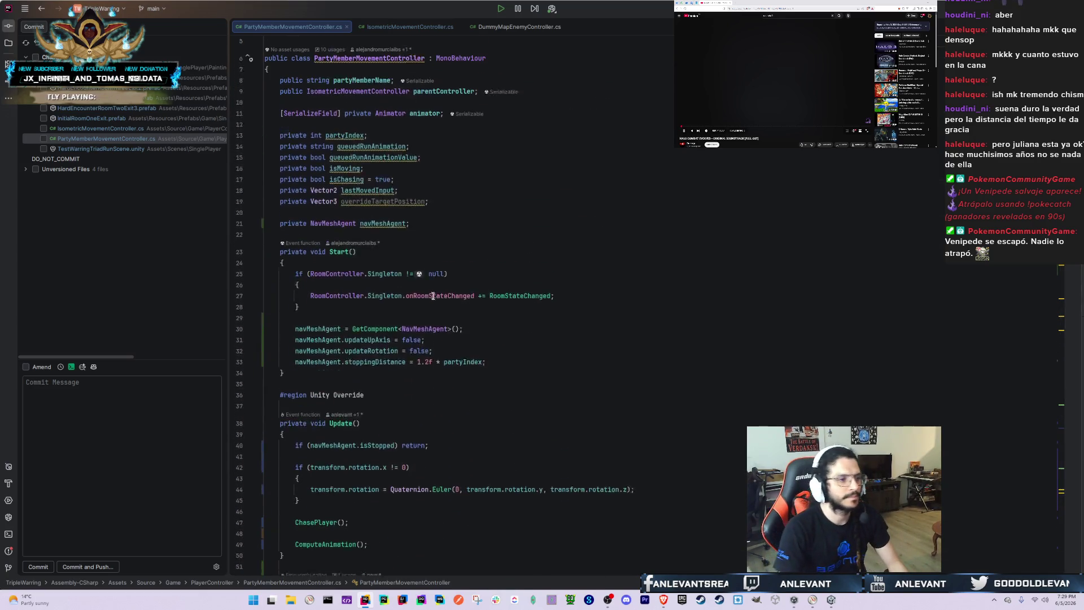
Step: In Unity, clear the console and delete HardEncounterRoomFourExit from the scene
key(alt+Tab)
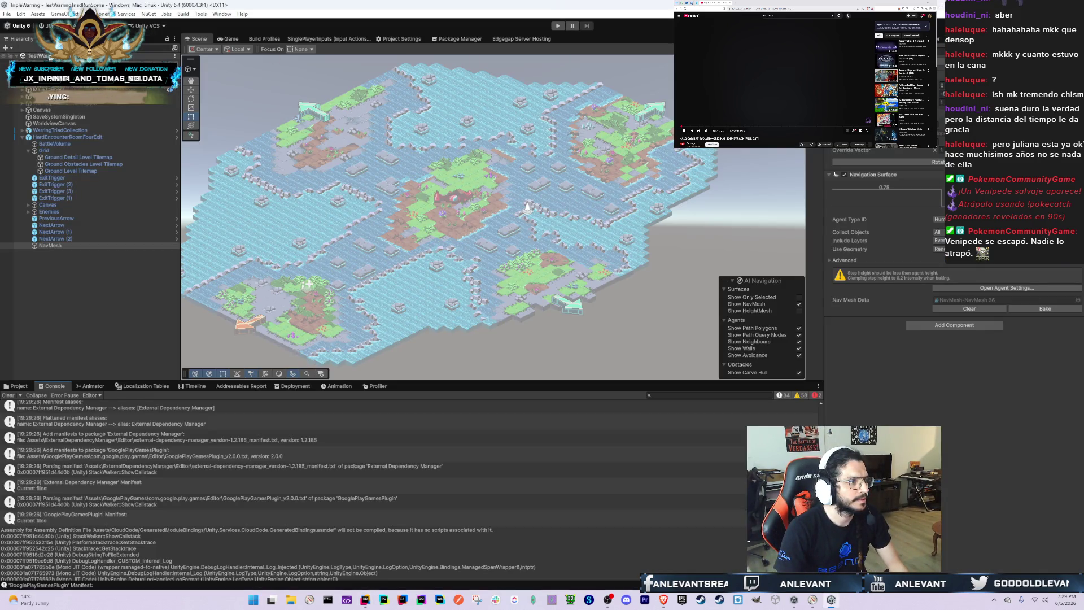
right_click(51, 55)
click(57, 137)
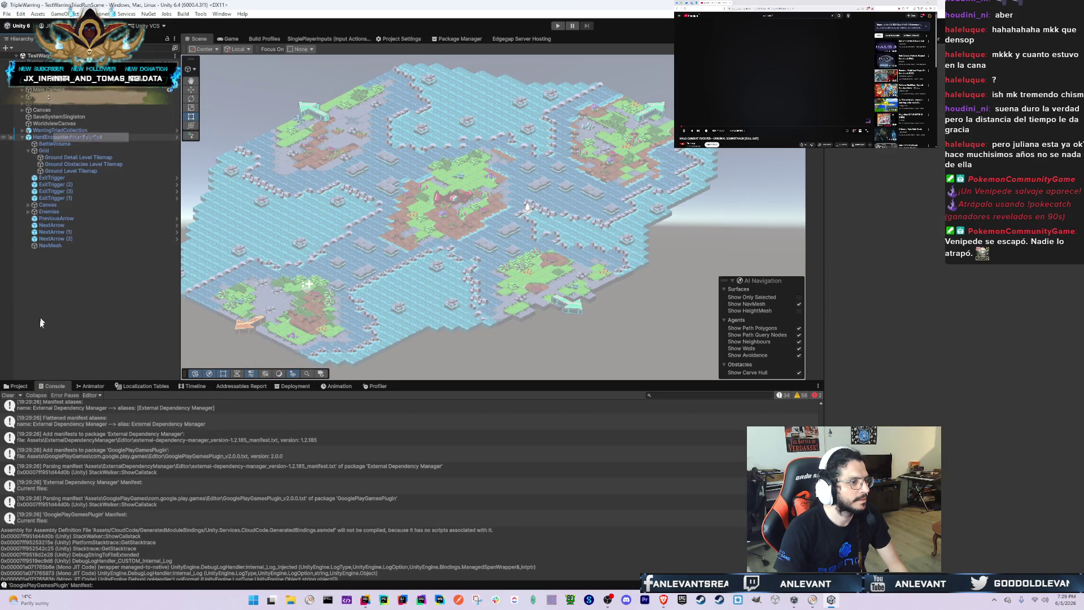
click(8, 395)
click(75, 136)
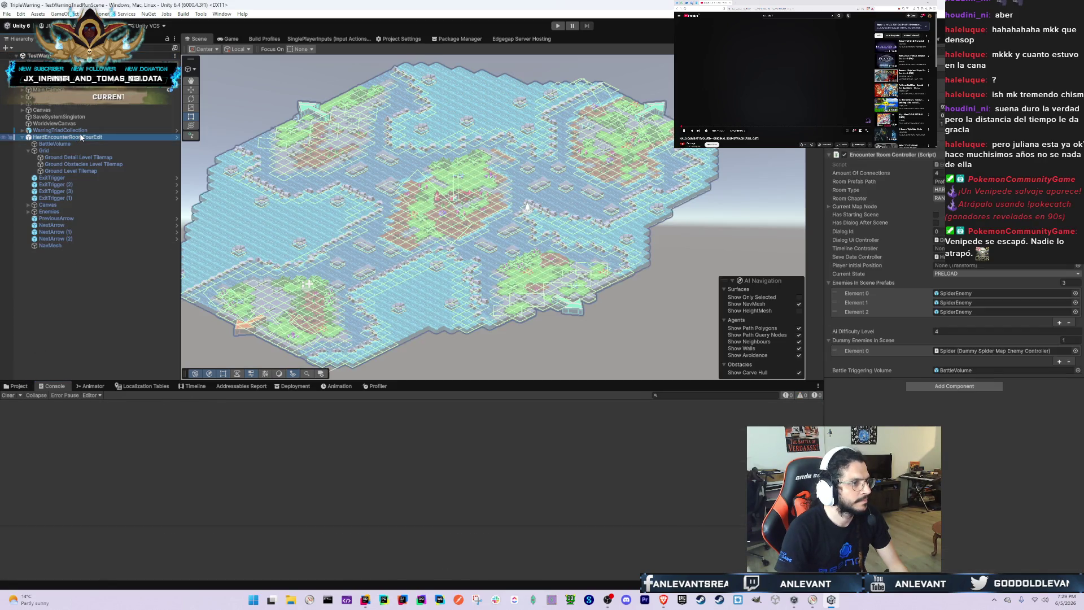
key(Delete)
Step: Open LoginScene from Assets/Scenes/Menus and start Play mode
click(16, 386)
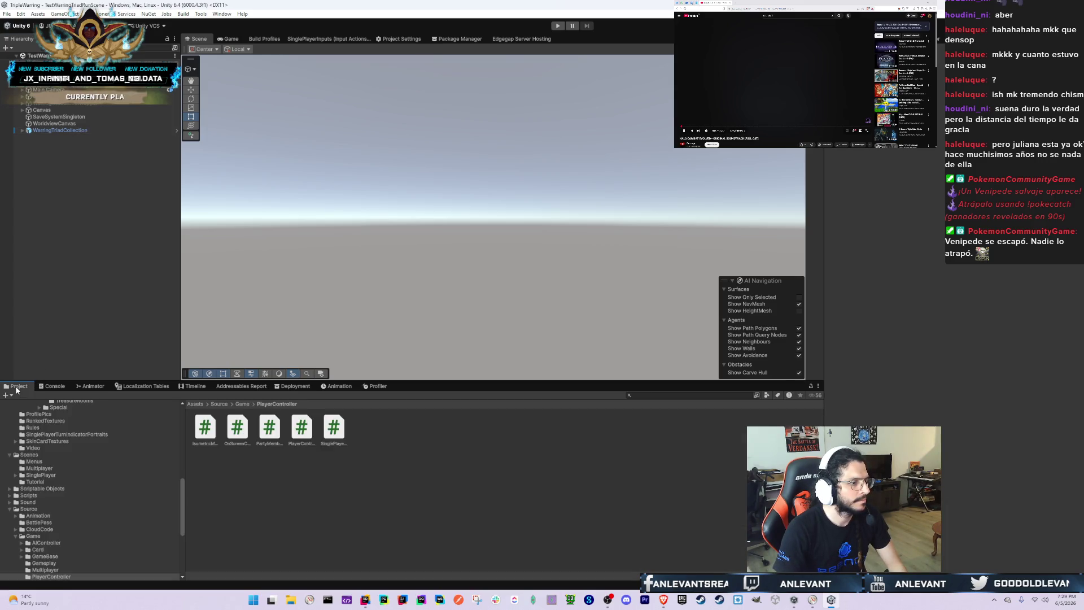
right_click(97, 136)
click(124, 169)
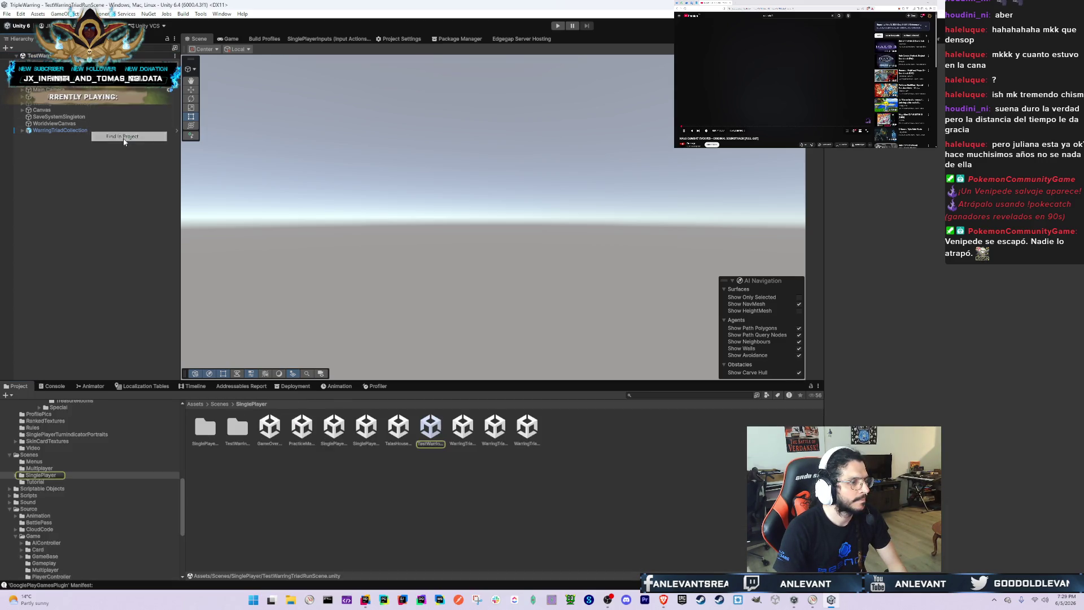
click(219, 403)
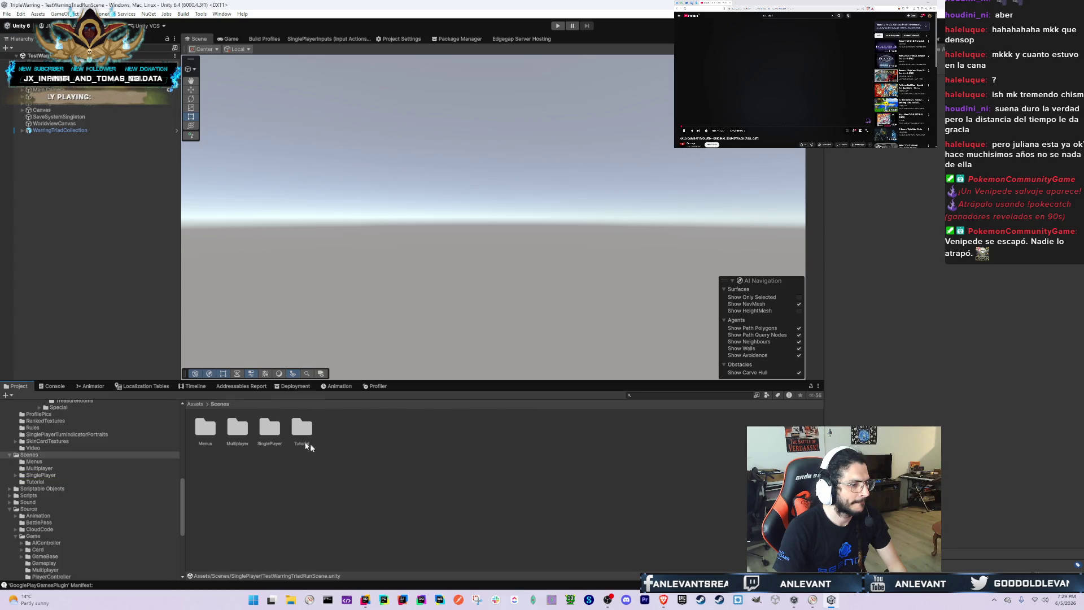
double_click(206, 430)
double_click(269, 428)
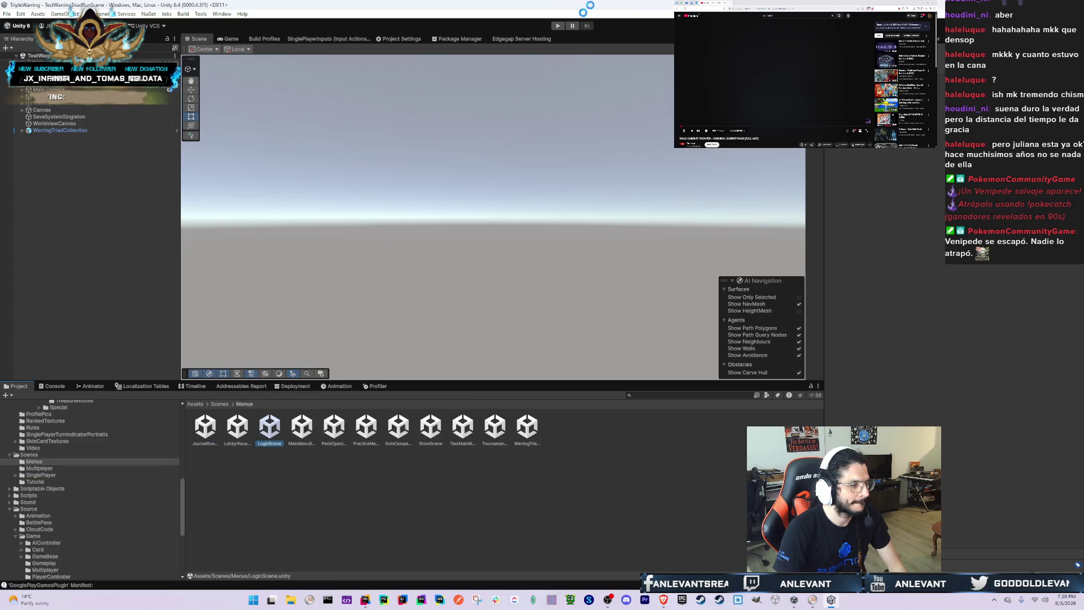
click(52, 386)
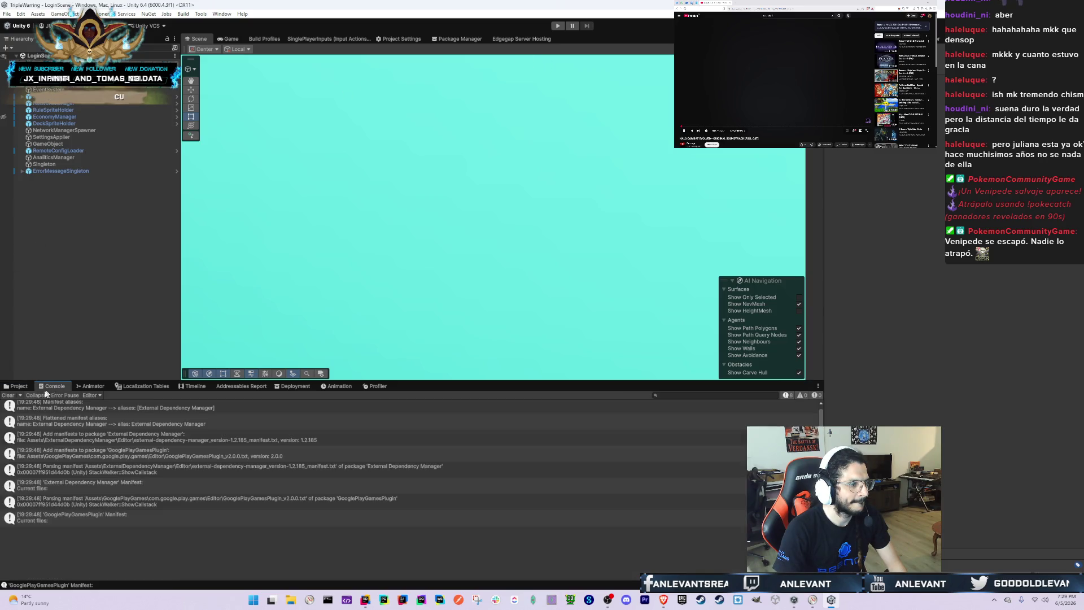
click(16, 386)
key(ctrl+p)
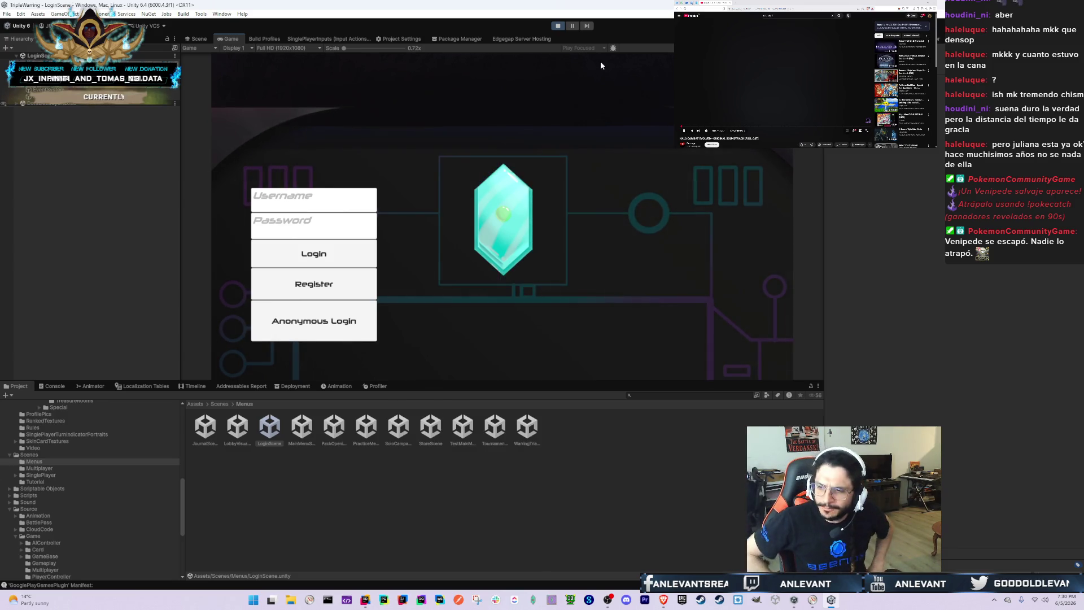
Step: Enter the username and password on the login screen and log in to reach the main menu
click(55, 387)
click(13, 386)
click(294, 211)
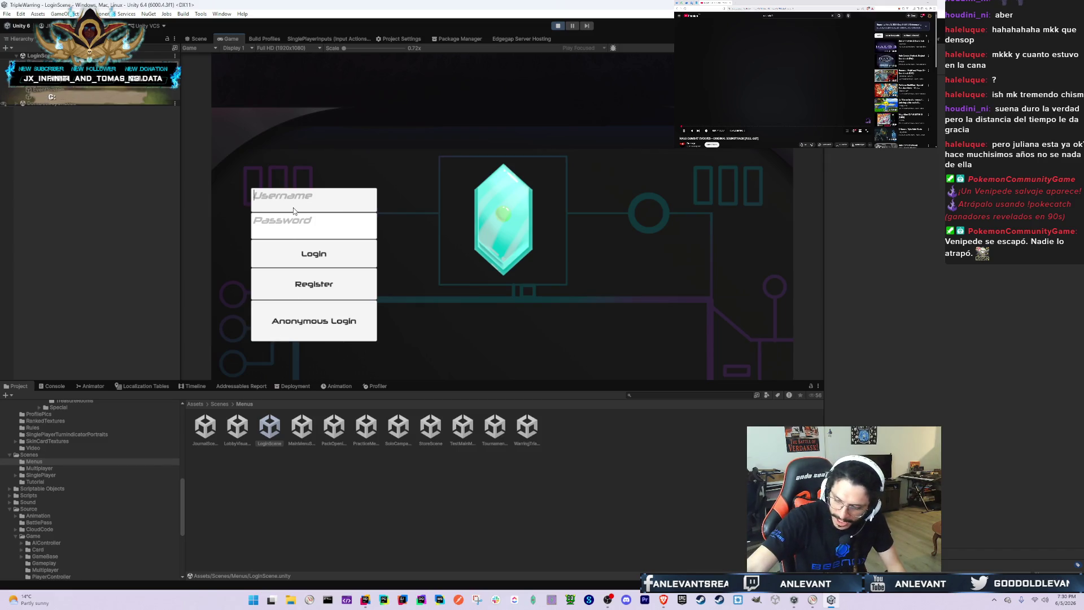
text(admin)
click(368, 226)
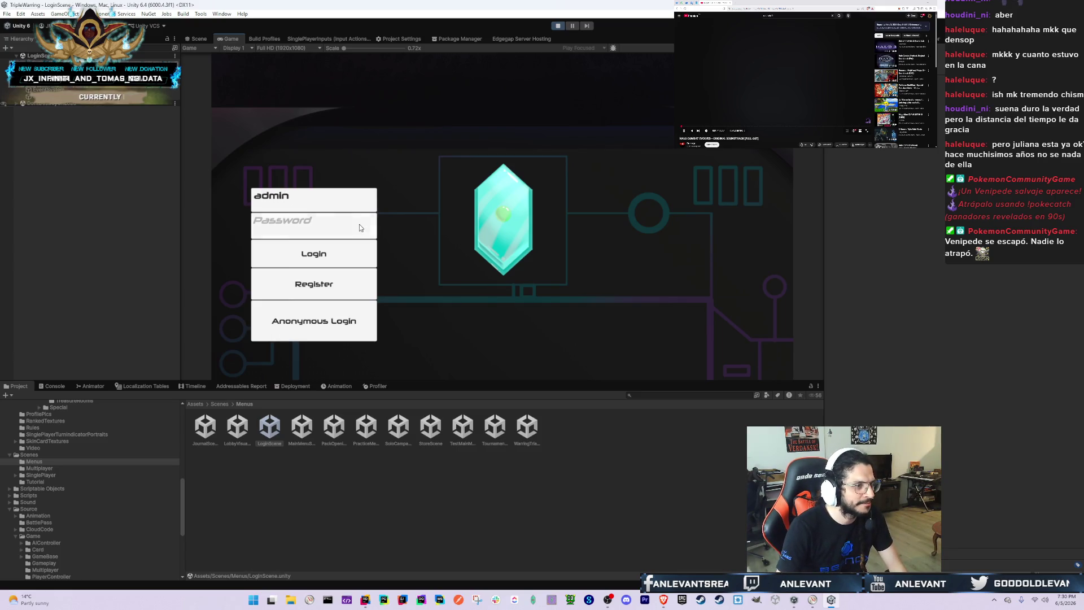
text(***********)
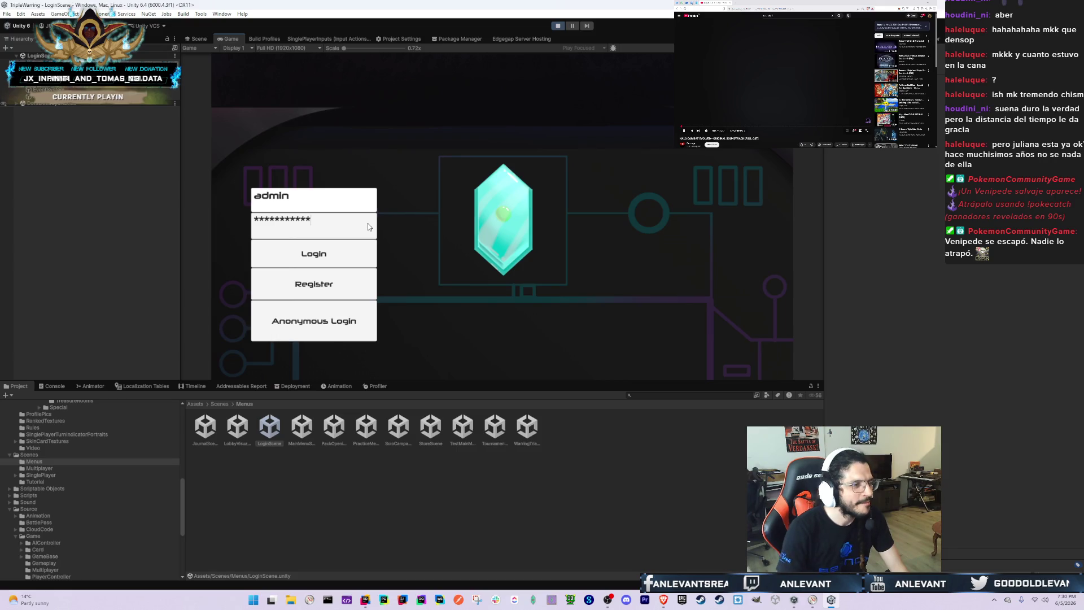
click(345, 244)
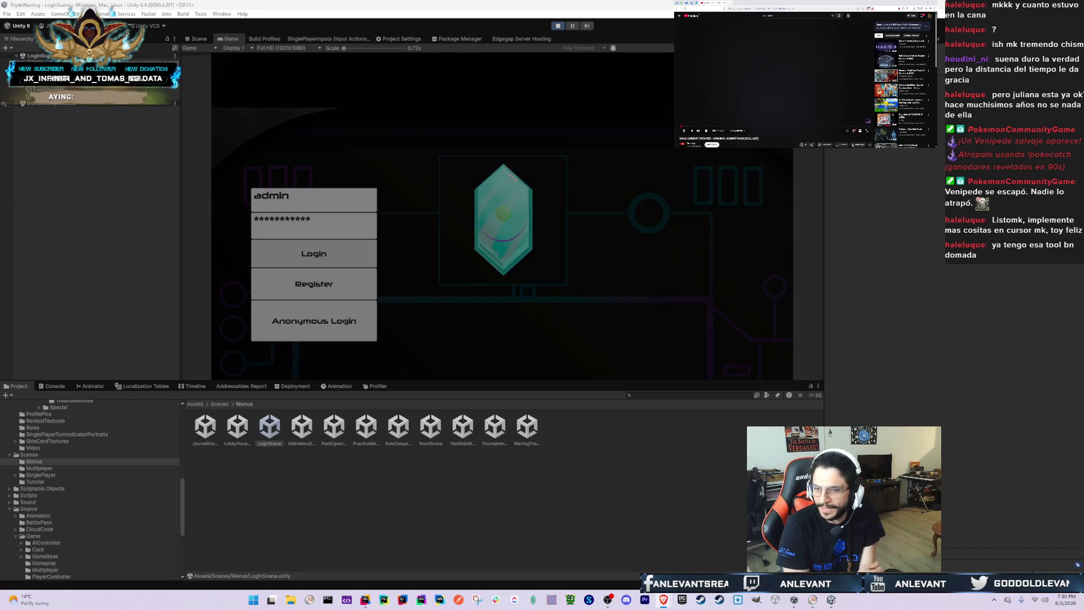
click(50, 387)
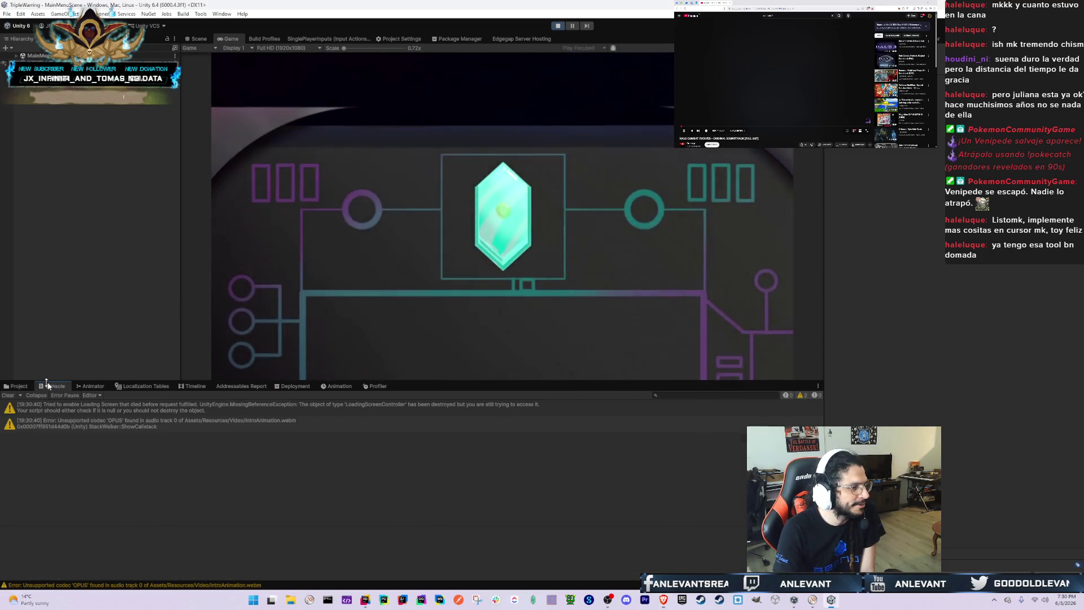
Step: Start Solo > Story, inspect the PartyMember(Clone) missing NavMeshAgent error, and stop Play mode
click(8, 396)
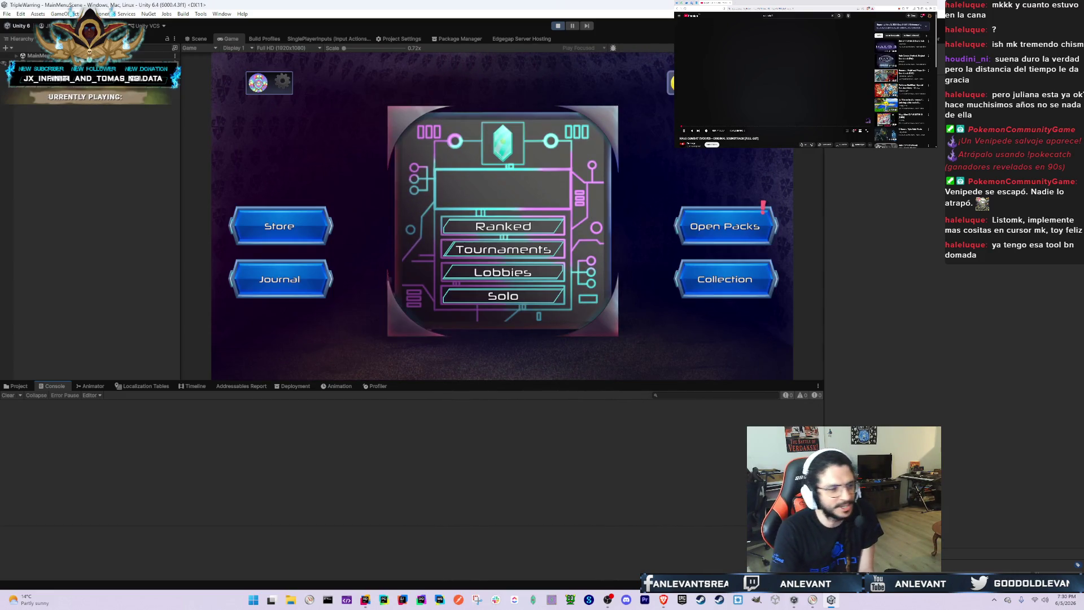
click(523, 296)
click(520, 226)
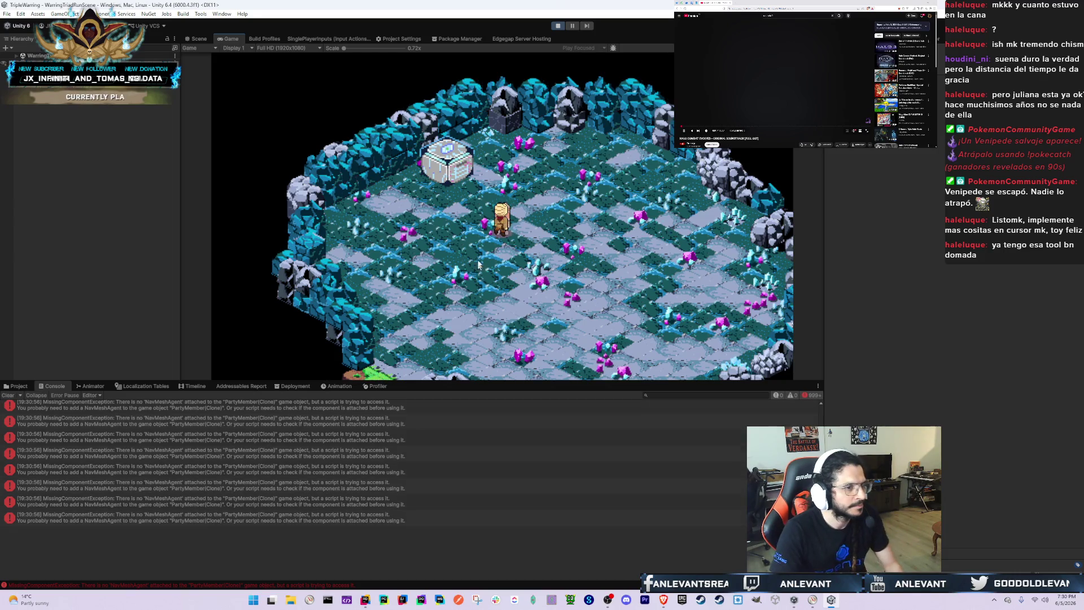
click(317, 419)
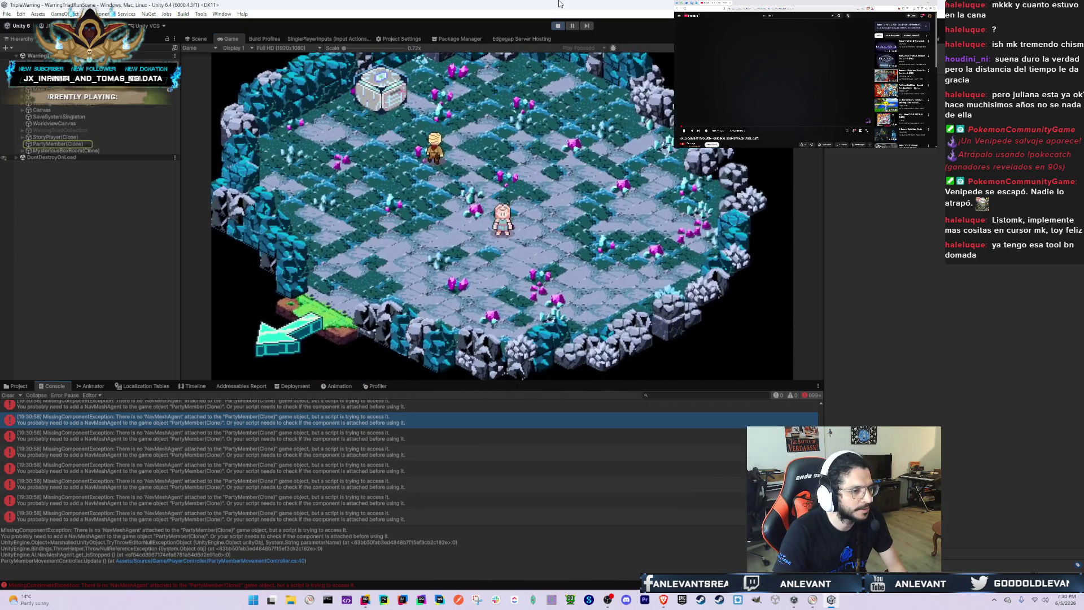
click(567, 26)
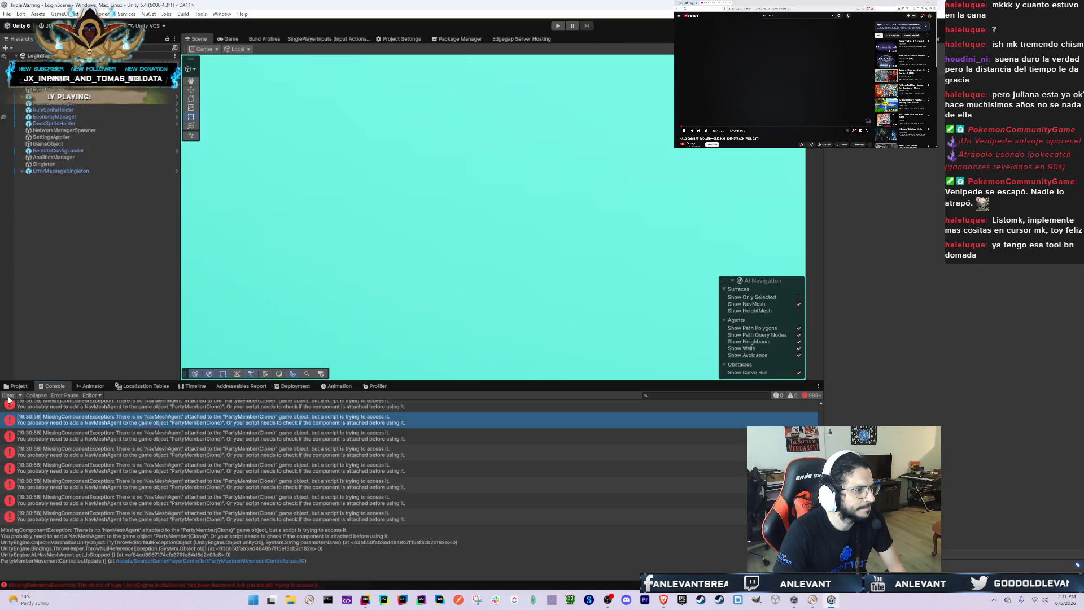
Step: Search the project for PartyMember and open the prefab for editing
click(15, 386)
click(684, 396)
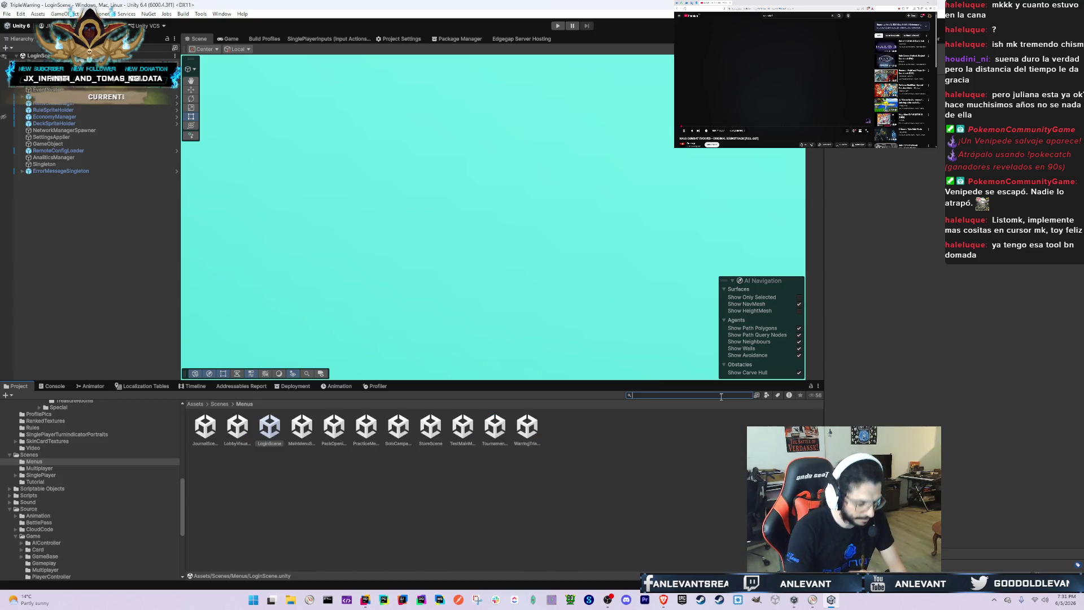
text(artyMembr)
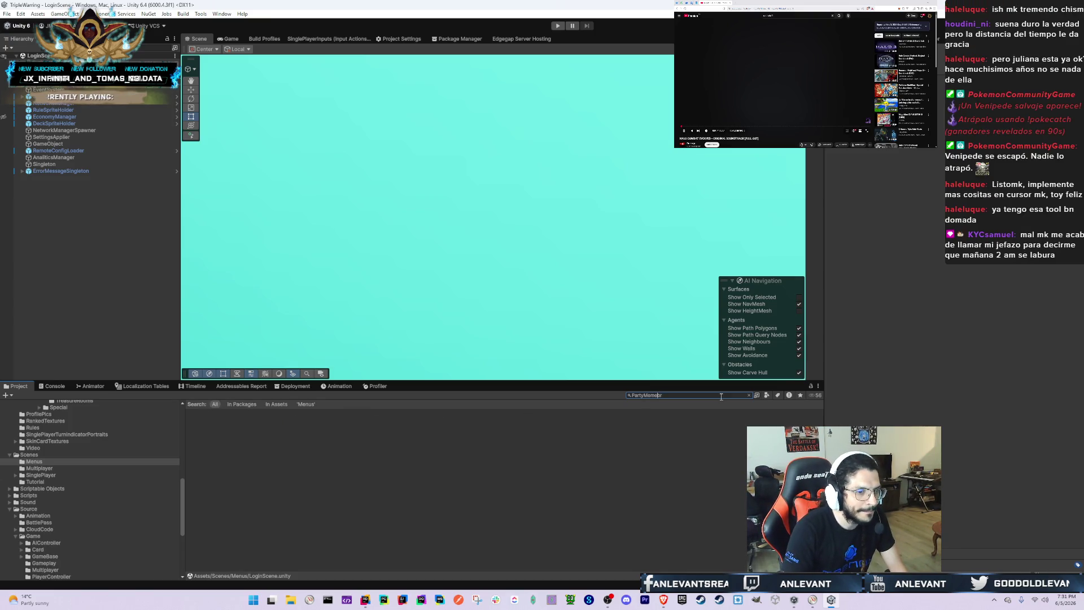
key(BackSpace)
text(er)
double_click(276, 433)
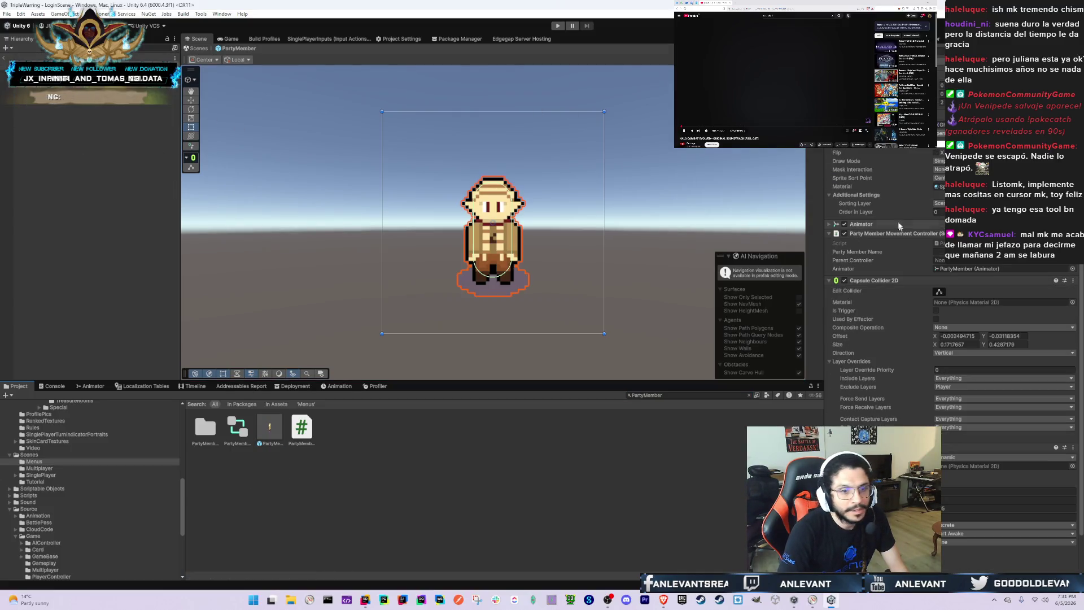
Step: Add a Nav Mesh Agent component to the PartyMember prefab
scroll(933, 150, down, 5)
scroll(929, 155, down, 5)
click(926, 194)
text(Surface)
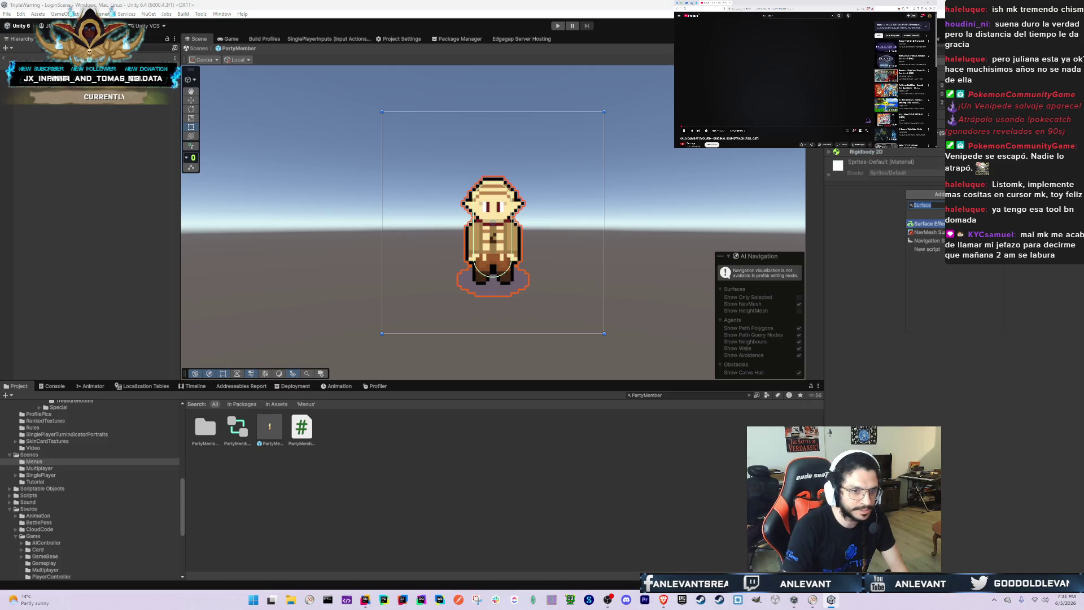
text(Nav Mesh Agent)
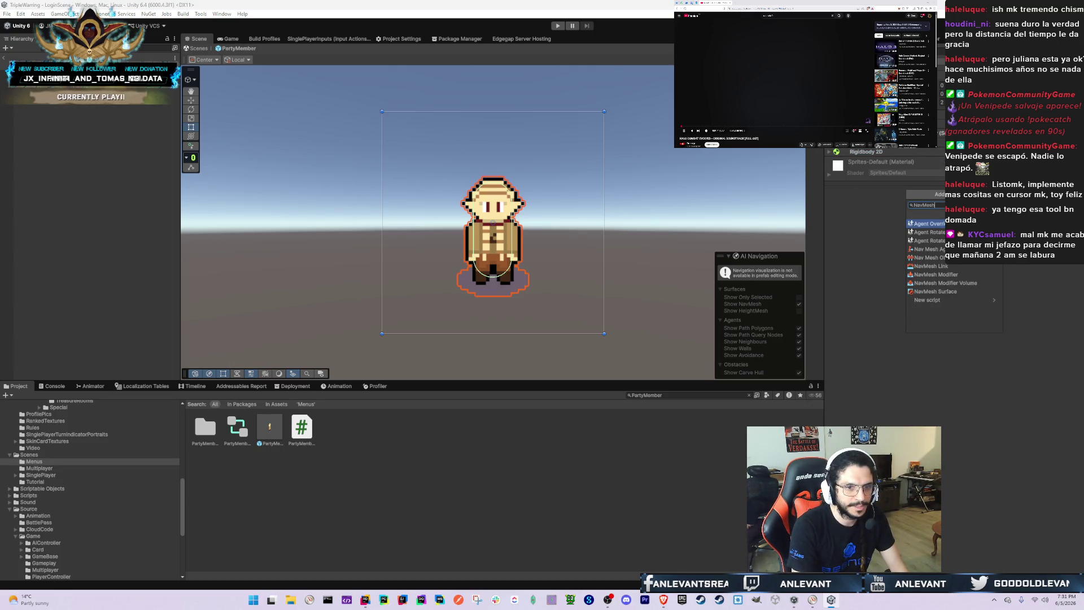
key(Return)
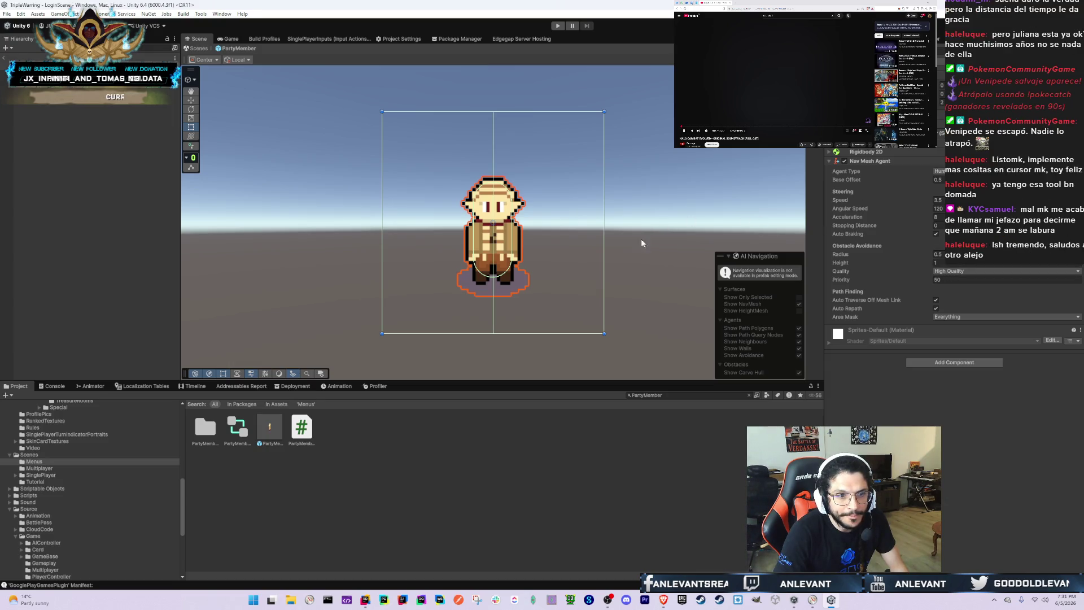
Step: Set the Nav Mesh Agent's Base Offset to 0.25, Height to 0.43 and Radius to 0.05
drag(605, 222, 541, 234)
key(ctrl+z)
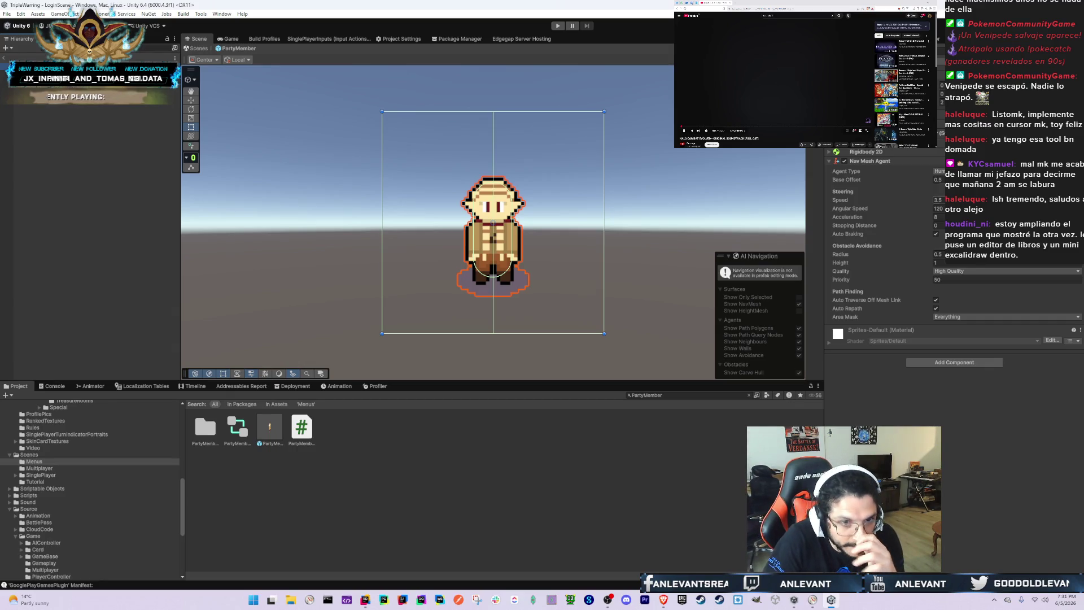
drag(858, 255, 853, 257)
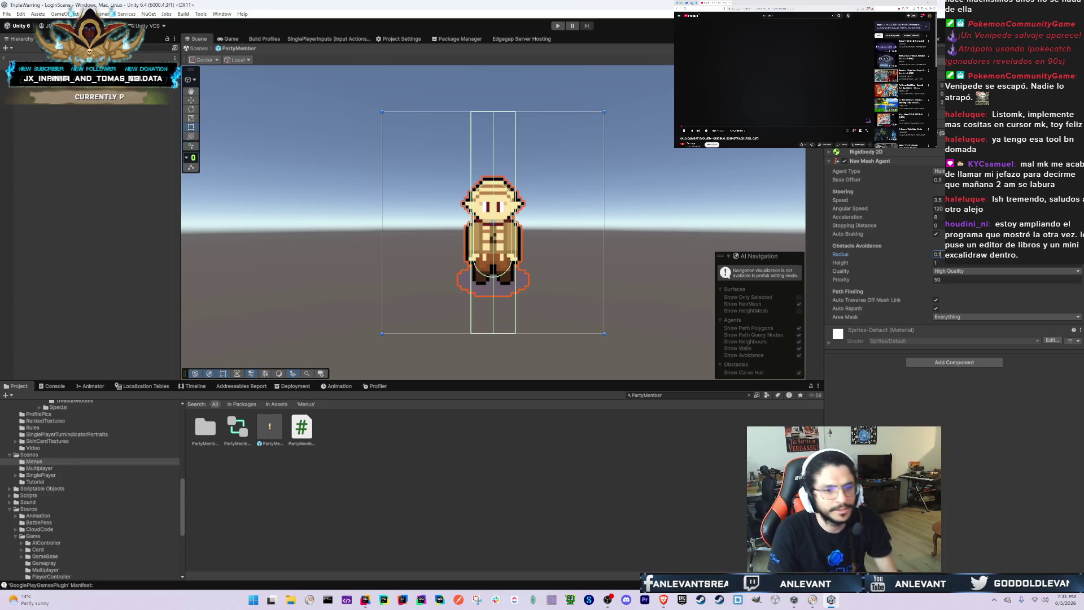
text(0.5)
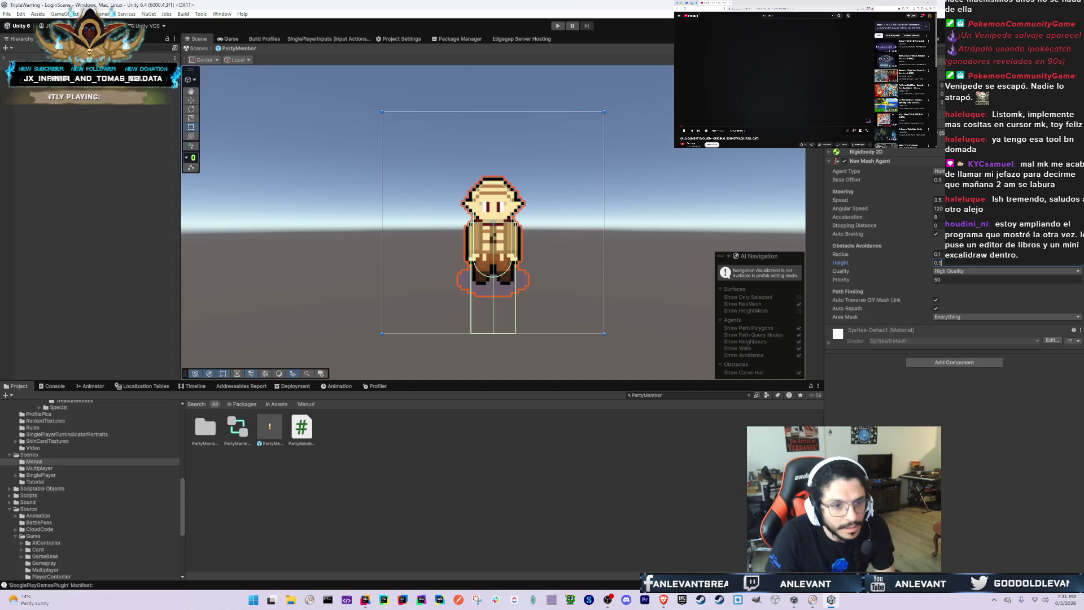
click(937, 180)
text(0)
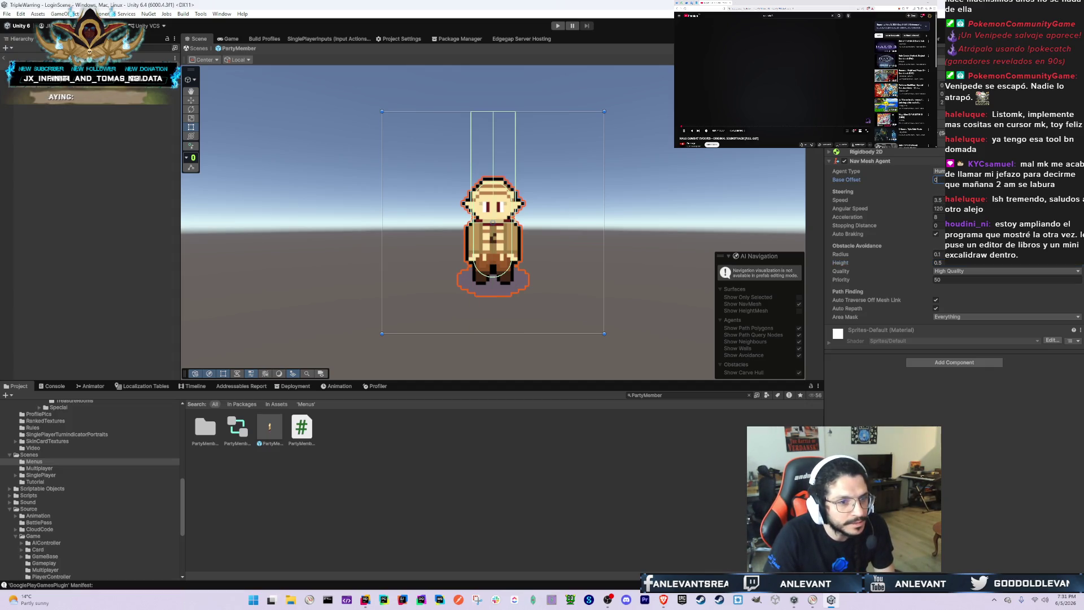
text(.25)
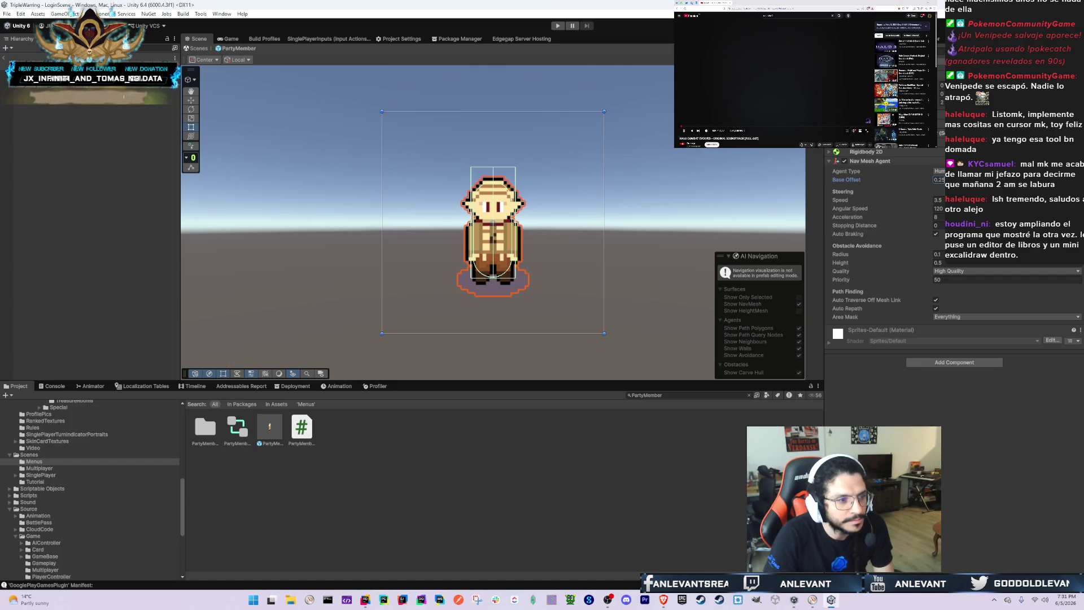
click(938, 263)
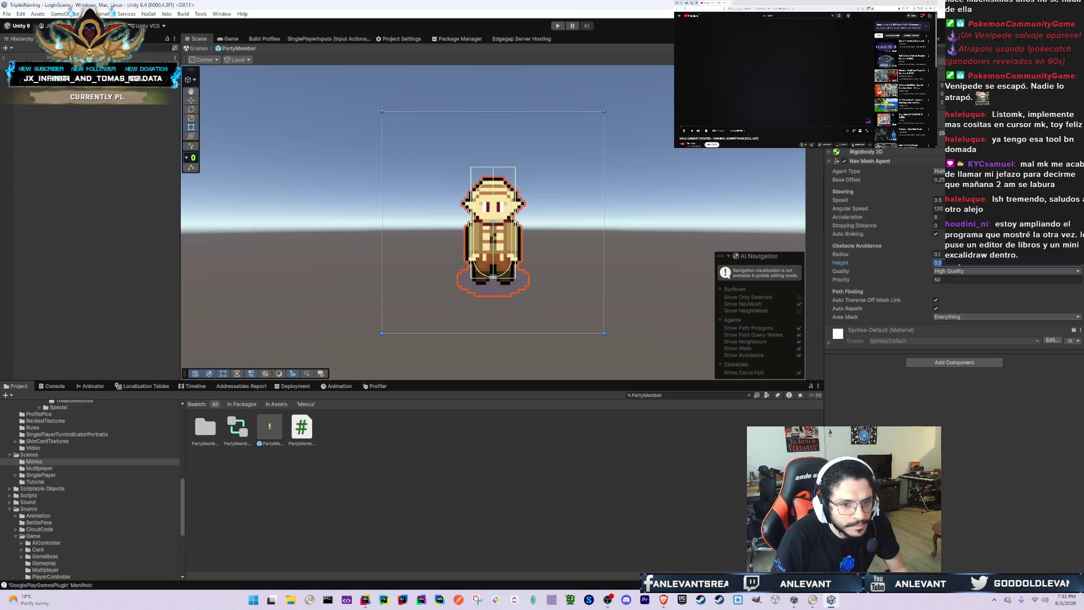
text(0.4)
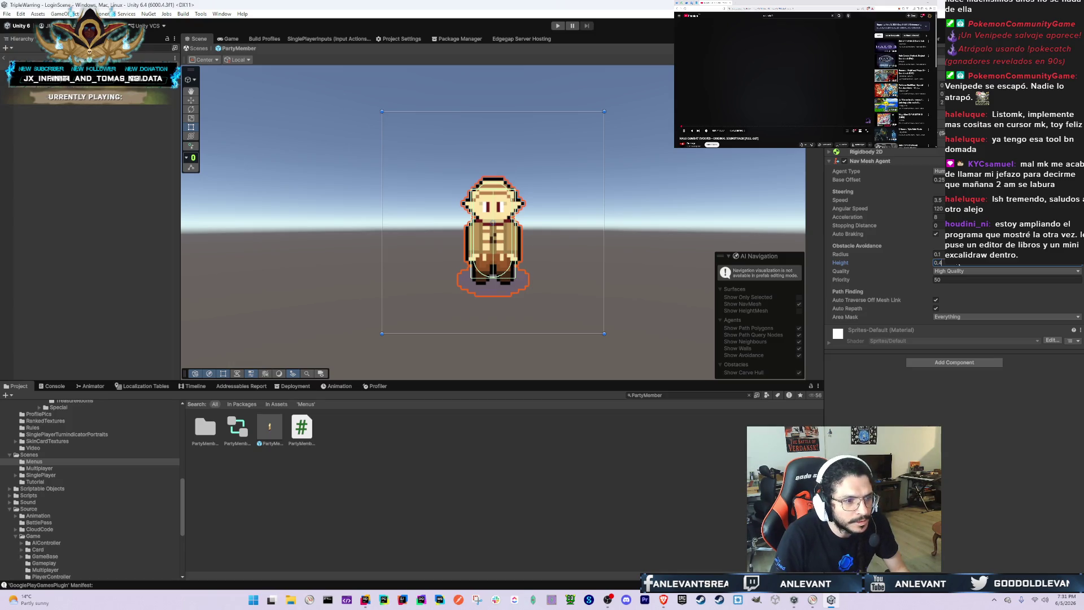
text(5)
key(BackSpace)
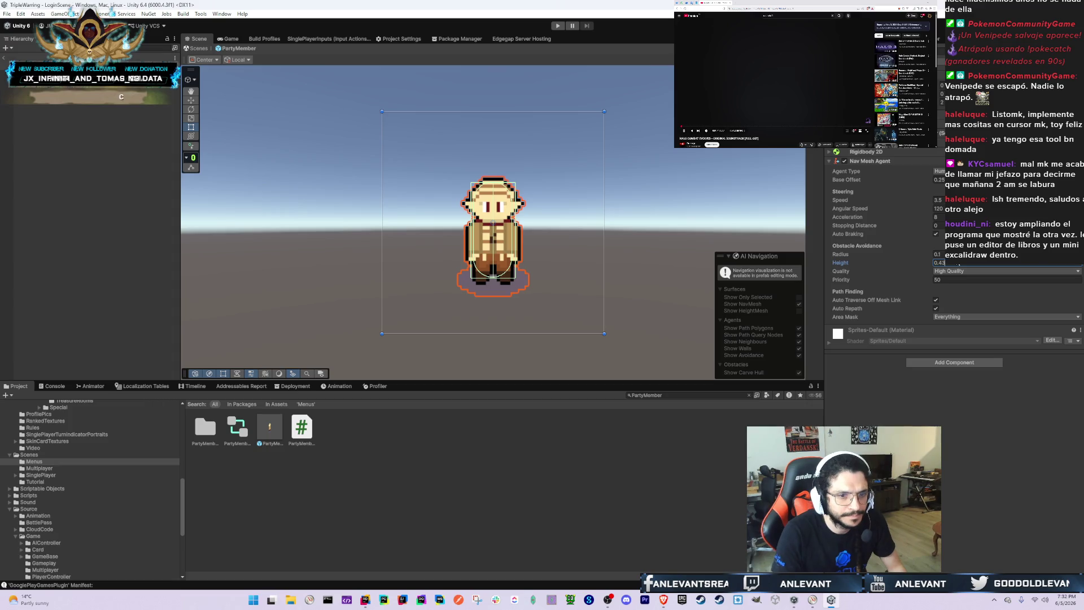
click(938, 255)
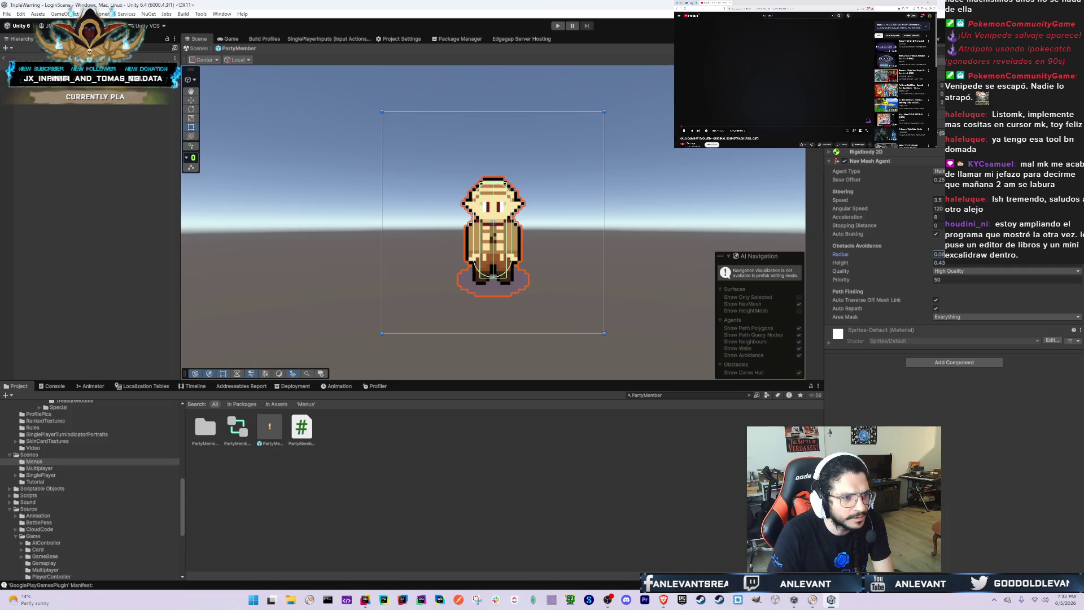
text(5)
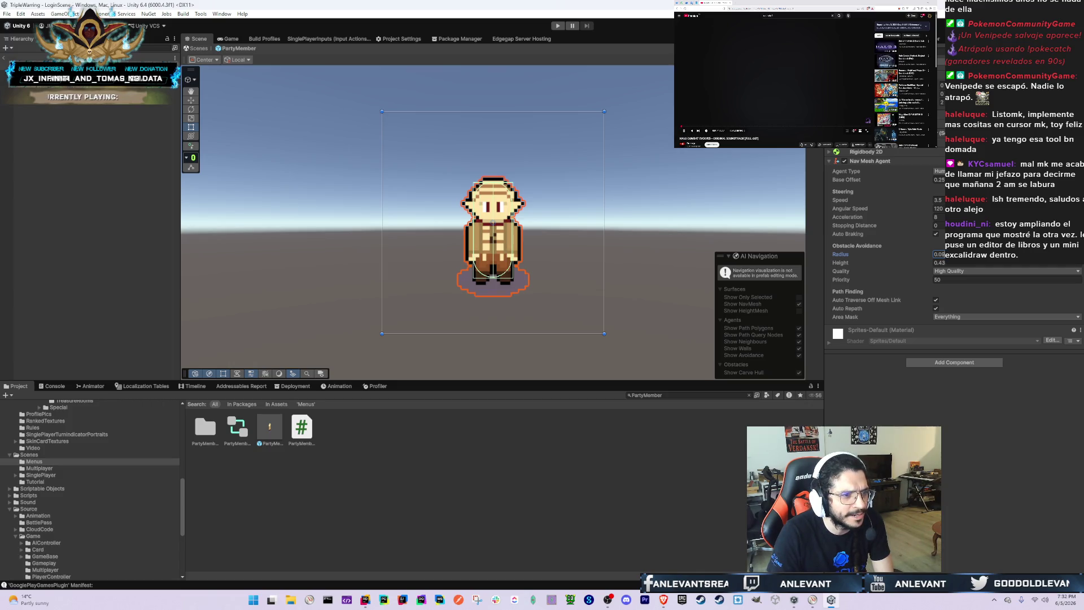
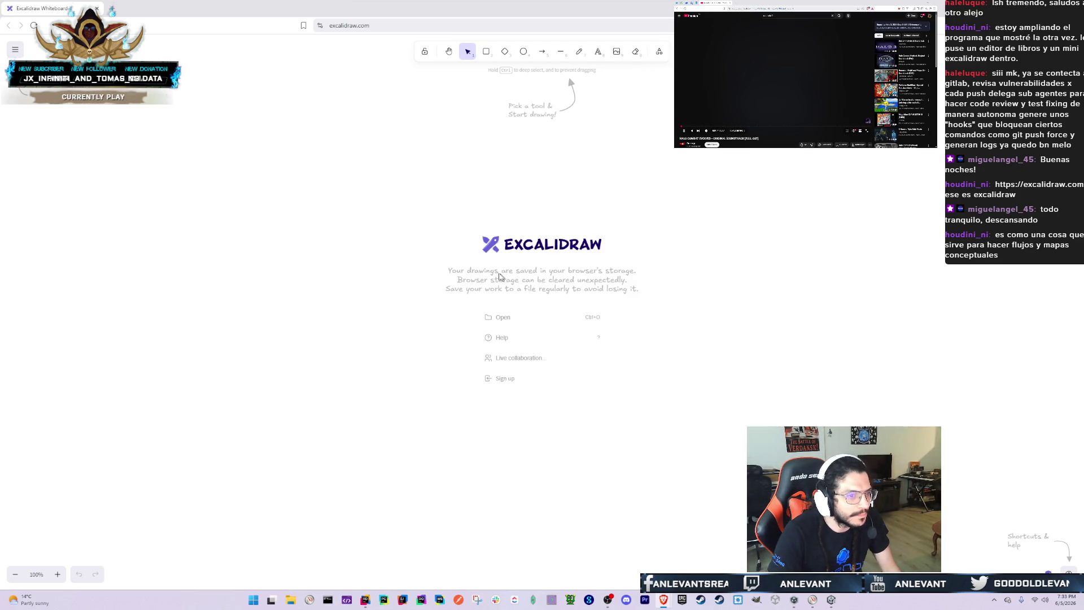
Step: Sketch freehand strokes across the screen, erase them, and reselect the freehand pen
click(579, 51)
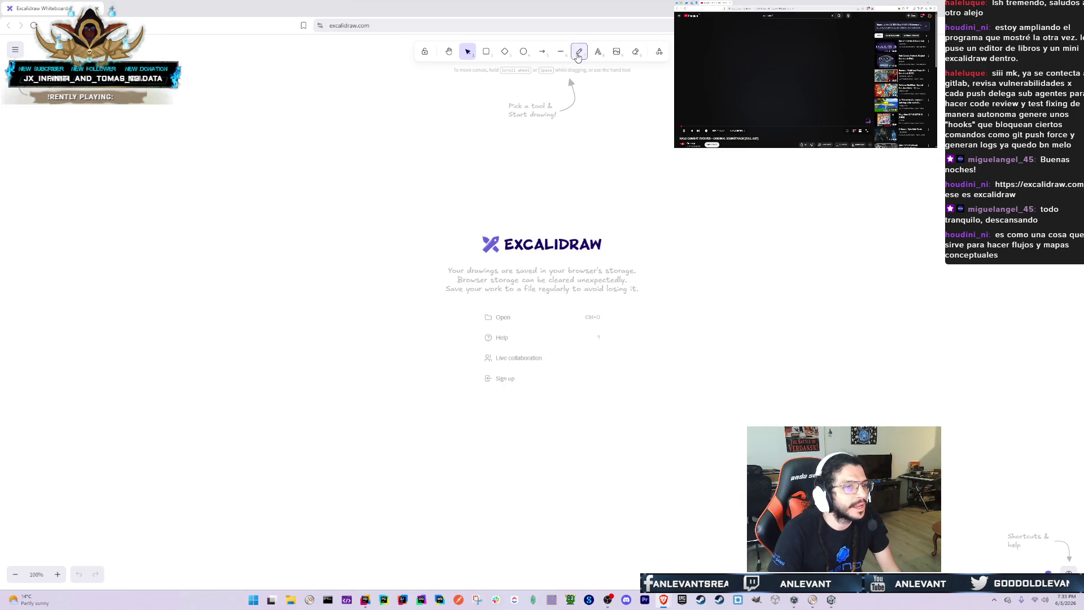
mouse_move(258, 155)
mouse_down()
mouse_move(322, 163)
mouse_move(454, 252)
mouse_up()
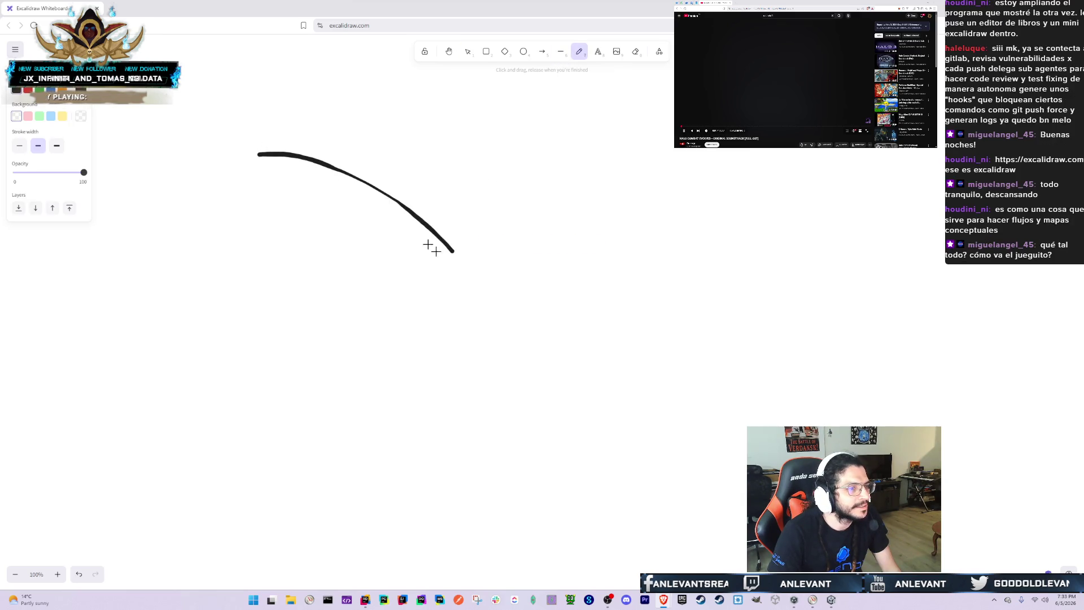
mouse_move(519, 330)
mouse_down()
mouse_move(480, 310)
mouse_move(495, 404)
mouse_move(542, 343)
mouse_move(619, 350)
mouse_move(535, 338)
mouse_up()
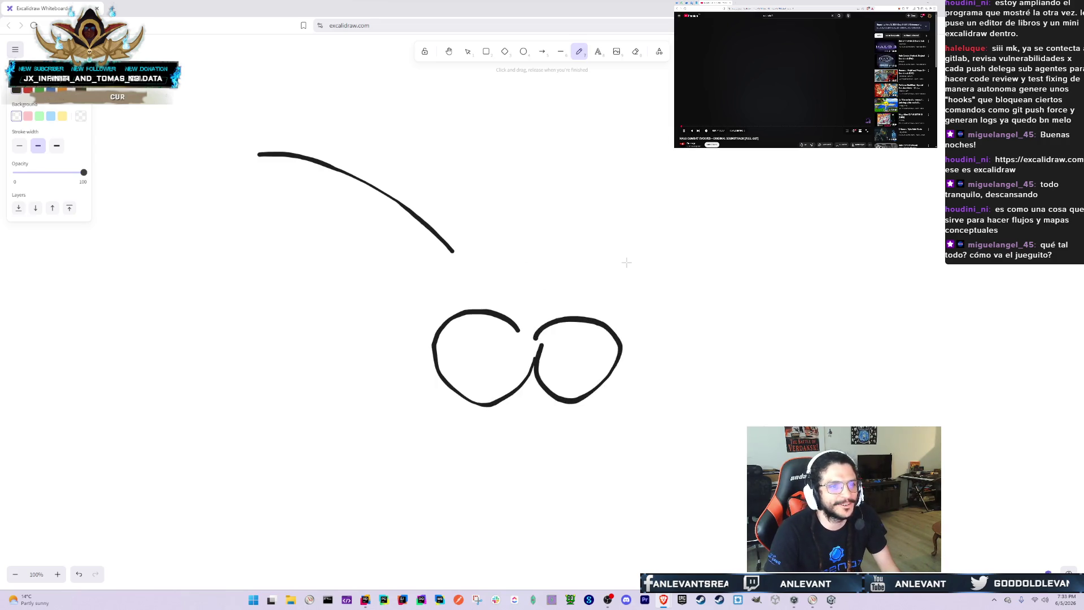
click(636, 51)
drag(549, 330, 419, 219)
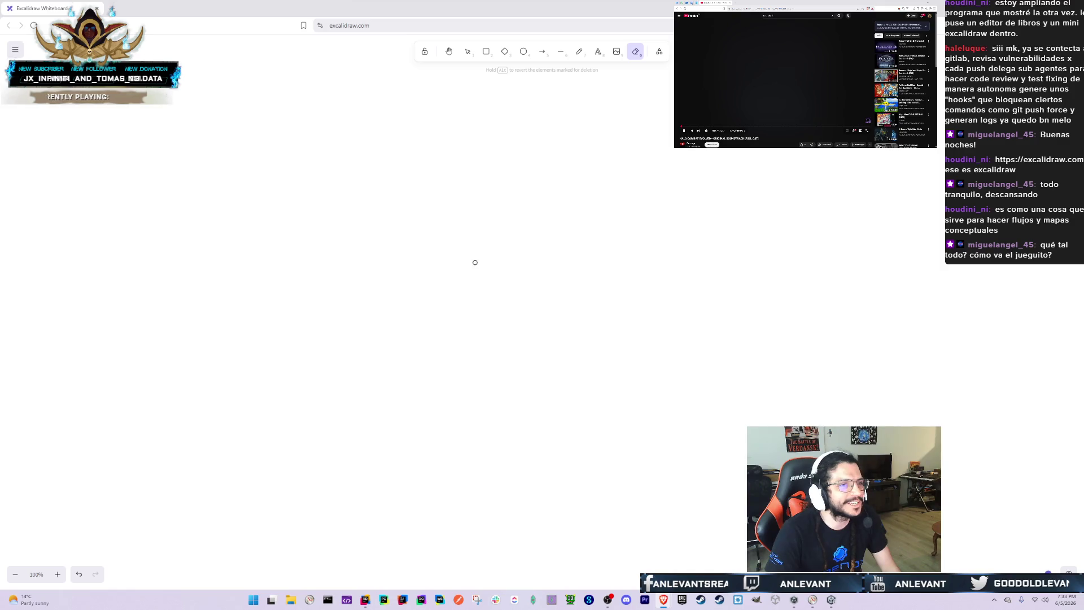
click(579, 53)
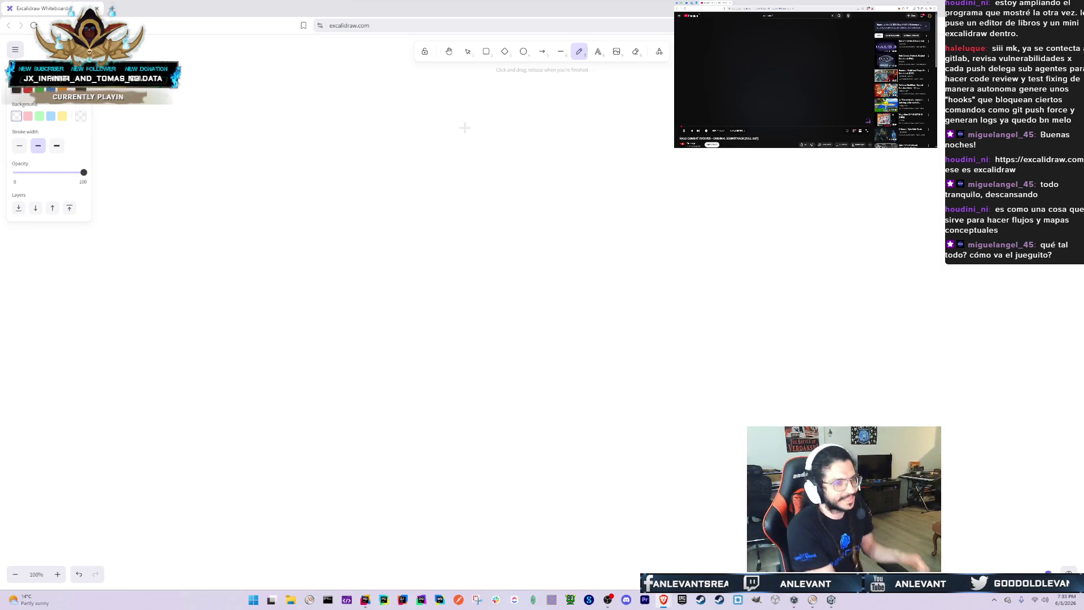
Step: Return to Unity, glance at the Console log, and go back to the Project assets
key(alt+Tab)
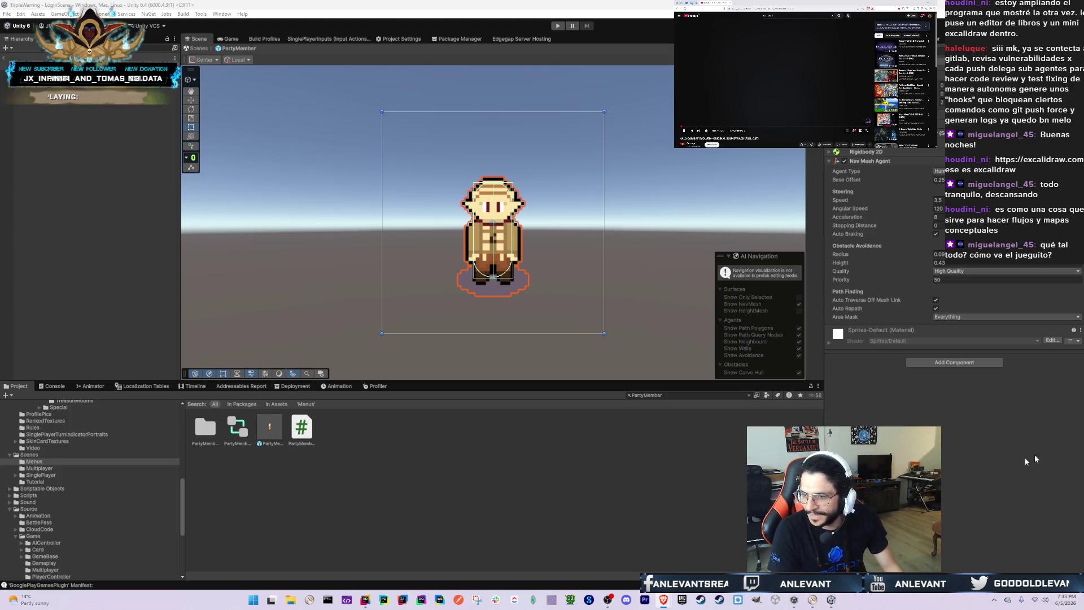
click(55, 386)
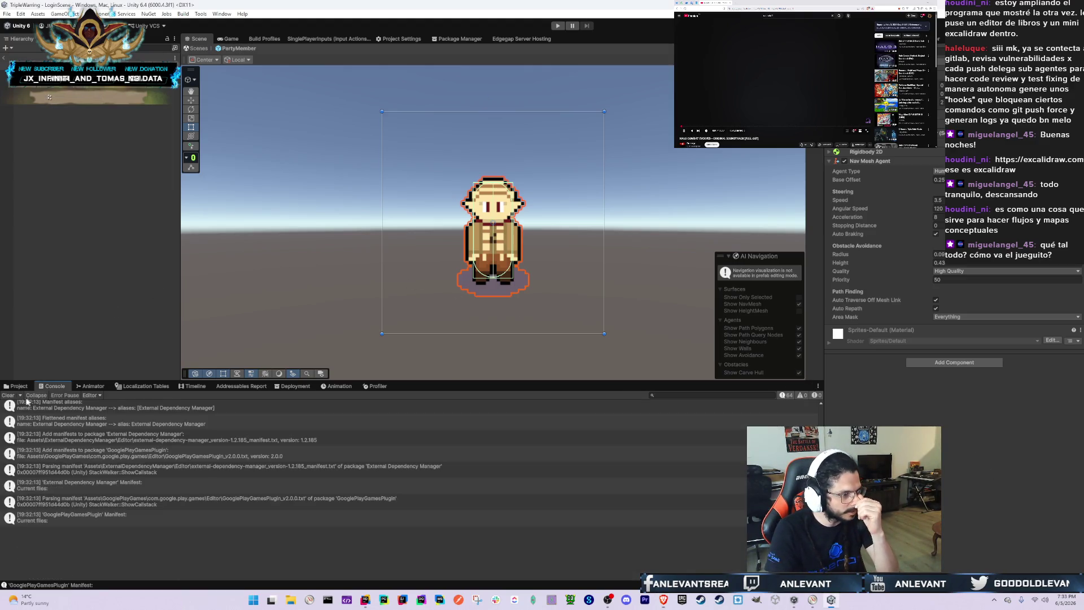
click(17, 386)
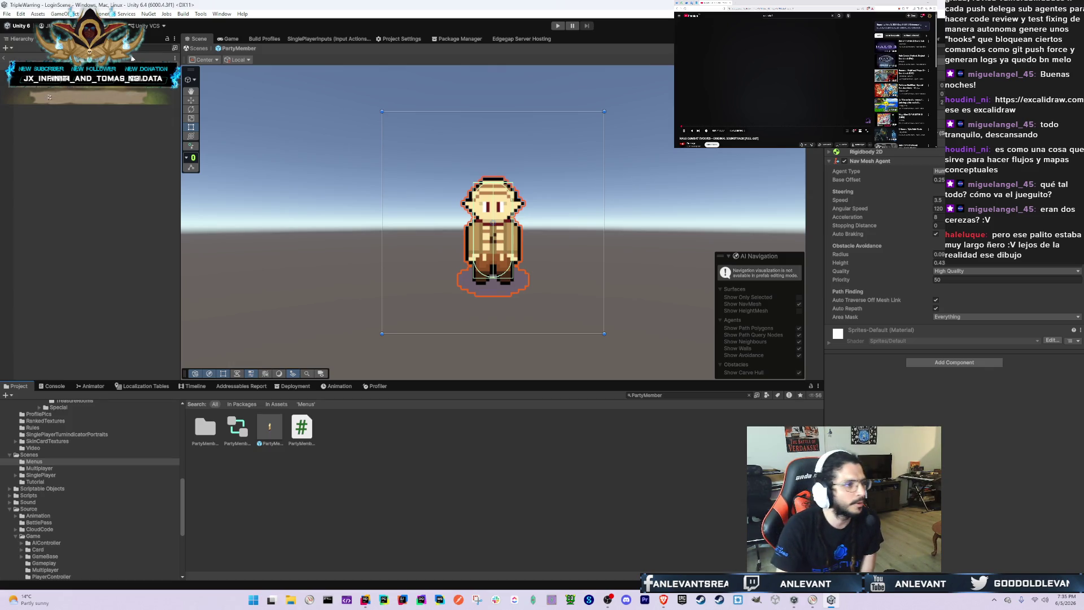
scroll(474, 297, up, 3)
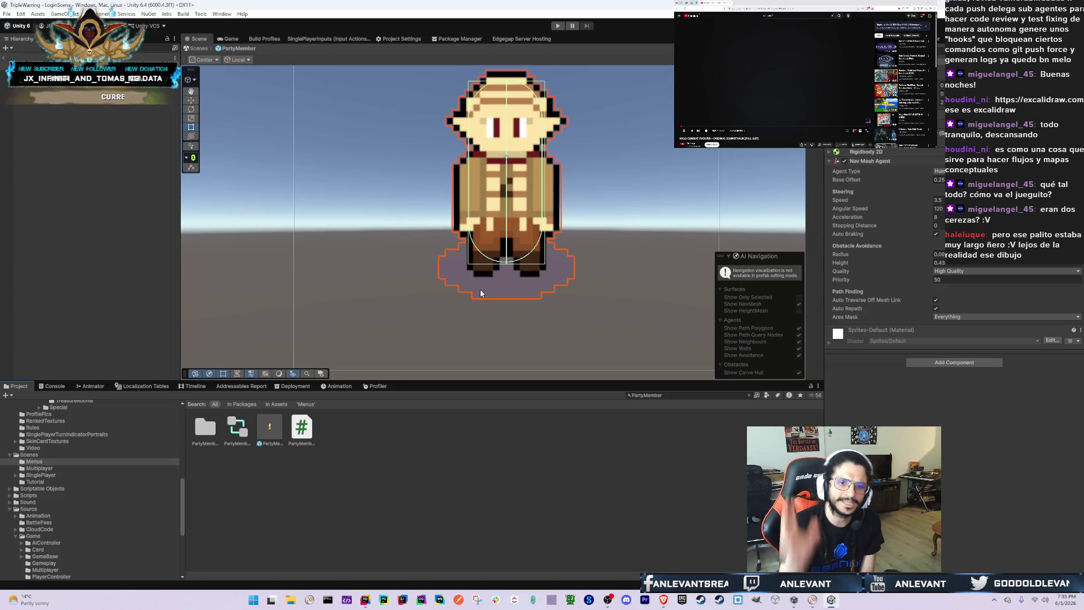
scroll(481, 293, down, 4)
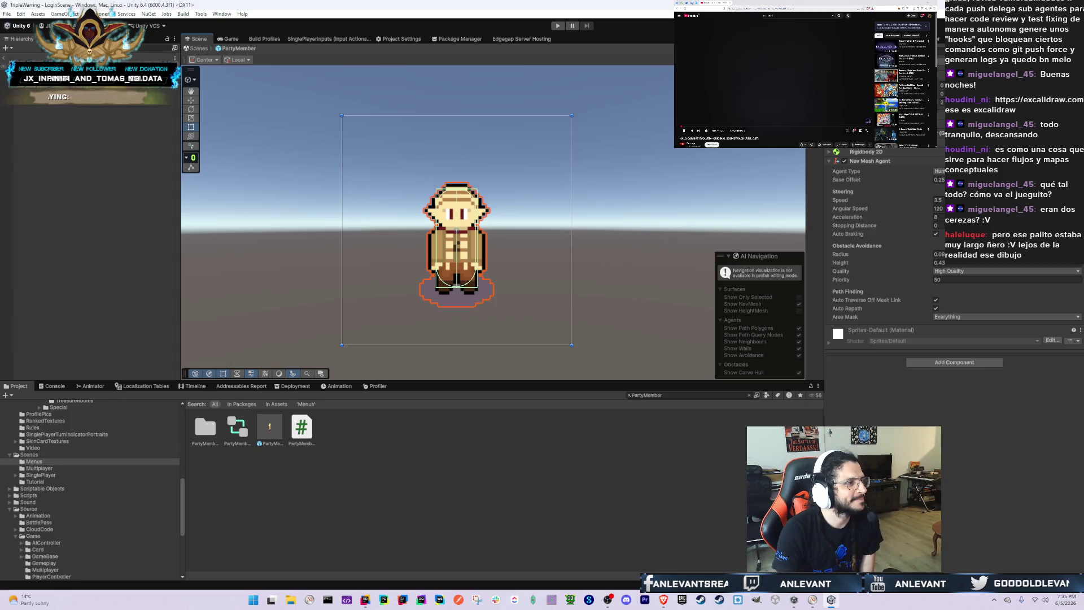
click(750, 395)
Step: Exit the PartyMember prefab, locate LoginScene in the project, and start Play mode
click(6, 58)
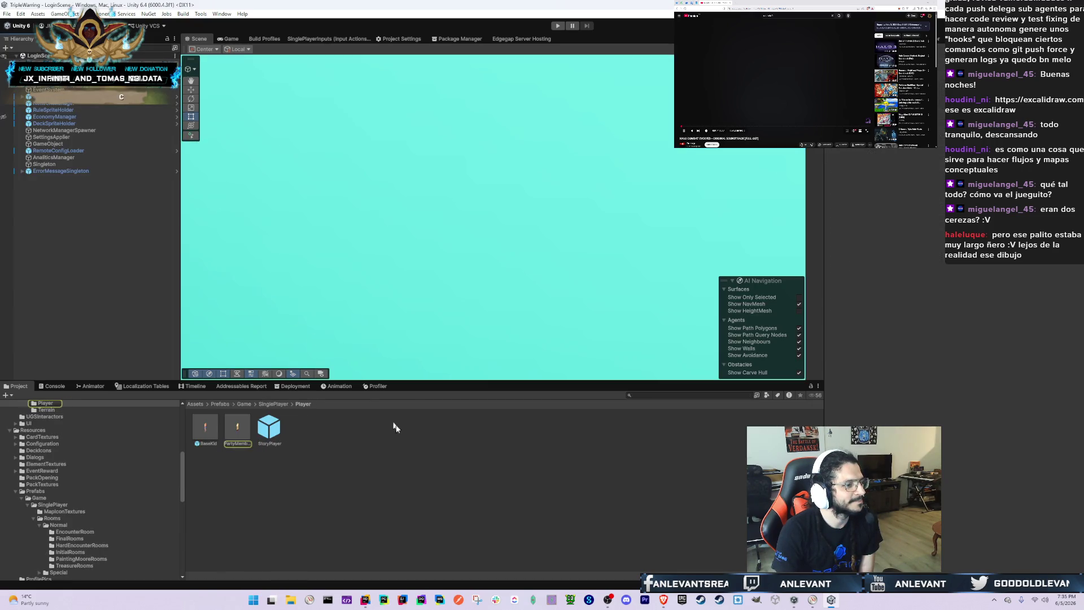
right_click(82, 55)
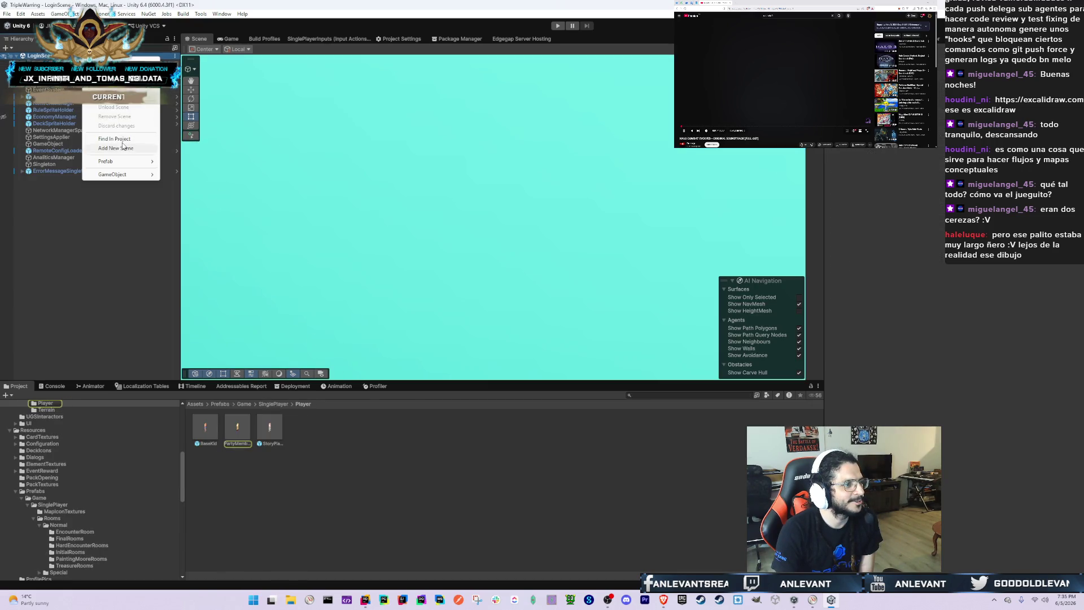
click(120, 139)
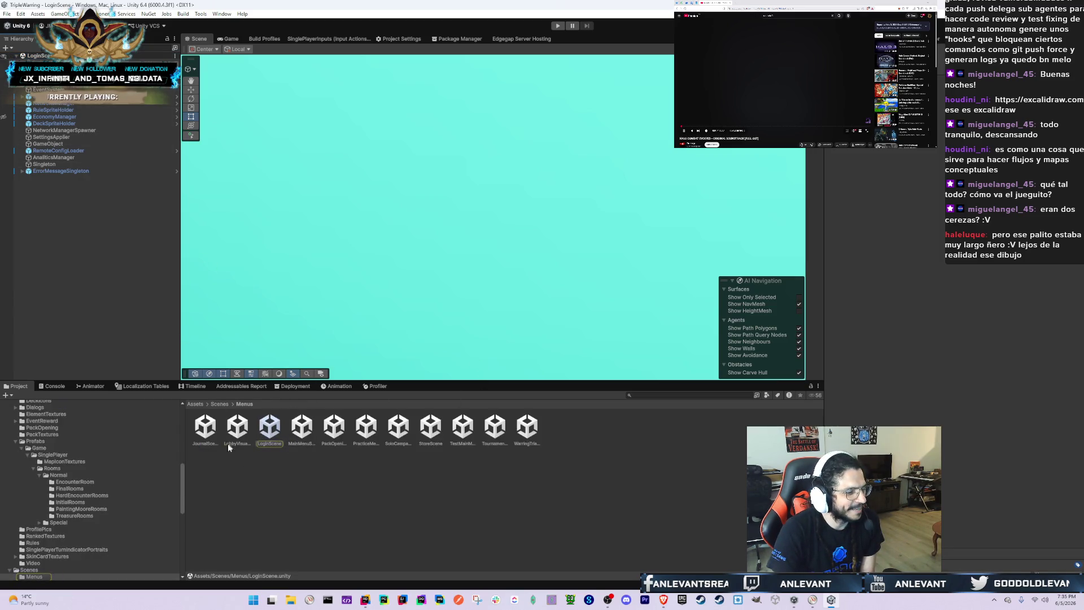
scroll(487, 140, down, 5)
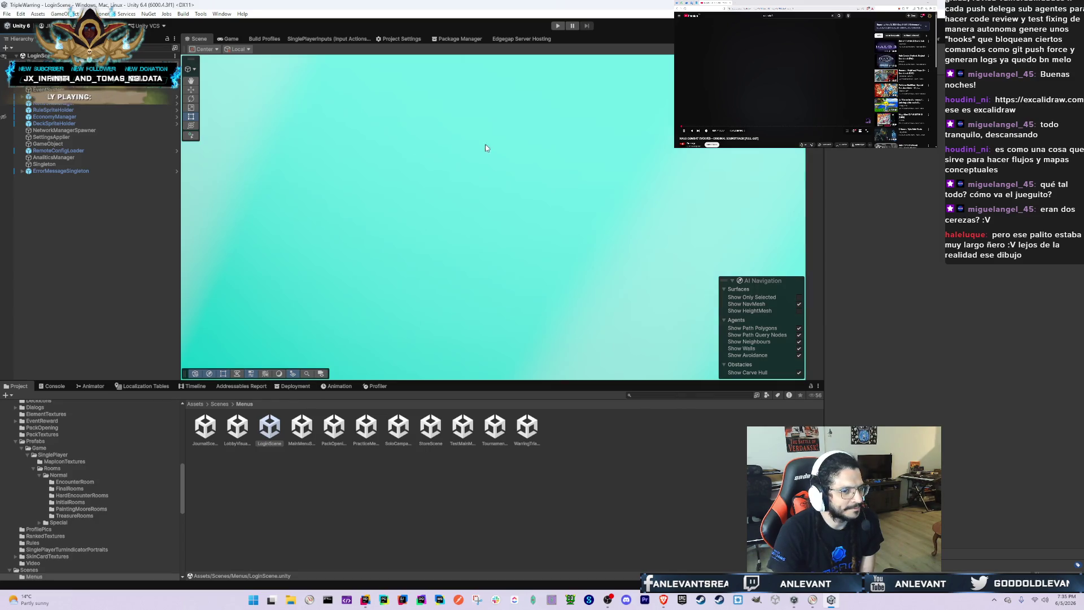
scroll(486, 176, down, 5)
scroll(477, 201, down, 2)
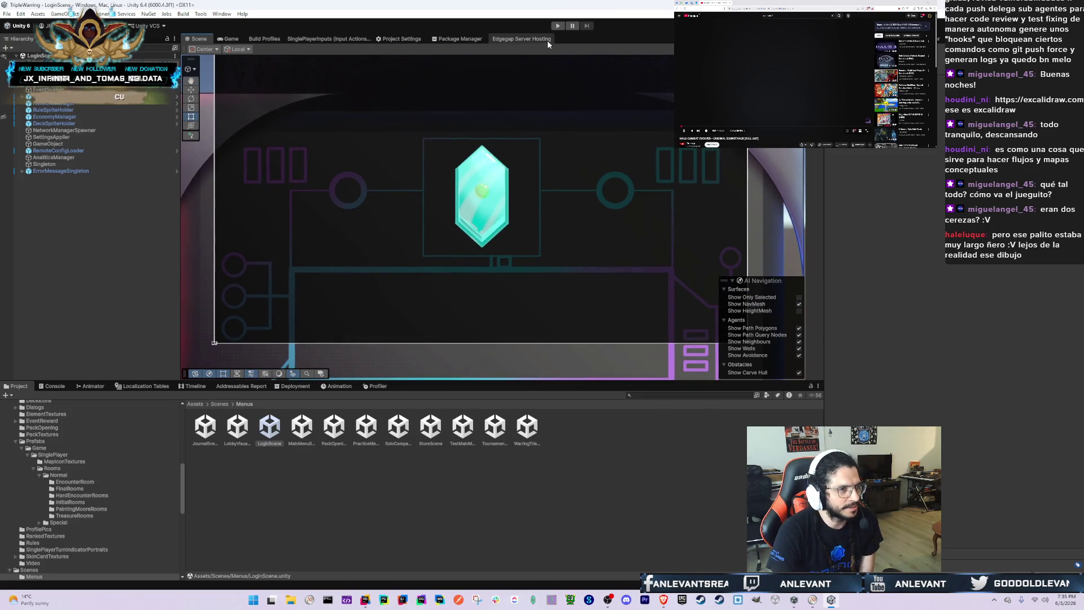
click(557, 26)
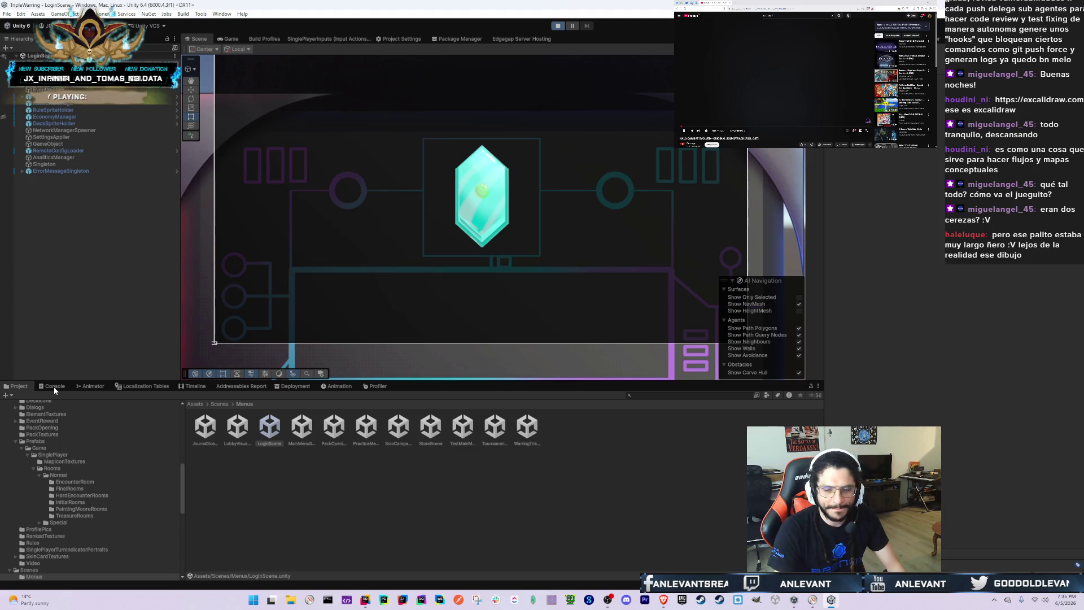
Step: With the Console visible, enter the username and password and log in
click(56, 388)
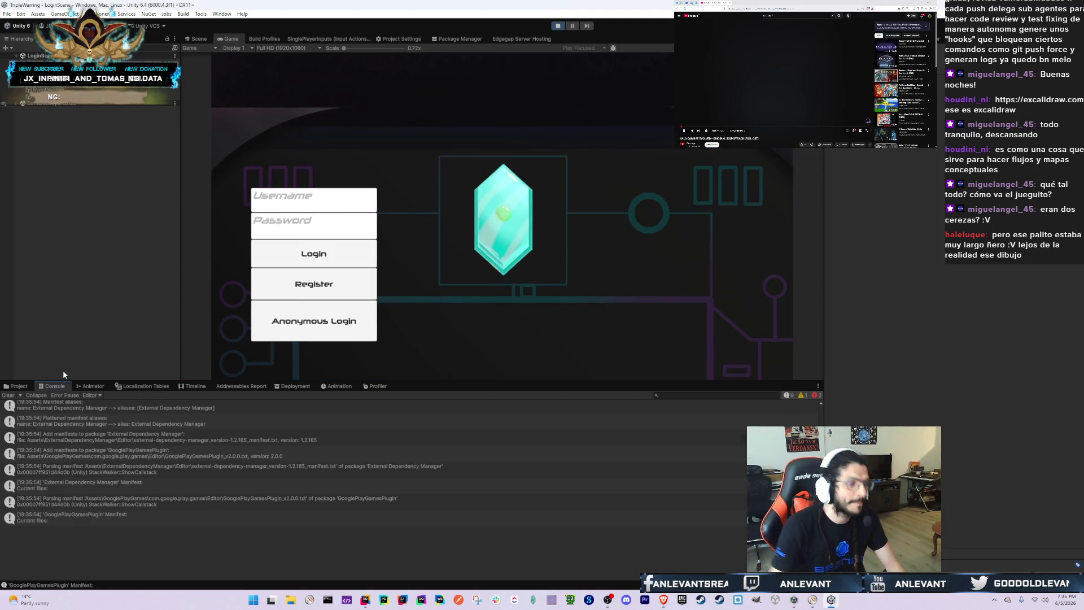
click(301, 211)
text(admin)
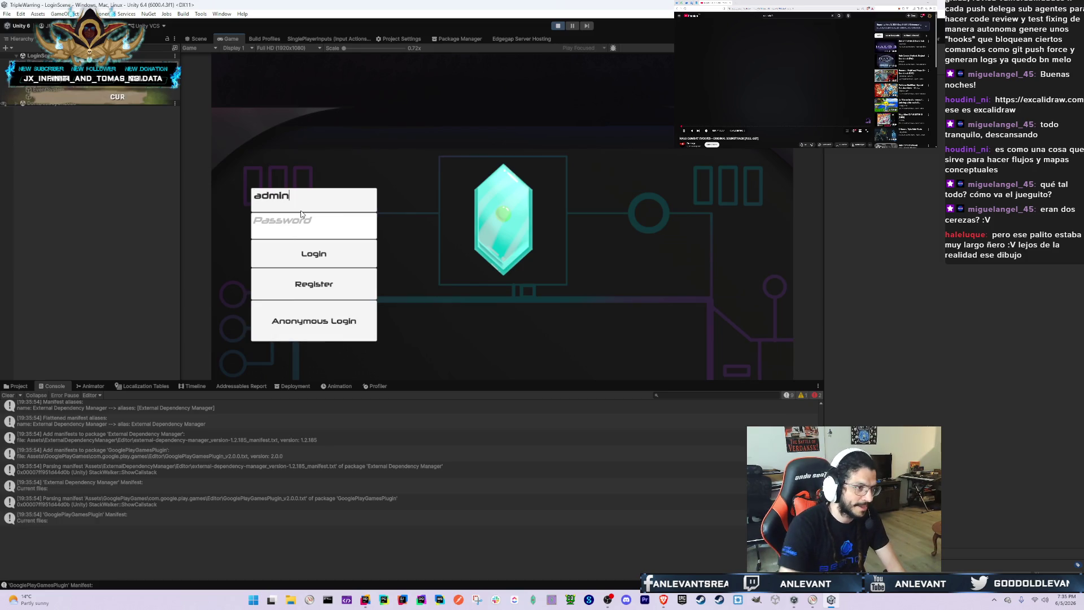
click(339, 232)
text(*********)
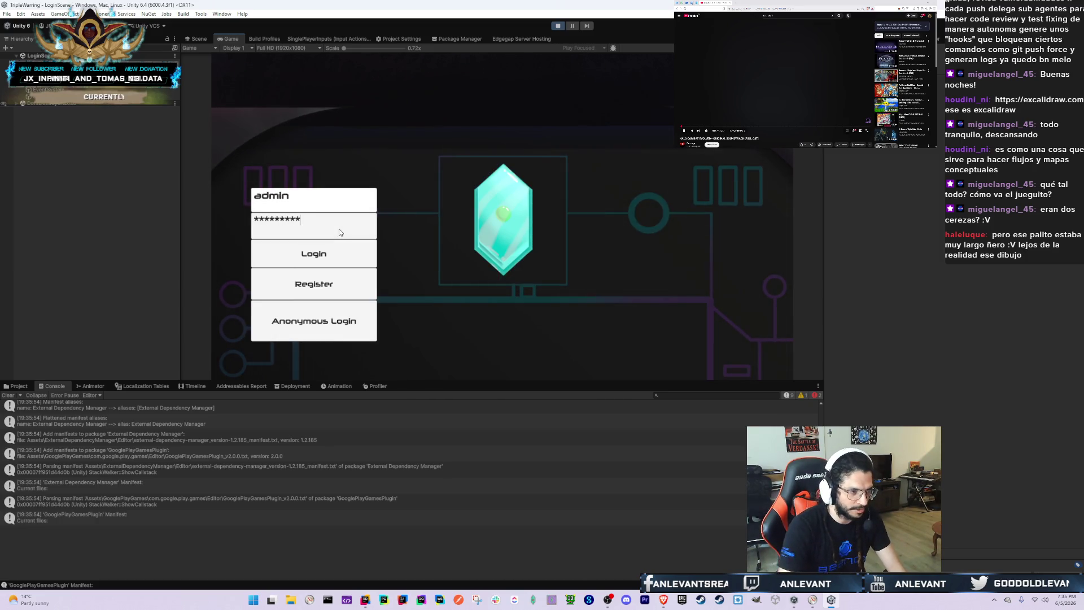
click(341, 257)
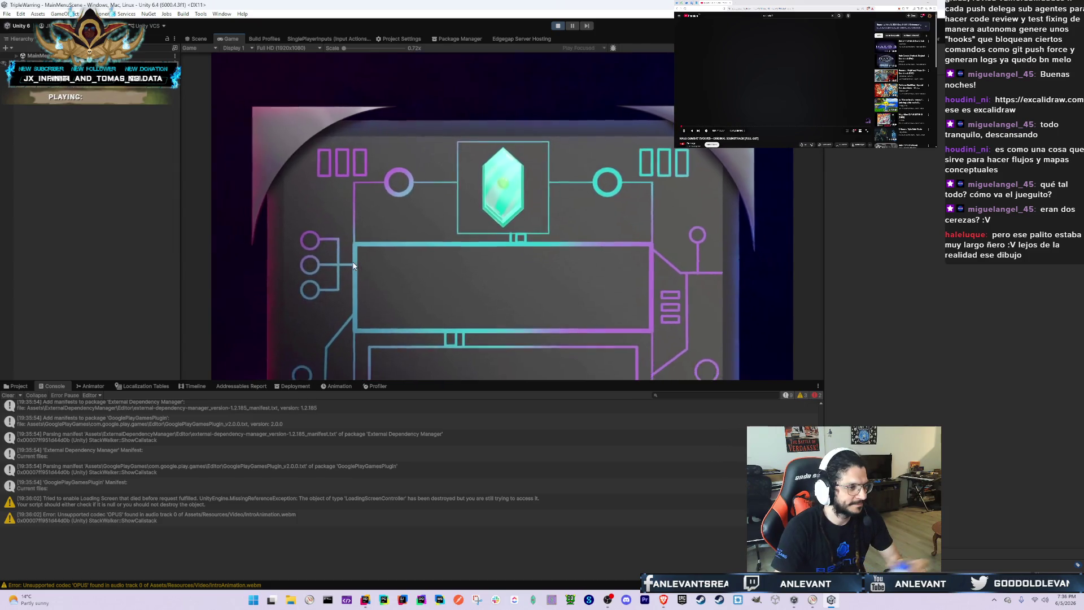
Step: Clear the Console and start a Solo Story campaign
click(9, 396)
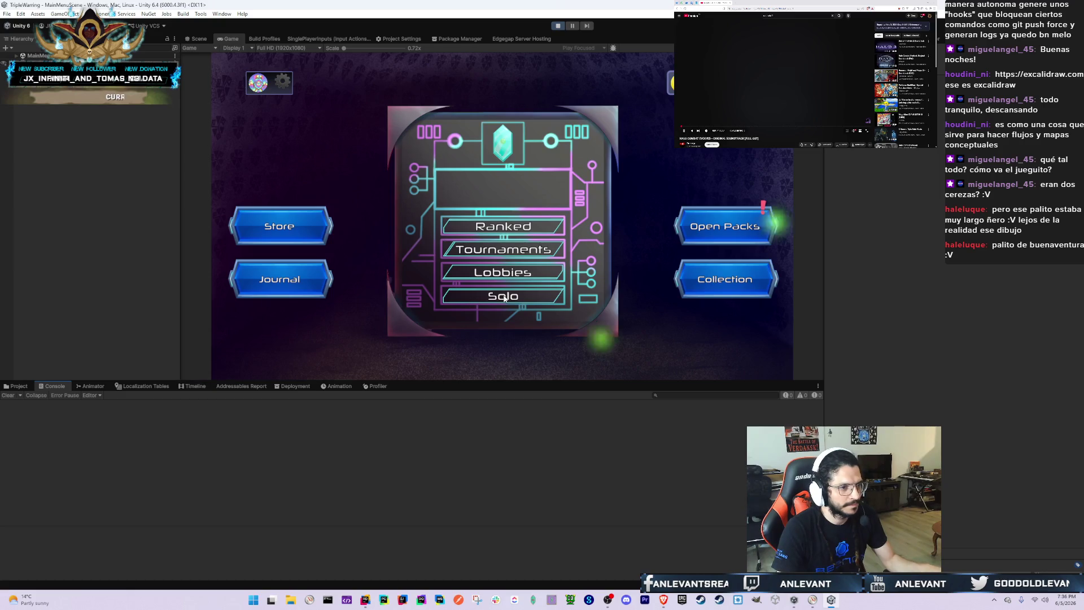
click(517, 300)
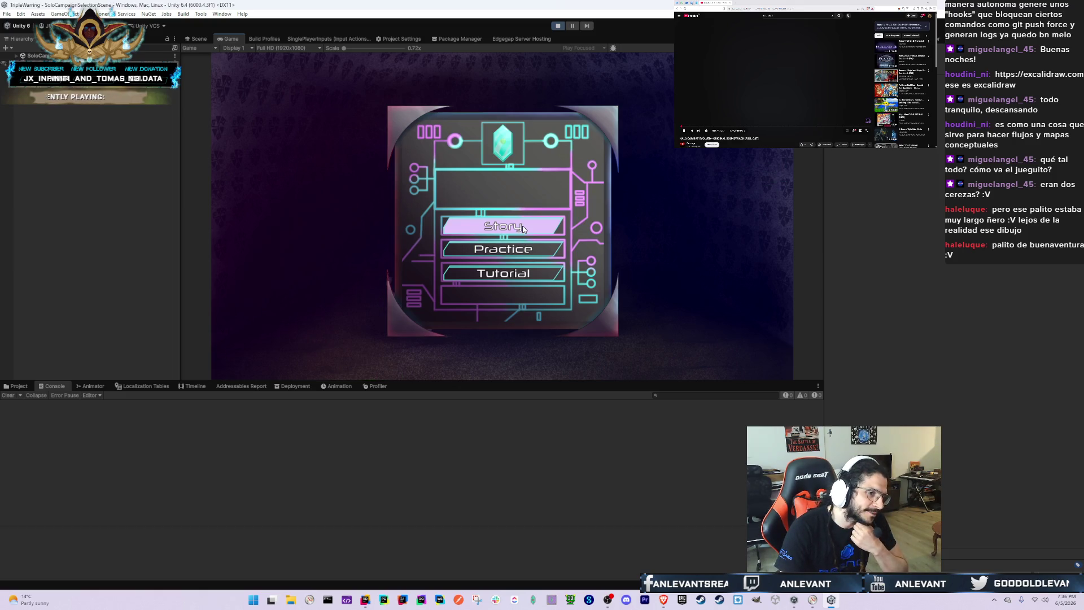
click(523, 228)
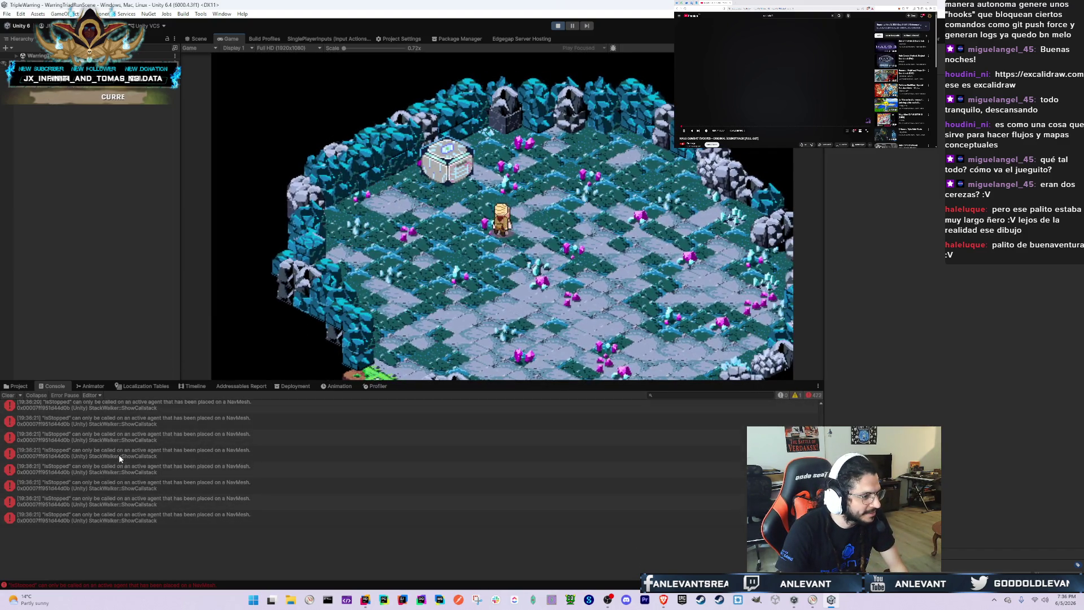
Step: View the isStopped error's stack trace and PartyMember(Clone)'s Nav Mesh Agent settings
click(114, 453)
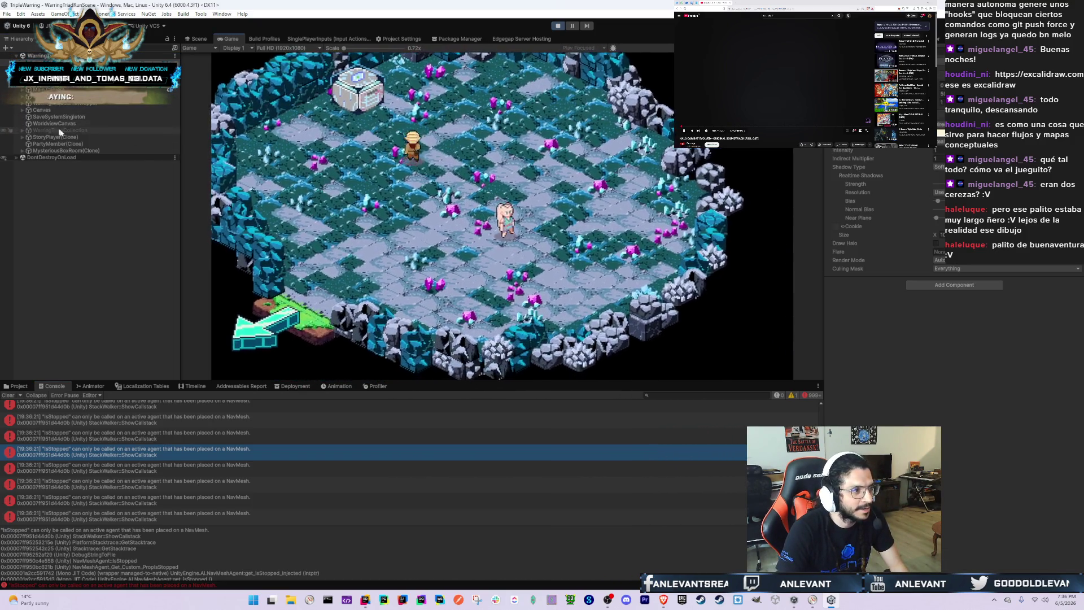
click(84, 143)
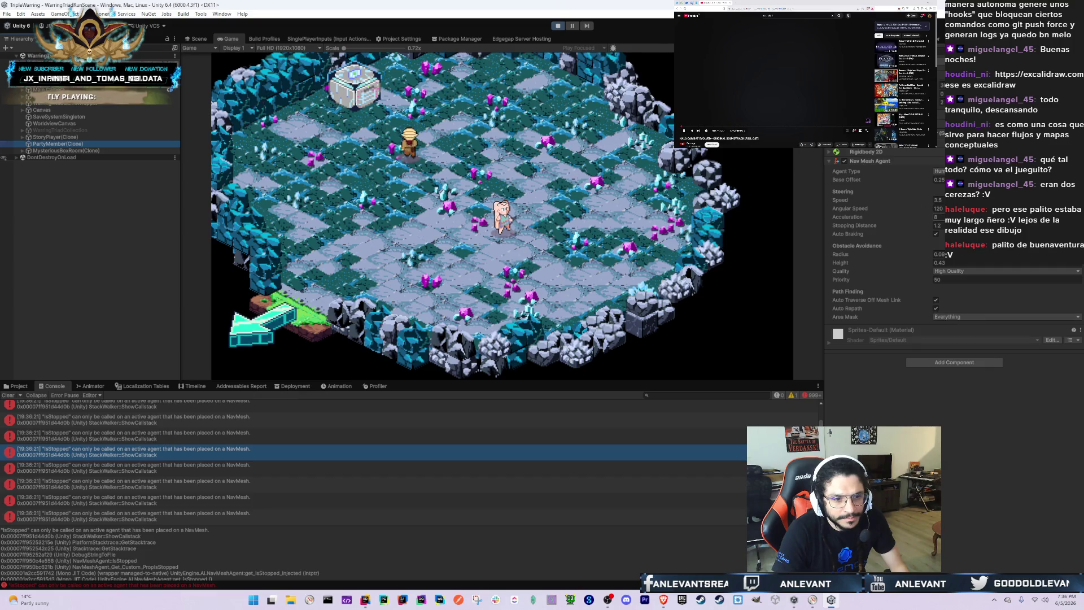
scroll(341, 573, down, 2)
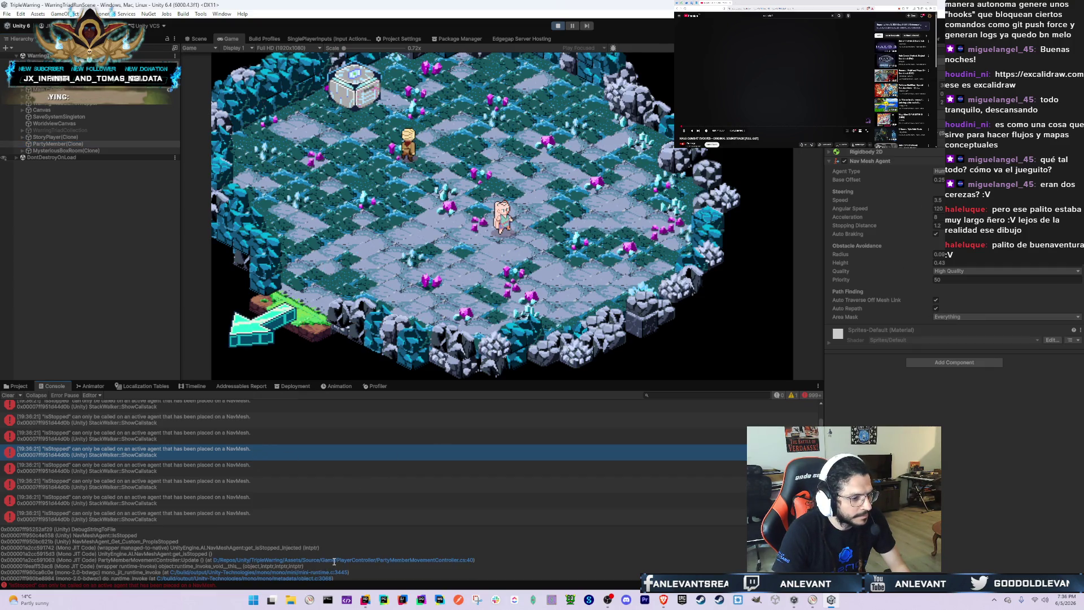
Step: Open PartyMemberMovementController line 40 in Rider, then return to Unity and stop Play mode
click(412, 548)
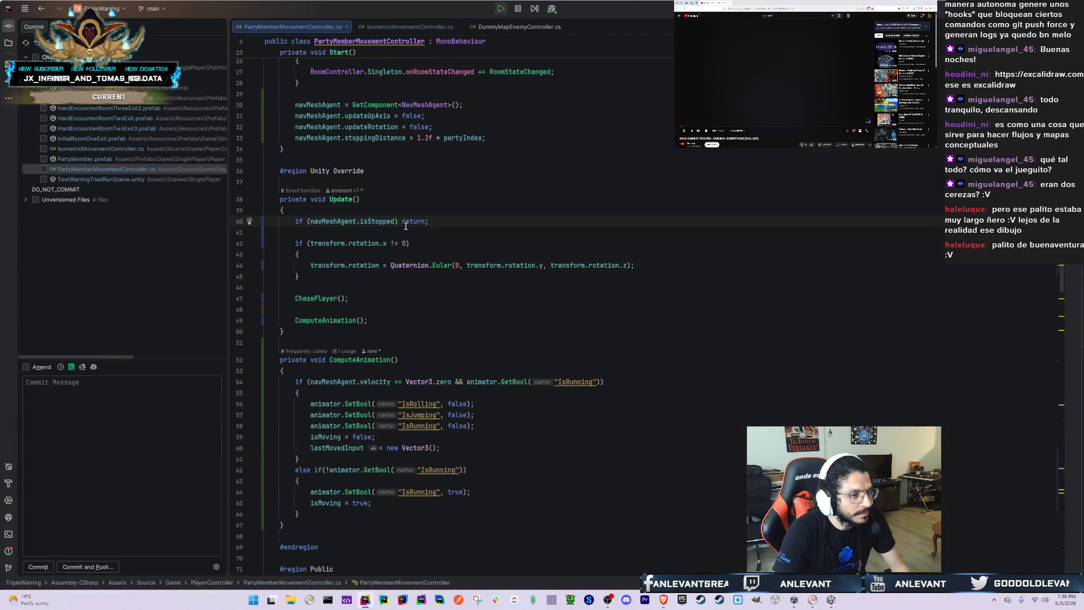
key(alt+Tab)
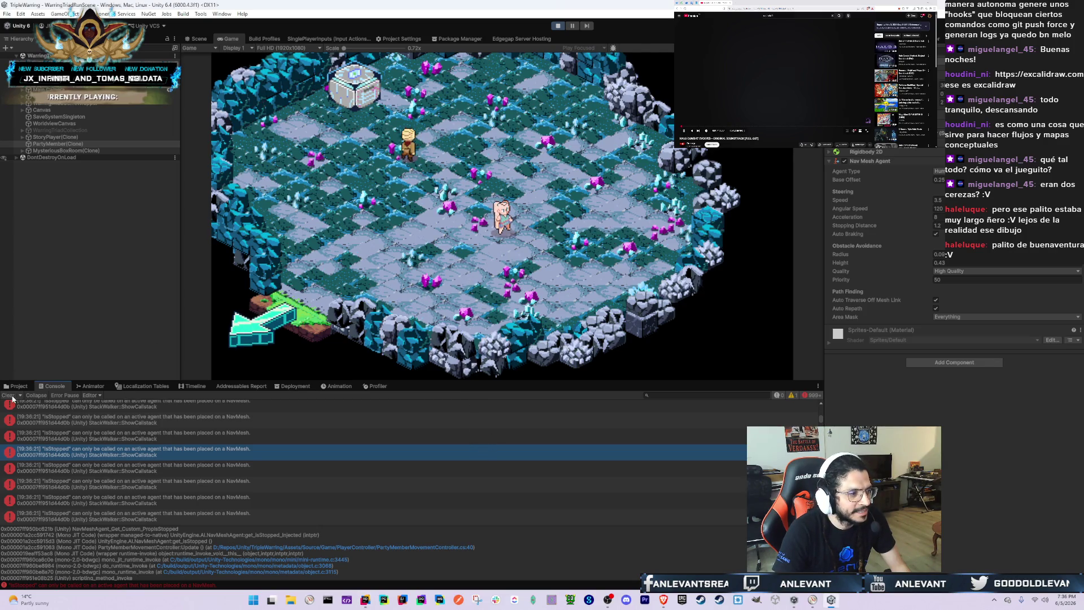
click(559, 26)
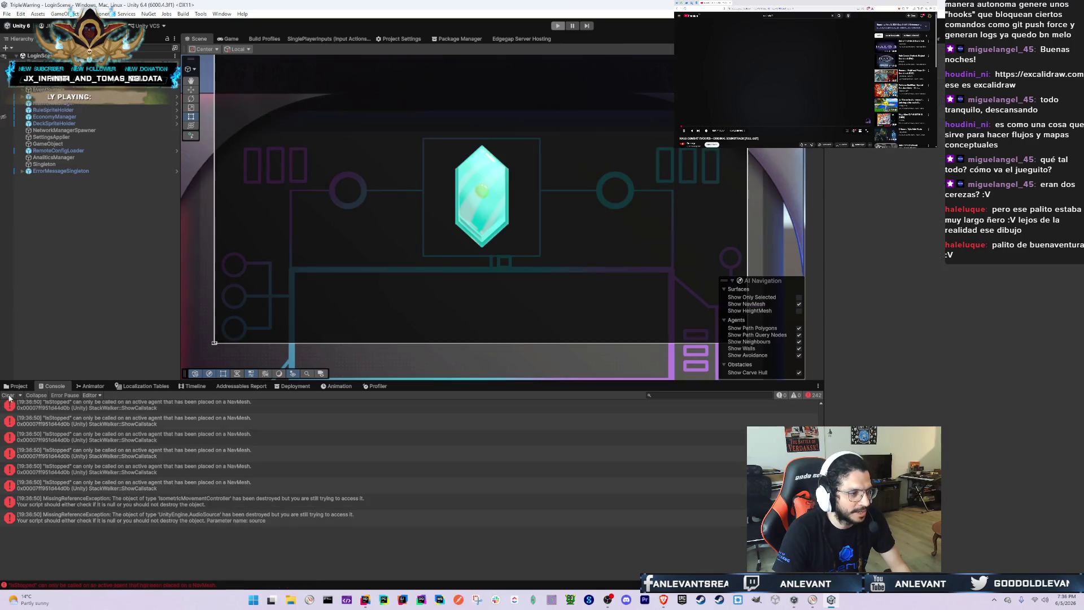
Step: Search the Project assets for 'Mesh', 'Room' and 'Box' to find the room prefab
click(8, 386)
click(700, 394)
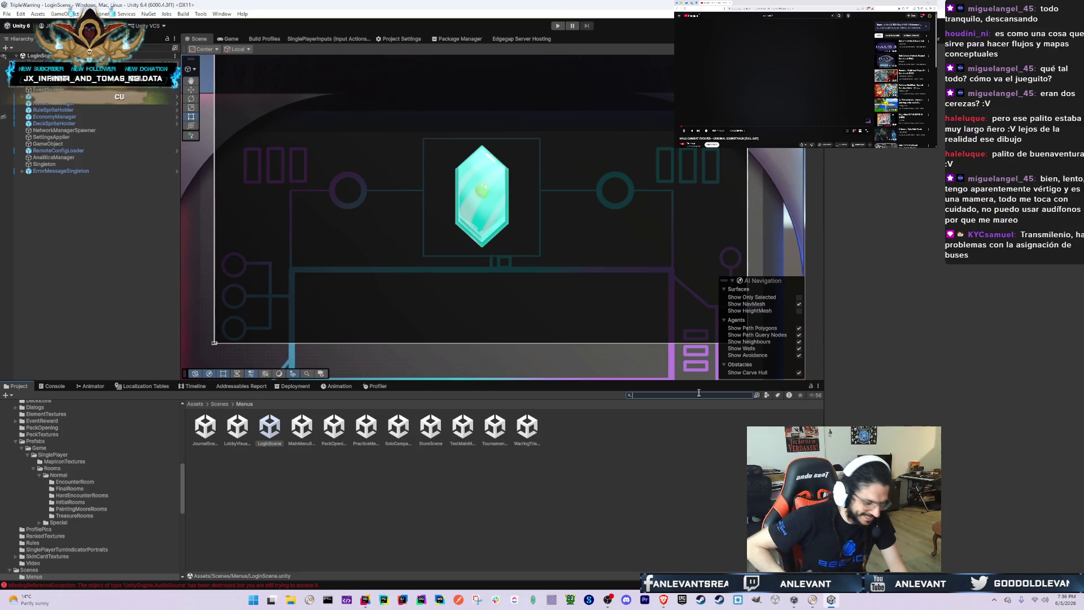
text(NavMesh)
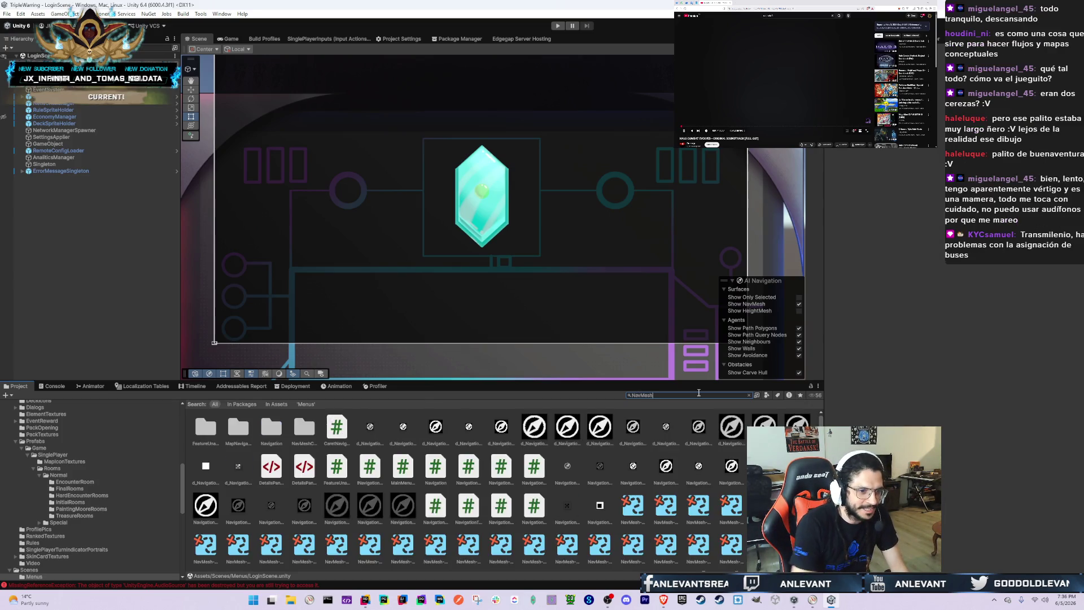
key(Escape)
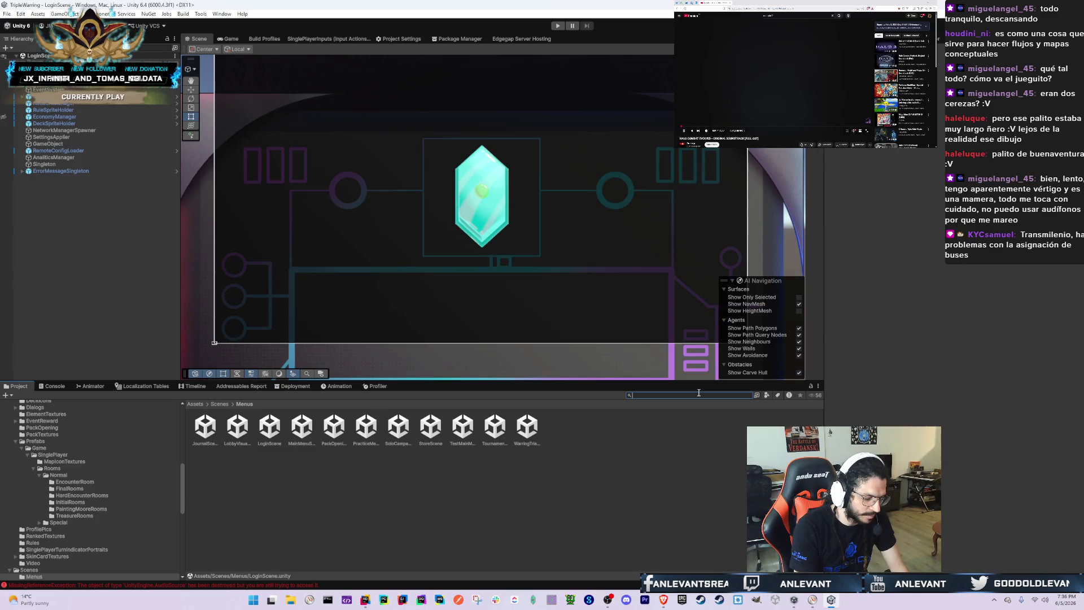
text(FinRoom)
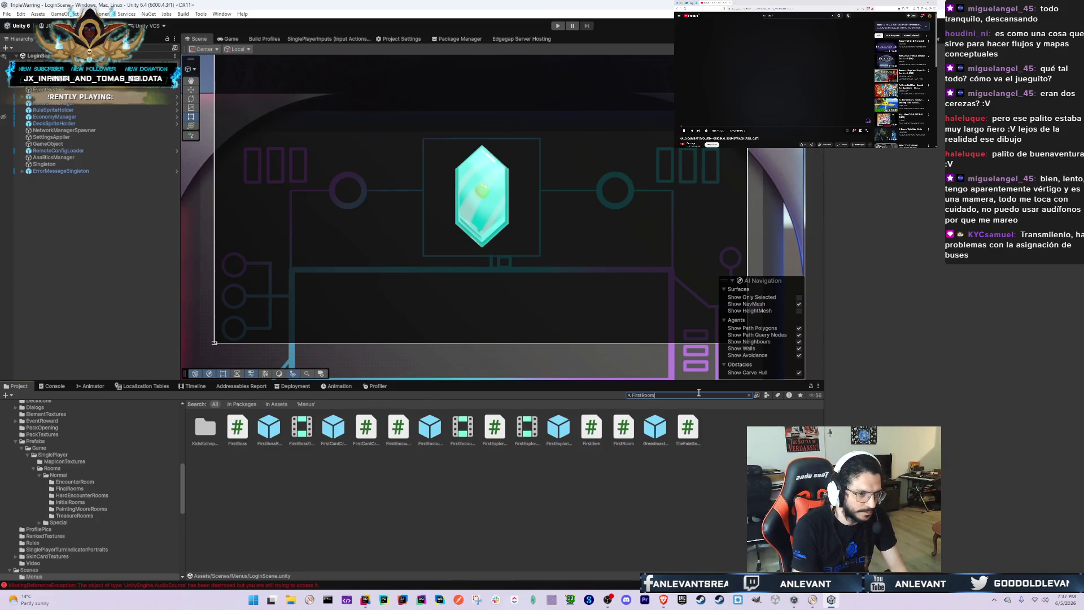
key(BackSpace)
key(BackSpace)
key(BackSpace)
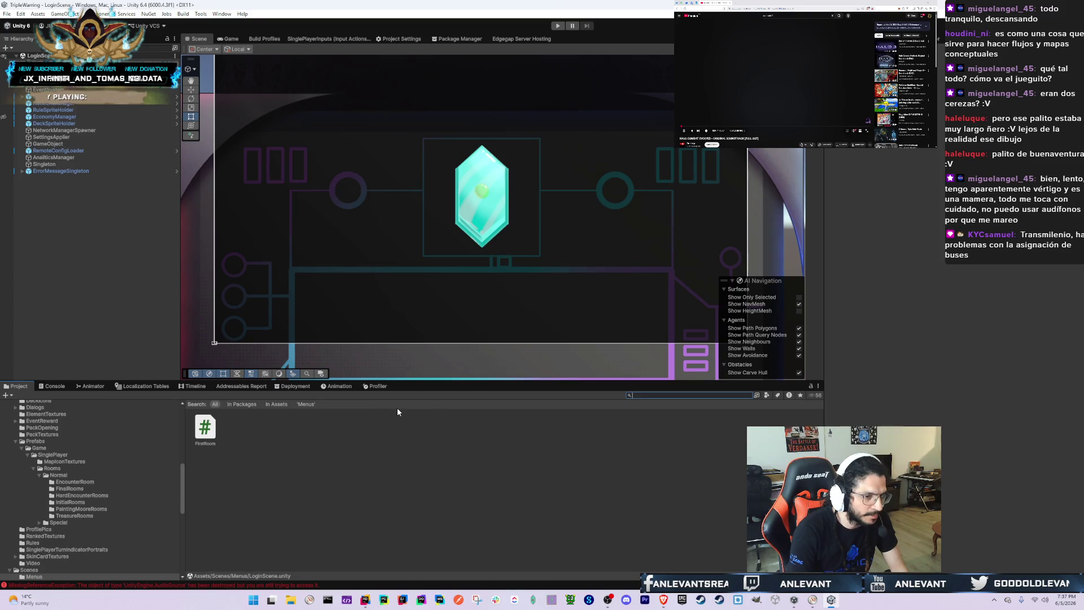
text(Scx)
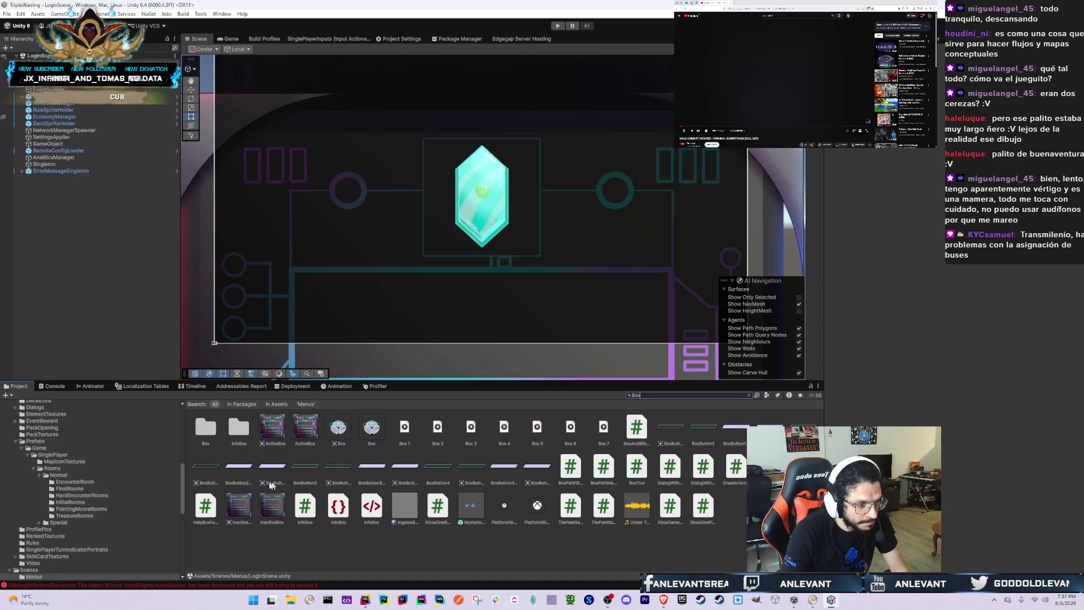
key(BackSpace)
key(BackSpace)
key(BackSpace)
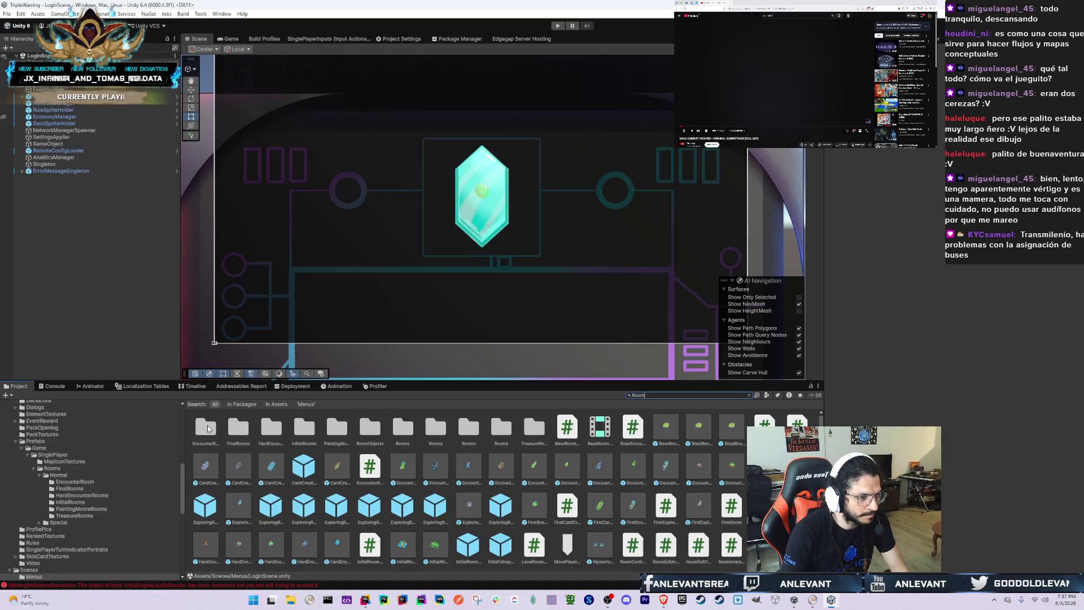
Step: Browse Rooms > Special > Tutorial and open the MysteriousBoxRoom prefab
double_click(233, 429)
click(51, 474)
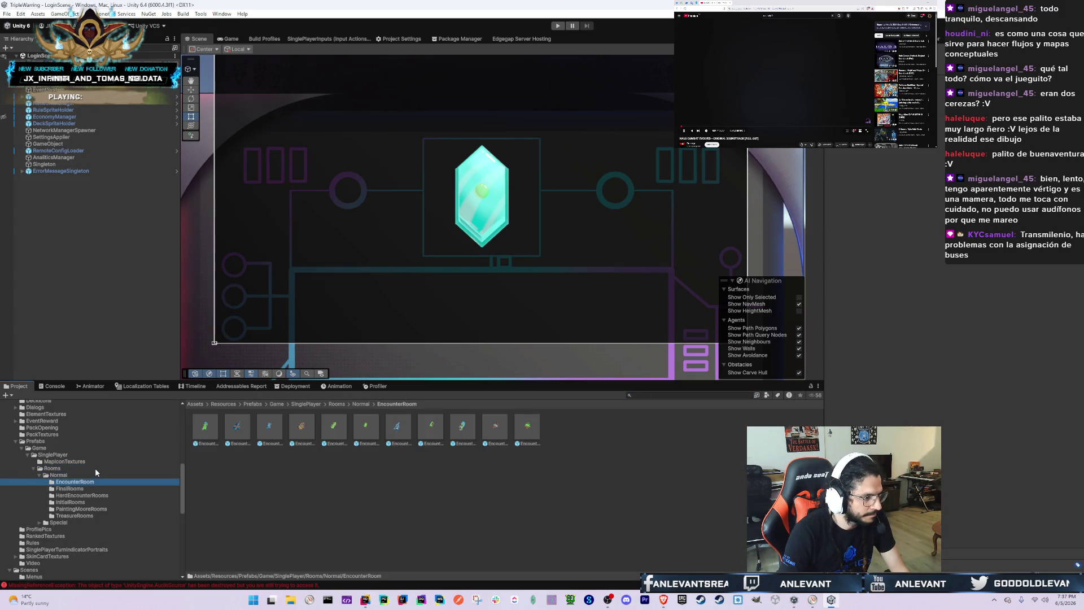
key(Left)
key(Down)
double_click(245, 424)
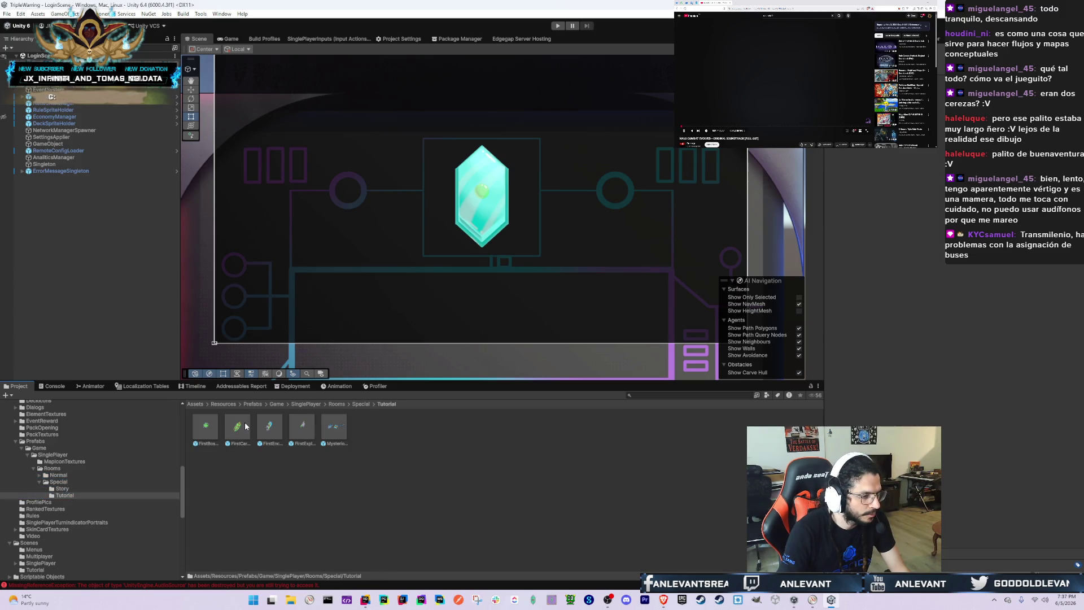
double_click(335, 428)
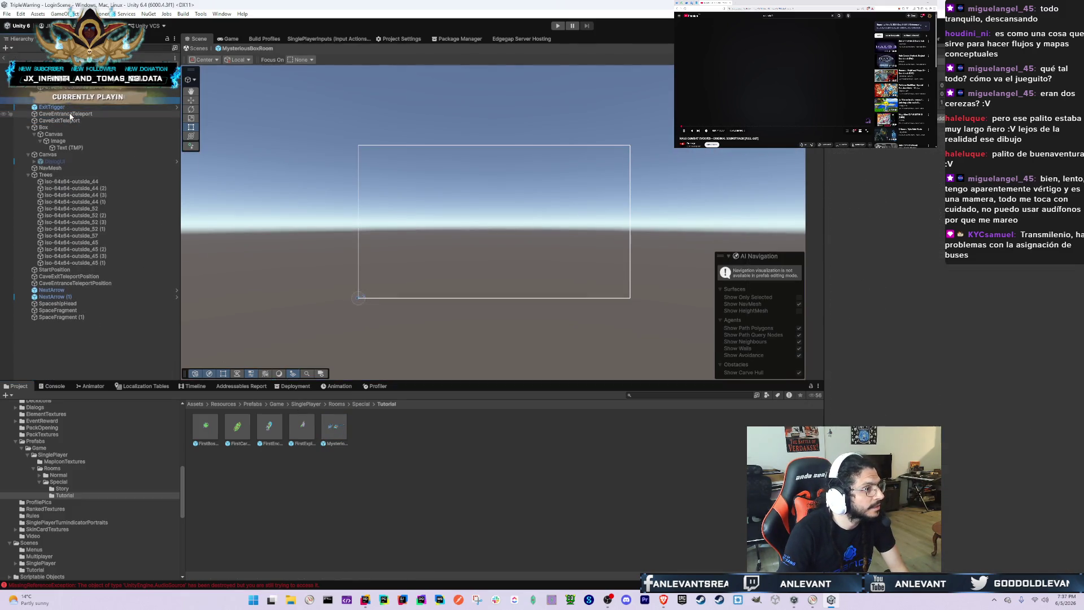
Step: Create an empty object at the end of the MysteriousBoxRoom hierarchy and name it NavMesh
click(48, 155)
scroll(71, 117, down, 3)
key(Left)
key(Down)
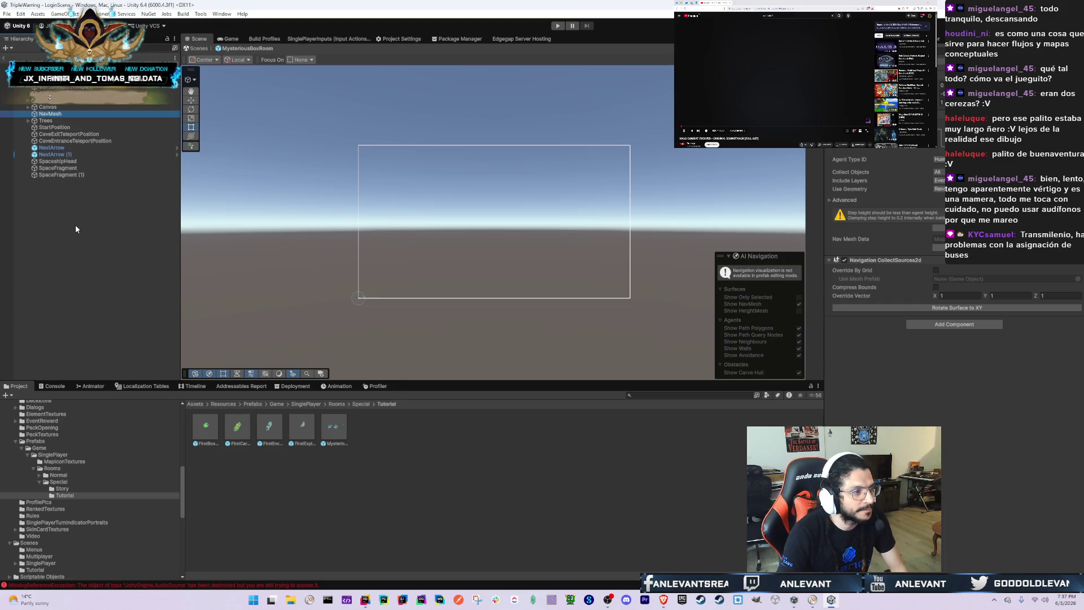
right_click(76, 224)
click(123, 366)
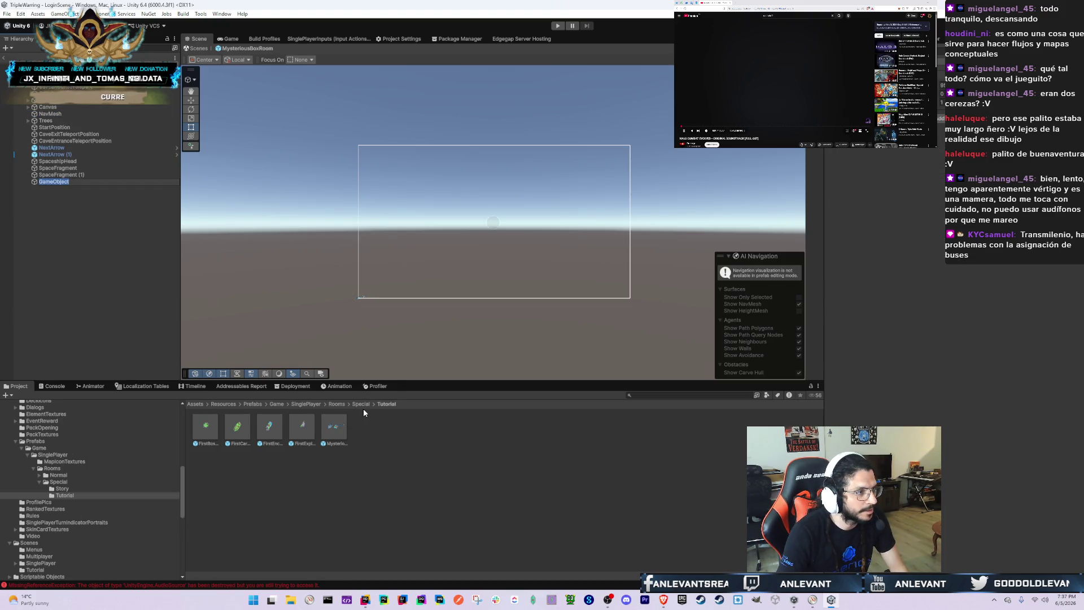
text(NavMesh)
key(Return)
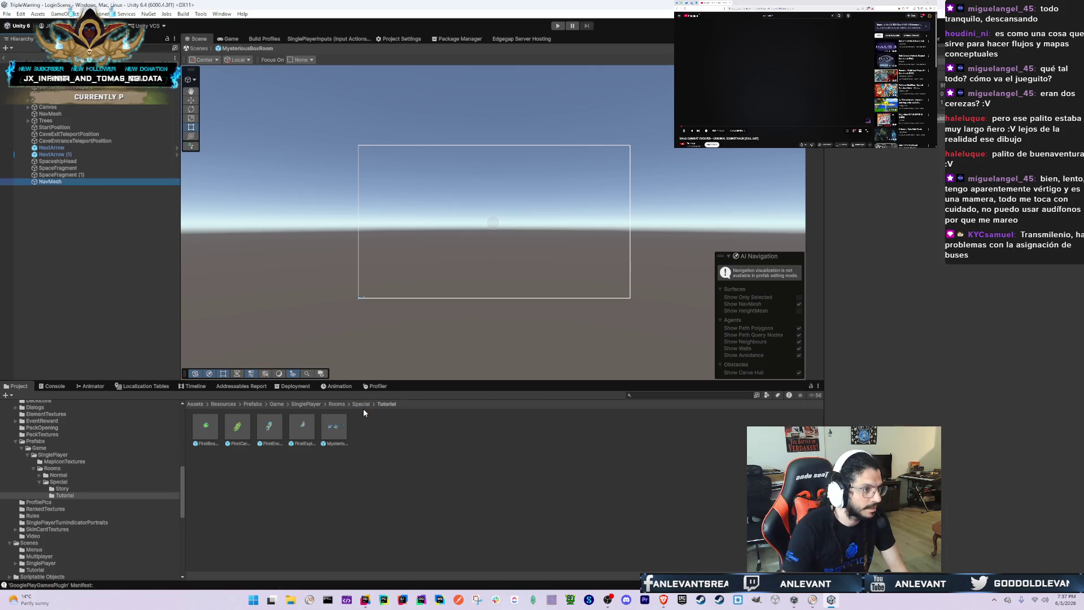
Step: Add a Navigation Surface component to the NavMesh object
key(ctrl+shift+a)
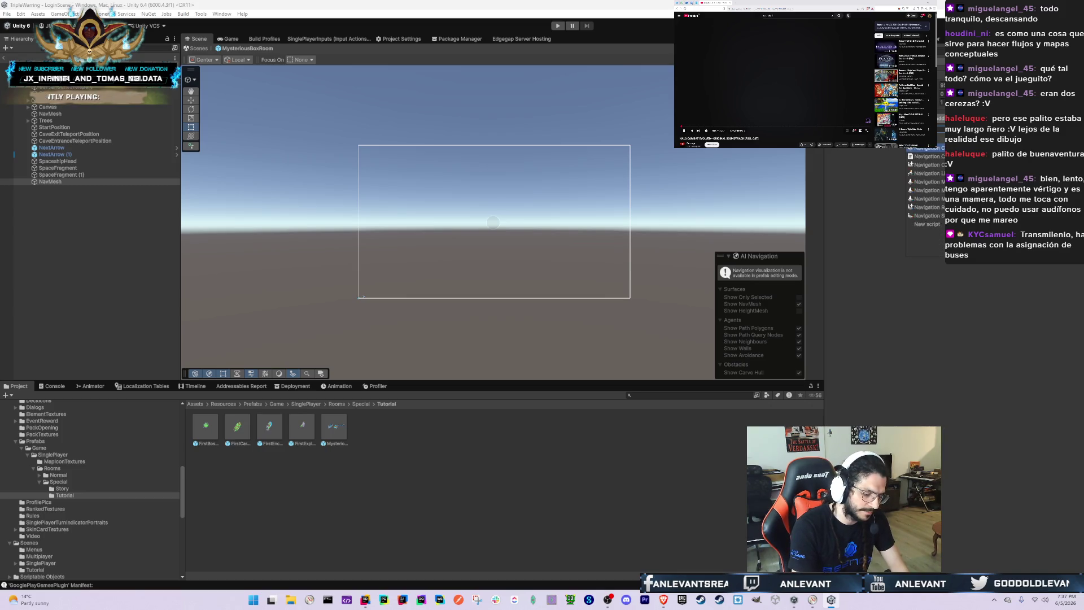
text(nav)
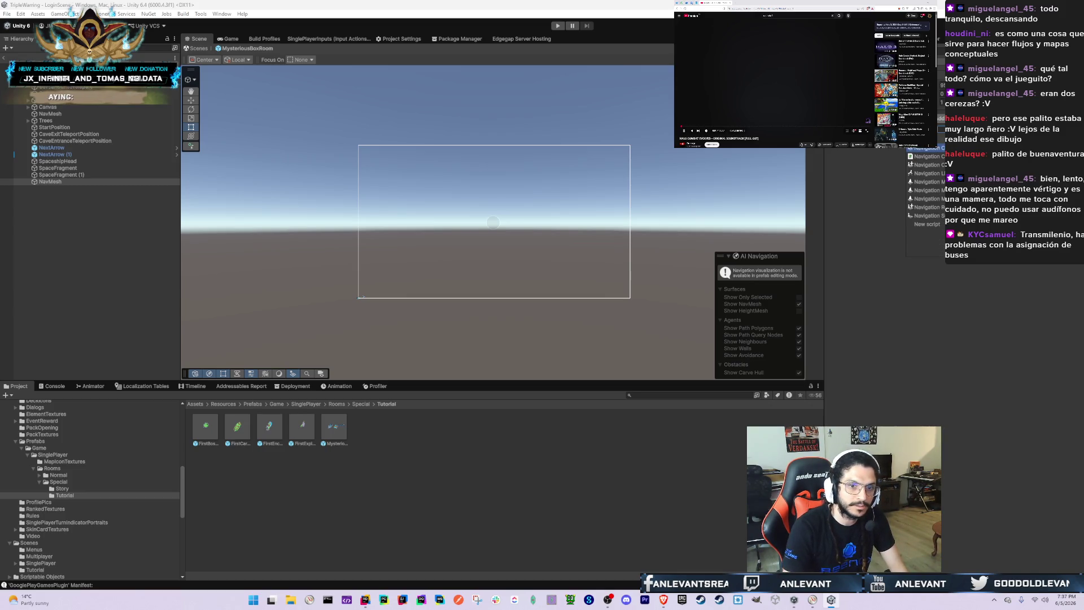
key(Return)
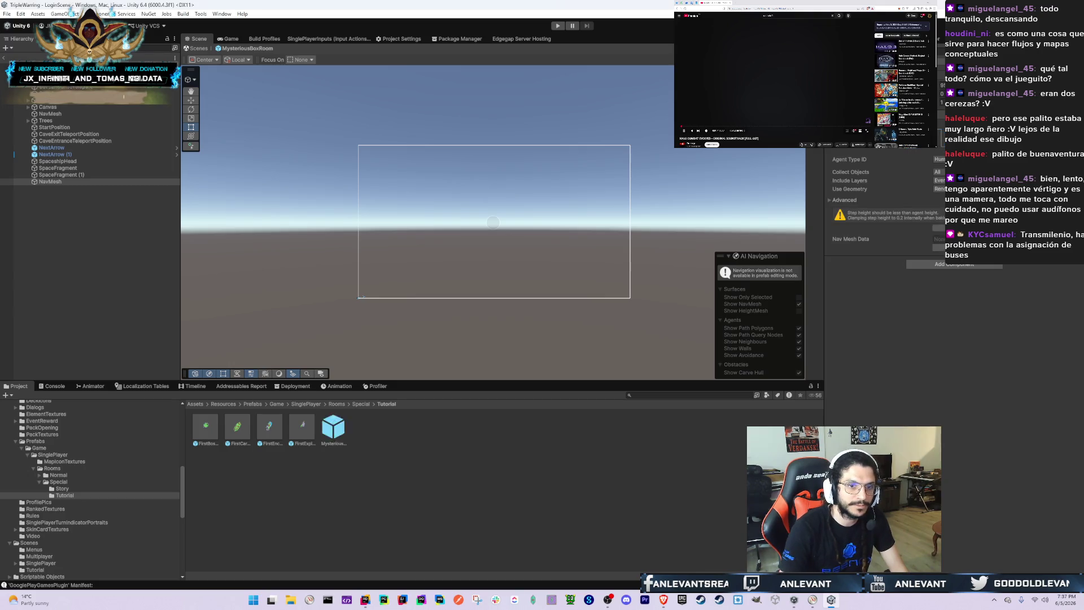
Step: Reselect the NavMesh object and add a Navigation CollectSources2d component
click(45, 114)
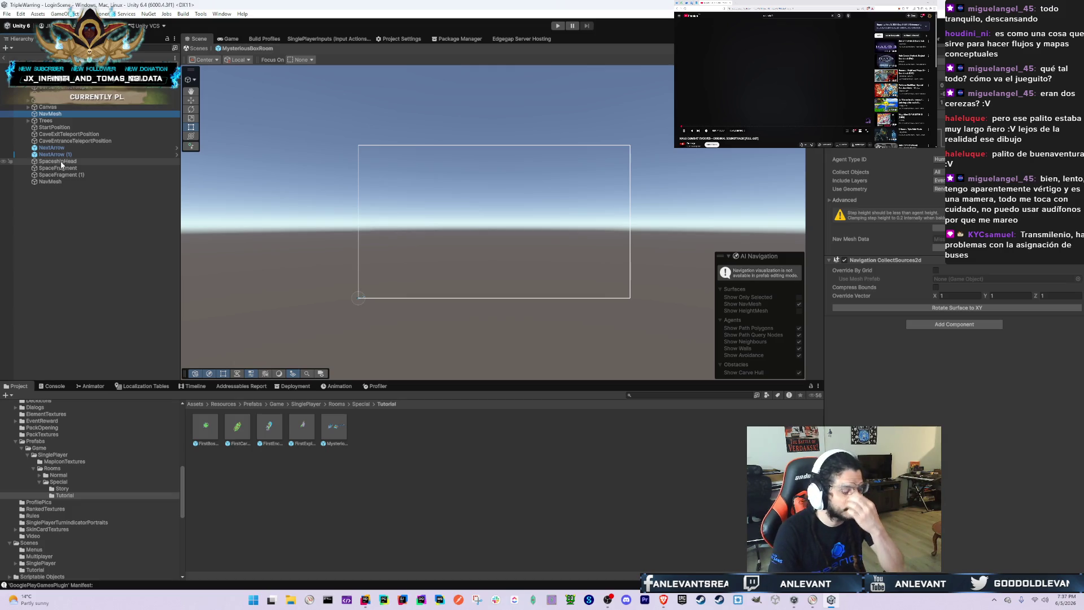
click(62, 182)
click(992, 264)
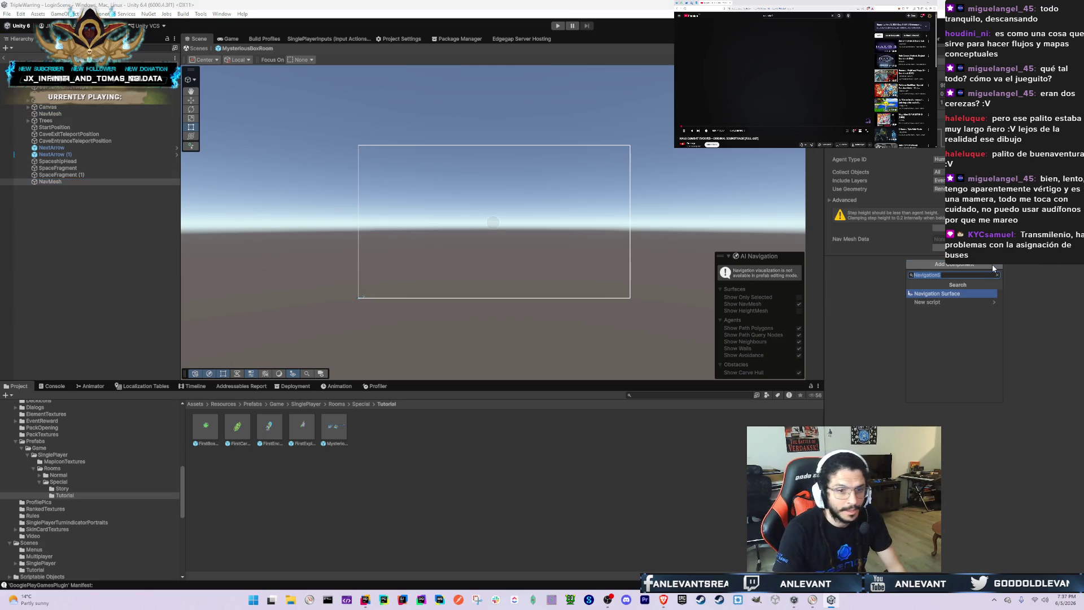
text(CollectSource)
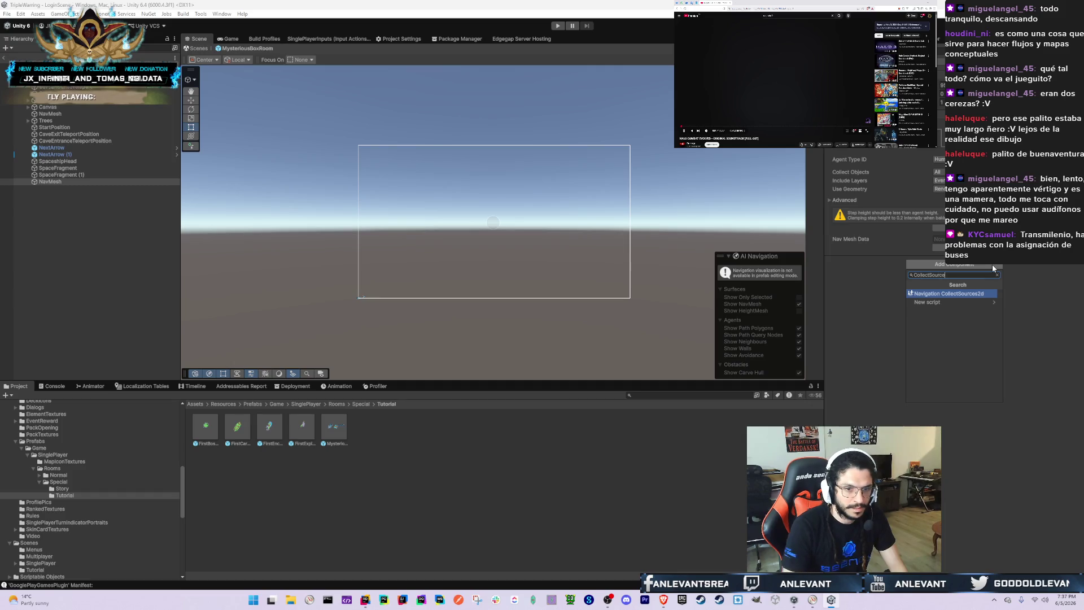
key(Return)
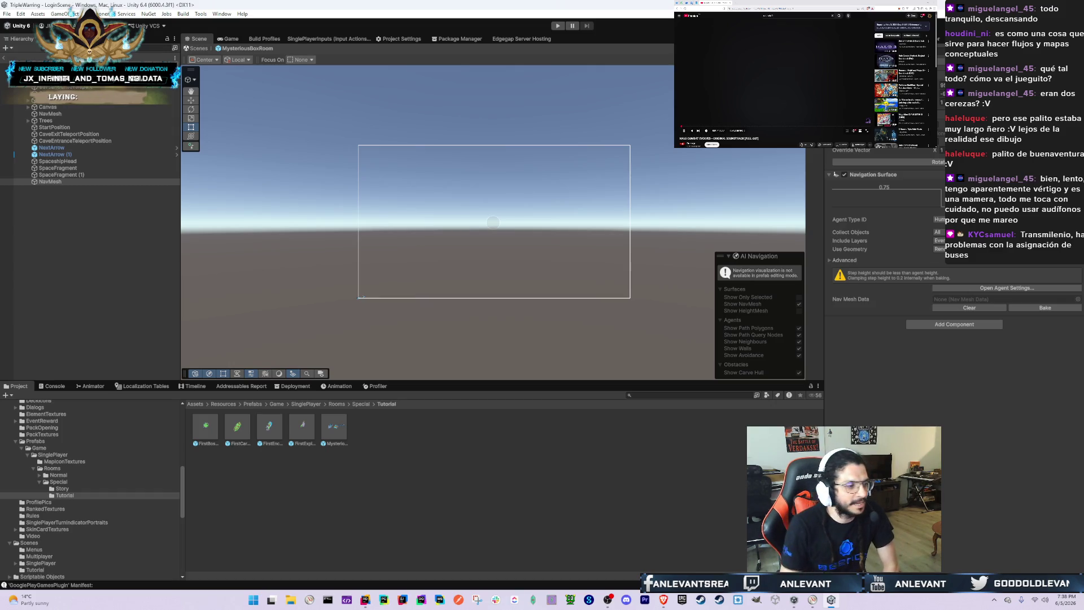
click(77, 179)
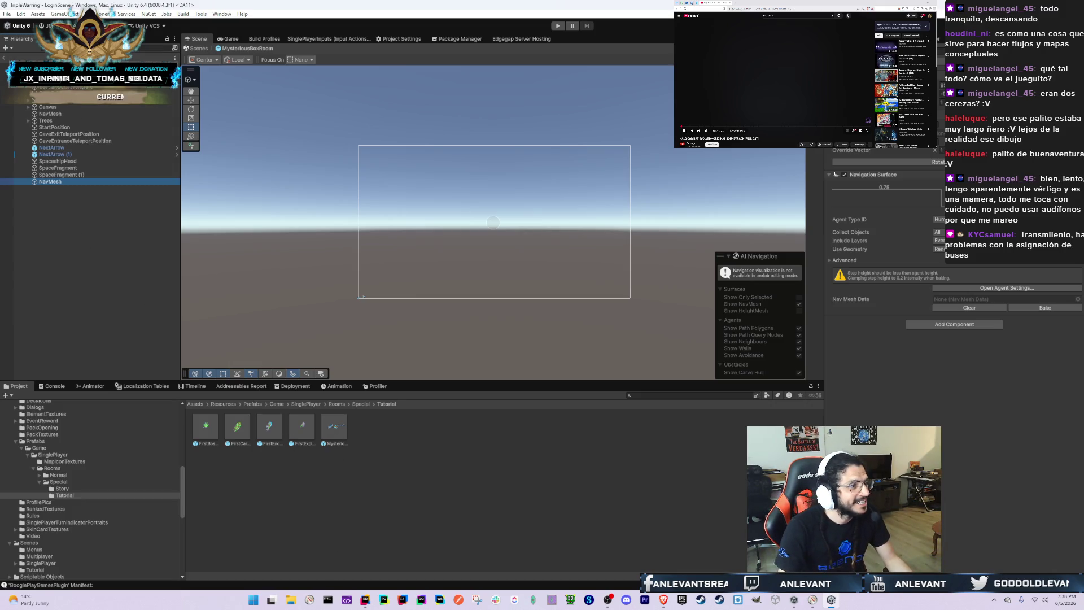
click(687, 395)
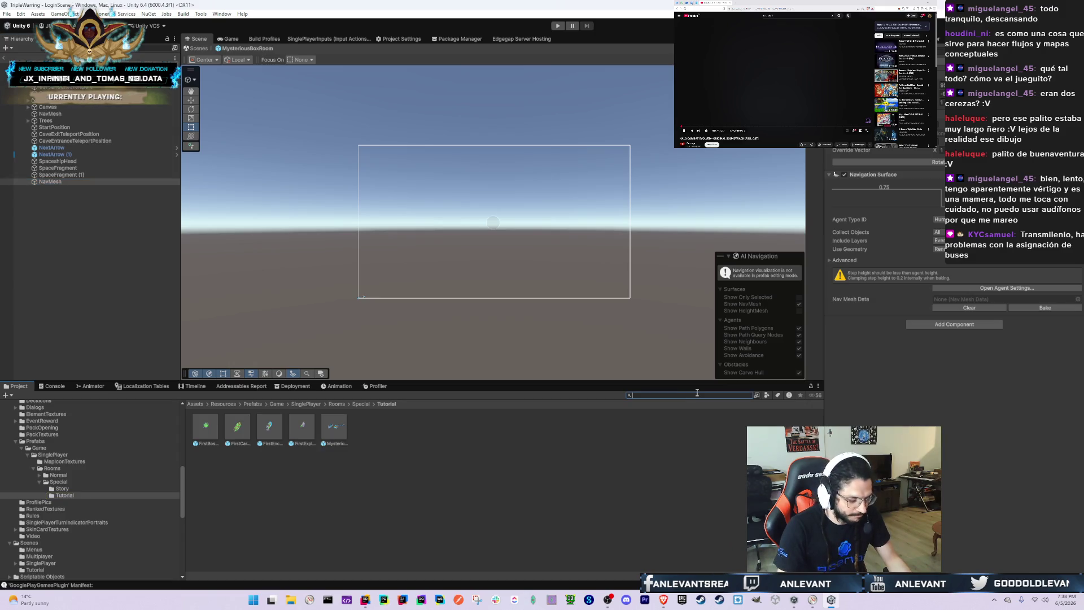
Step: Search for and open the TestWarringTriadRunScene scene
text(WarringTriad)
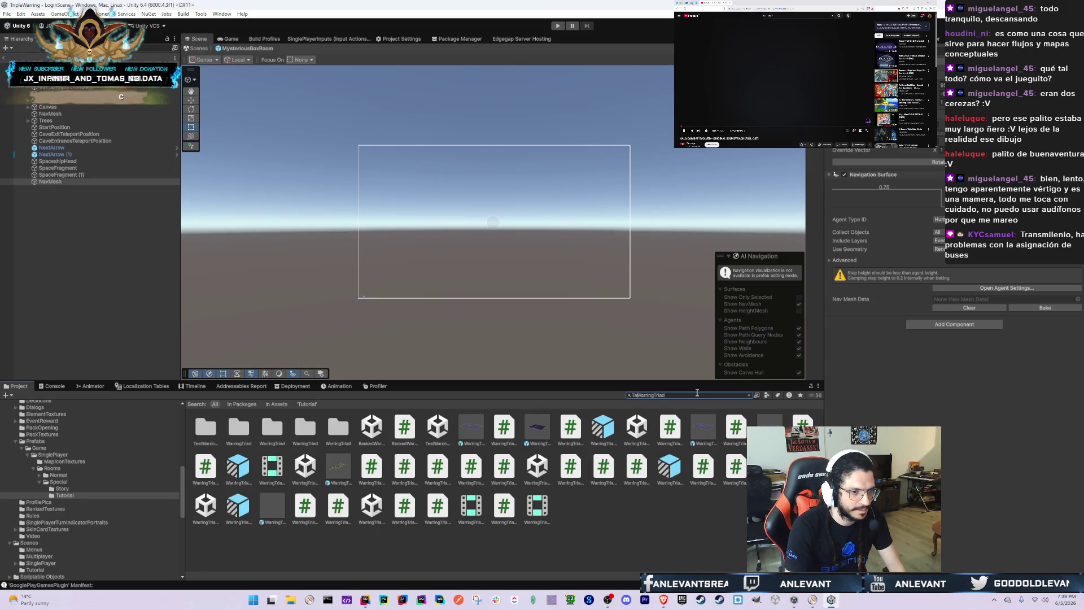
text(st)
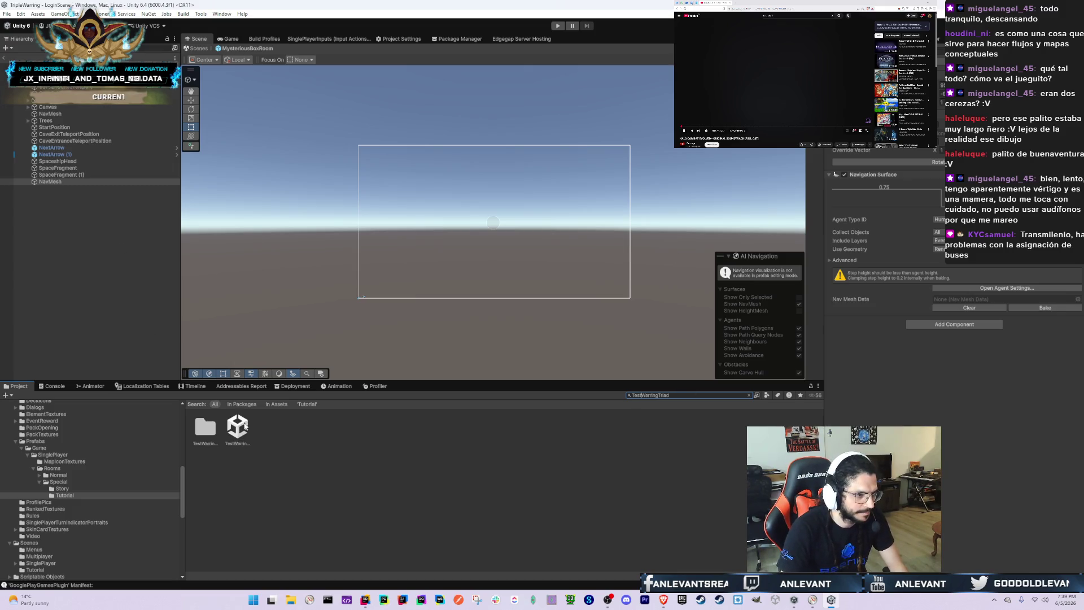
double_click(246, 425)
Step: Drop a MysteriousBoxRoom into the scene and apply its NavMesh child's Nav Mesh Data to the prefab
click(705, 396)
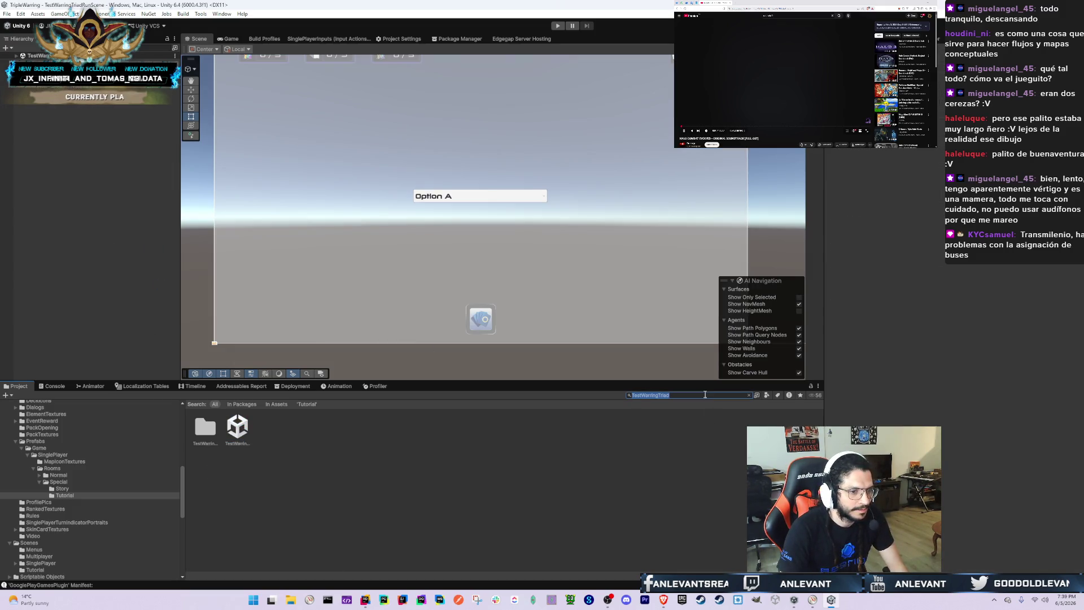
text(Mysterious)
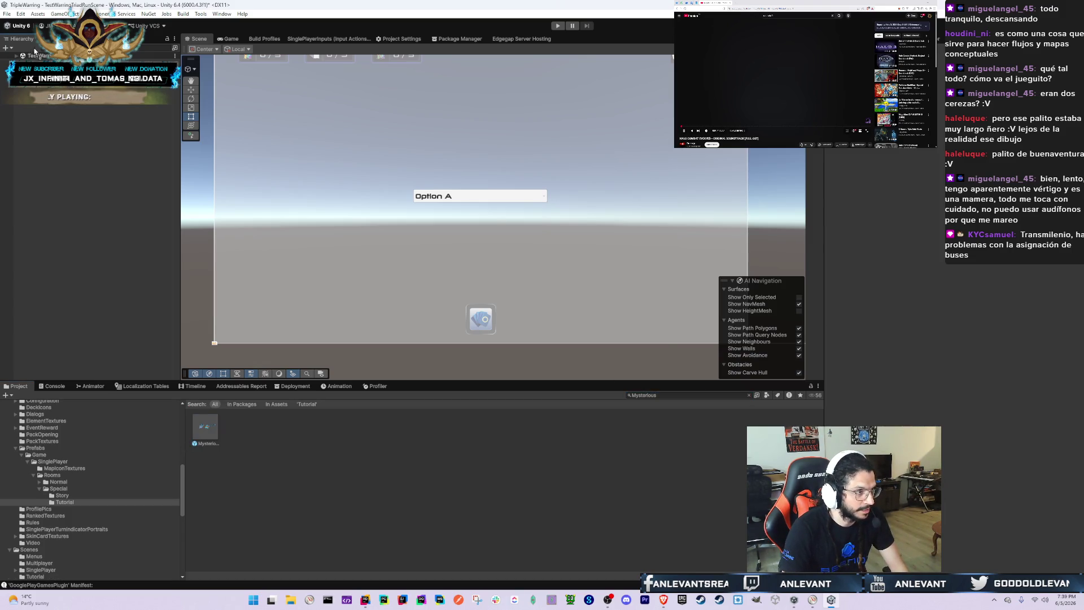
drag(33, 52, 34, 55)
key(F2)
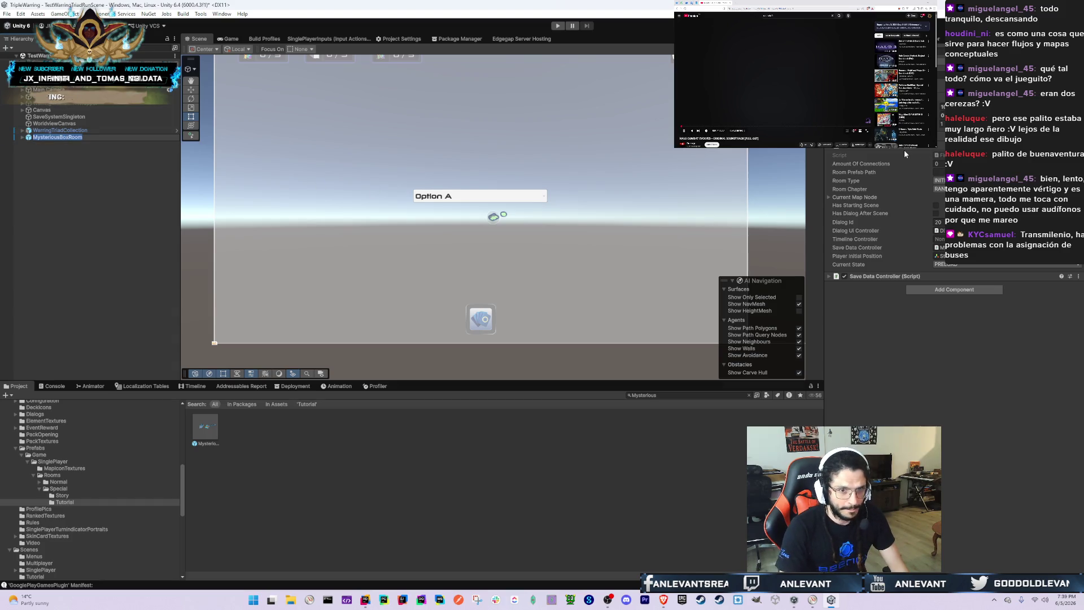
key(Return)
key(Right)
key(Down)
key(Down)
key(Down)
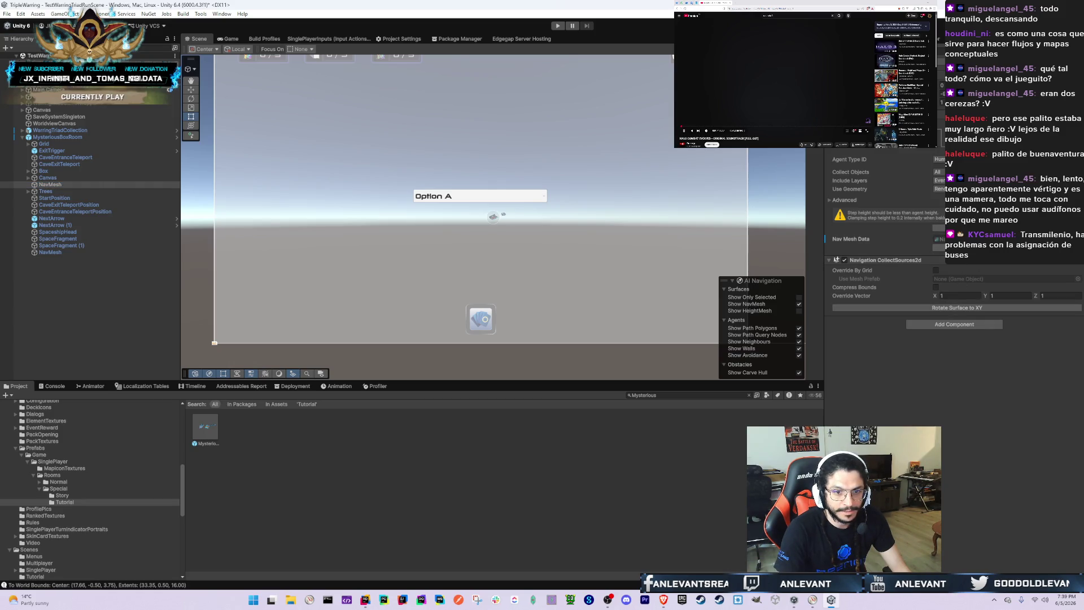
right_click(936, 243)
click(1011, 273)
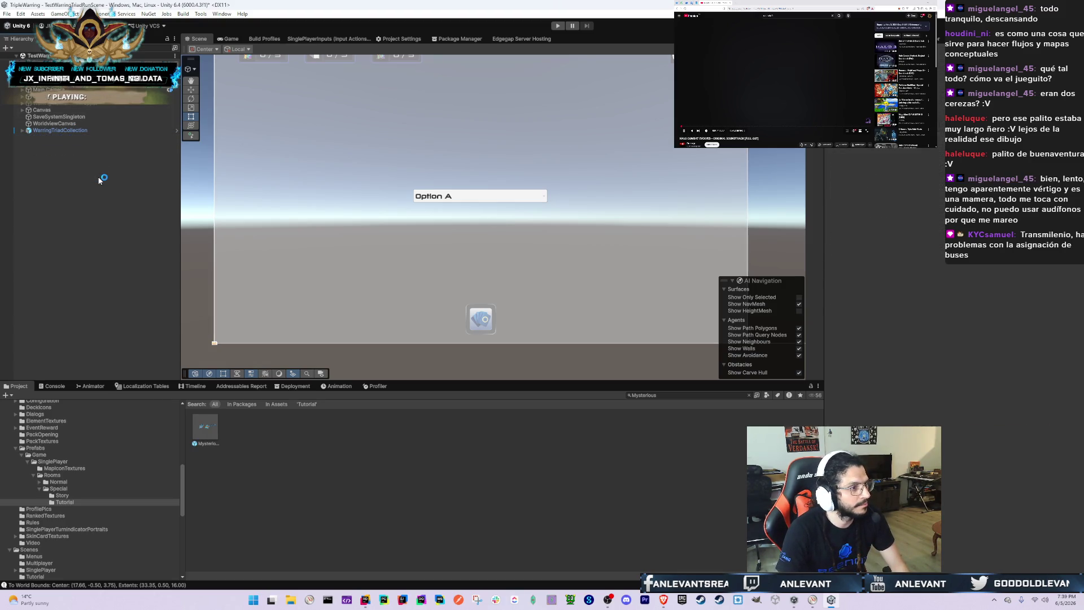
Step: Select LoginScene in the Scenes/Menus folder and start Play mode
right_click(101, 54)
click(135, 135)
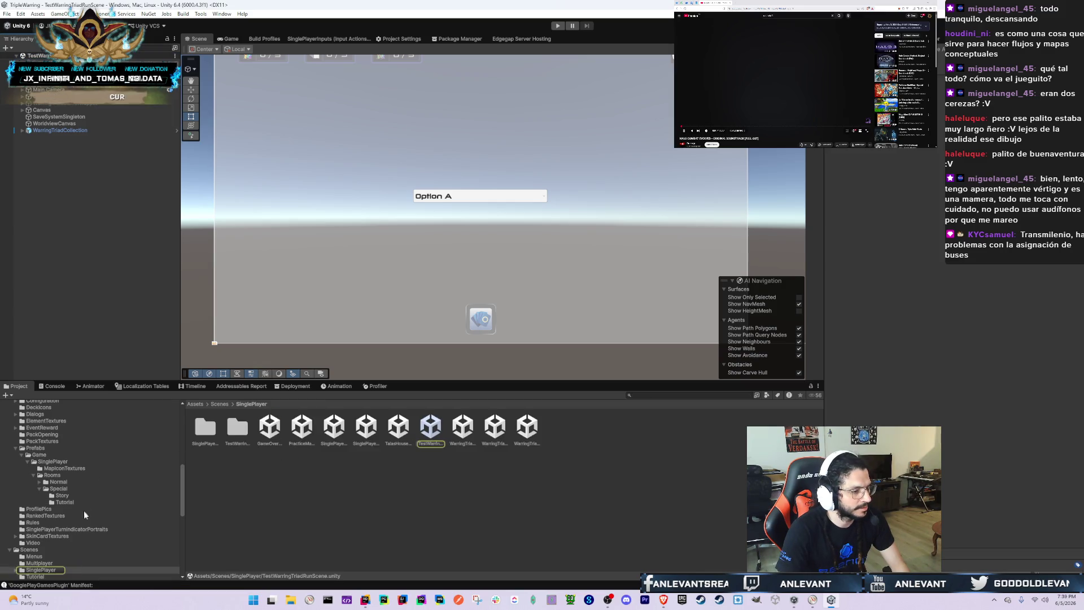
click(220, 403)
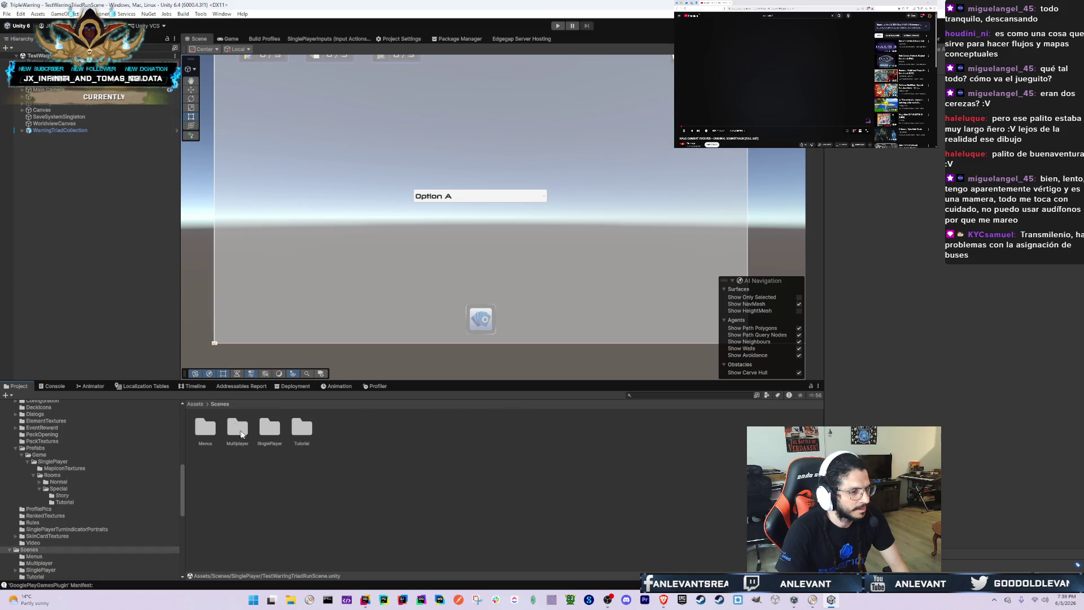
double_click(205, 428)
click(274, 432)
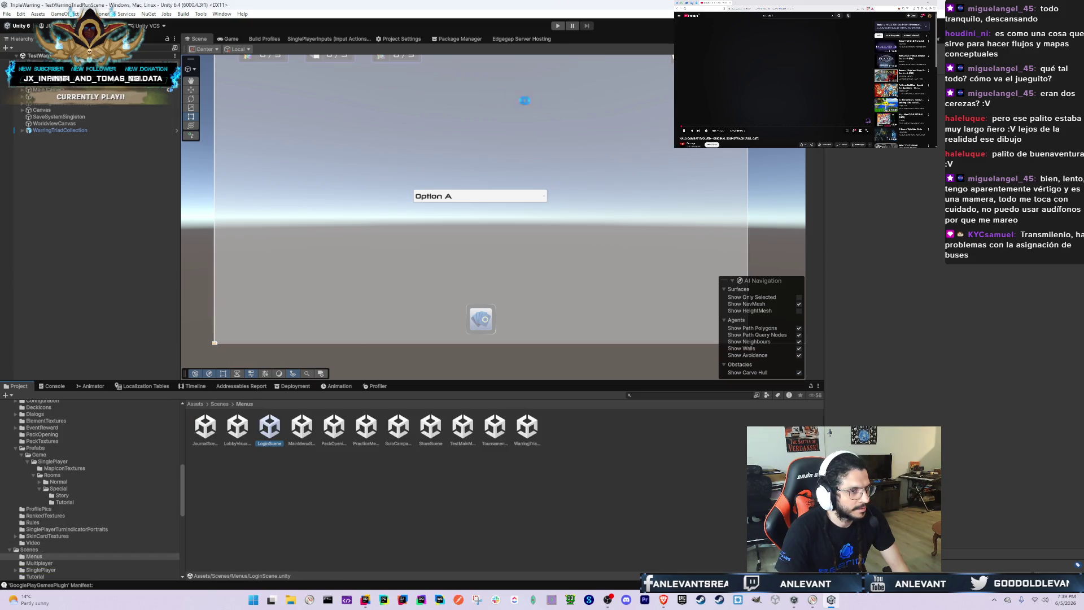
click(555, 26)
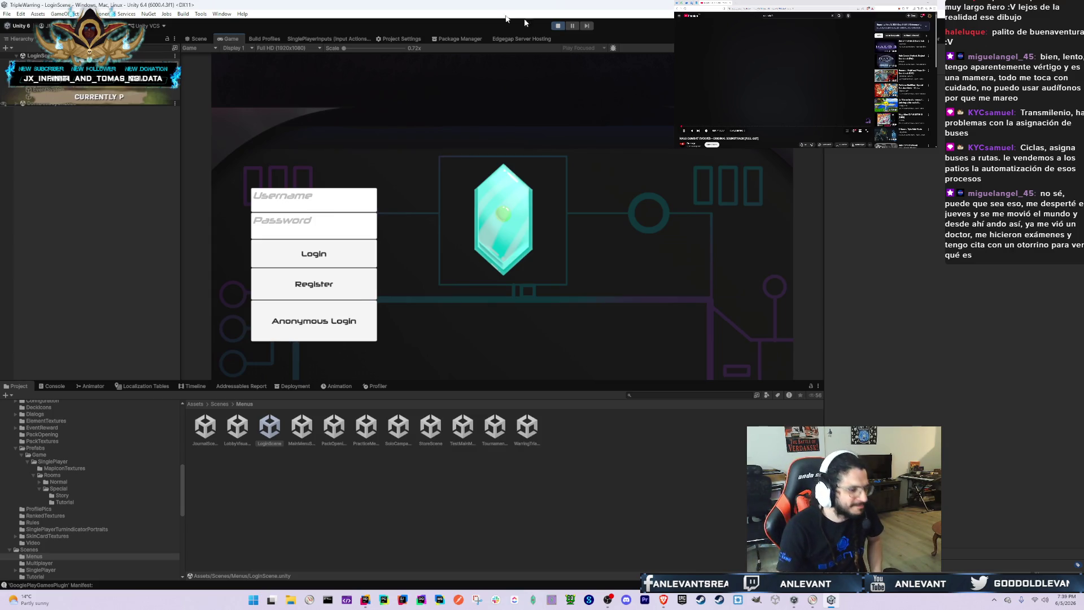
Step: Log in to the game and clear the Console log
click(277, 260)
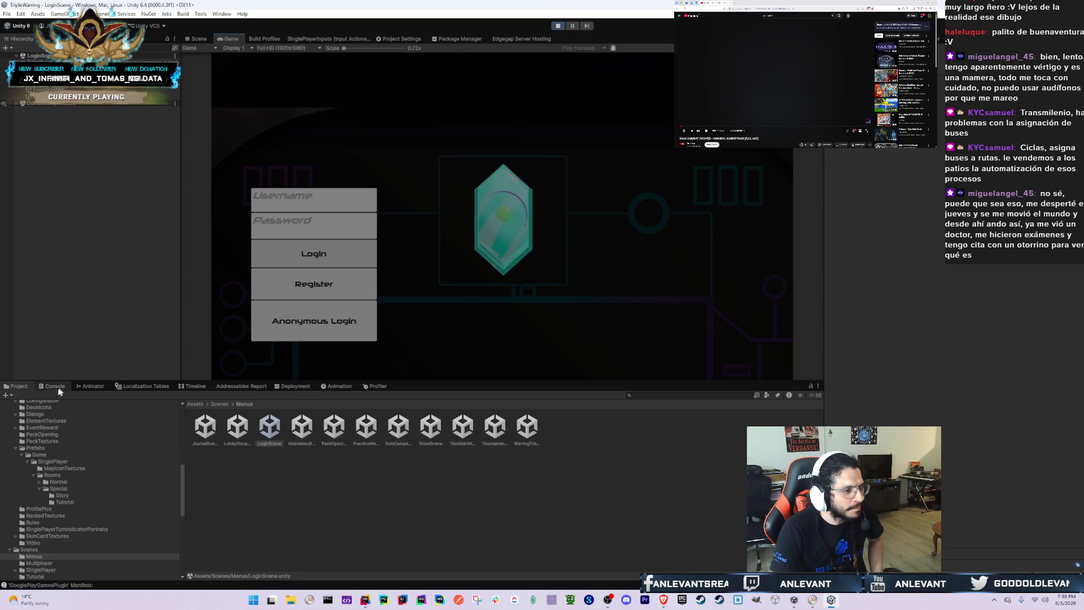
click(60, 386)
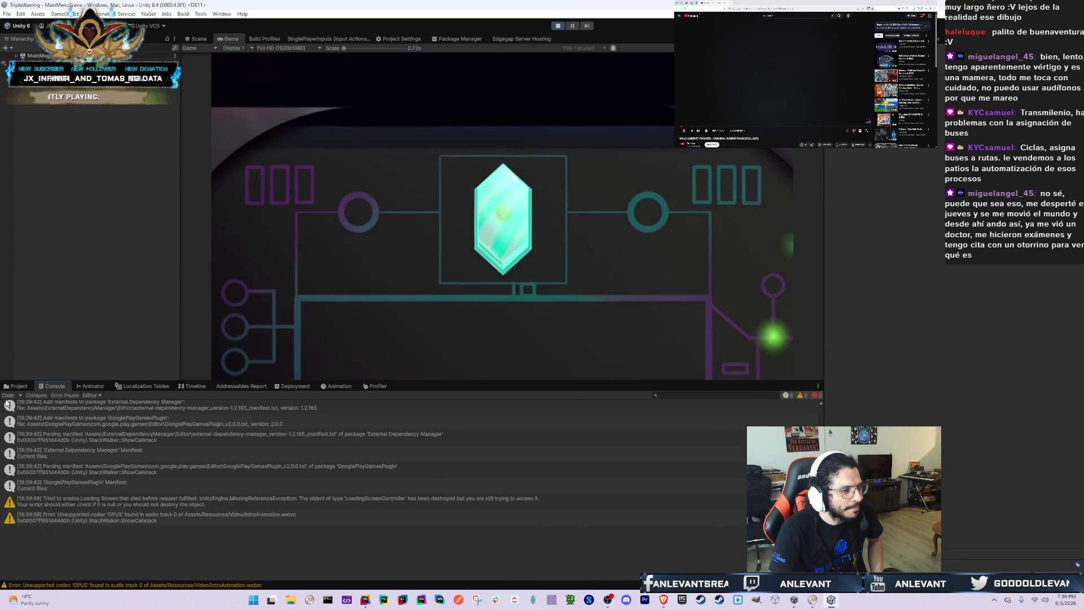
click(11, 396)
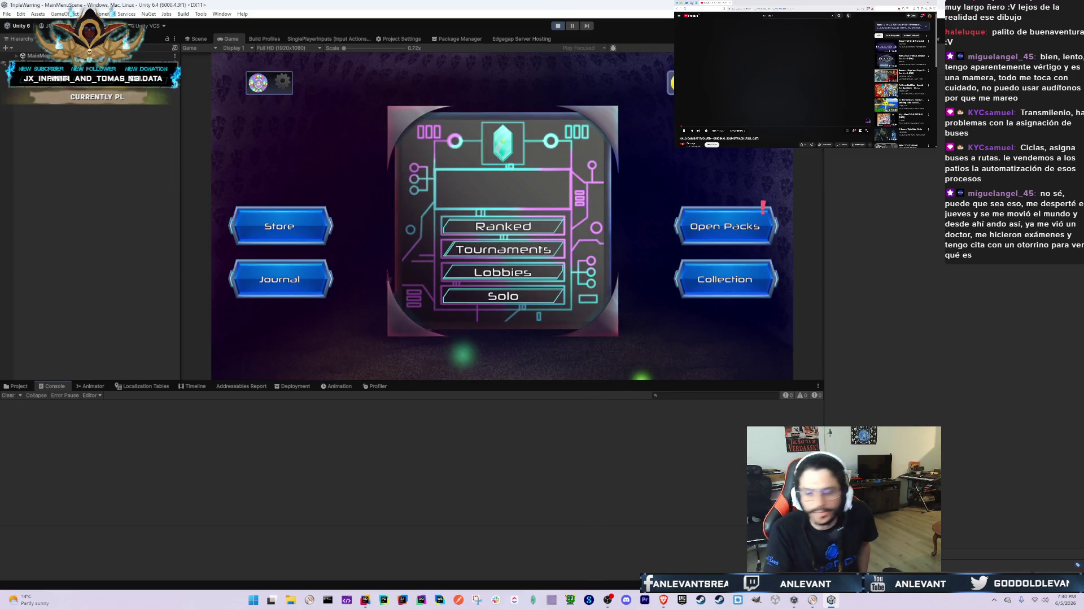
Step: Start a Solo Story campaign, clear the repeated NavMesh errors, and switch to the Scene view
click(482, 296)
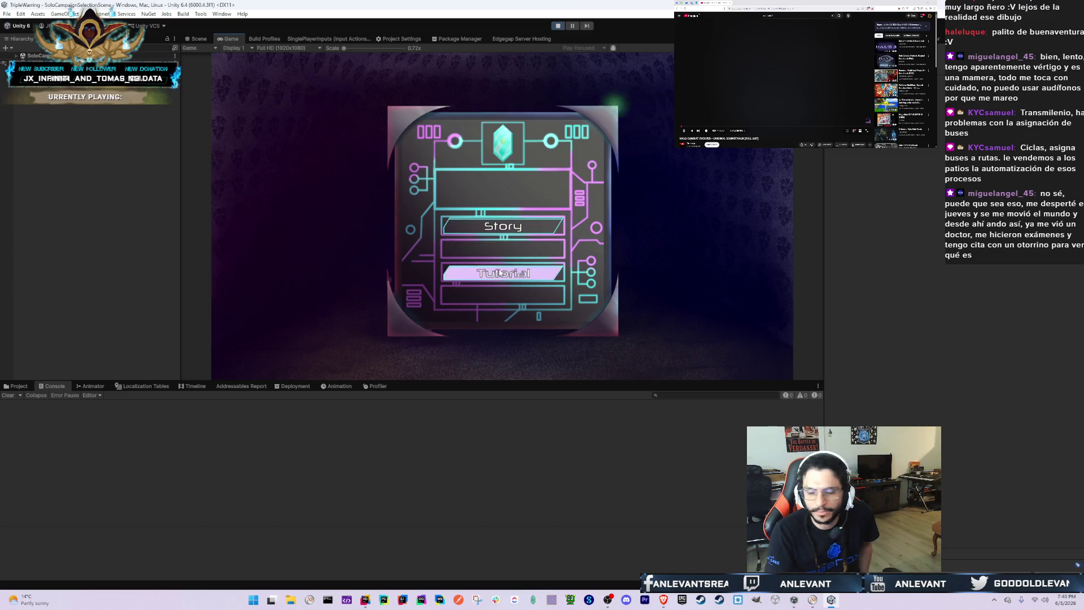
click(514, 231)
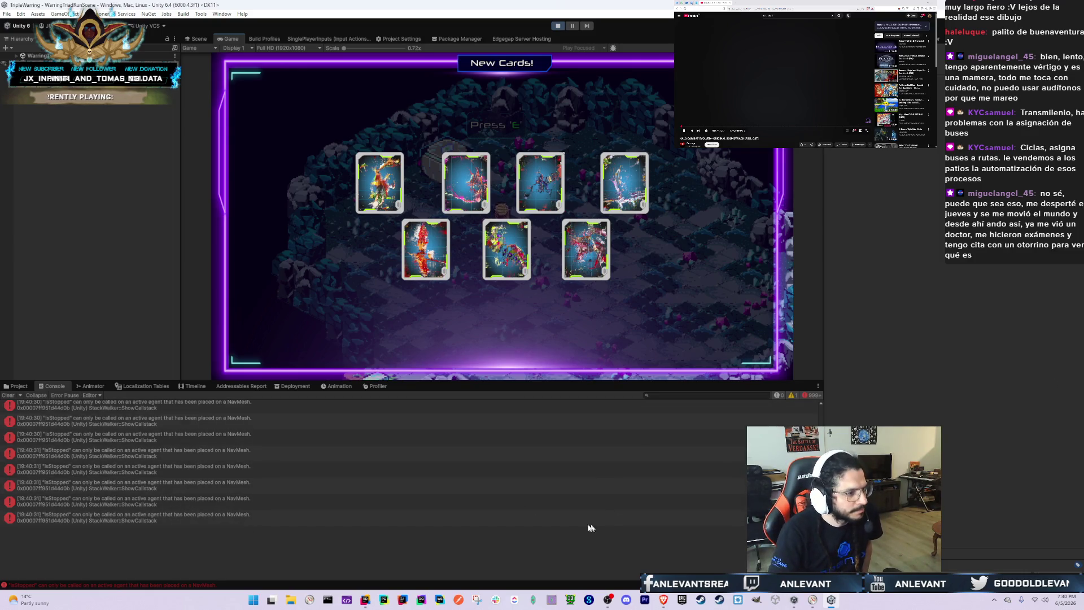
click(10, 396)
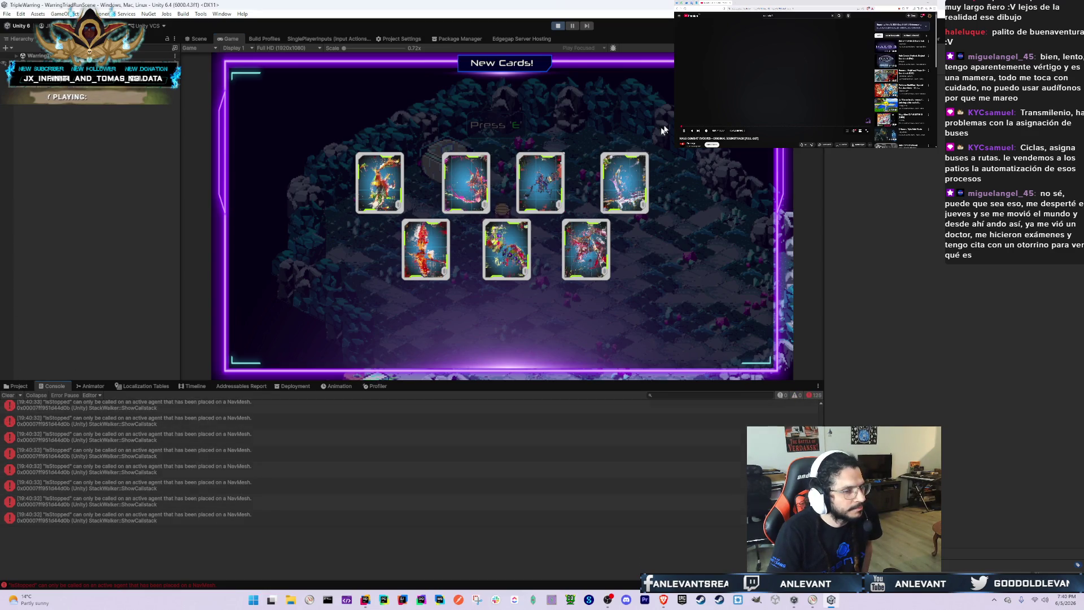
click(195, 39)
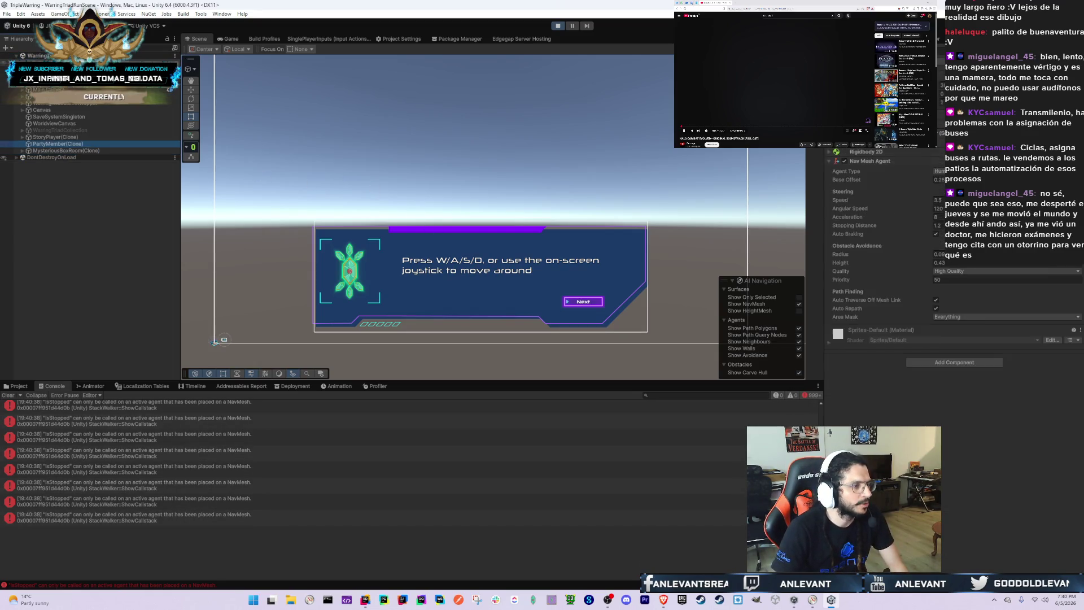
Step: Frame StoryPlayer(Clone) in the Scene view and collapse its Single Player and Isometric Movement controllers
click(56, 137)
key(f)
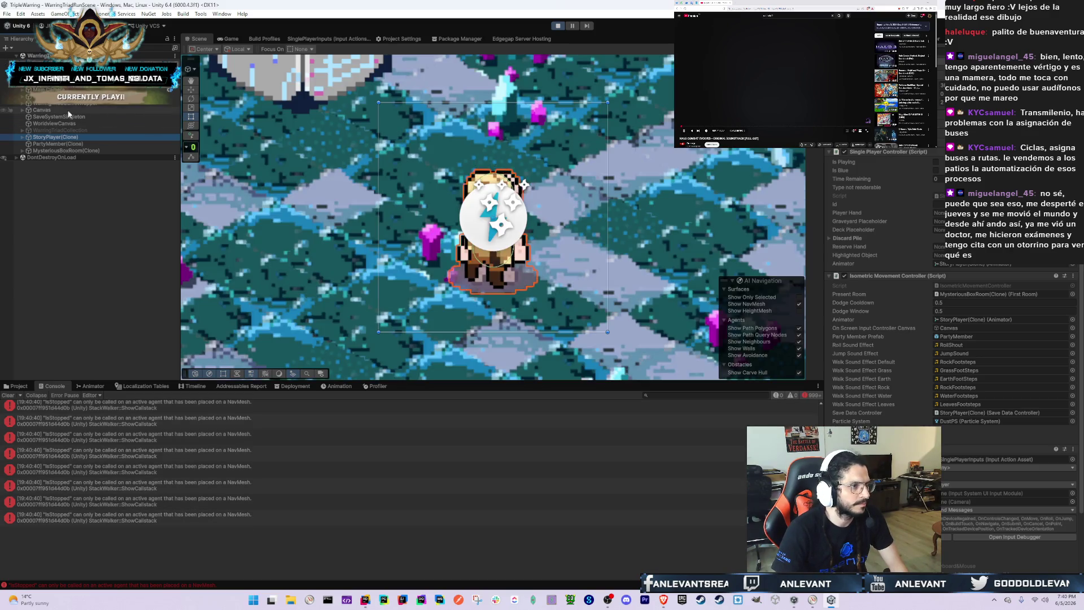
scroll(464, 209, down, 5)
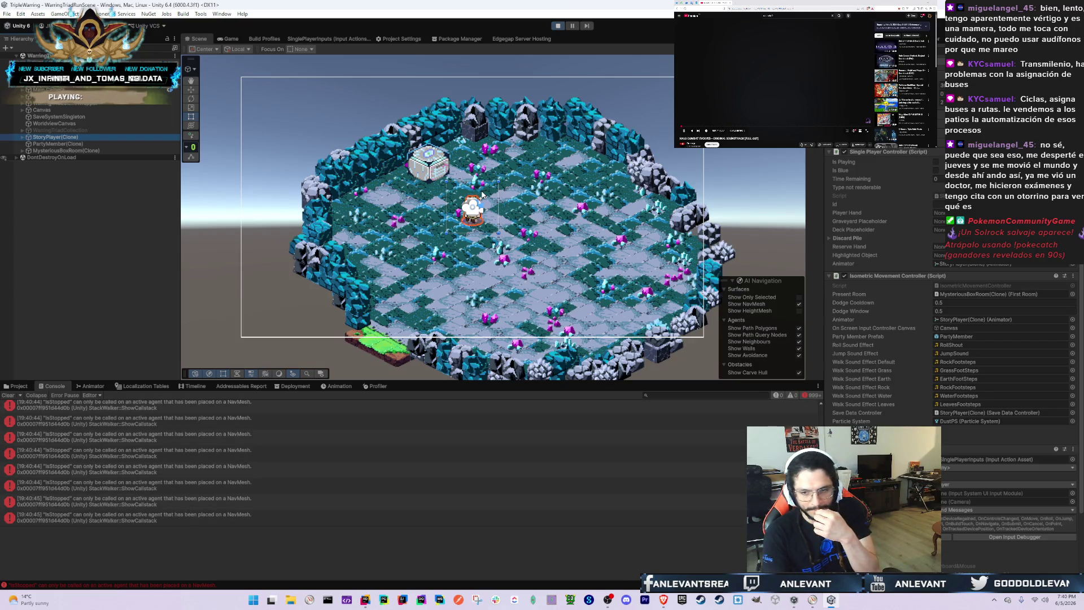
scroll(483, 191, down, 2)
scroll(484, 186, down, 1)
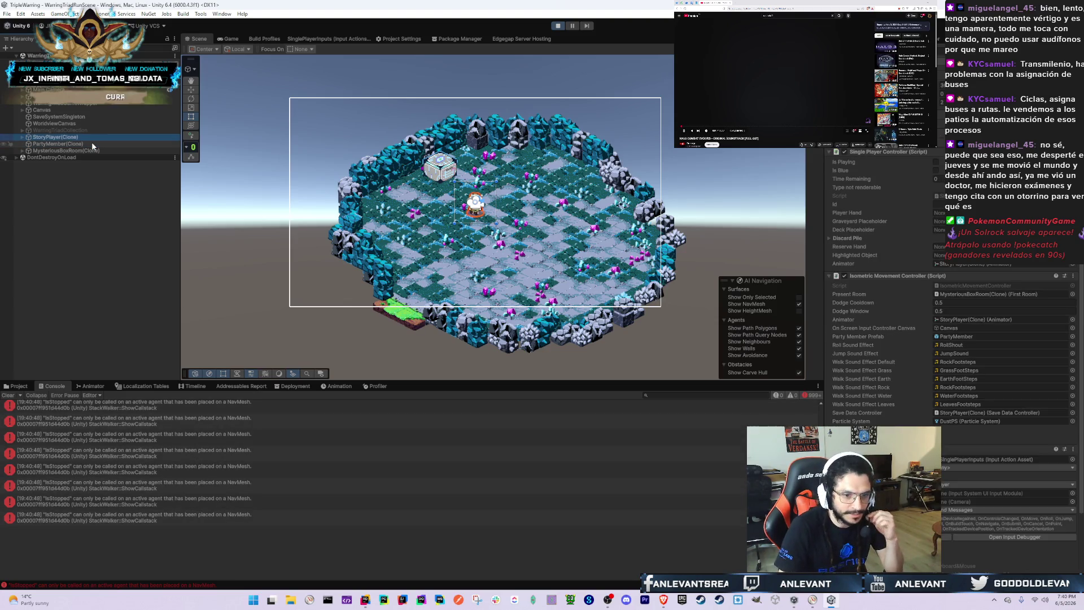
click(912, 152)
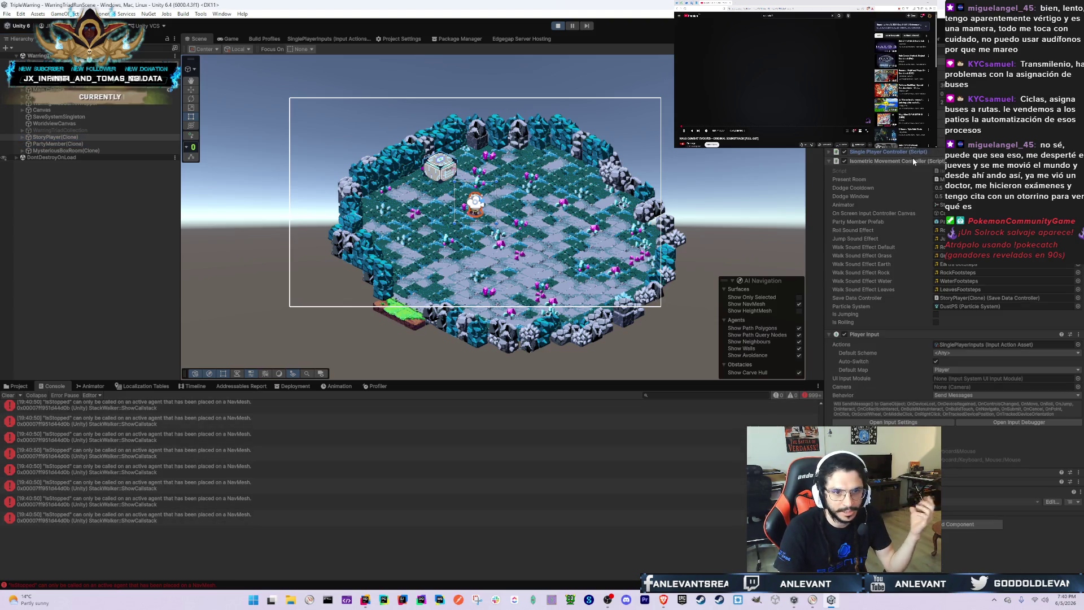
click(910, 162)
Step: Browse MysteriousBoxRoom(Clone)'s children and delete its last NavMesh object during play
click(80, 150)
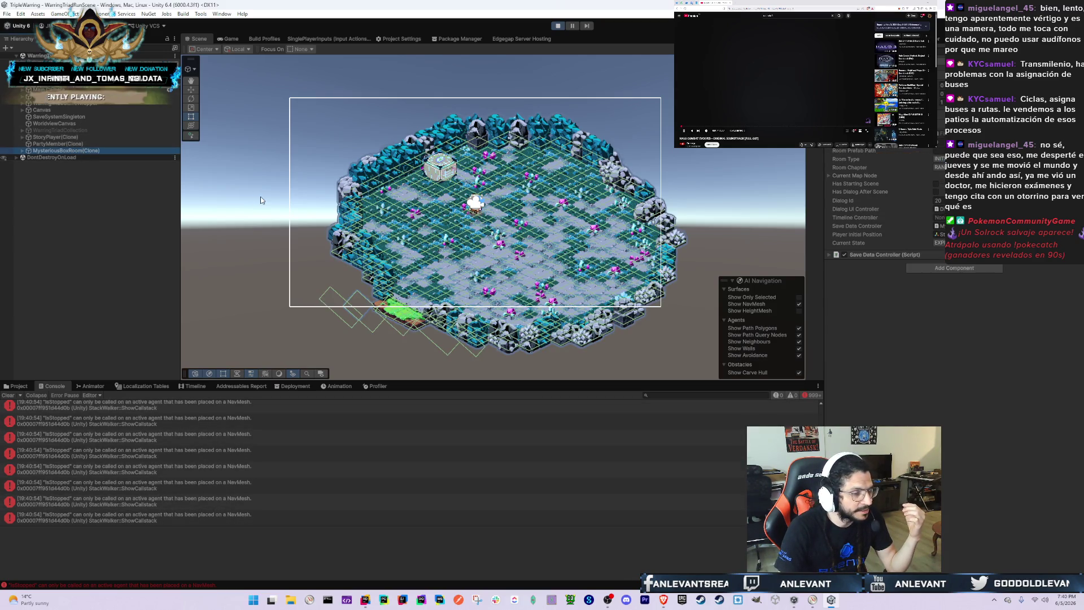
key(Right)
key(Down)
key(Down)
key(Down)
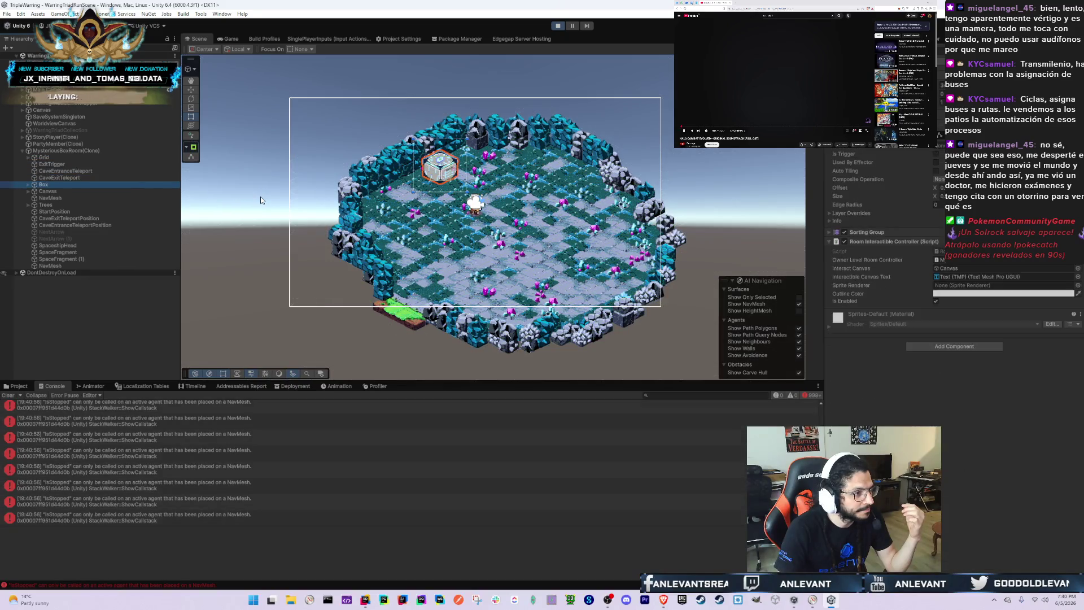
key(Down)
key(Right)
key(Left)
key(Down)
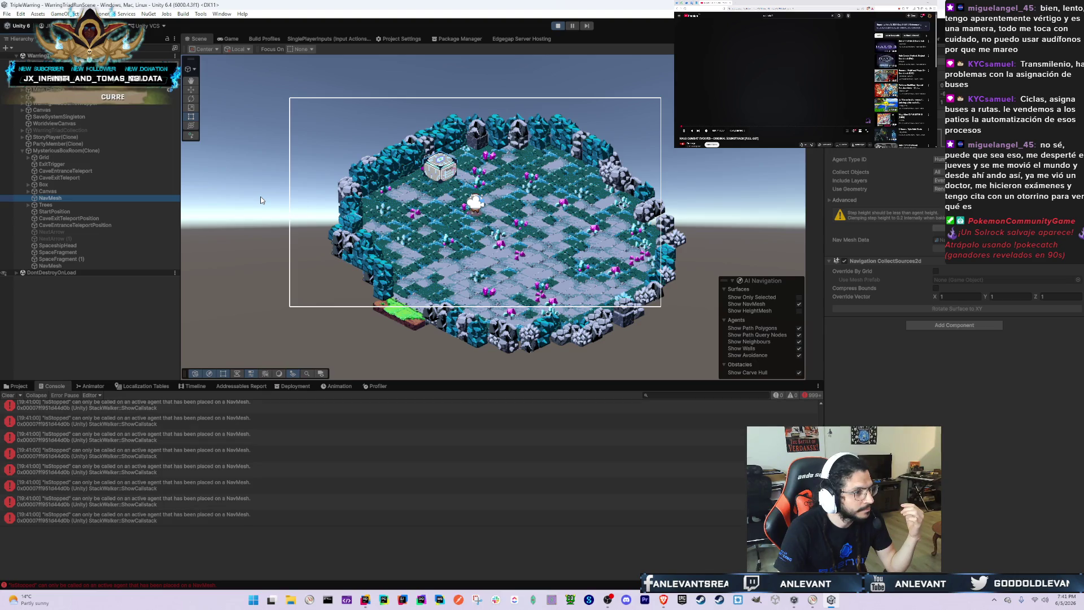
key(Down)
key(Down)
key(Down)
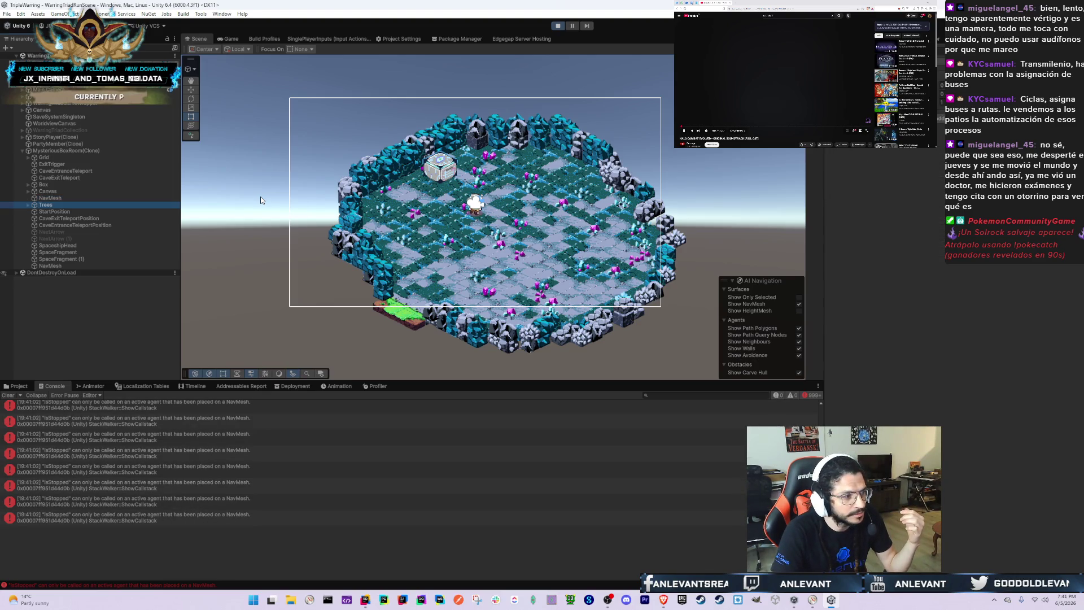
key(Delete)
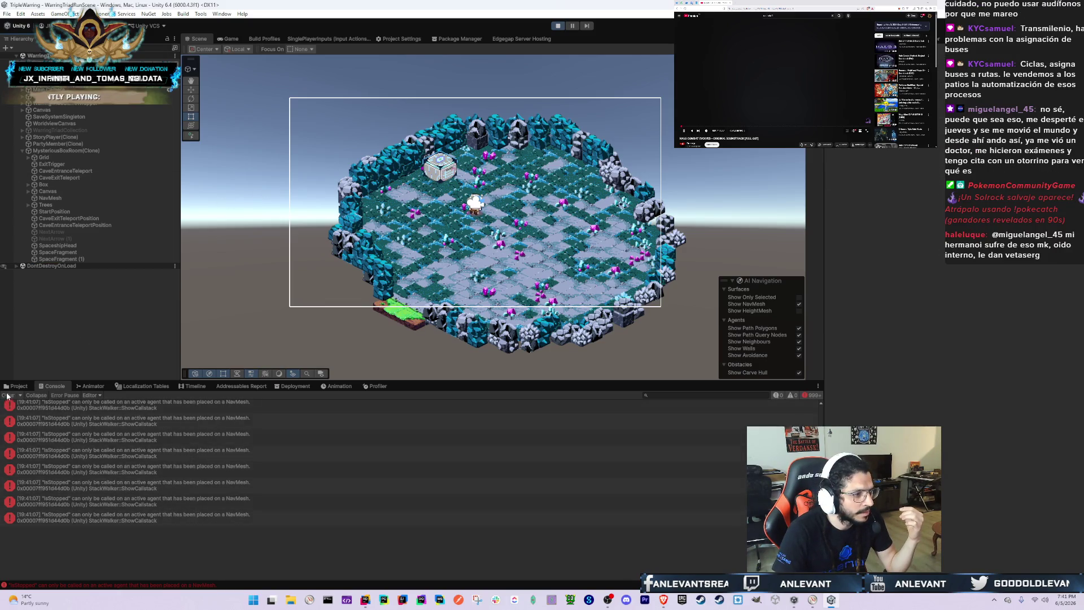
Step: Inspect the Grid's Ground and Ground Detail tilemaps, then stop Play mode and return to the Project browser
click(81, 158)
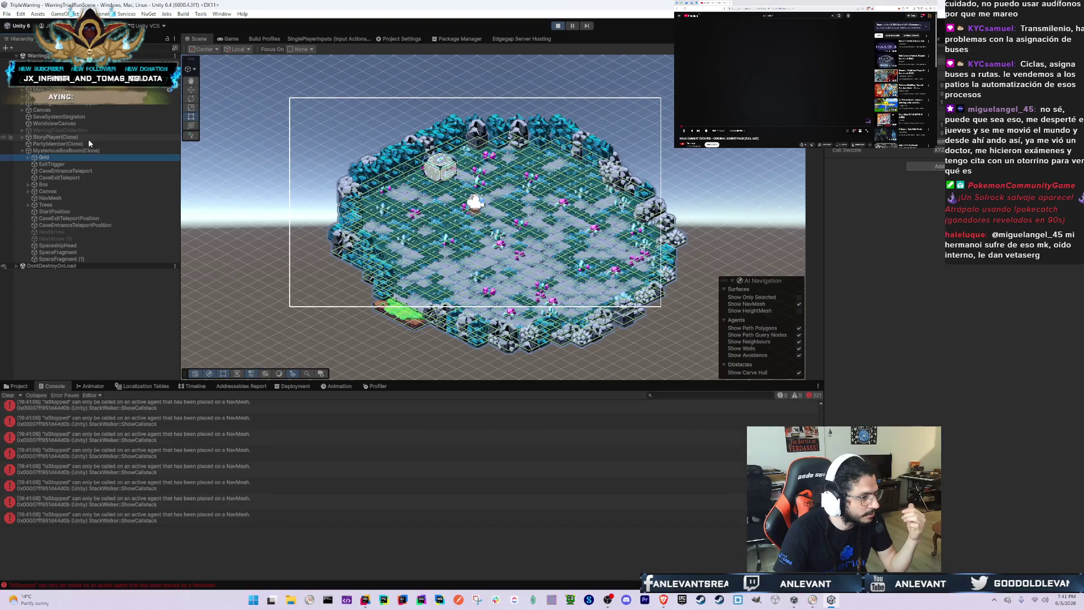
key(Right)
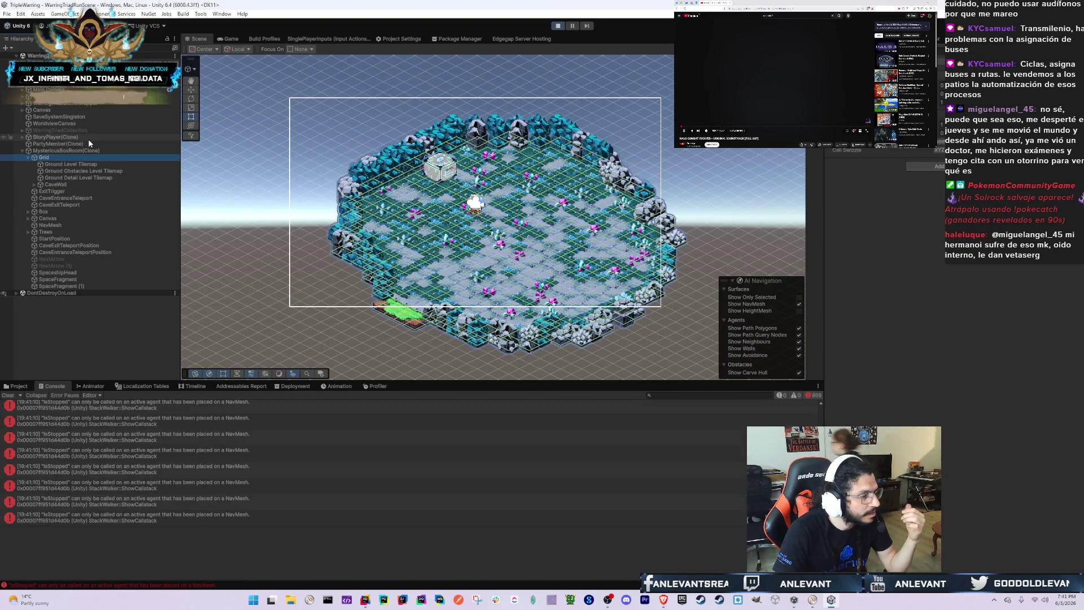
key(Left)
key(Down)
key(Down)
key(Down)
key(Up)
key(Up)
key(Up)
key(Right)
key(Down)
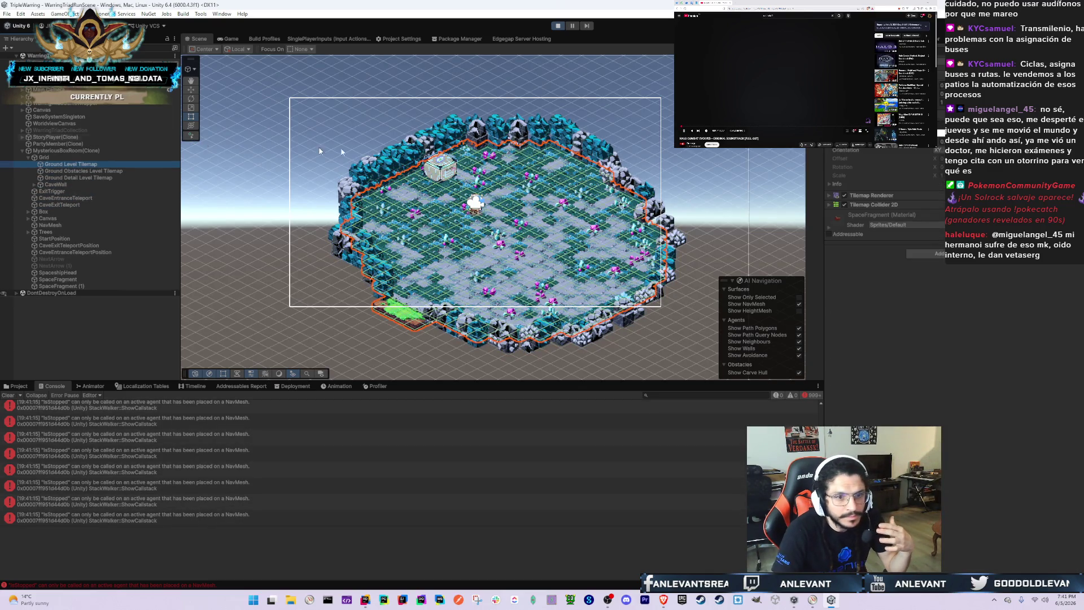
click(74, 178)
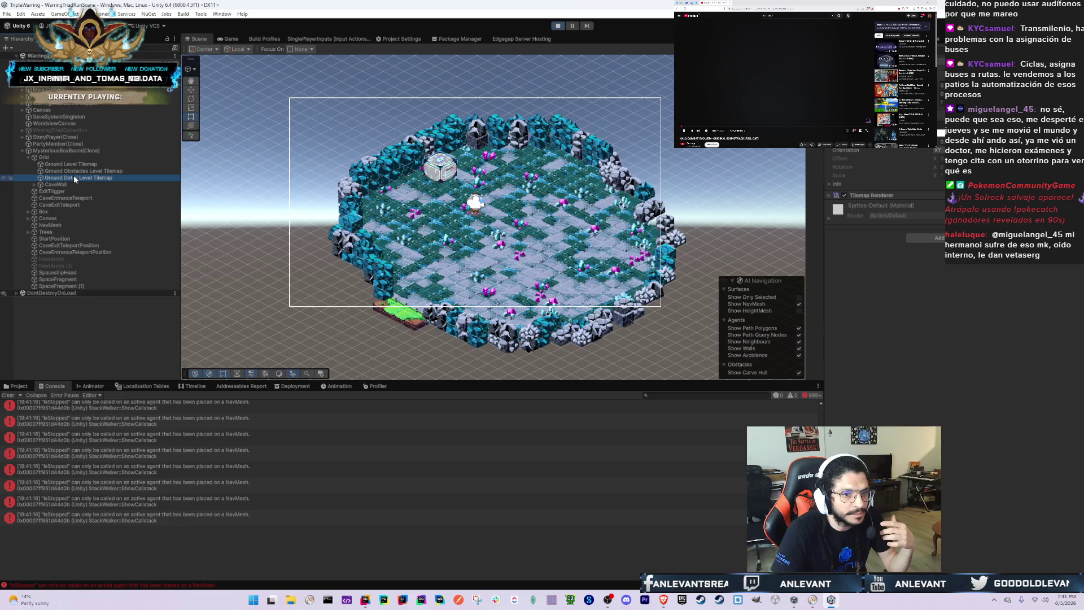
key(ctrl+p)
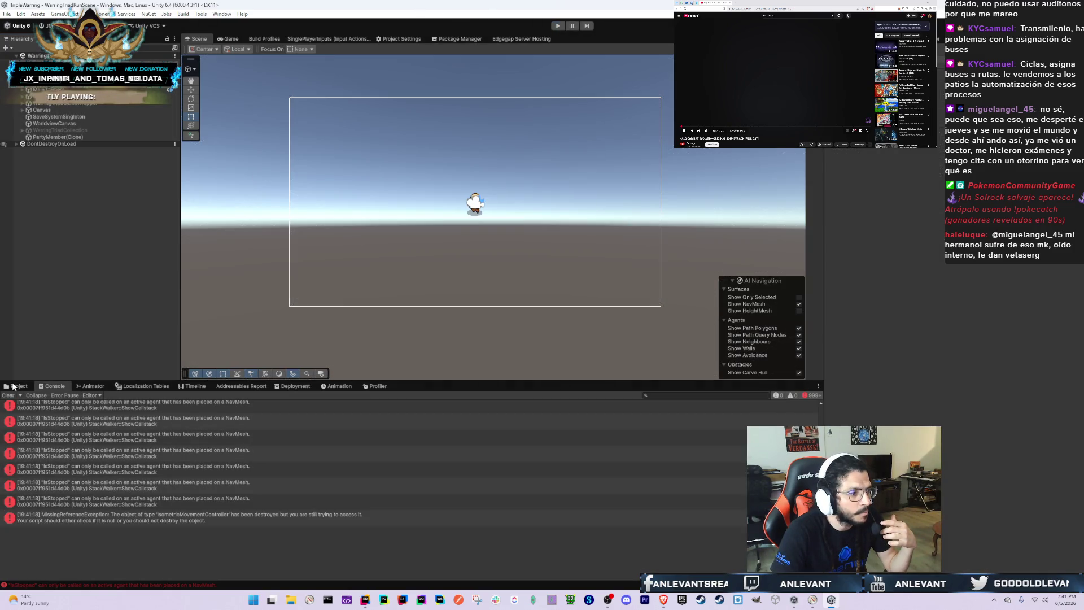
click(15, 387)
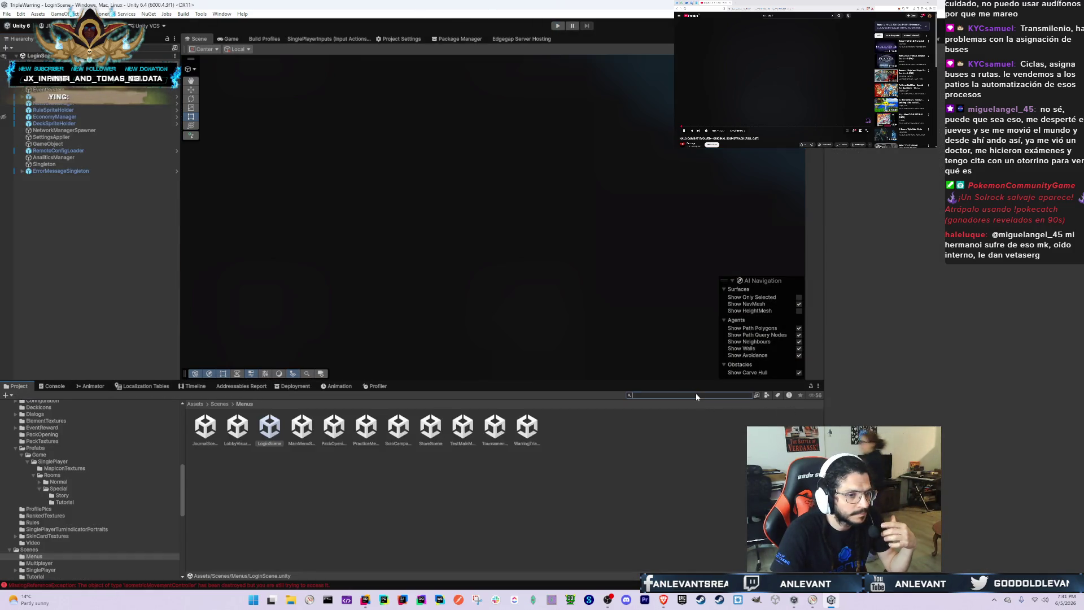
Step: Open the MysteriousBoxRoom prefab, drag in FirstEncounterRoom, and delete the prefab's NavMesh object
text(Mysterious)
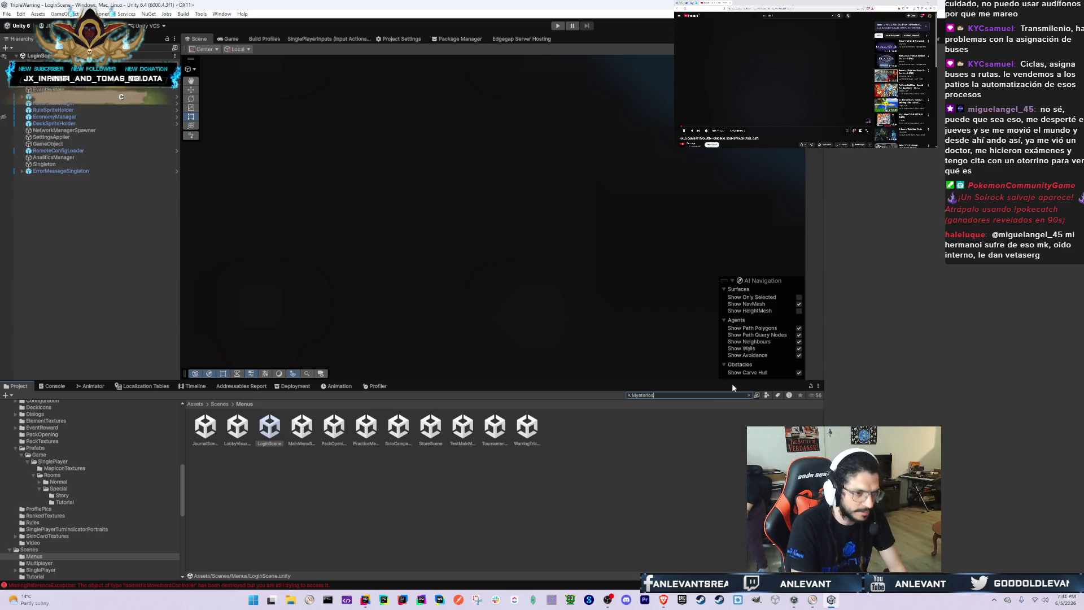
double_click(205, 427)
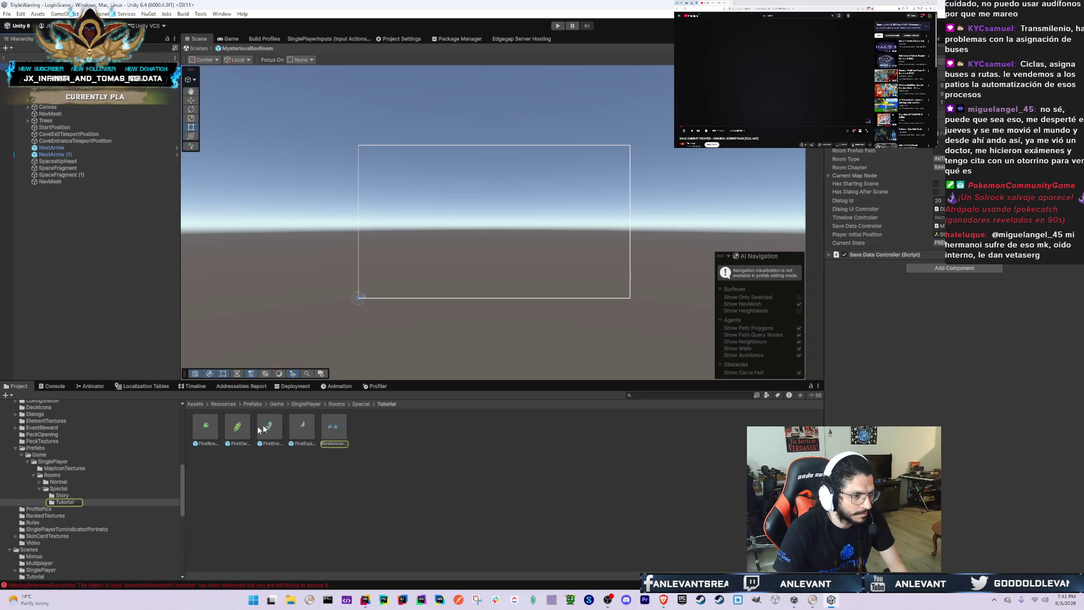
mouse_move(269, 427)
mouse_down()
mouse_move(44, 355)
mouse_move(47, 206)
mouse_up()
click(62, 181)
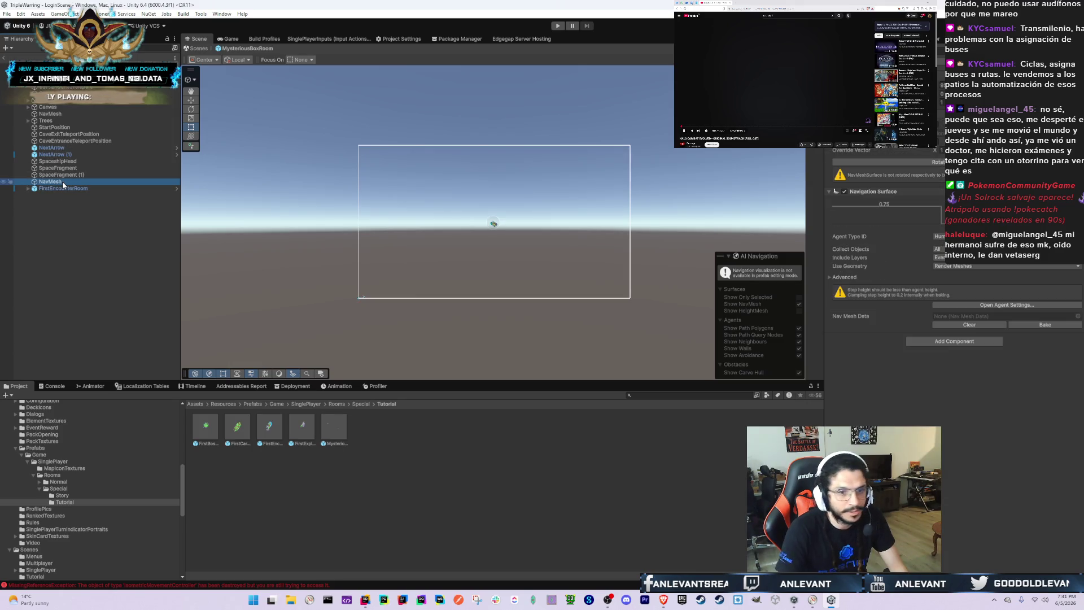
key(Delete)
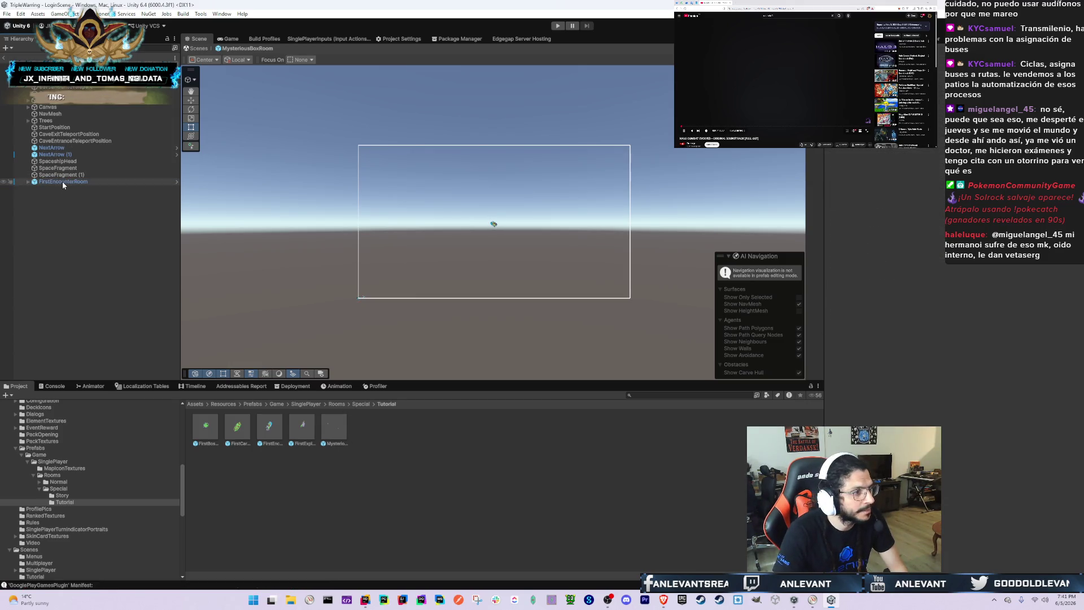
Step: Expand FirstEncounterRoom's Grid to reach its Ground Level Tilemap
click(74, 181)
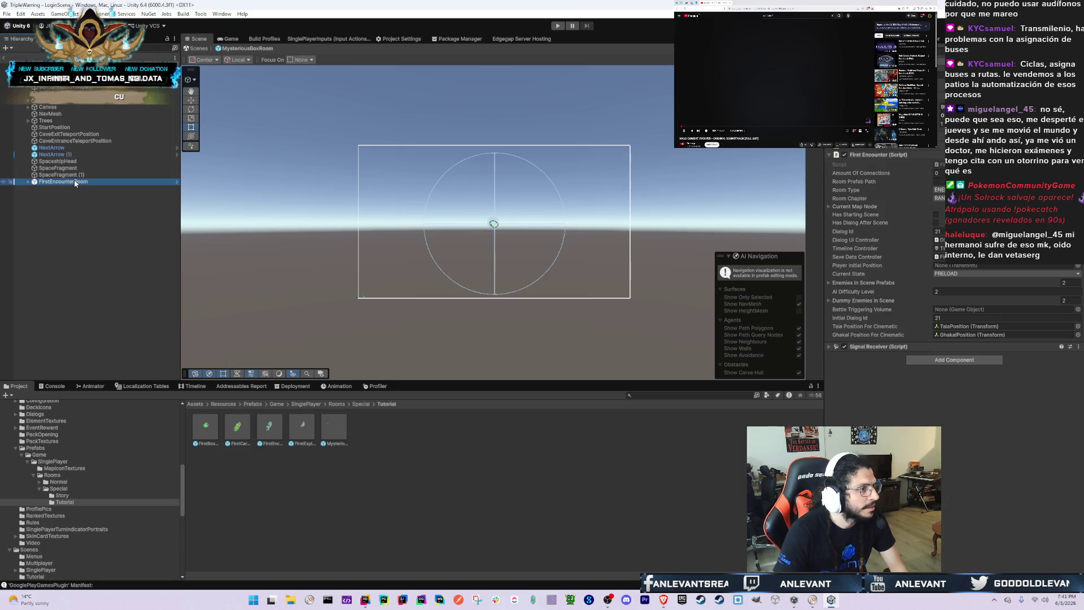
key(Right)
key(Down)
key(Down)
key(Down)
key(Down)
key(Right)
key(Down)
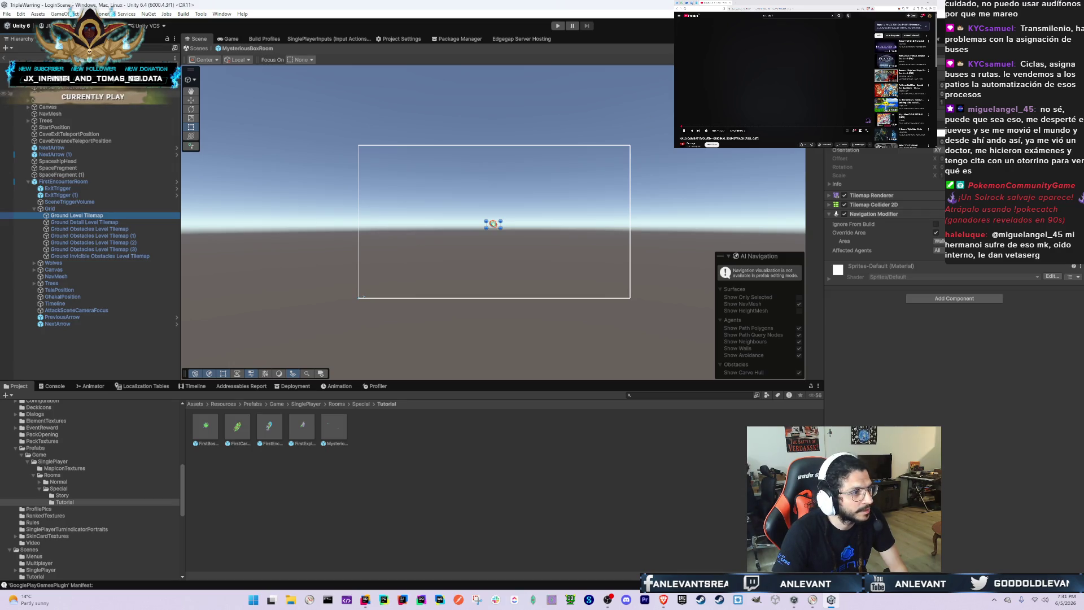
Step: Add a Navigation Modifier component to the SpaceFragment tilemap, found by searching 'NavigationModifier'
click(60, 100)
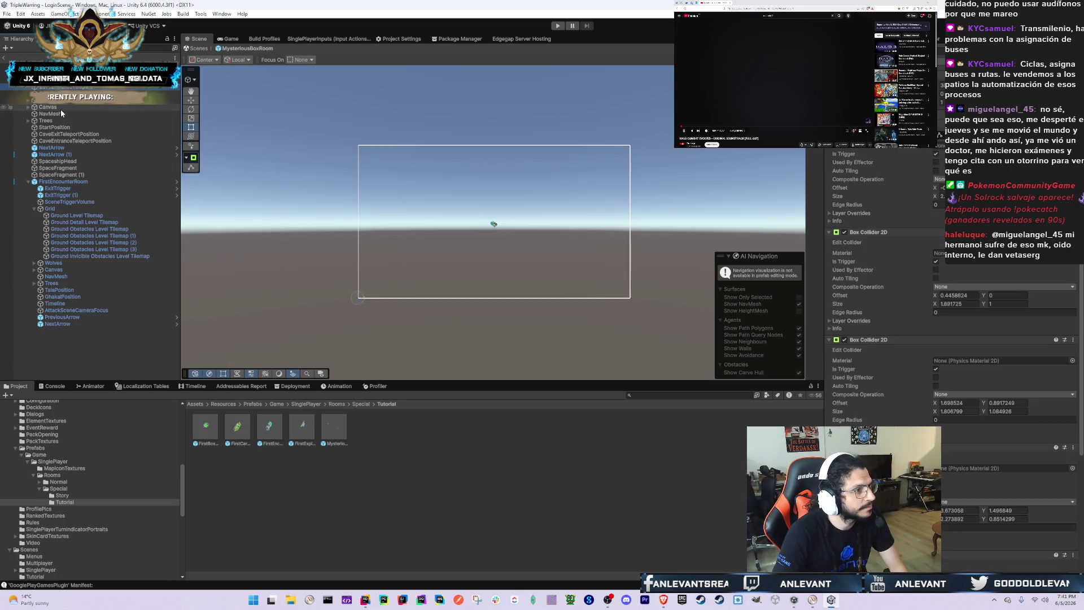
scroll(60, 111, up, 2)
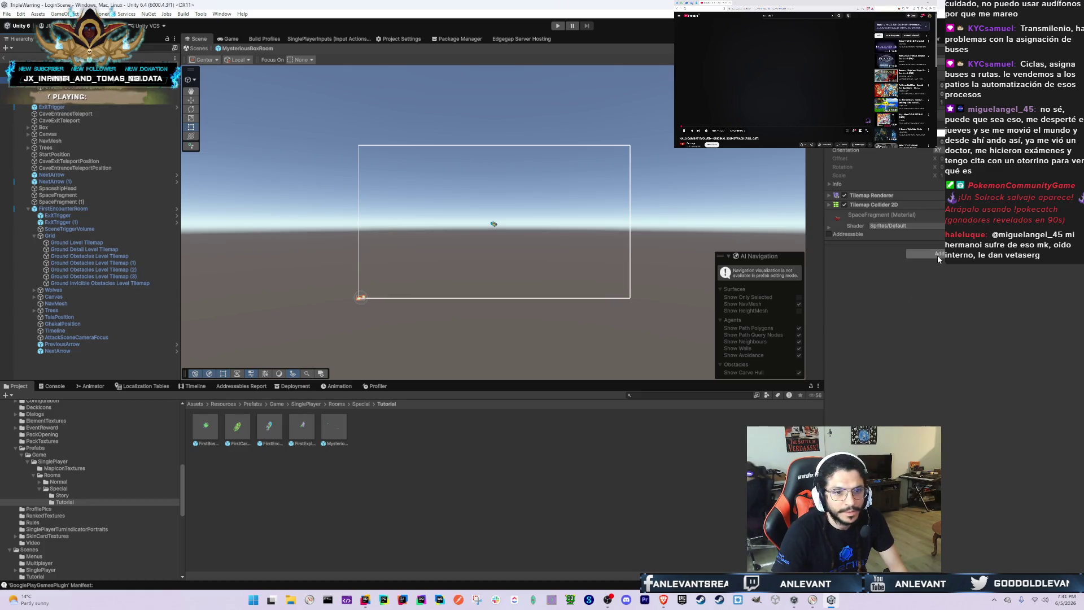
click(937, 255)
text(CollectSource)
key(ctrl+a)
text(Nav)
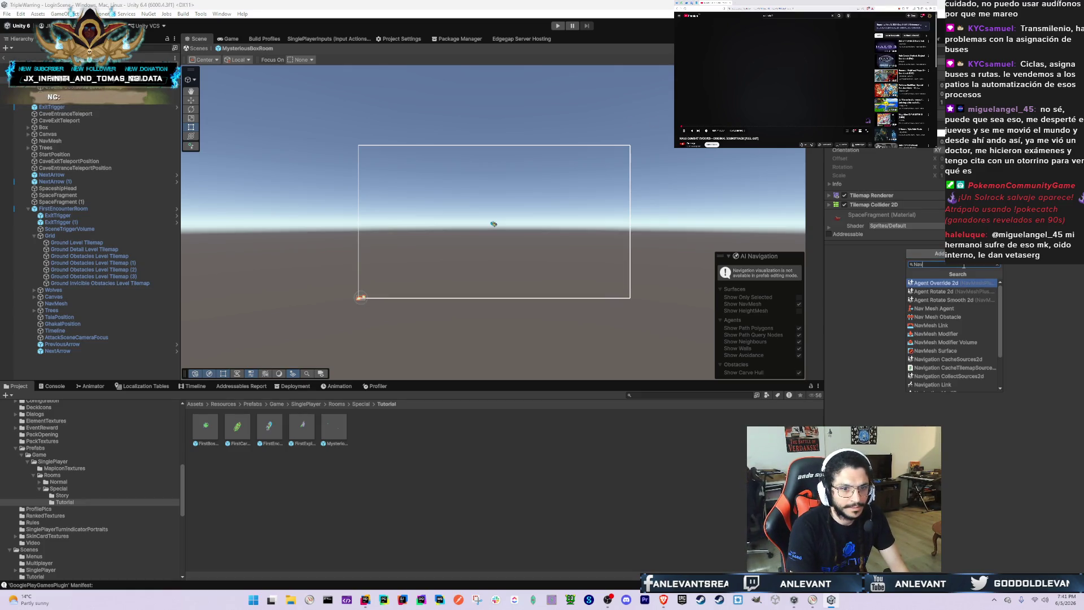
text(l)
key(BackSpace)
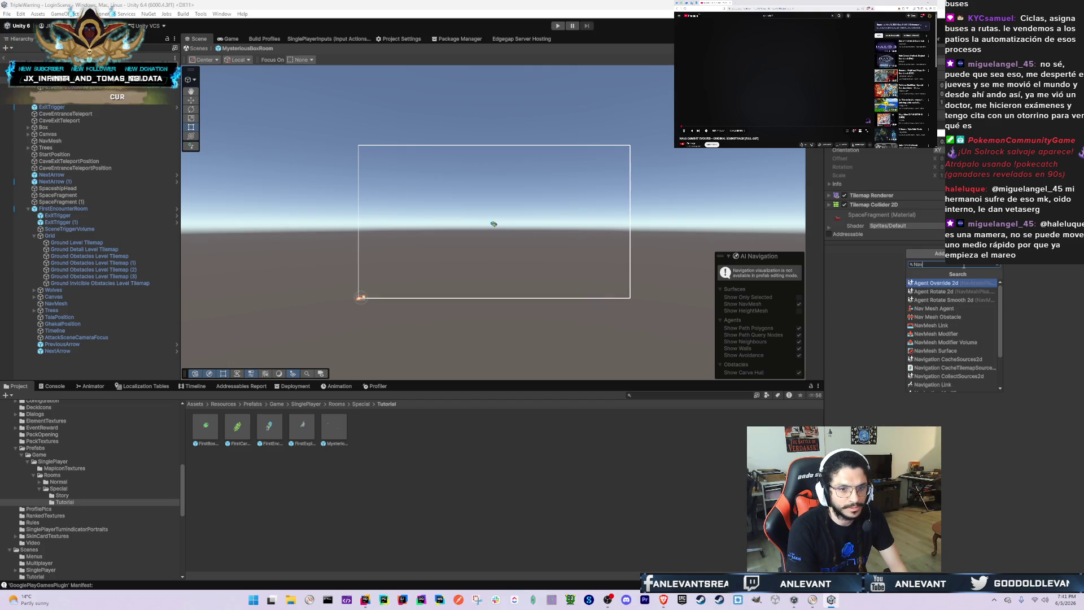
text(igation)
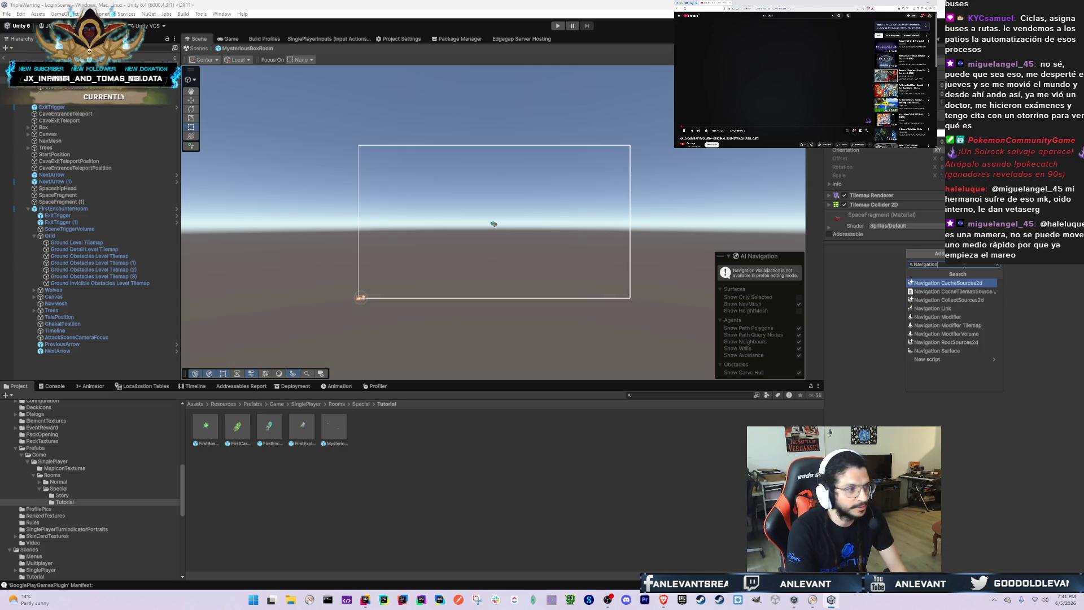
text(Mod)
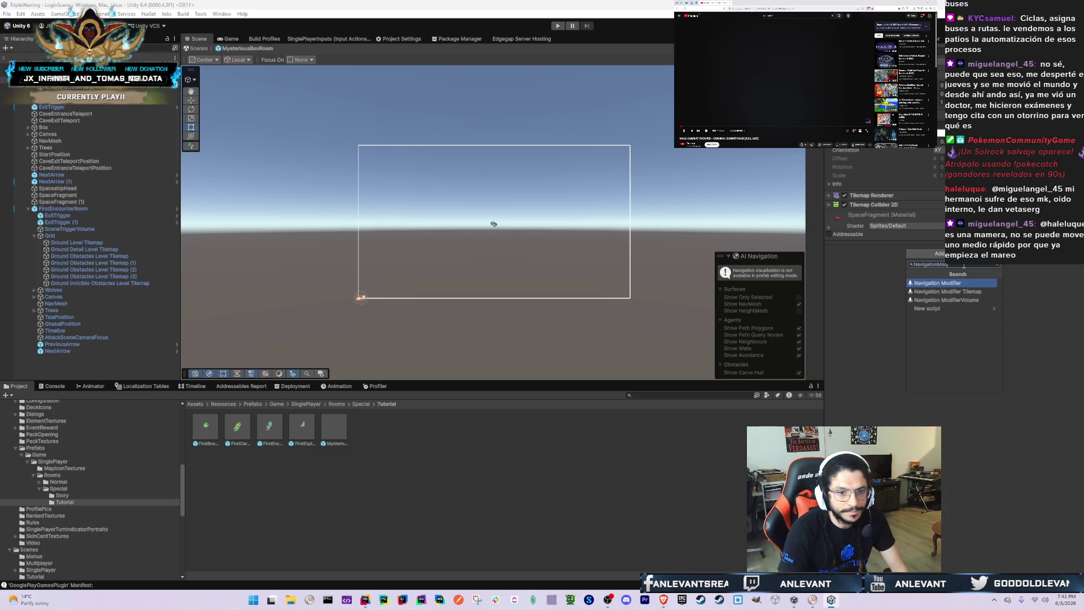
key(Return)
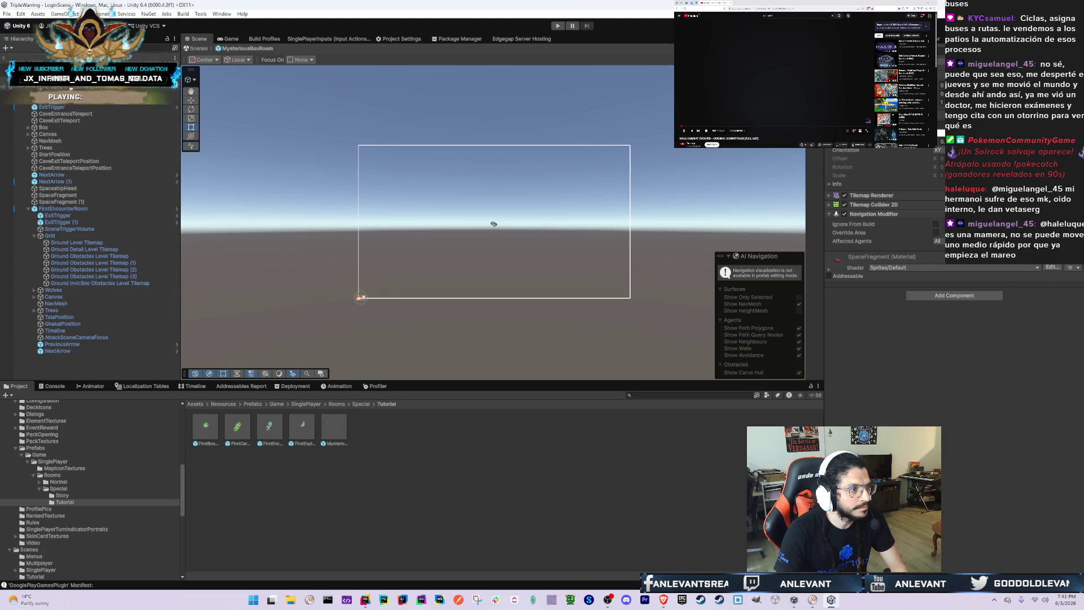
Step: Enable Override Area on the SpaceFragment tilemap's Navigation Modifier
key(f)
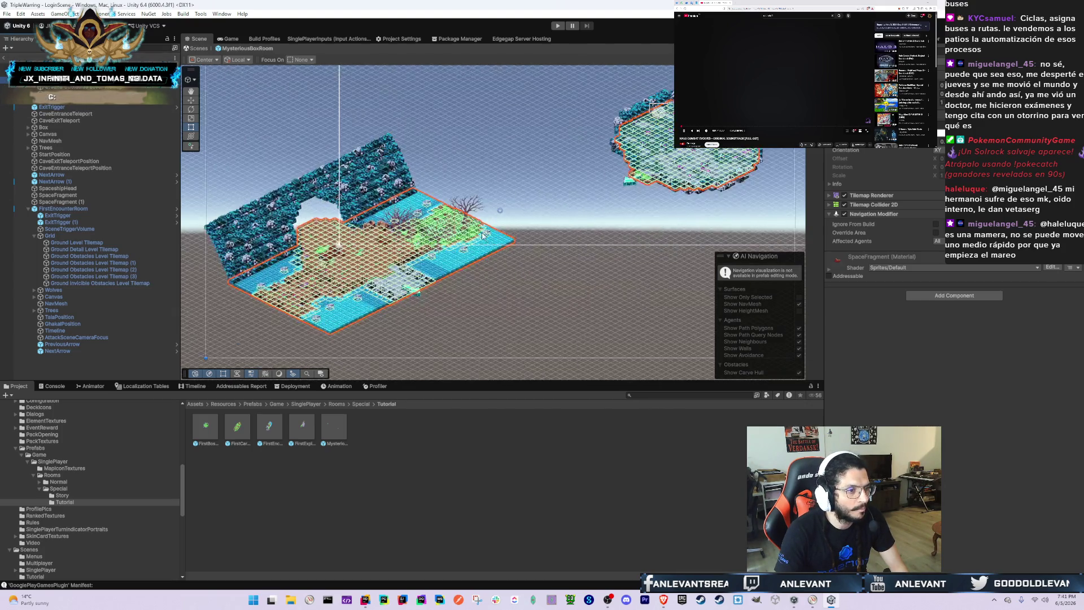
scroll(458, 246, down, 3)
scroll(565, 226, up, 3)
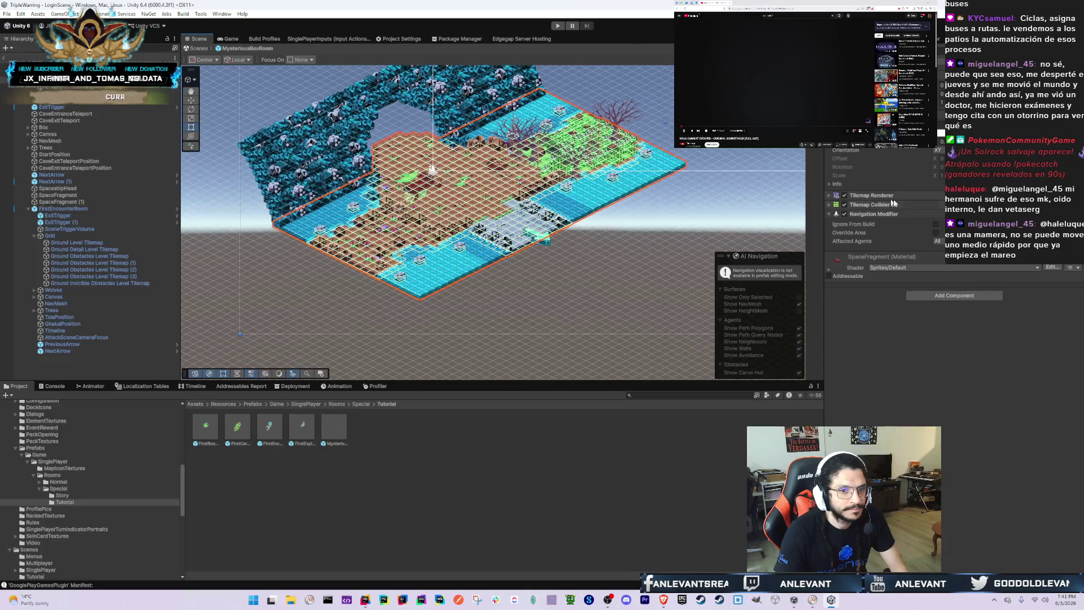
click(938, 240)
click(935, 233)
click(936, 233)
click(935, 233)
click(936, 232)
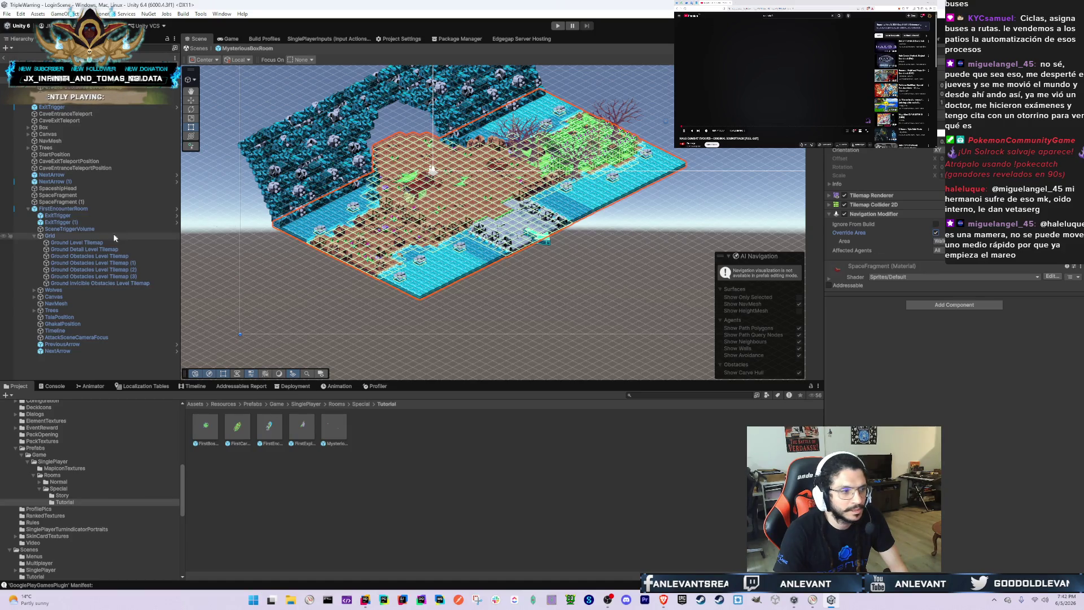
Step: Add a Navigation Modifier with Override Area to the obstacles tilemap
click(85, 86)
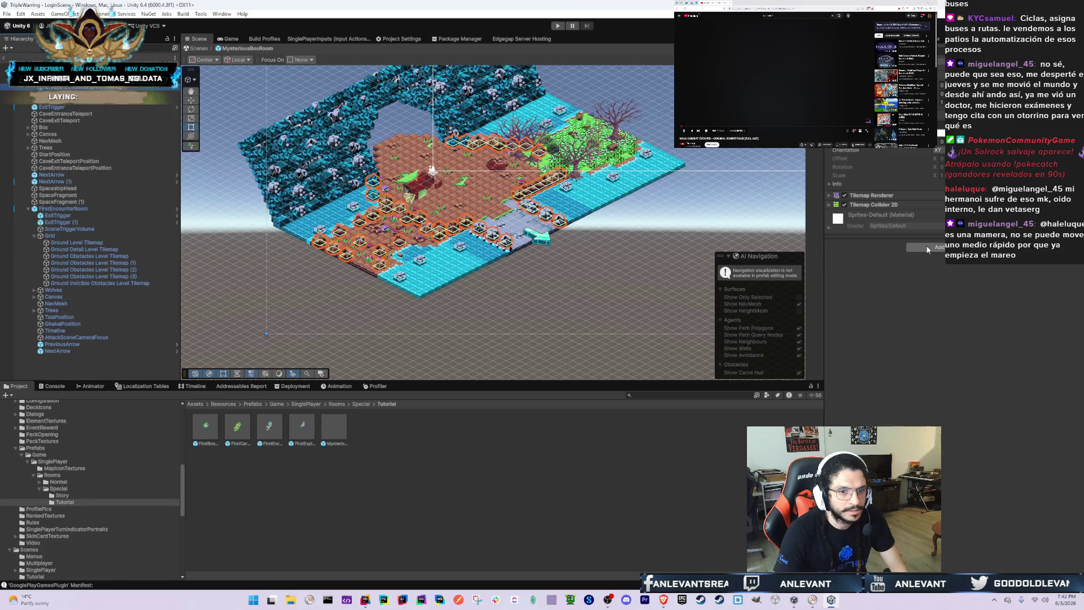
click(926, 249)
click(925, 248)
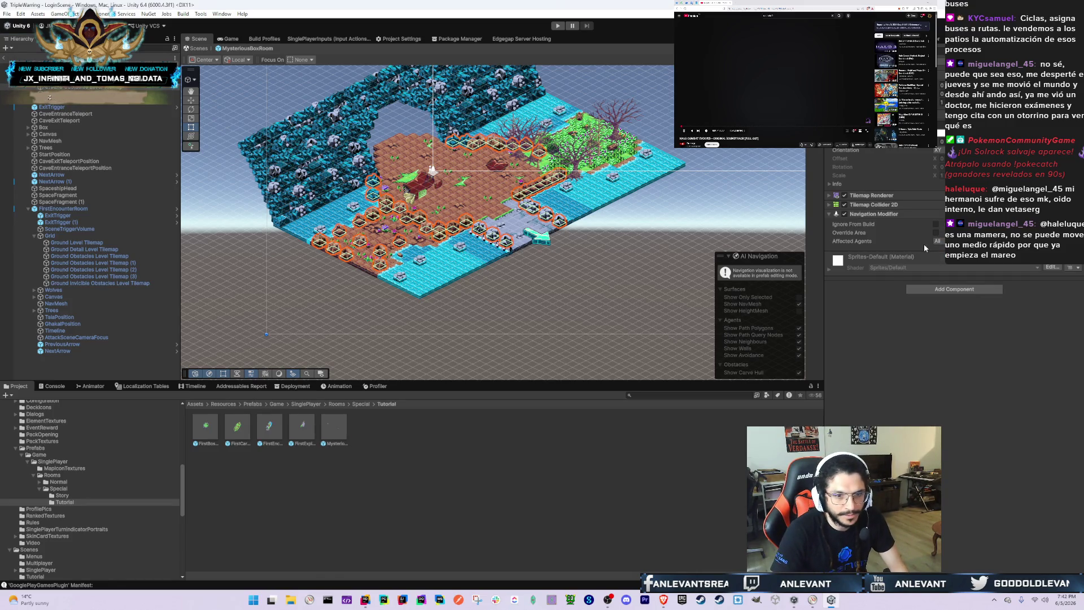
click(936, 232)
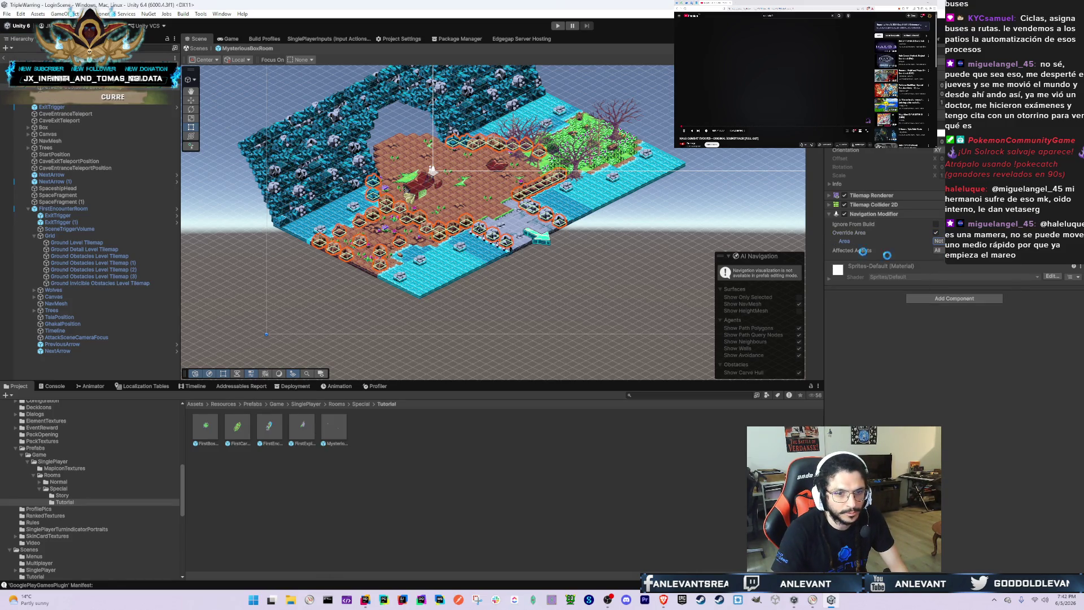
Step: Compare the SpaceFragment and obstacle tilemaps' Navigation Modifier settings
click(85, 80)
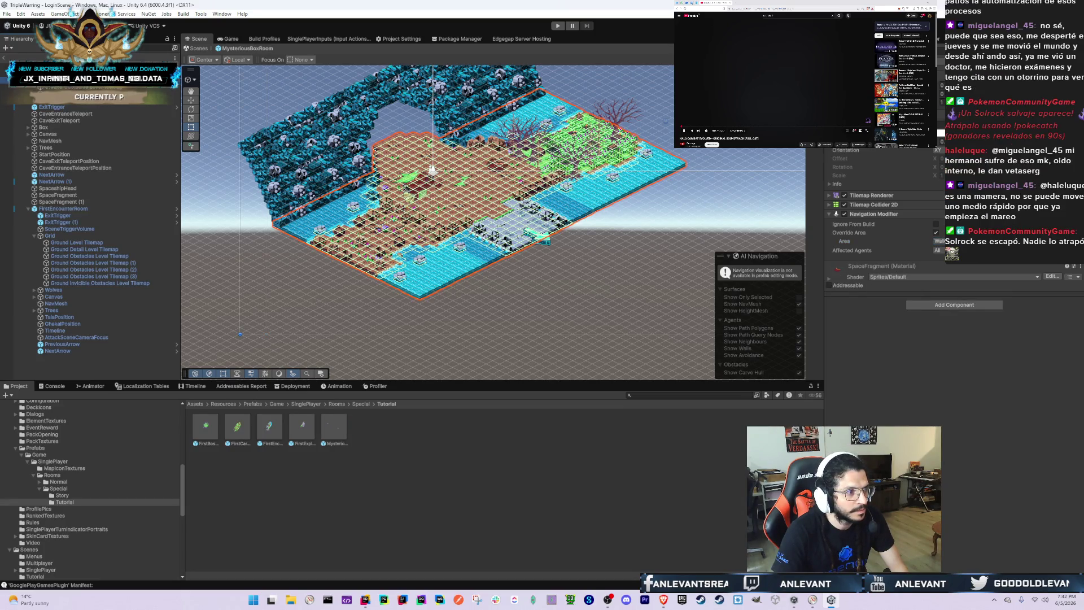
click(85, 86)
click(85, 80)
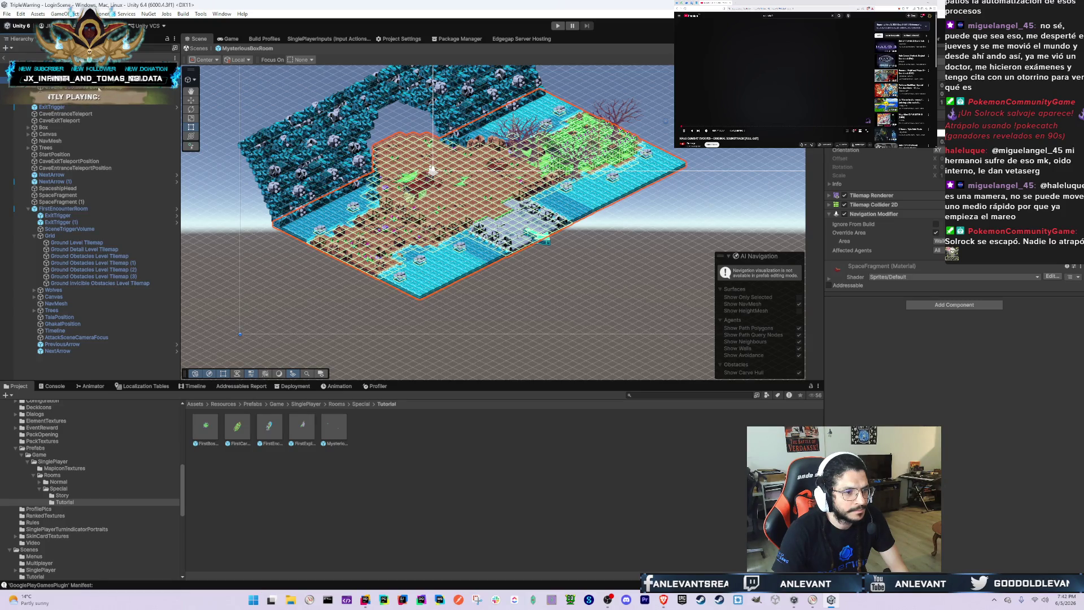
click(99, 87)
click(84, 79)
click(94, 88)
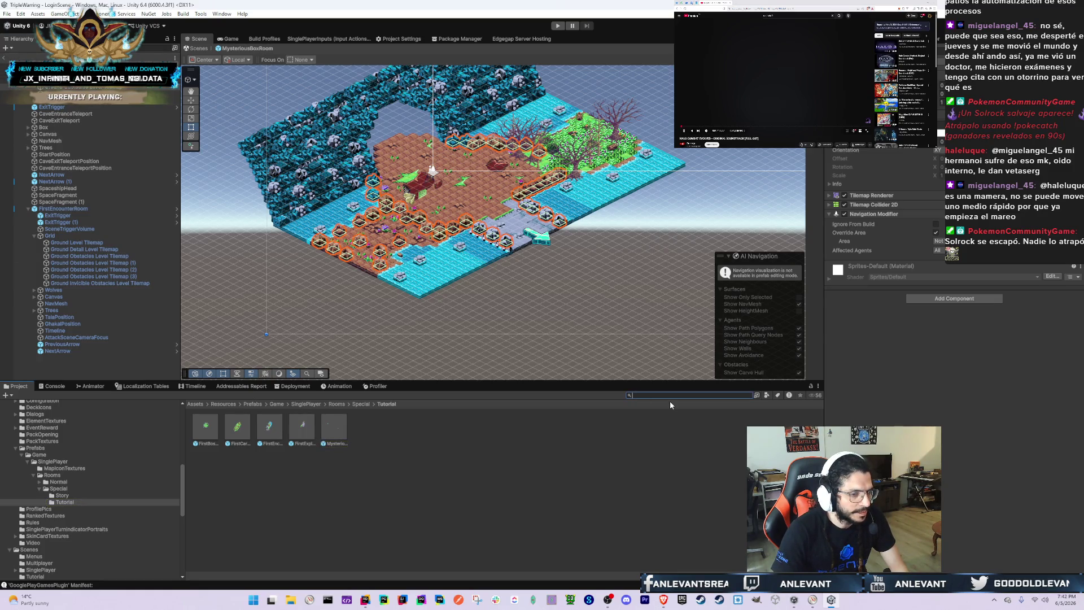
Step: Find and open the TestWarringTriadRunScene scene from the Project window
text(FirstR)
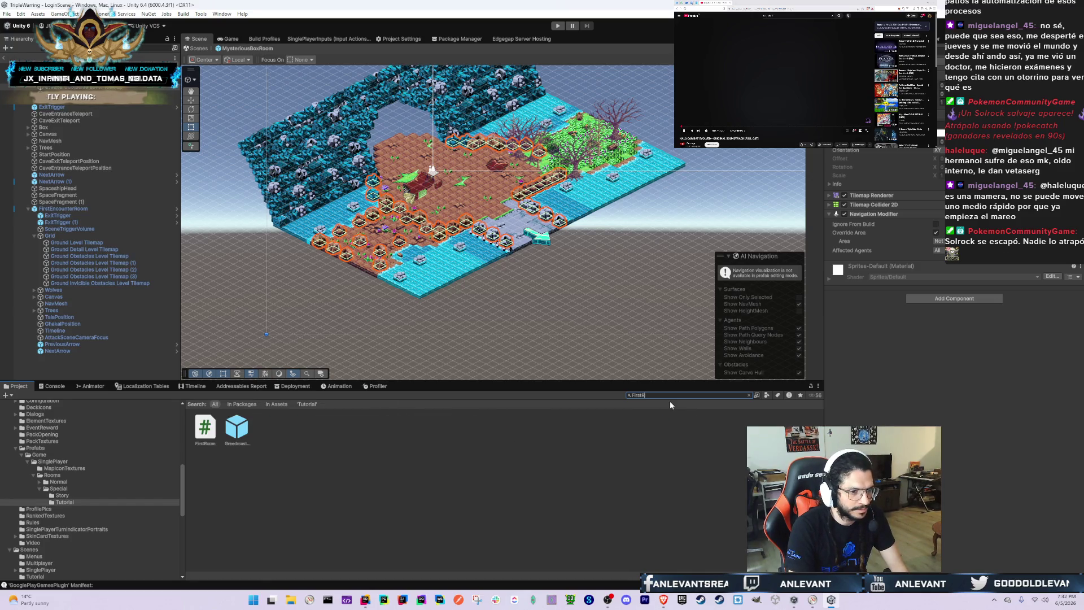
key(BackSpace)
key(BackSpace)
key(BackSpace)
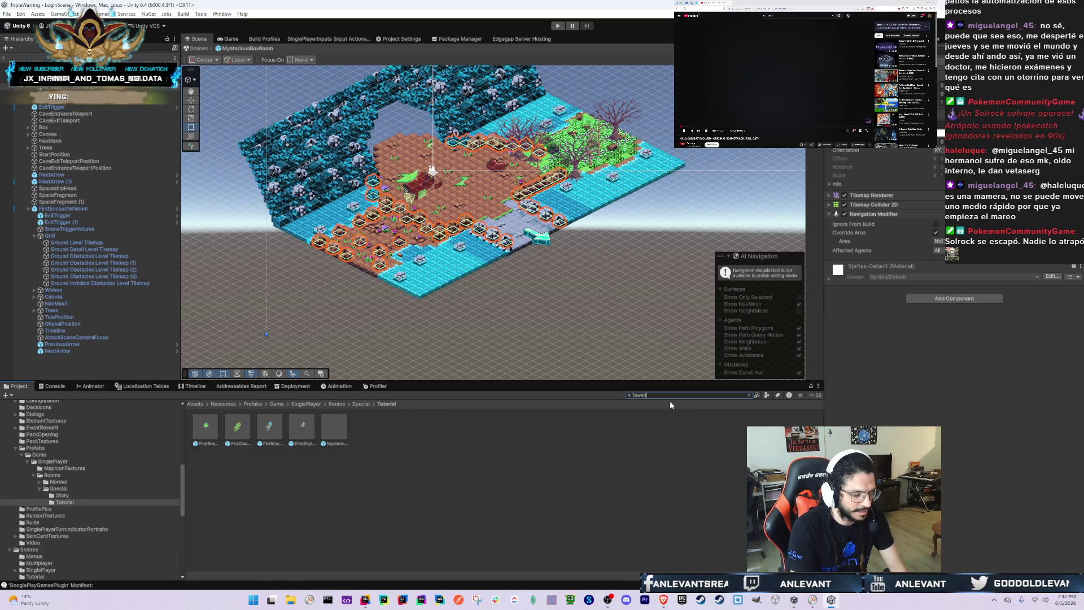
text(fstL)
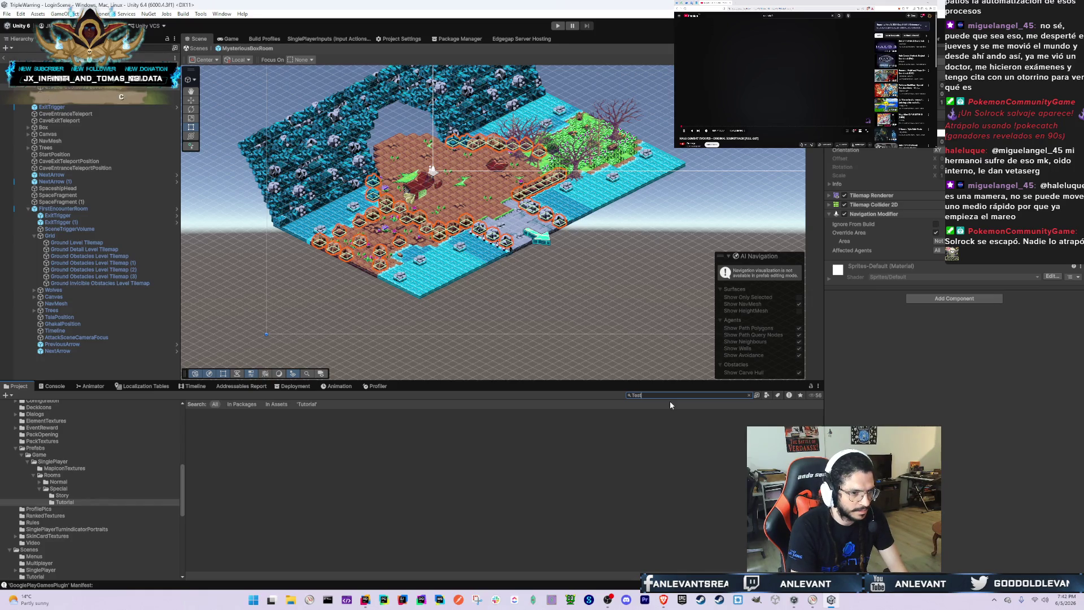
text(riad)
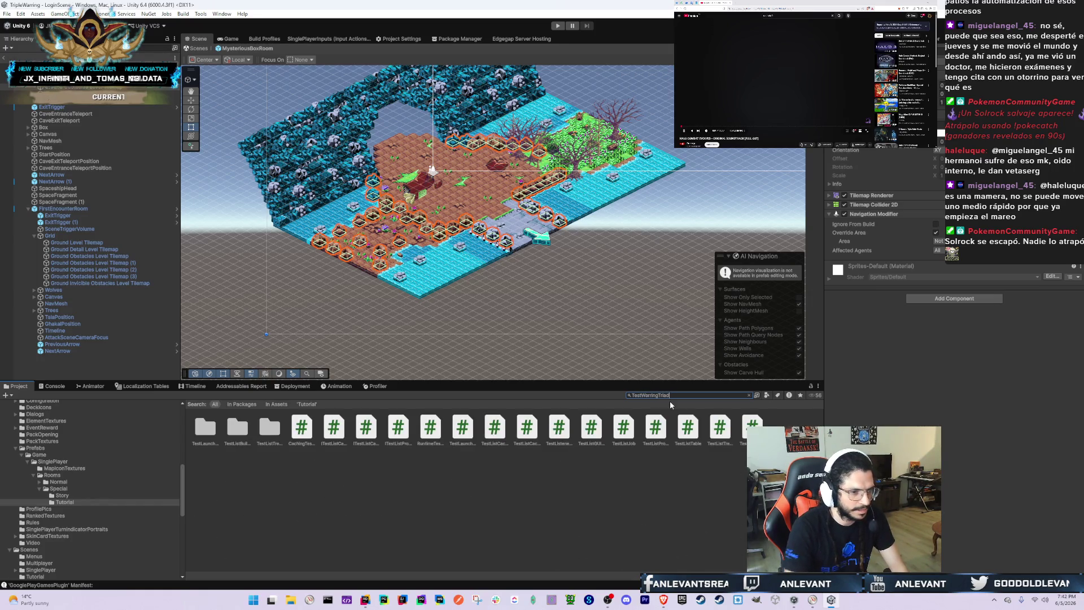
double_click(236, 429)
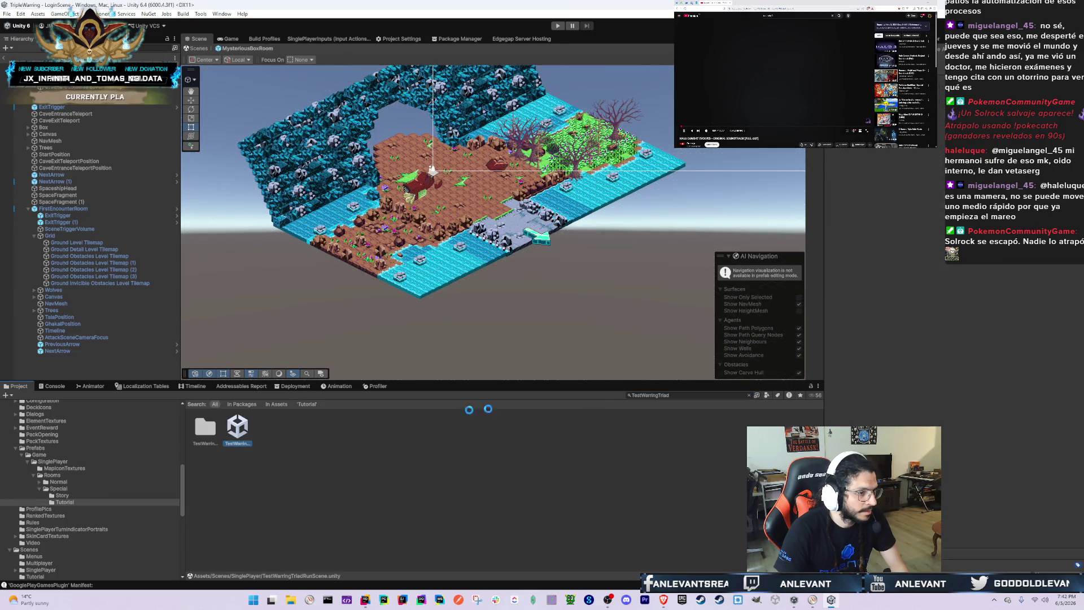
text(t:sdk)
Step: Place the MysteriousBoxRoom prefab in the scene and expand it to its NavMesh child
key(BackSpace)
key(BackSpace)
text(Myster)
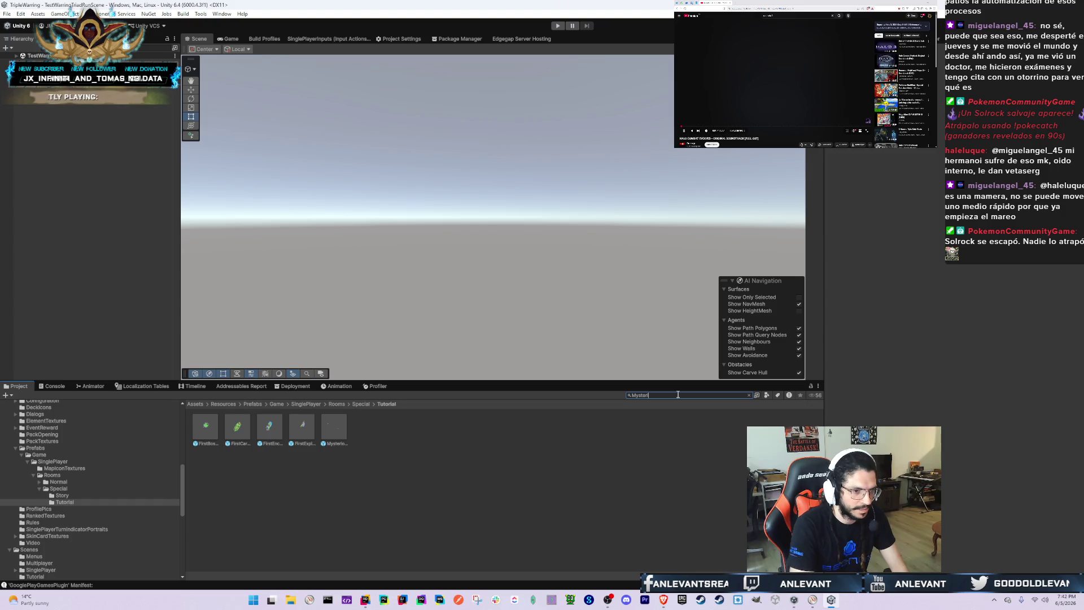
text(io)
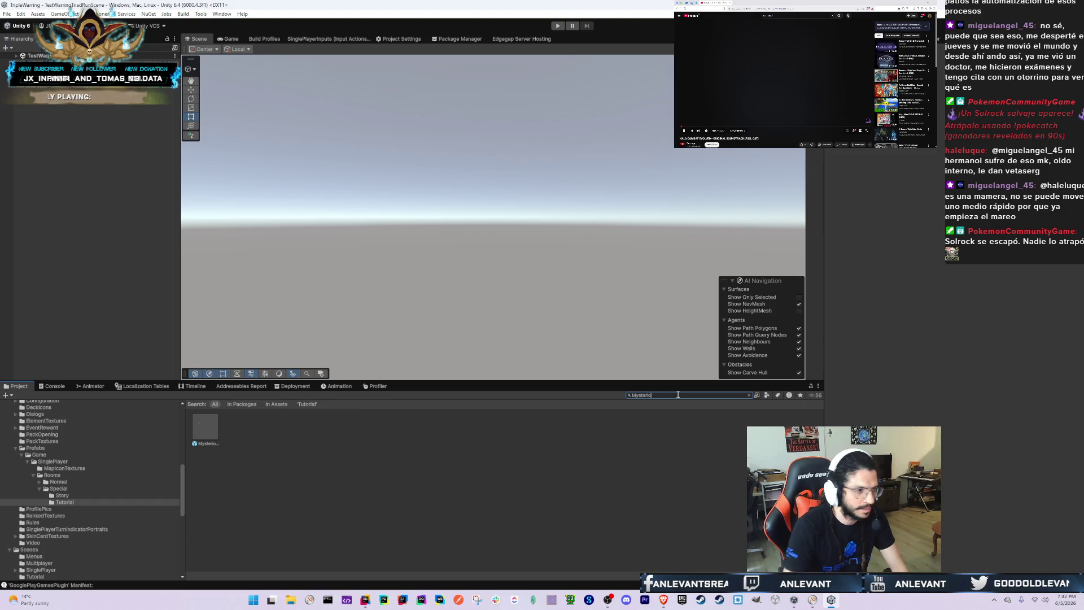
drag(217, 440, 122, 219)
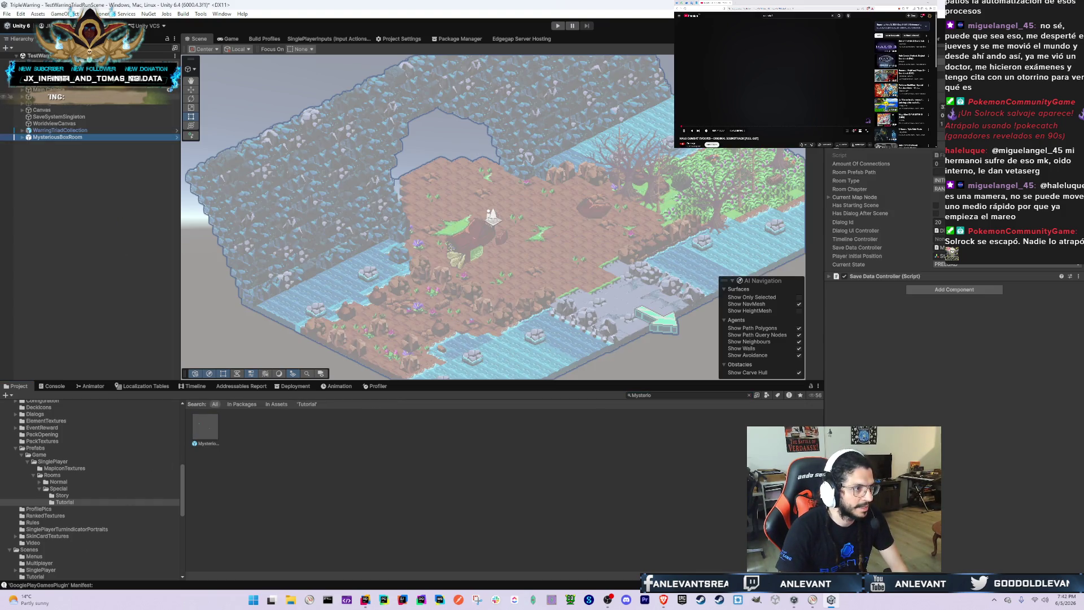
key(F2)
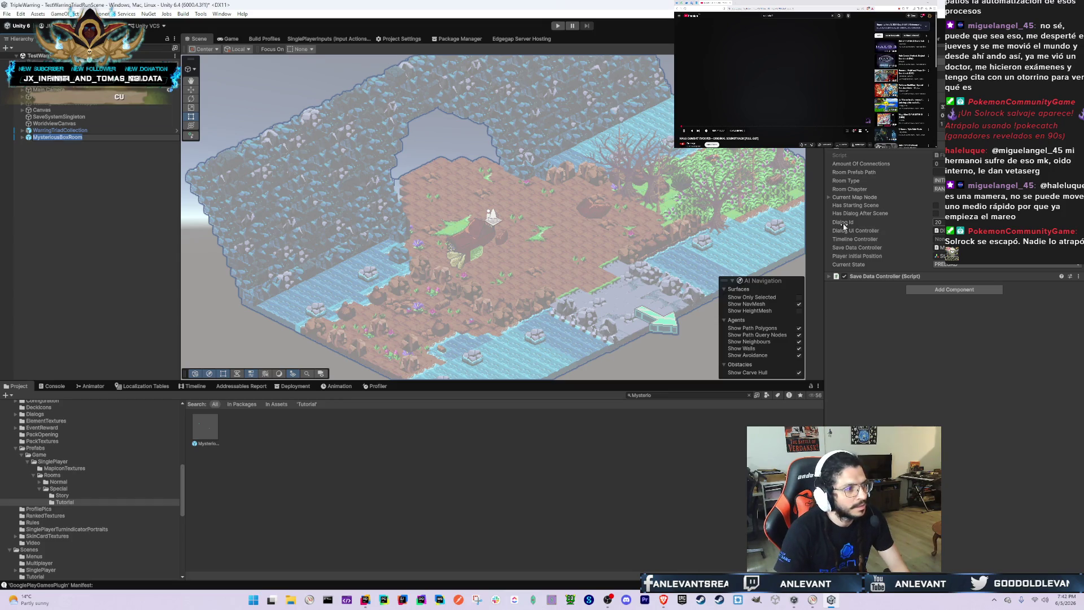
key(Return)
key(Right)
key(Down)
key(Down)
key(Down)
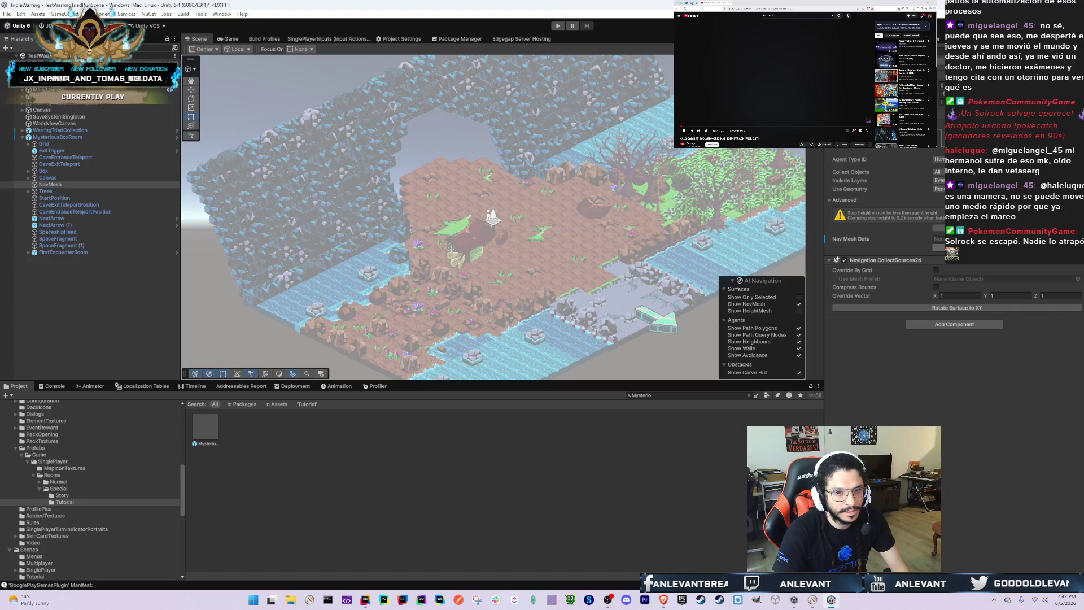
Step: Show the room's NavMesh, apply its Nav Mesh Data to the prefab, and frame it
click(955, 308)
right_click(921, 239)
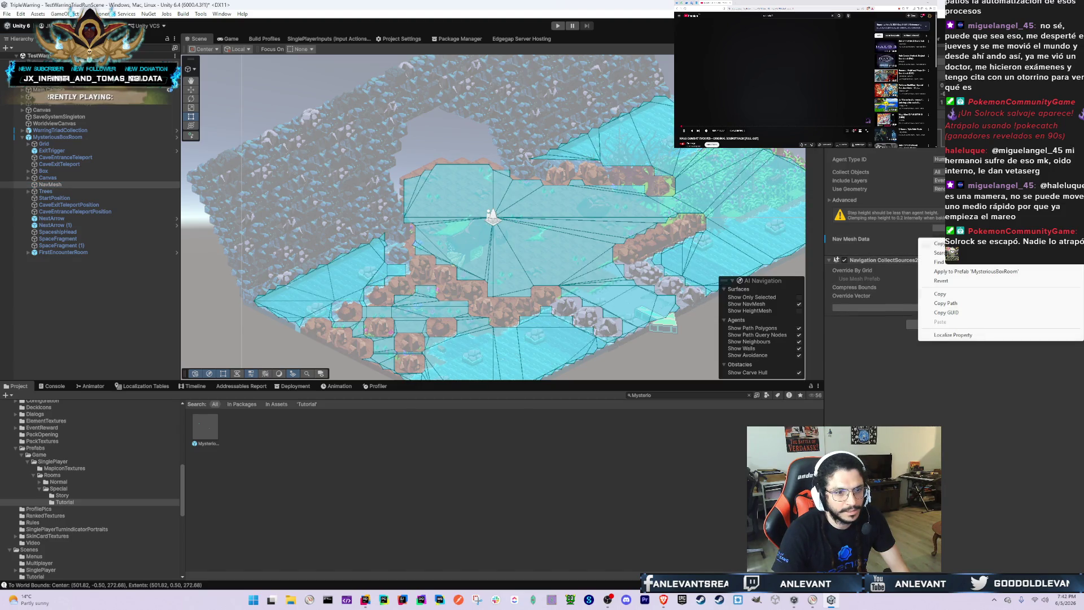
click(965, 272)
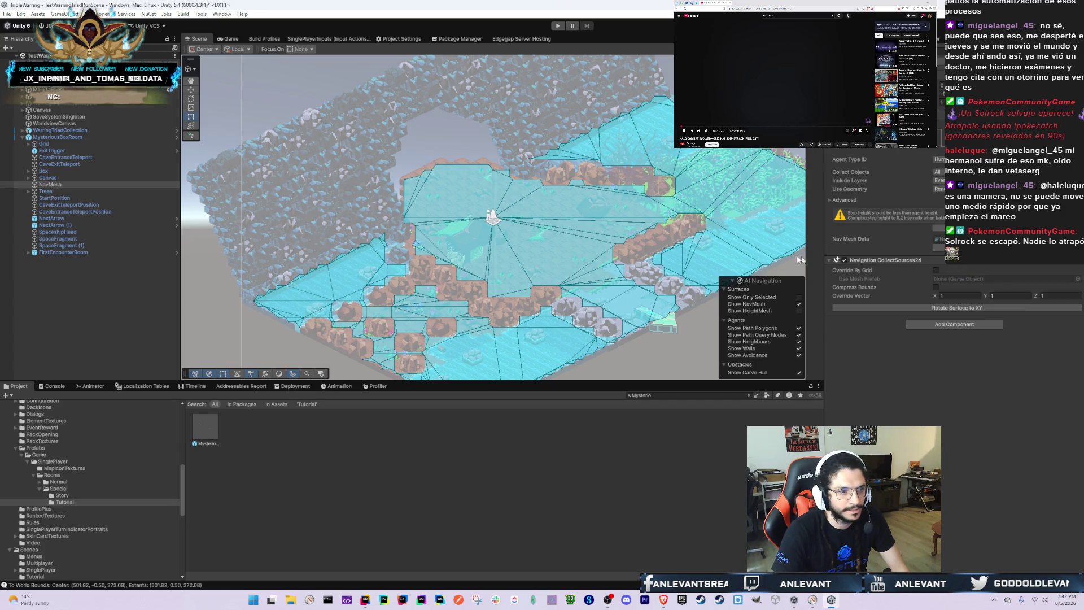
key(f)
Step: Inspect the baked navmesh's gaps around the rock tiles, then open the scene's Hierarchy context menu
drag(462, 219, 369, 139)
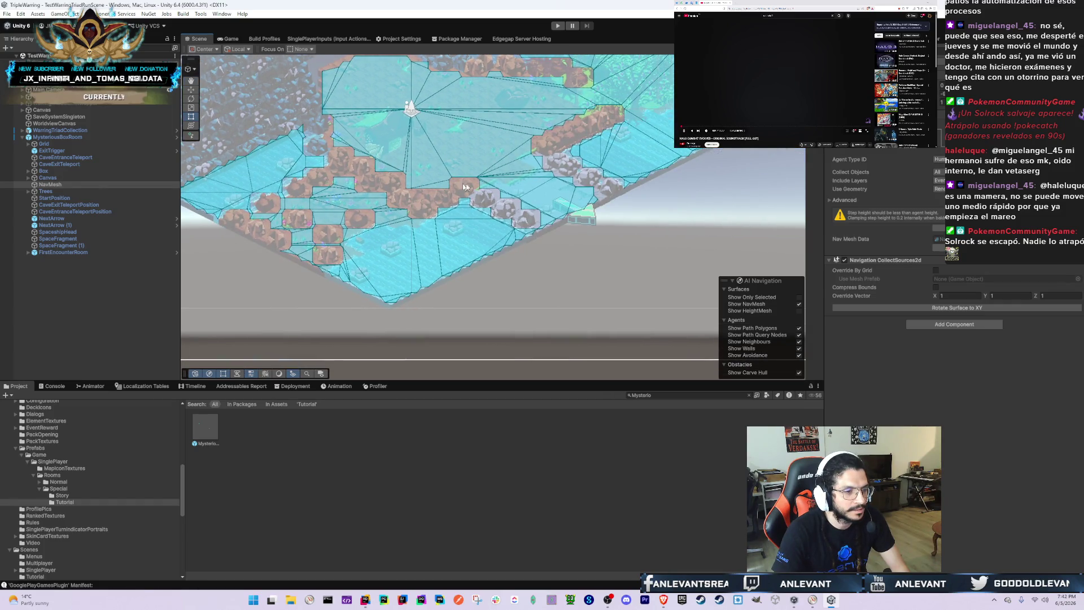
scroll(529, 178, up, 8)
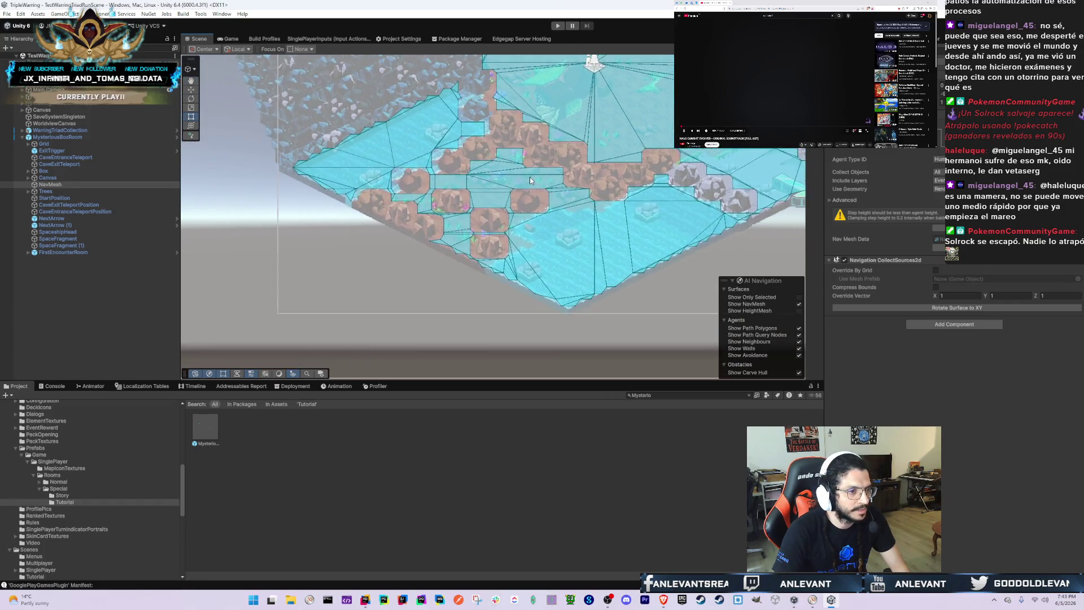
scroll(530, 180, up, 1)
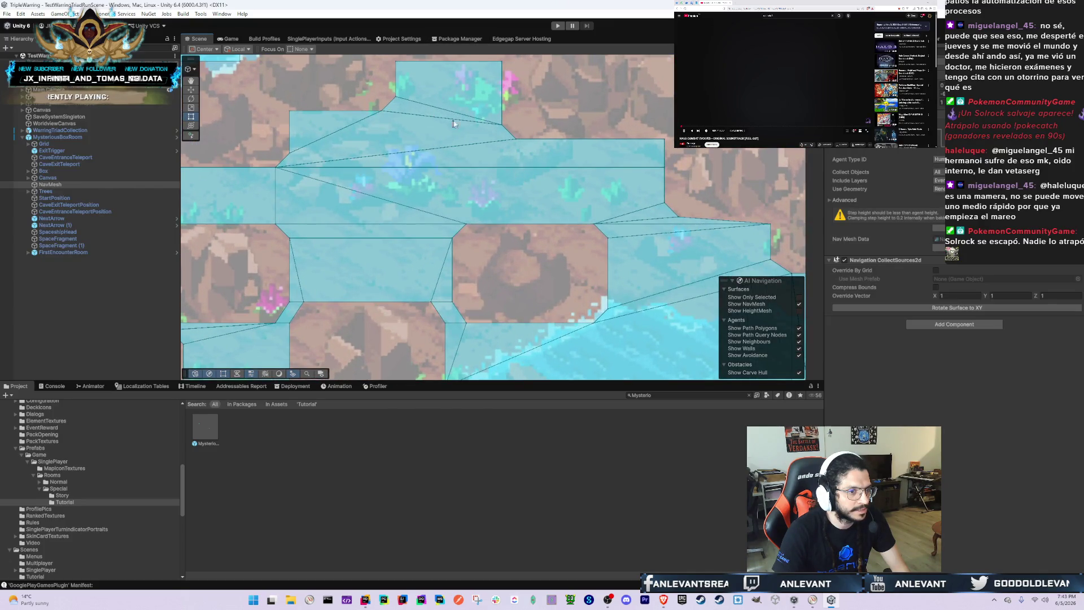
scroll(446, 122, down, 3)
mouse_move(446, 122)
mouse_down()
mouse_move(476, 211)
mouse_move(464, 219)
mouse_up()
drag(559, 179, 528, 292)
scroll(562, 260, up, 6)
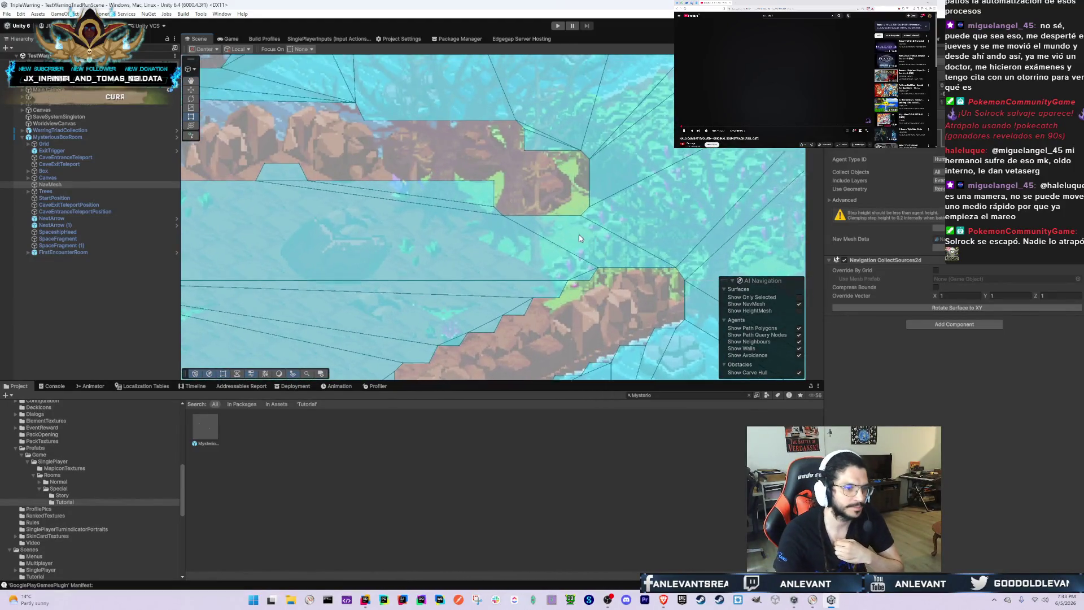
mouse_move(596, 215)
mouse_down()
mouse_move(449, 280)
mouse_move(569, 253)
mouse_up()
scroll(509, 285, down, 3)
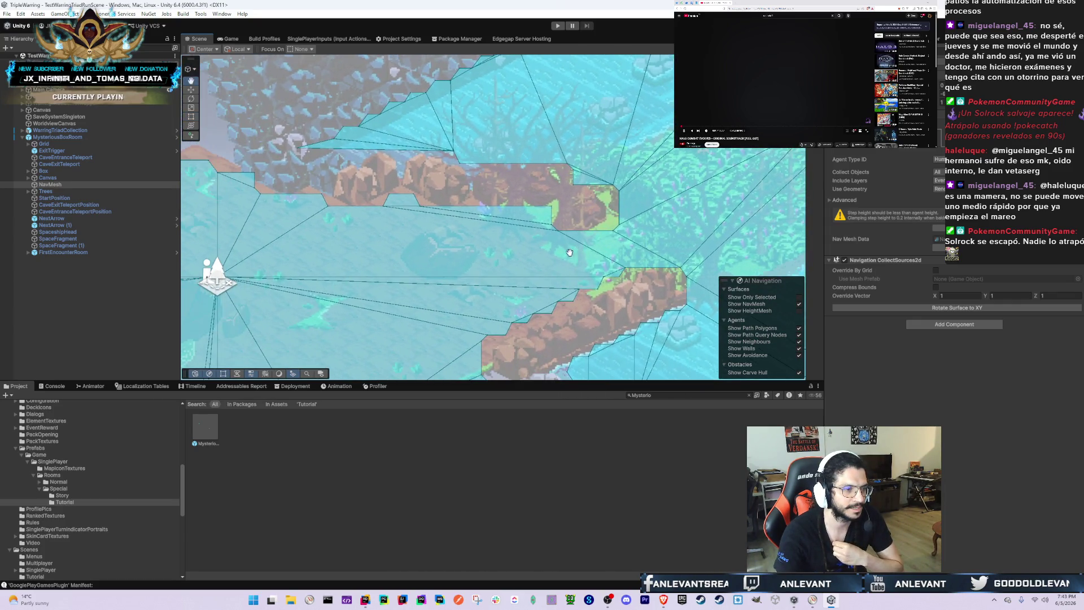
mouse_move(452, 237)
mouse_down()
mouse_move(475, 196)
mouse_move(469, 205)
mouse_up()
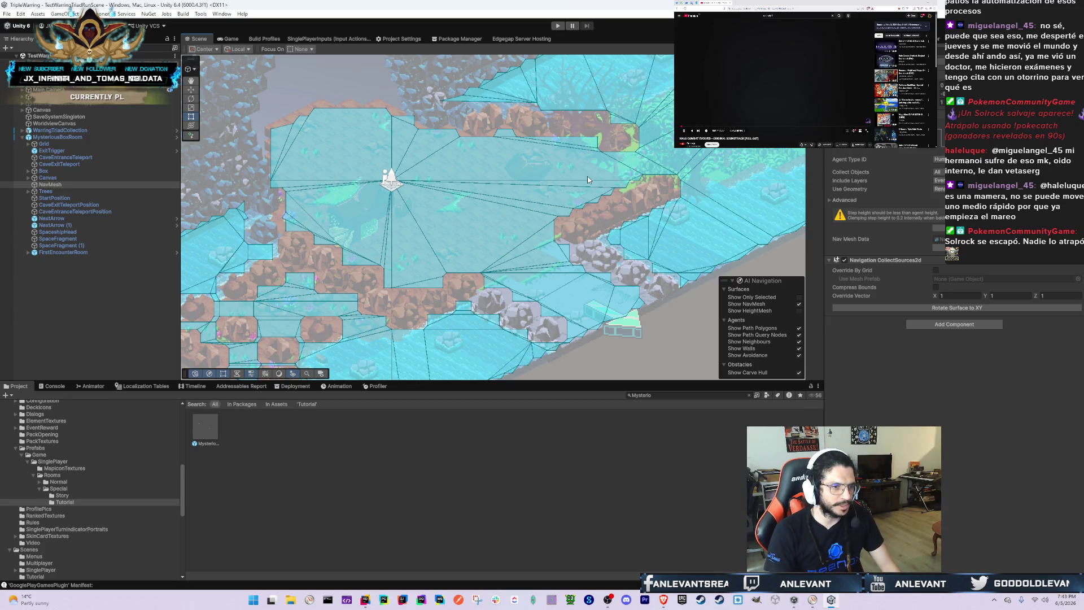
drag(616, 170, 481, 261)
click(69, 55)
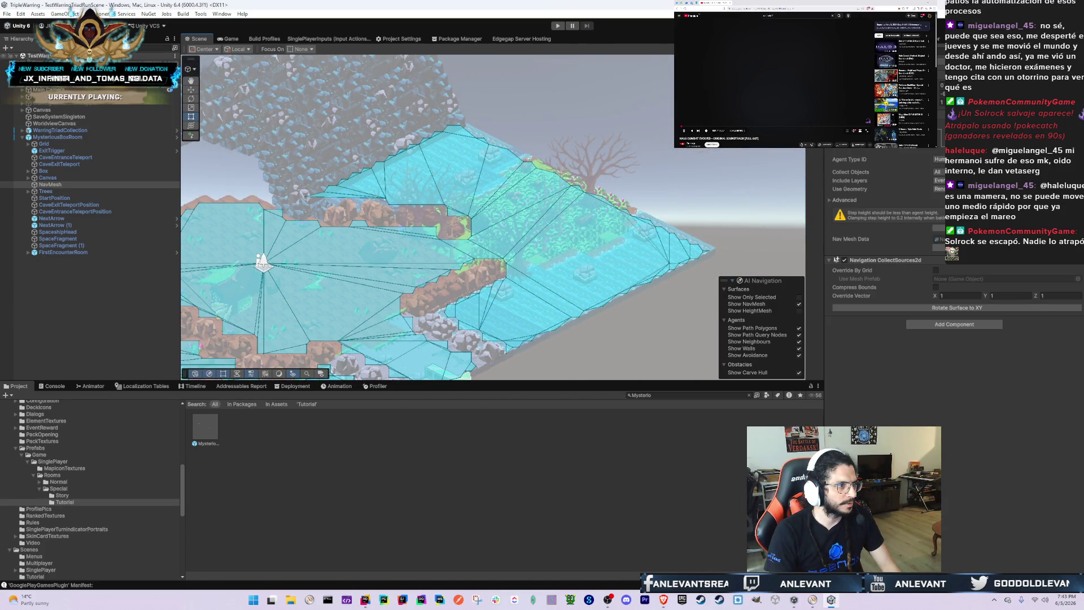
right_click(69, 56)
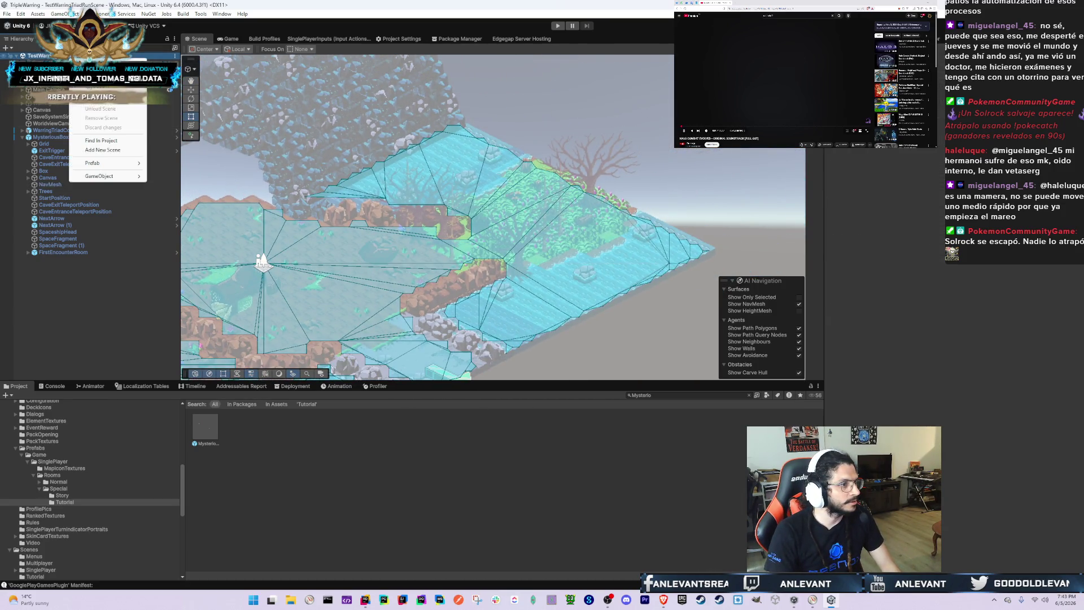
Step: Locate the scene file via Find In Project and show the Scenes/Menus folder
click(93, 142)
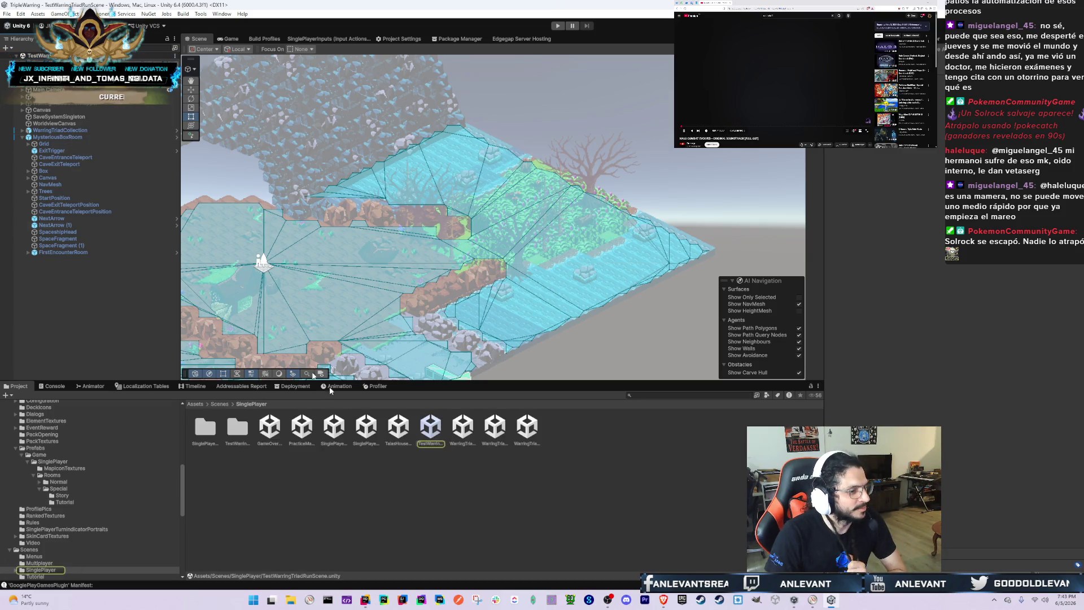
click(67, 555)
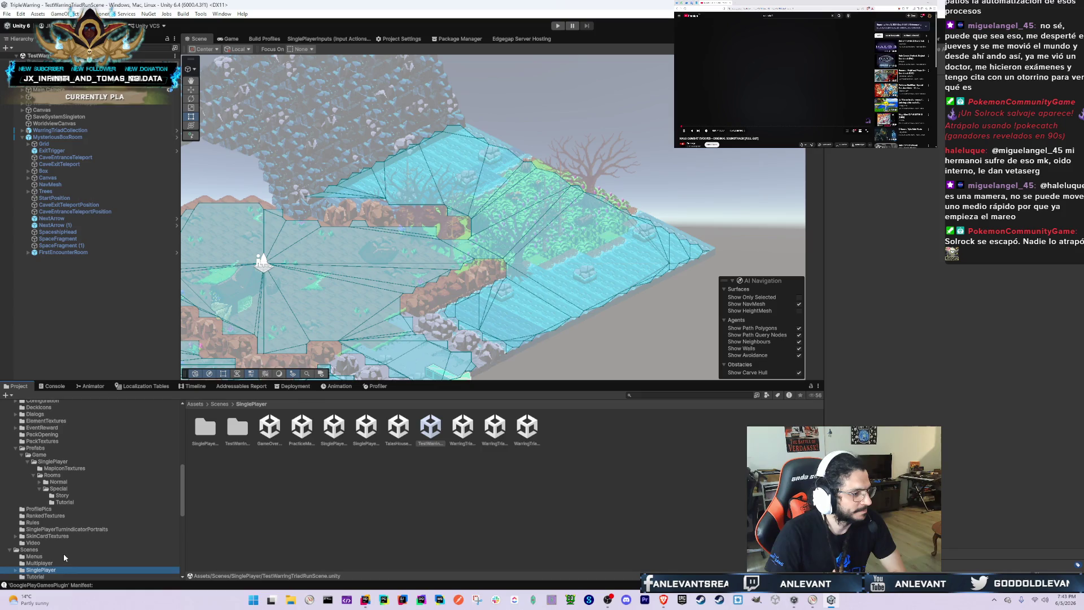
click(63, 553)
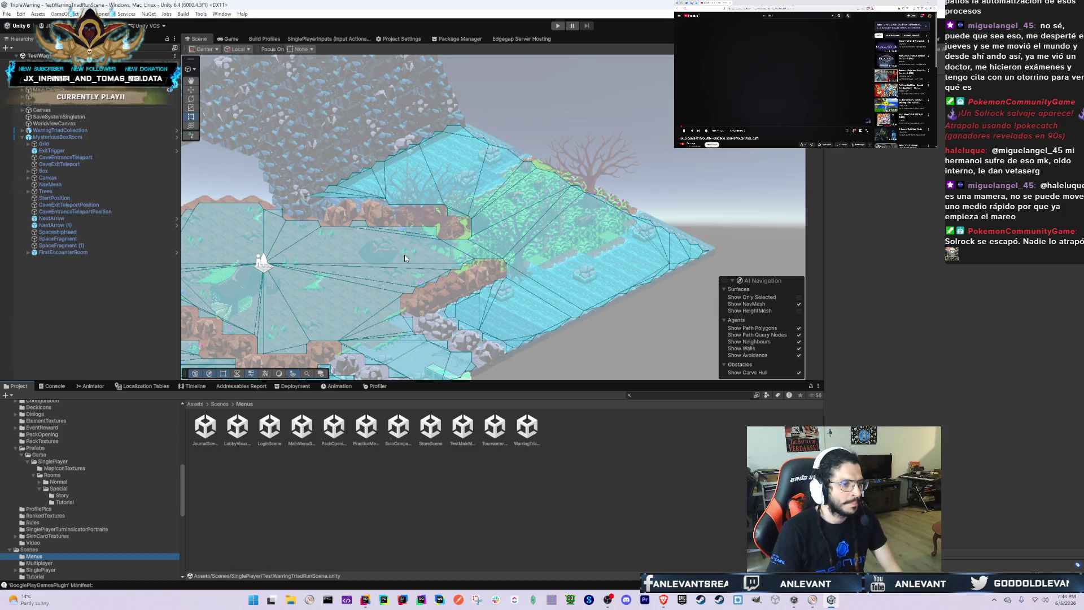
Step: Delete the MysteriousBoxRoom object from the scene
drag(404, 254, 425, 213)
click(80, 136)
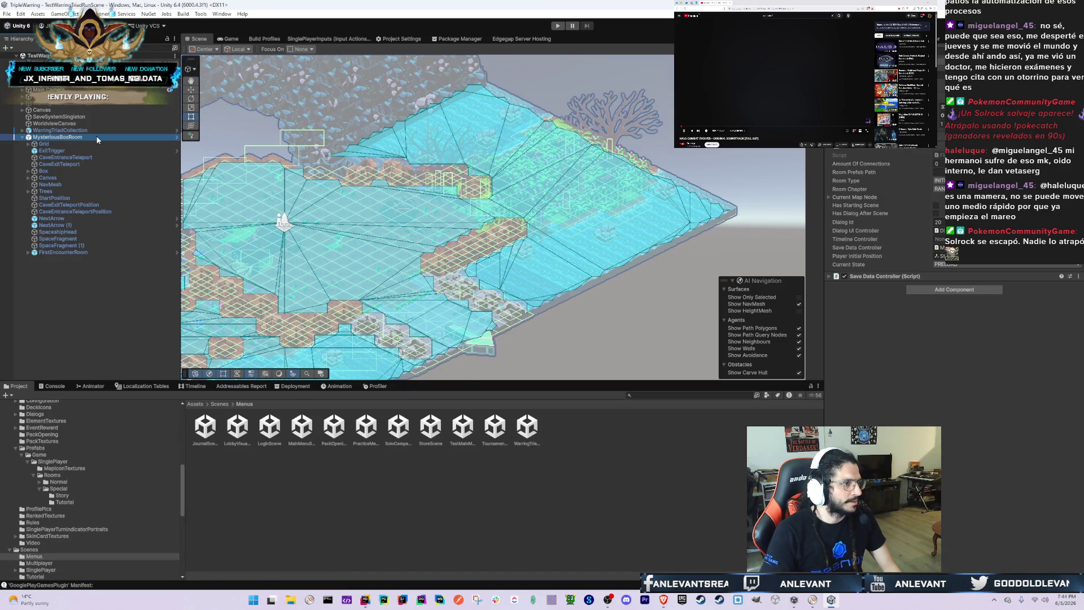
key(Delete)
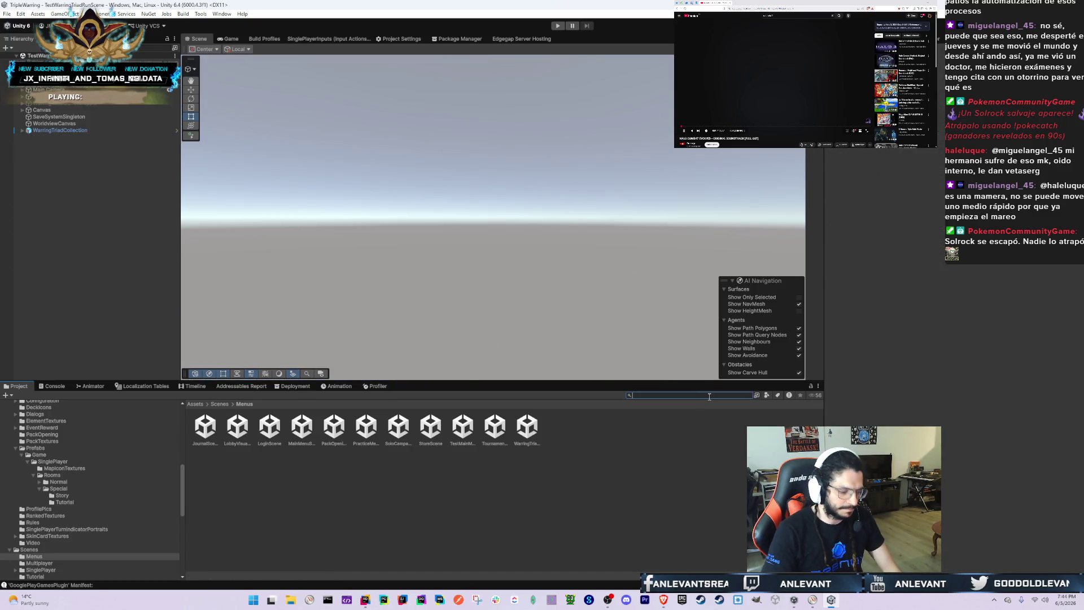
Step: Open LoginScene, enter Play mode, log in to reach the main menu, and show the Console
text(n)
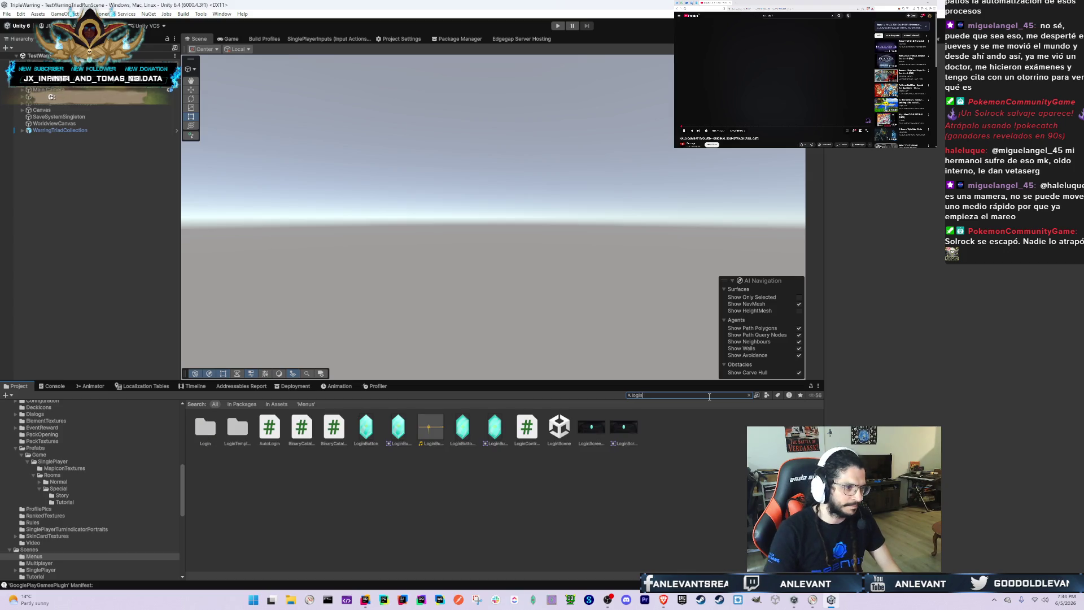
click(562, 420)
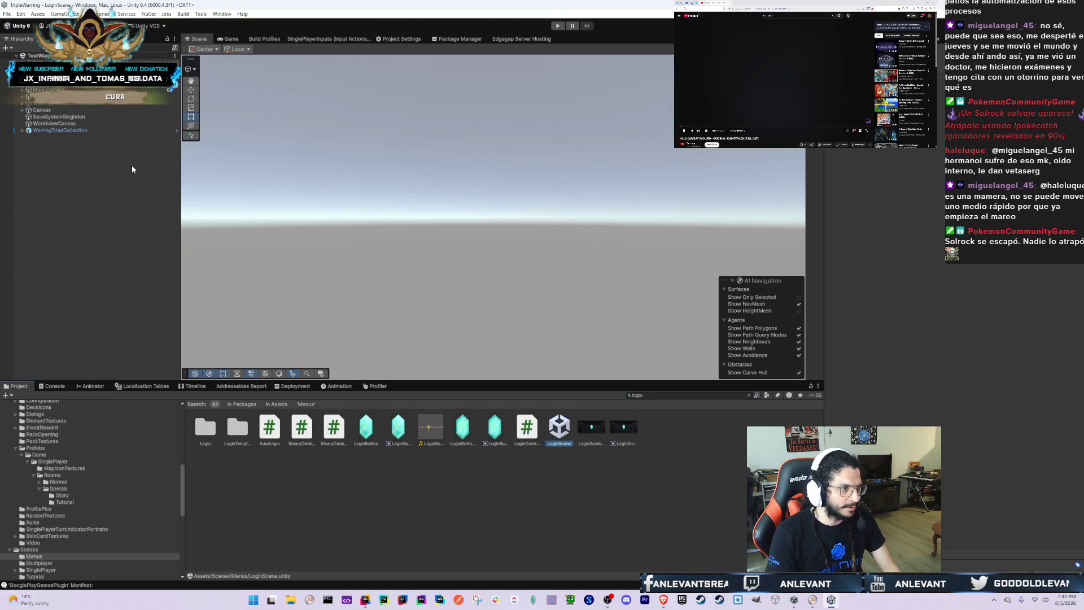
click(561, 26)
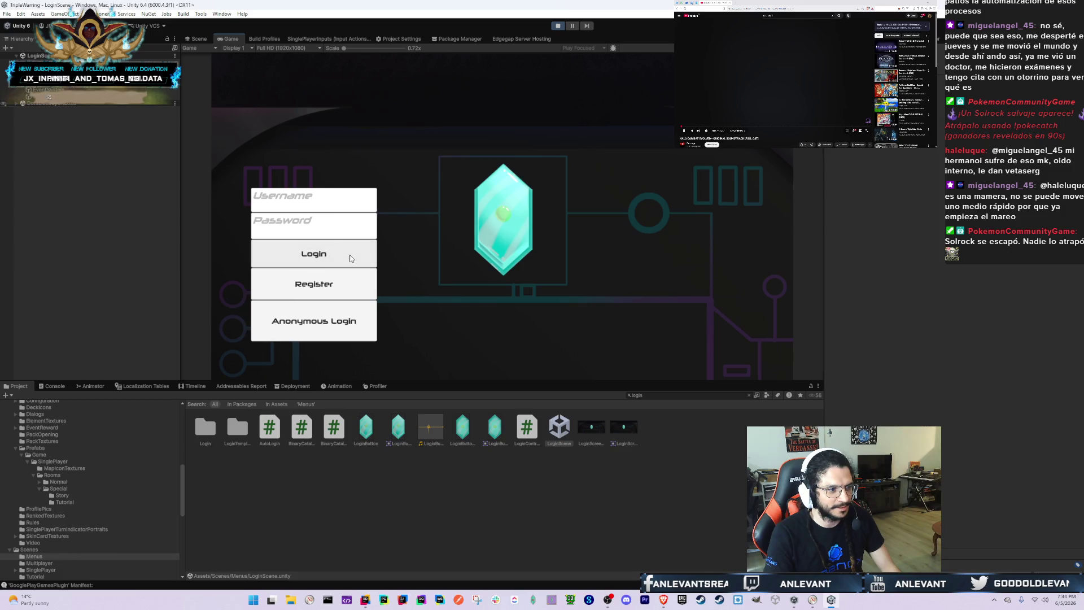
click(350, 258)
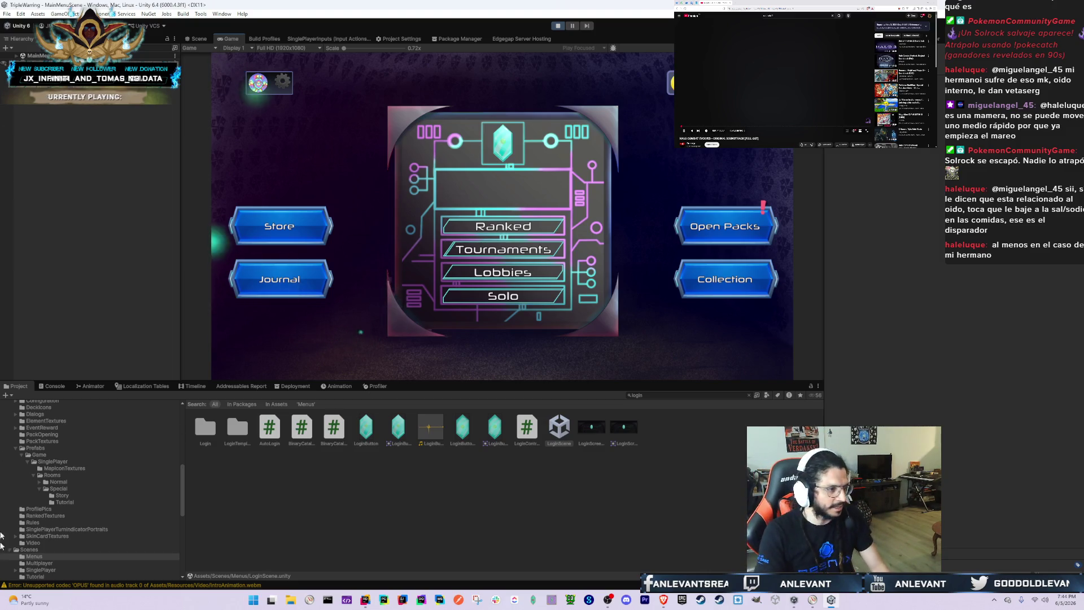
click(41, 386)
Step: Clear the Console and start the Tutorial level from the Solo menu
click(5, 397)
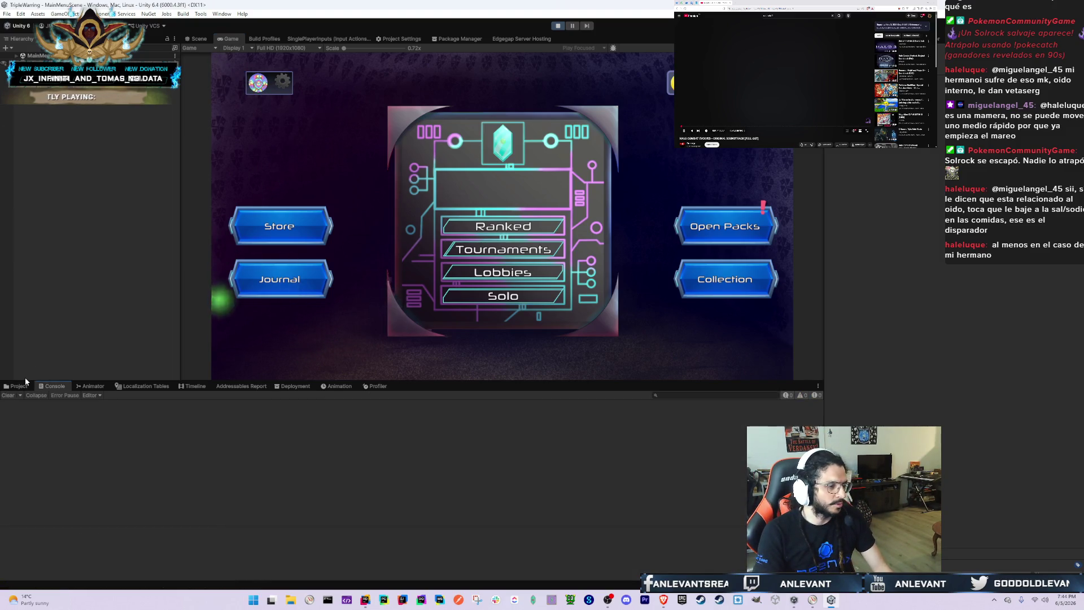
key(ctrl+5)
click(502, 296)
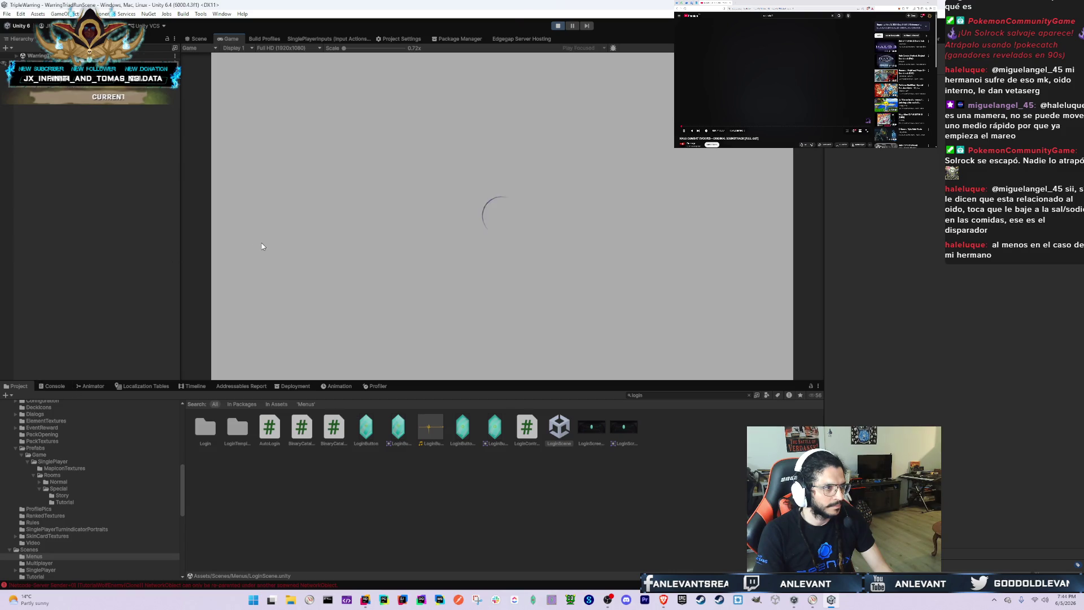
click(55, 386)
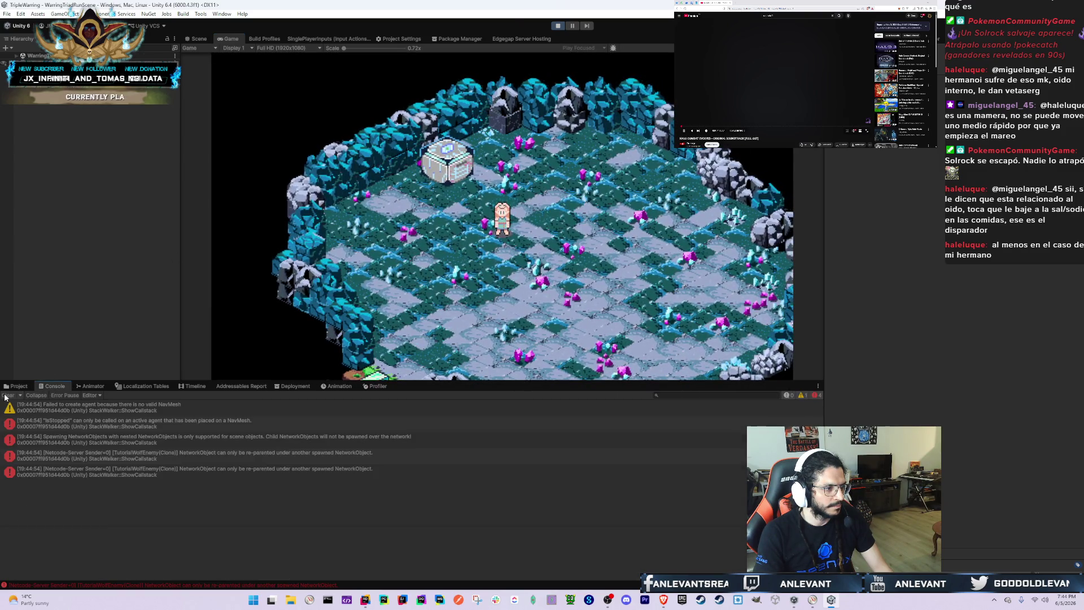
Step: Review the IsStopped, Spawning NetworkObjects and Netcode-Server Sender errors, then clear the Console
click(84, 429)
click(157, 445)
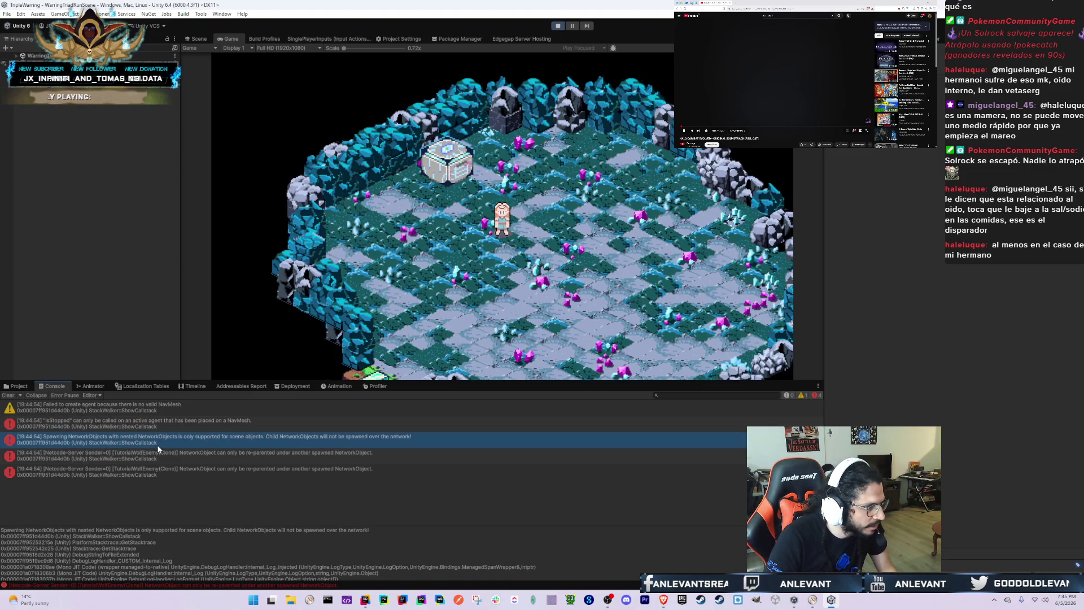
click(159, 459)
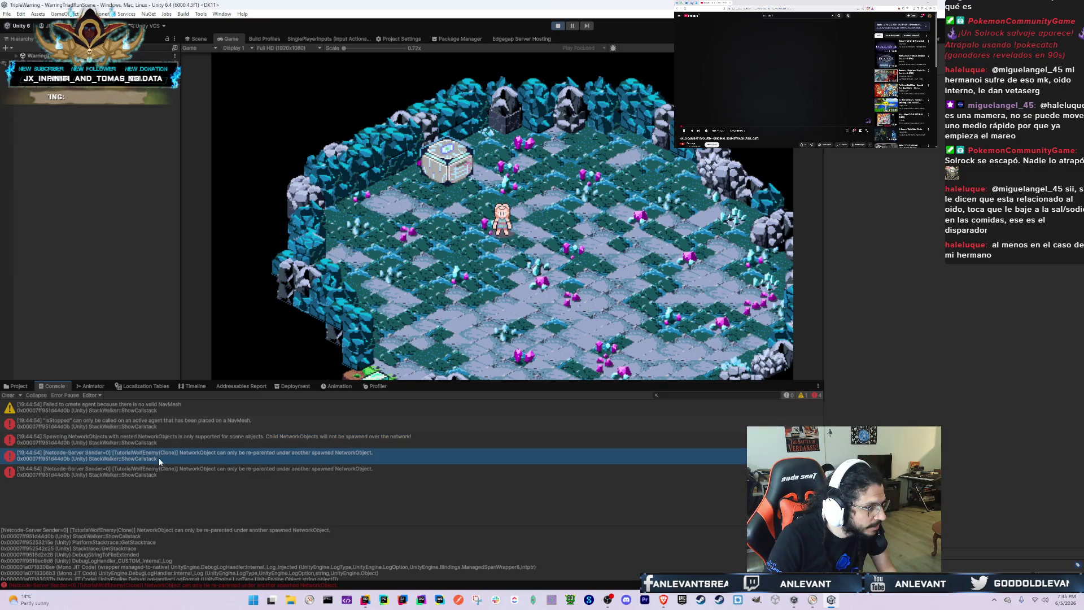
click(7, 395)
click(603, 261)
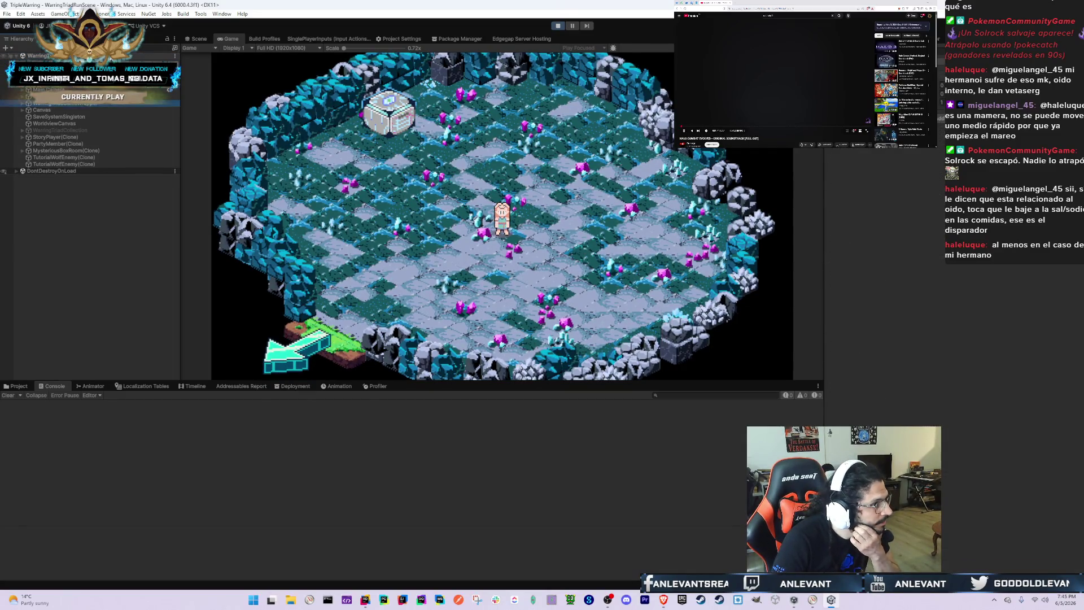
click(56, 137)
Step: Select PartyMember(Clone) and frame it in the Scene view
click(56, 144)
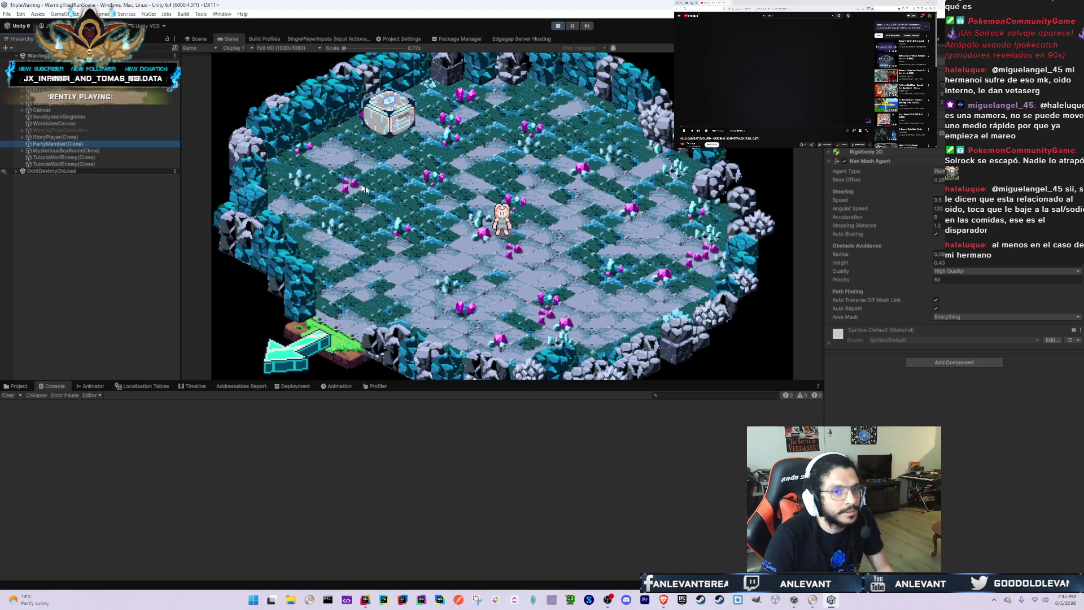
click(203, 40)
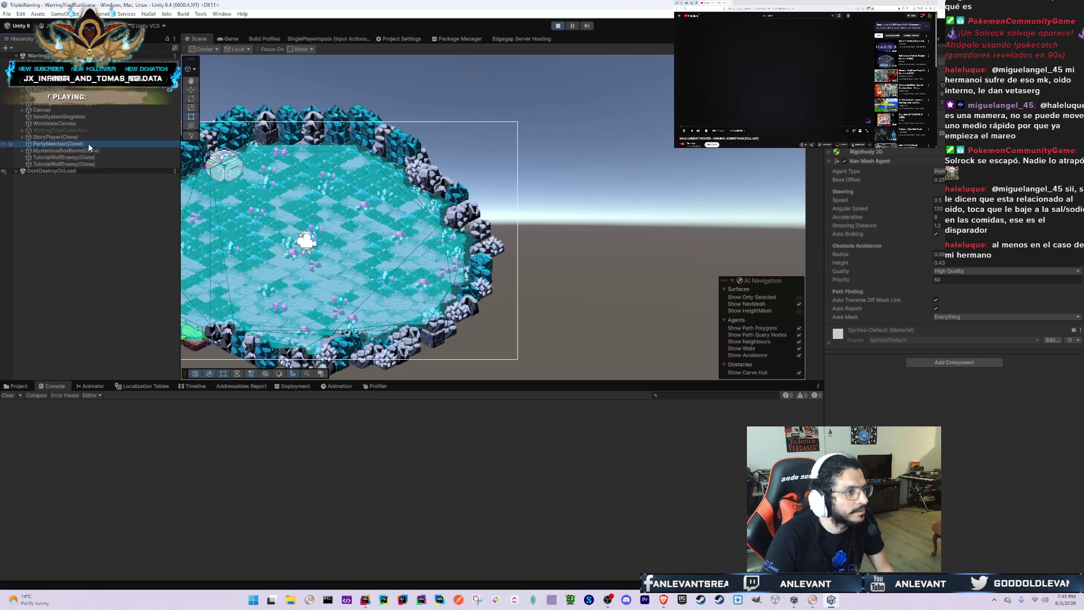
double_click(89, 145)
scroll(380, 199, down, 3)
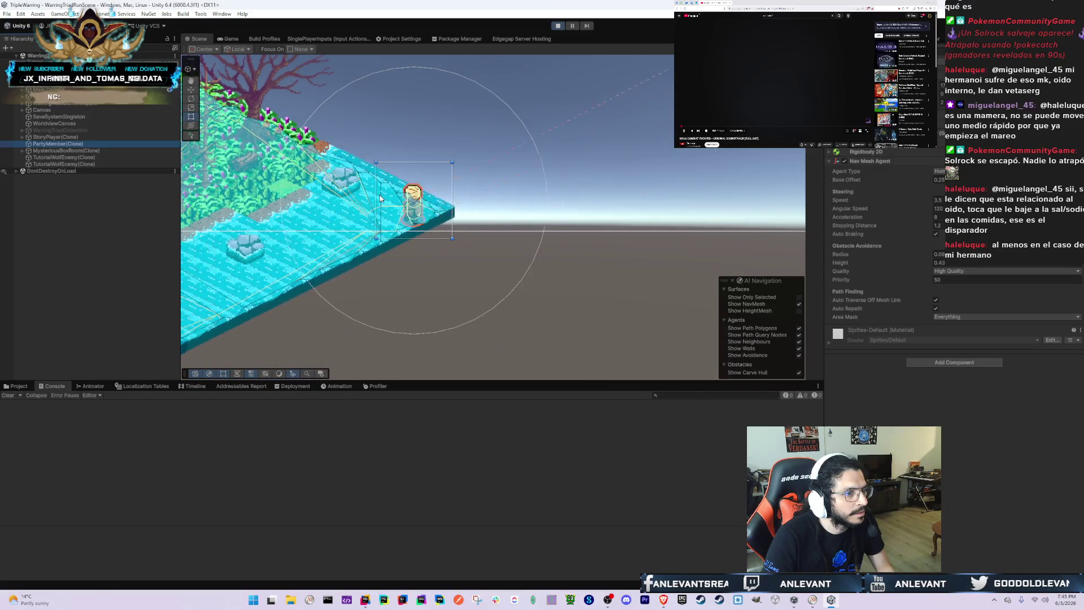
mouse_move(296, 166)
mouse_down()
mouse_move(476, 162)
mouse_move(661, 208)
mouse_up()
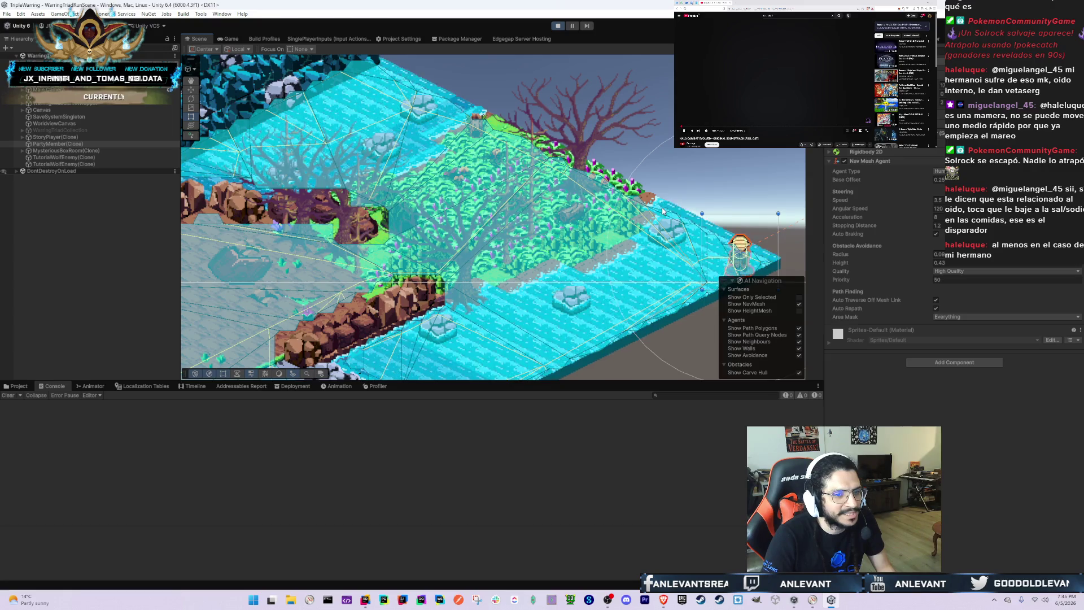
scroll(662, 208, down, 2)
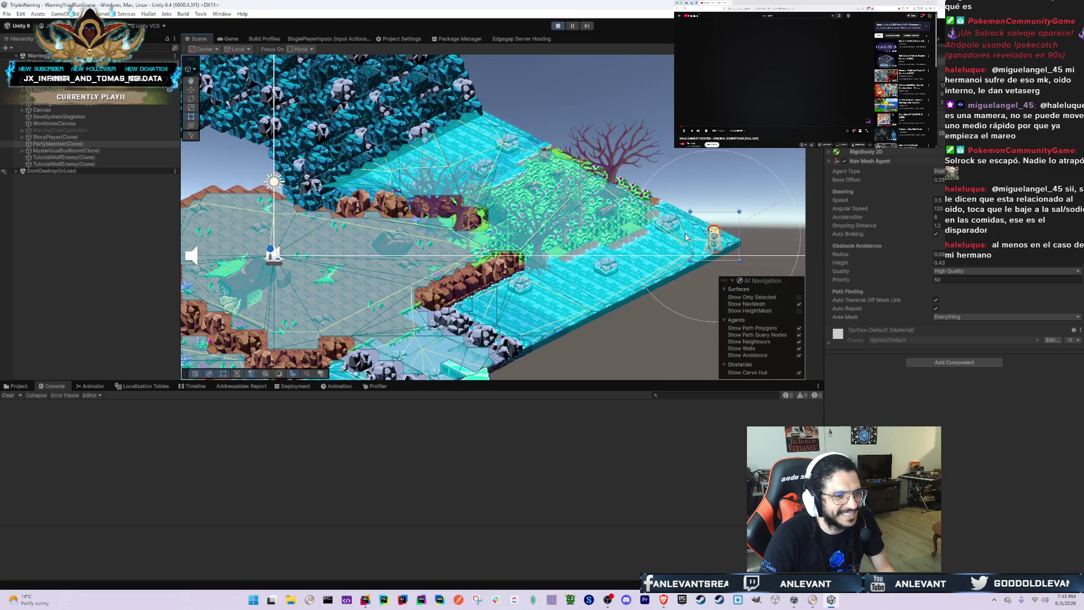
Step: Drag the party member left, then down-right across the navmesh, and switch to Rider
key(w)
mouse_move(703, 238)
mouse_down()
mouse_move(559, 276)
mouse_move(600, 261)
mouse_move(314, 262)
mouse_move(277, 233)
mouse_up()
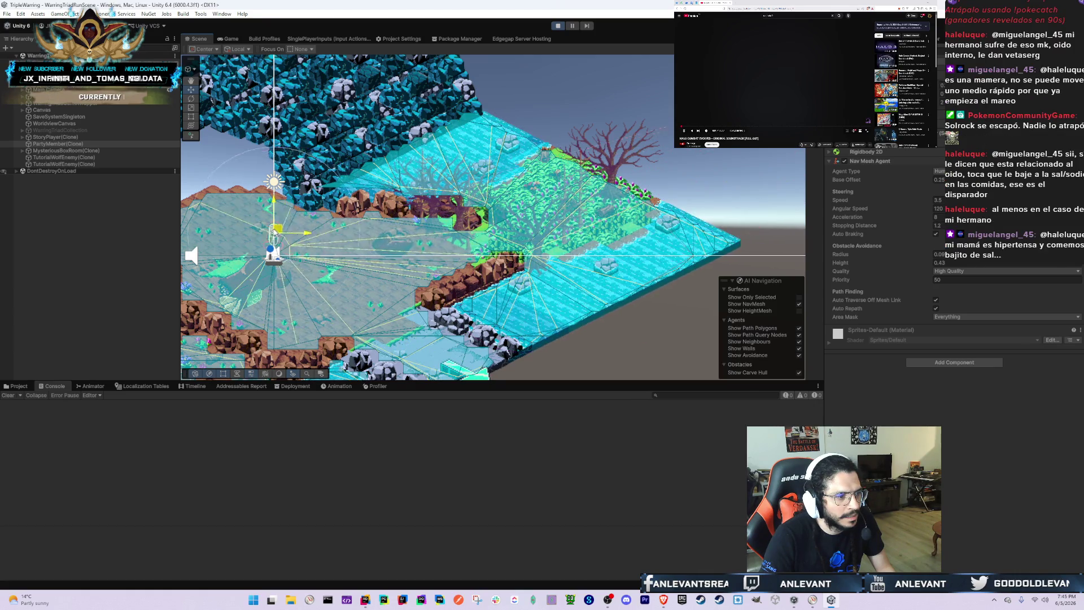
key(f)
mouse_move(522, 309)
mouse_down()
mouse_move(638, 254)
mouse_move(579, 331)
mouse_move(584, 349)
mouse_up()
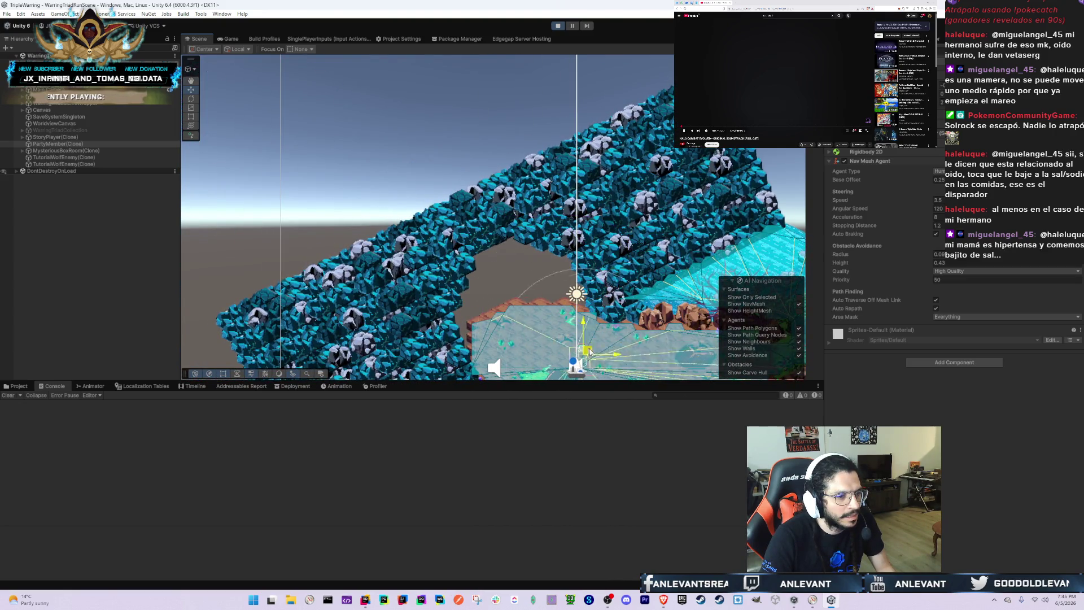
key(f)
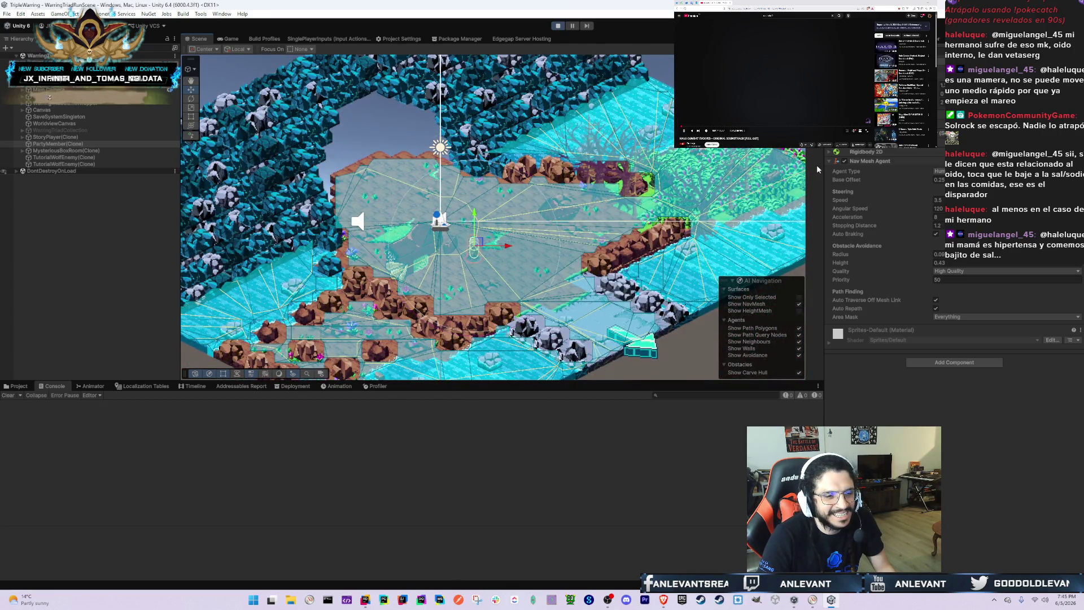
key(alt+Tab)
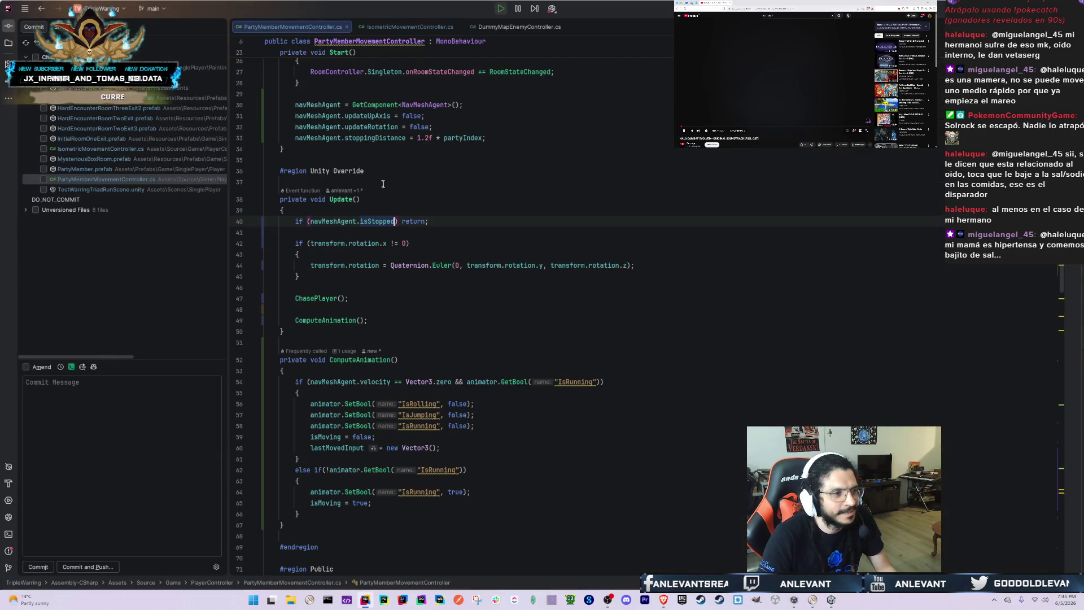
click(391, 255)
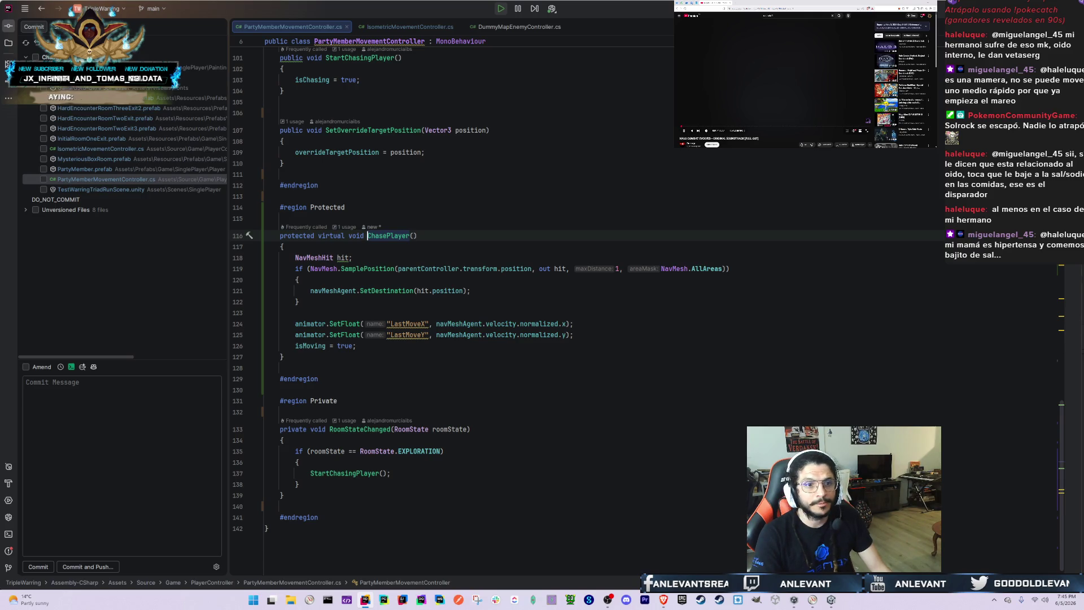
Step: Set a line-119 breakpoint on the SamplePosition check and debug using Attach to Unity Editor & Play
click(942, 52)
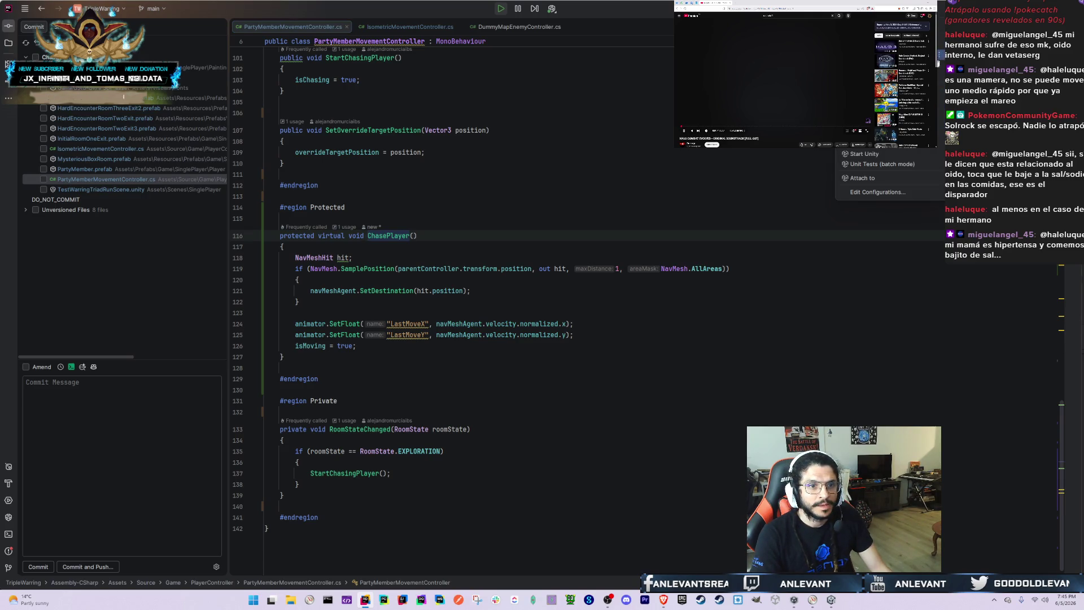
click(862, 178)
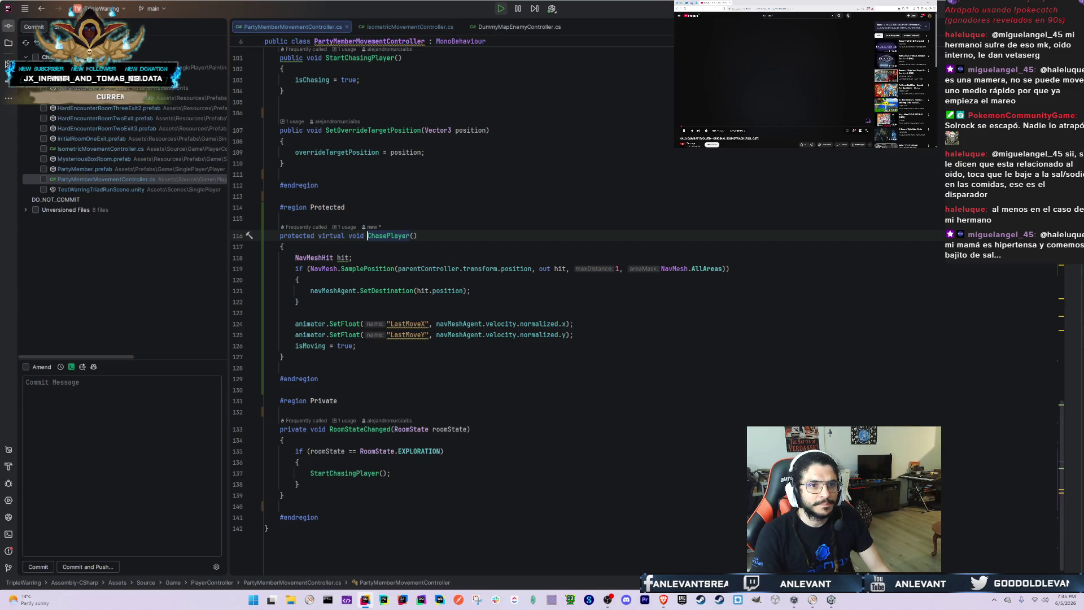
click(239, 268)
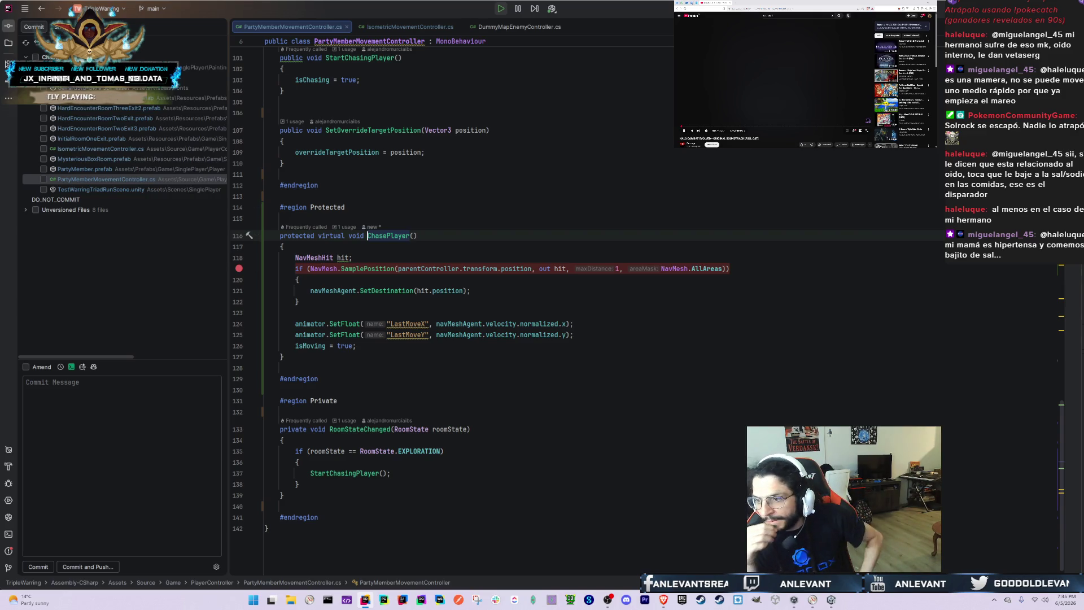
key(shift+F9)
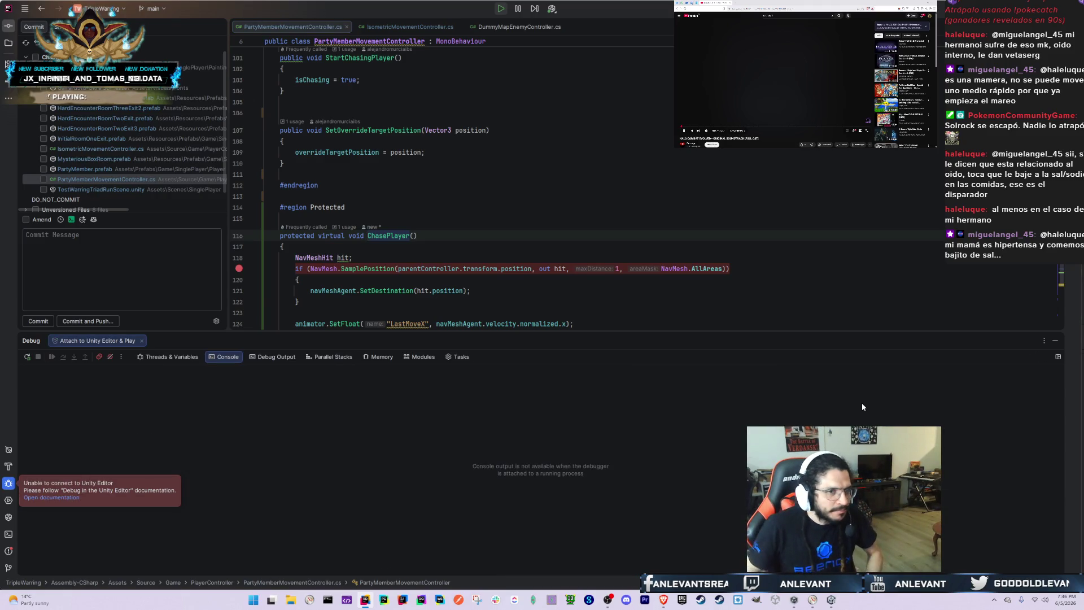
Step: Debug with the Start Unity configuration so Rider launches the Unity editor with the project
click(832, 602)
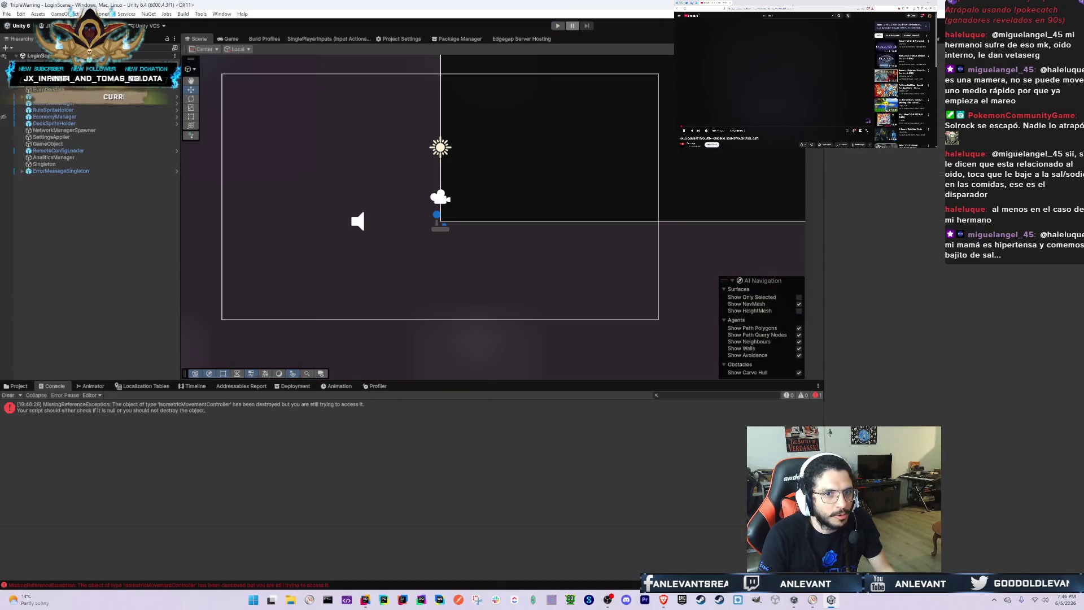
key(alt+Tab)
click(850, 8)
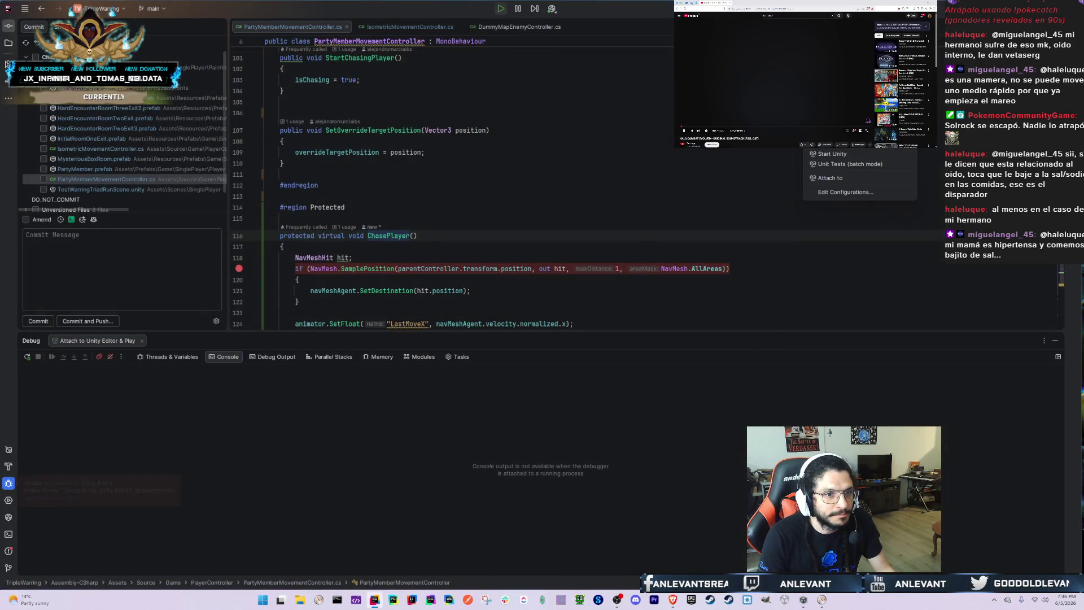
click(474, 260)
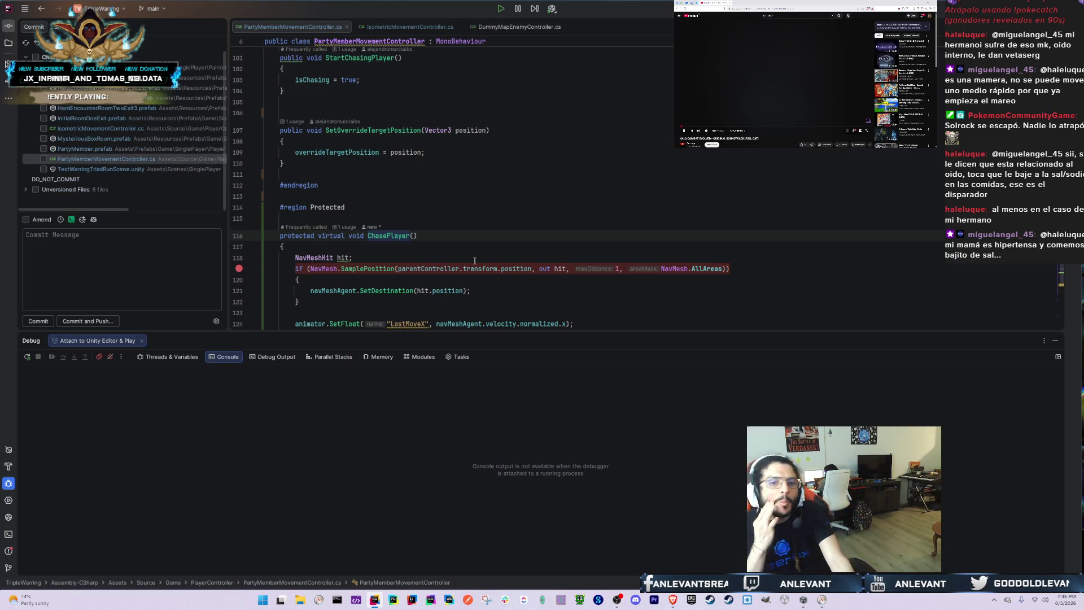
key(shift+F9)
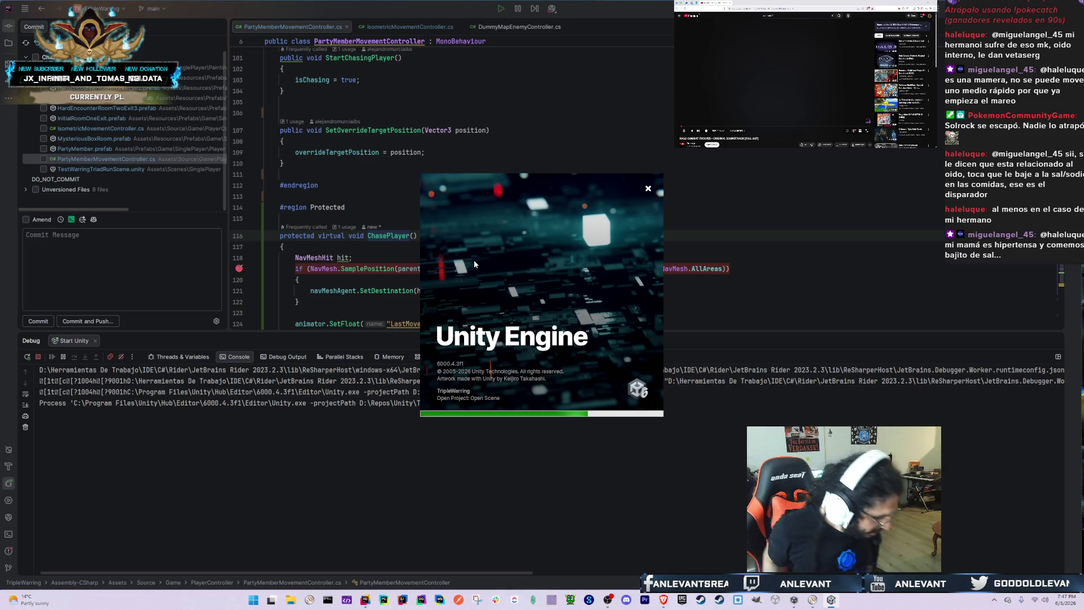
key(alt+Tab)
key(alt+Tab)
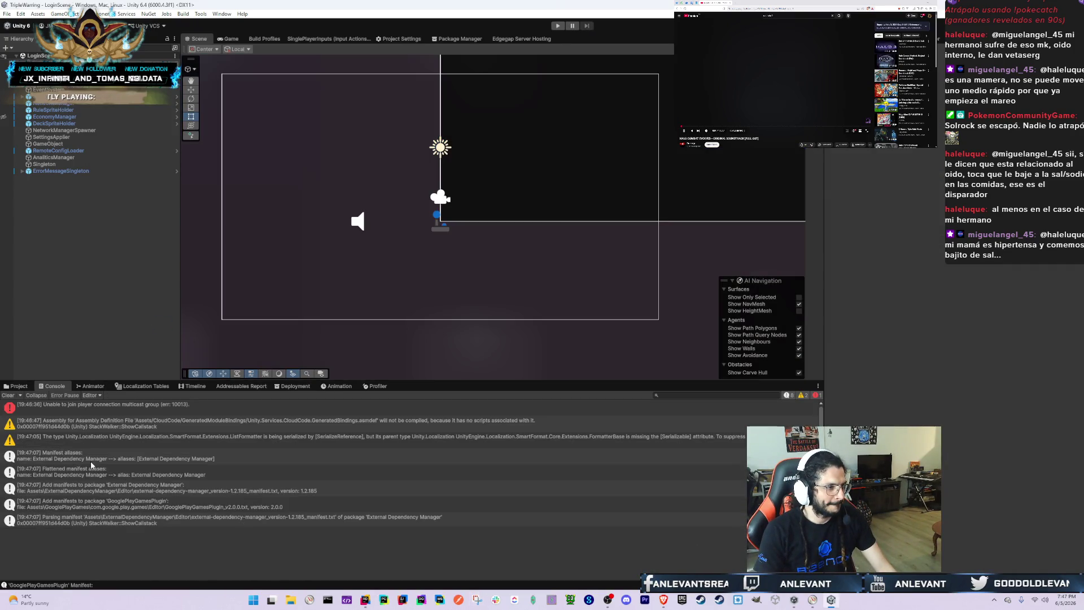
Step: Clear the Console, show the Project panel, and enter Play mode
click(8, 395)
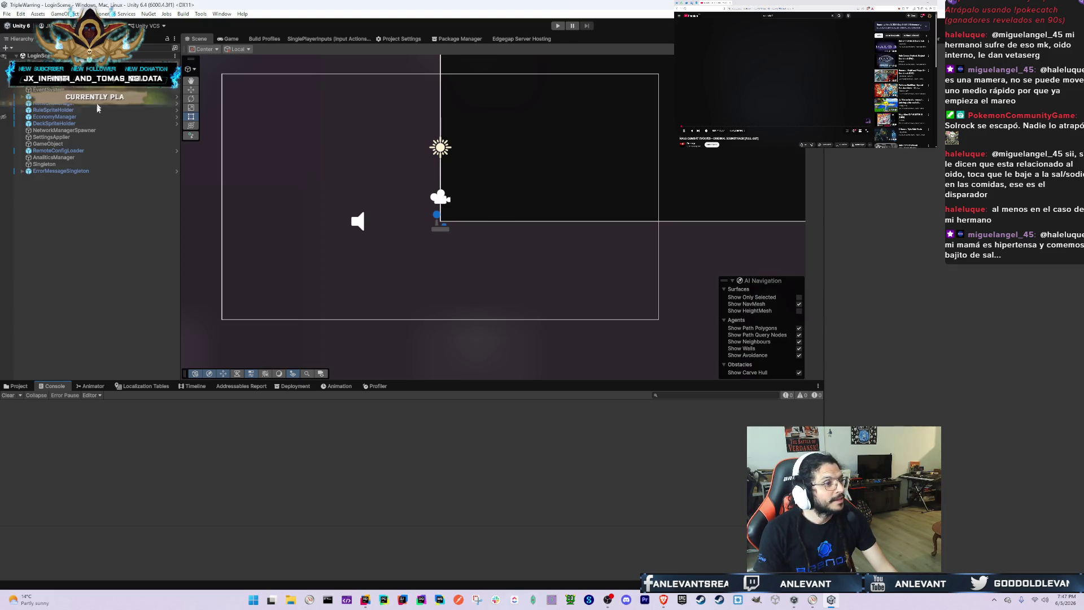
click(16, 387)
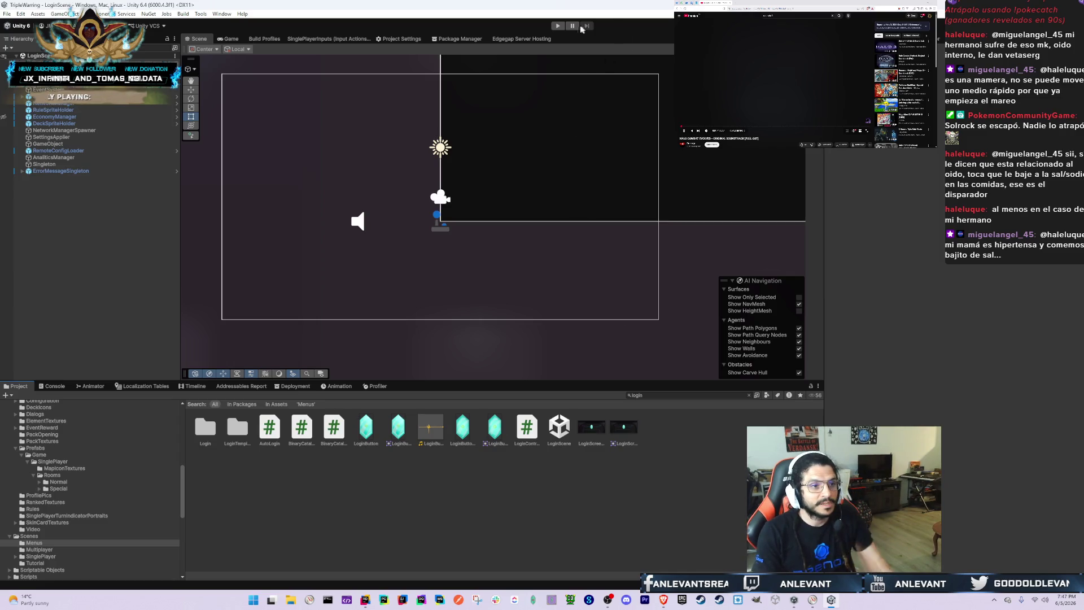
key(alt+Tab)
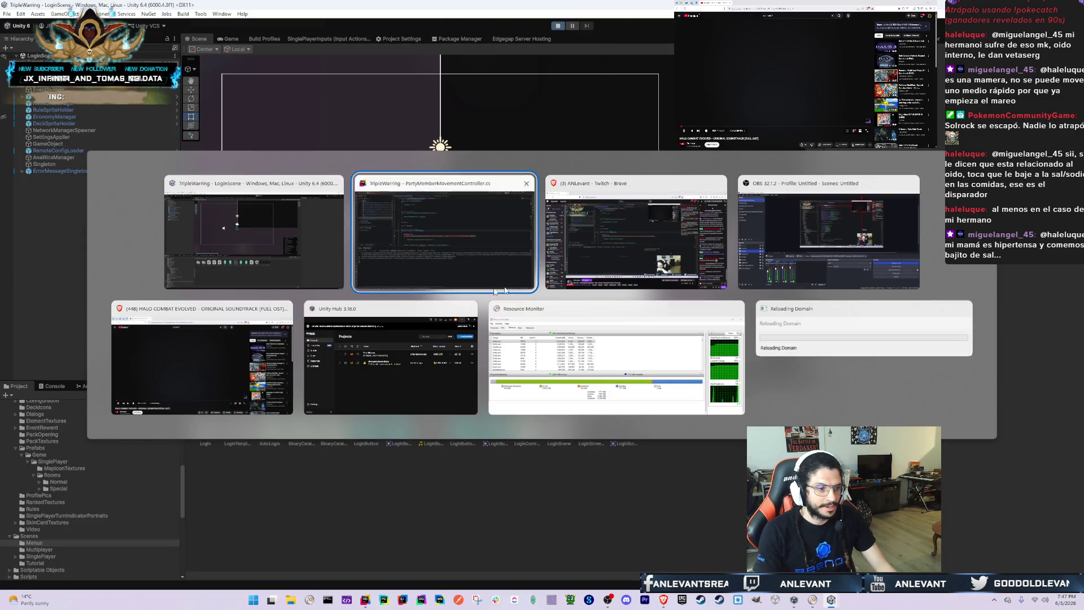
Step: Search videos for 'alo combat evolved sound', then return to the Unity editor
key(Escape)
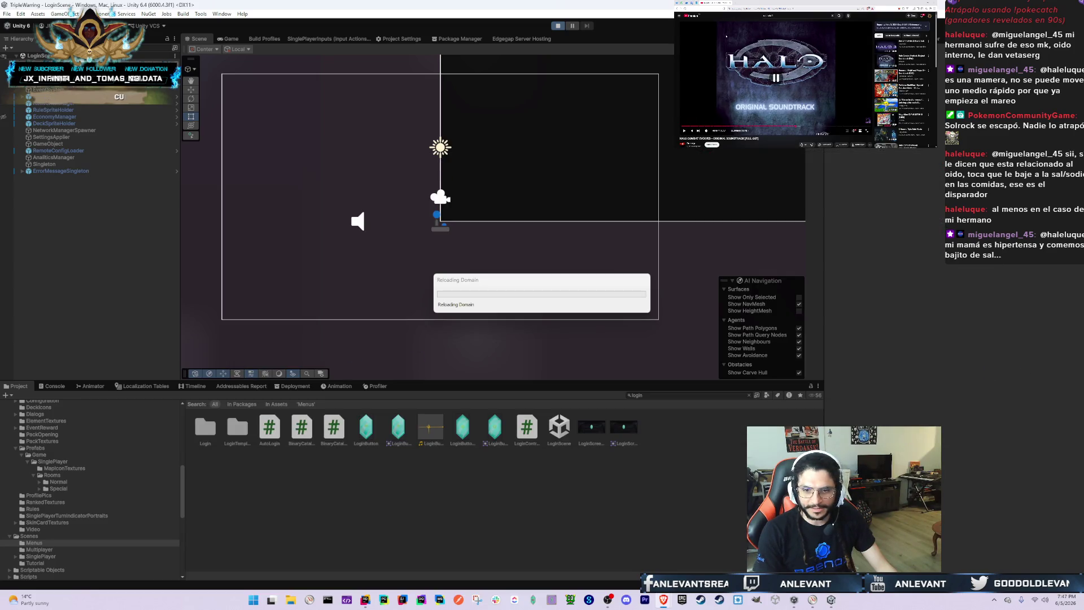
click(767, 15)
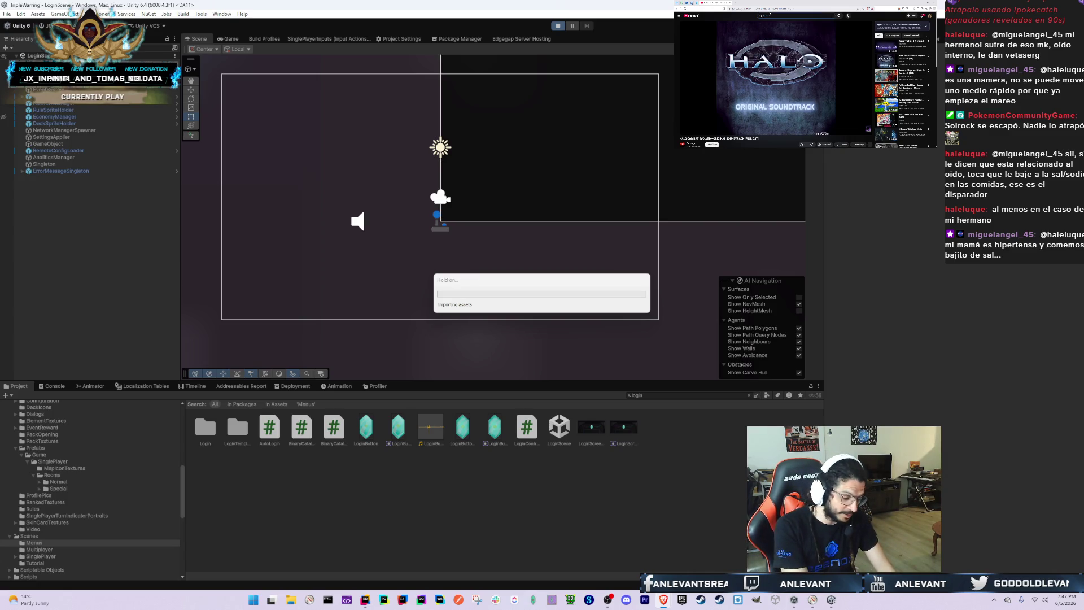
click(768, 15)
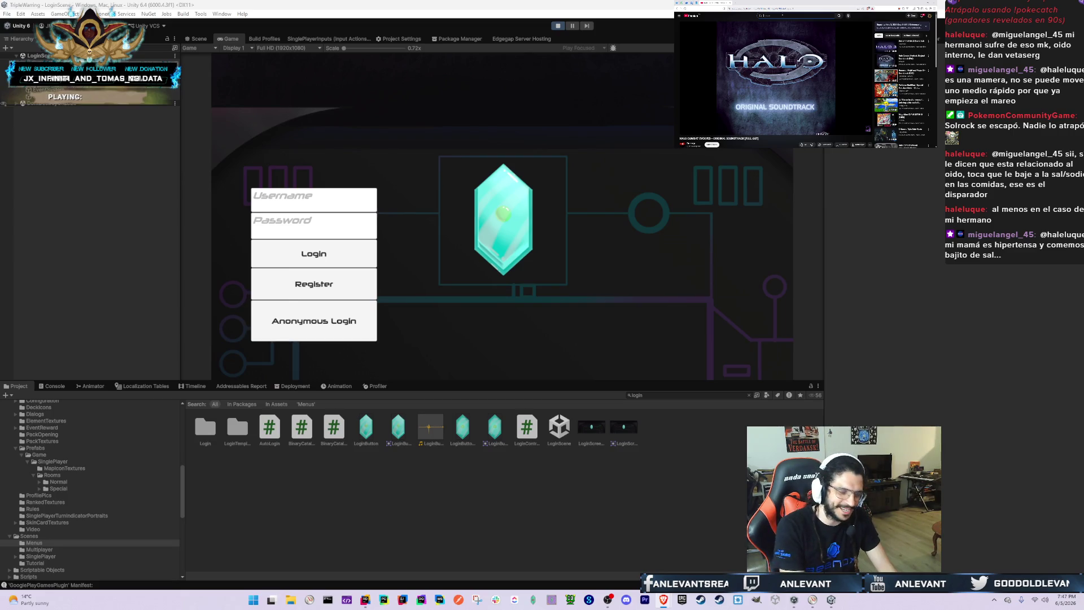
text(alo combat evol)
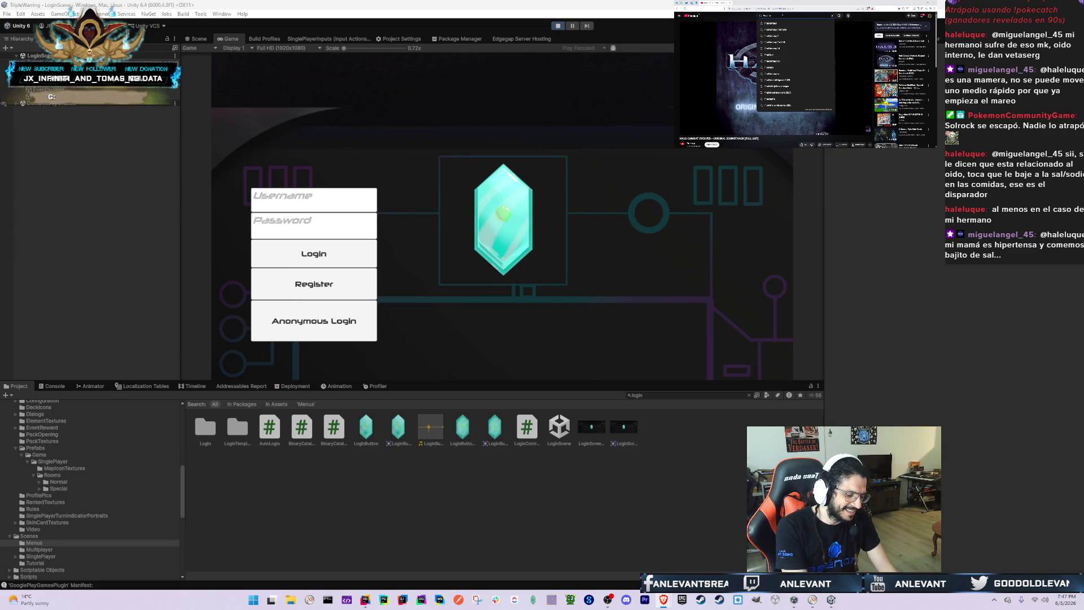
text(ved sound)
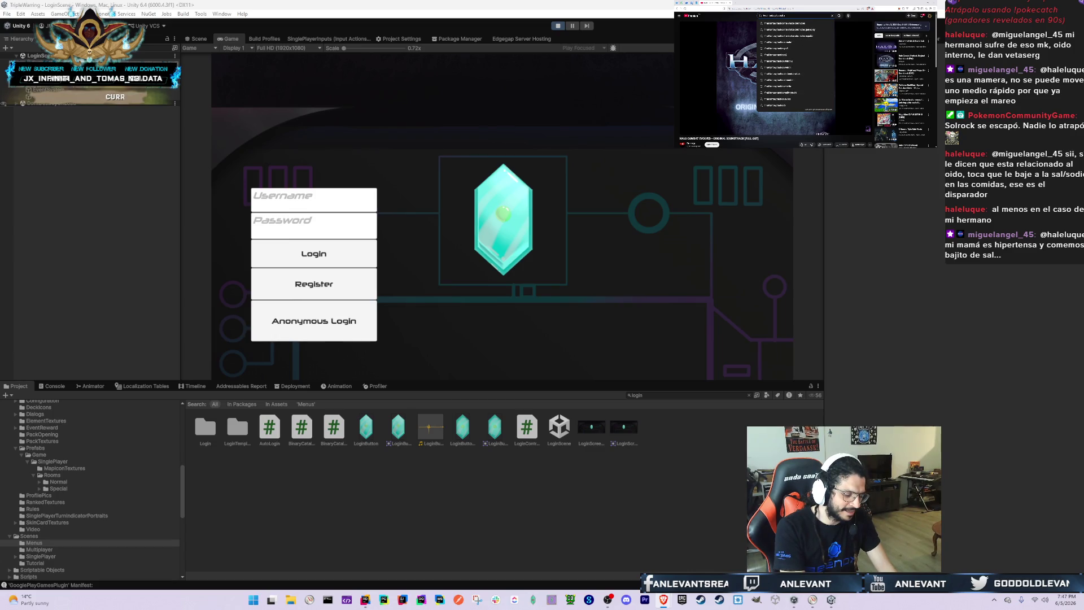
key(Return)
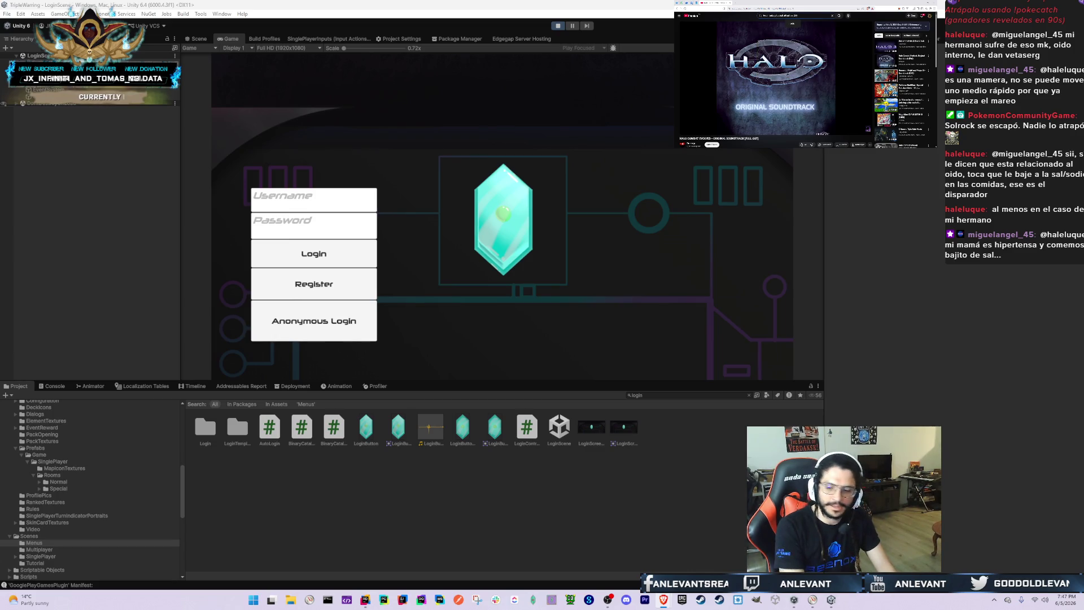
key(alt+Left)
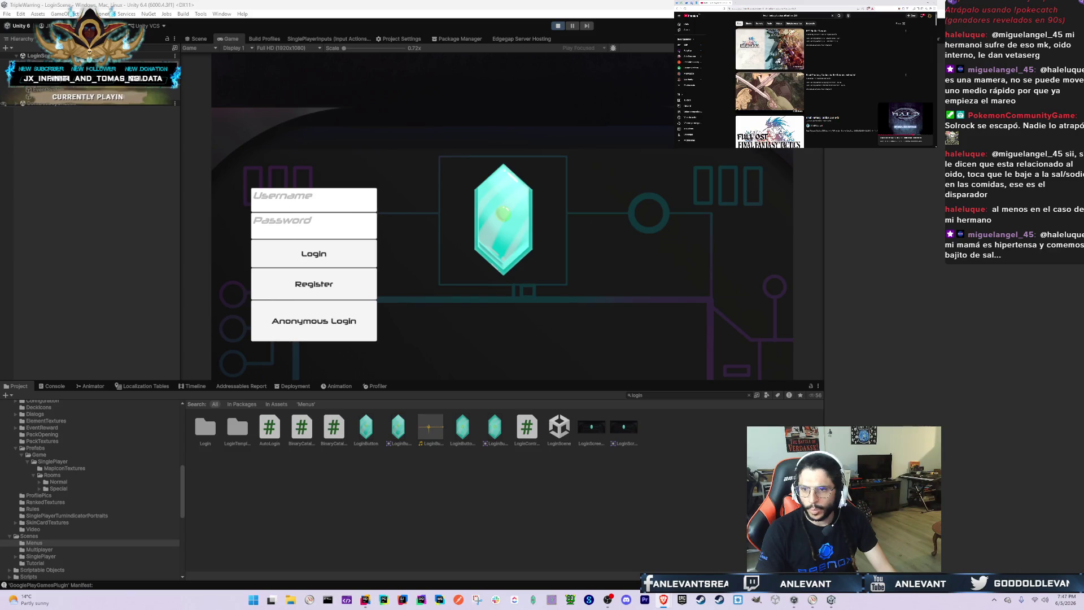
key(alt+Tab)
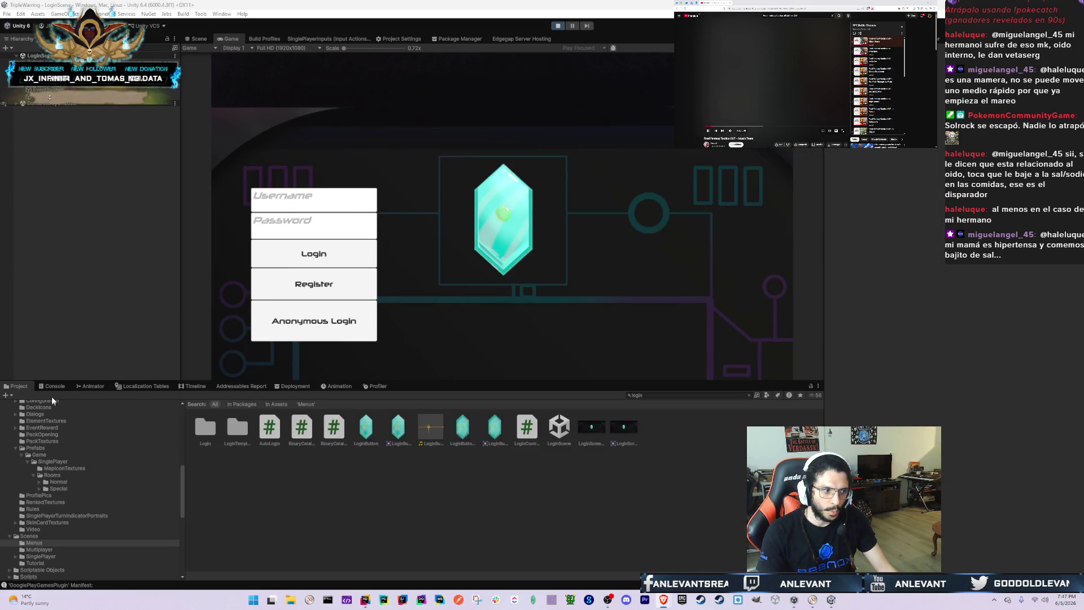
Step: Clear the console and log in to the game with the username and password
click(52, 385)
click(8, 395)
click(356, 202)
text(admin)
click(330, 219)
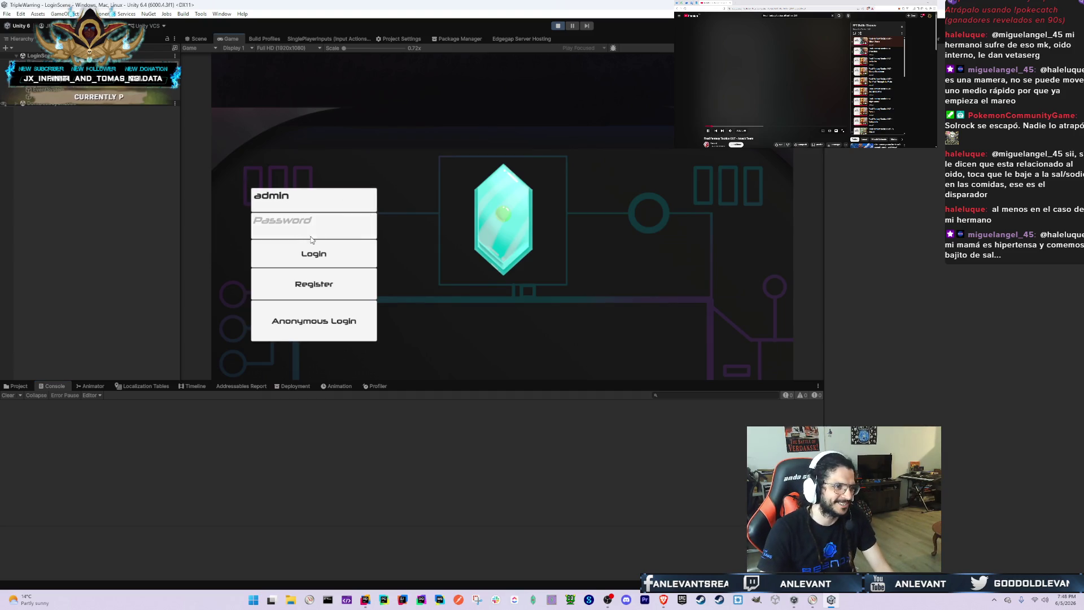
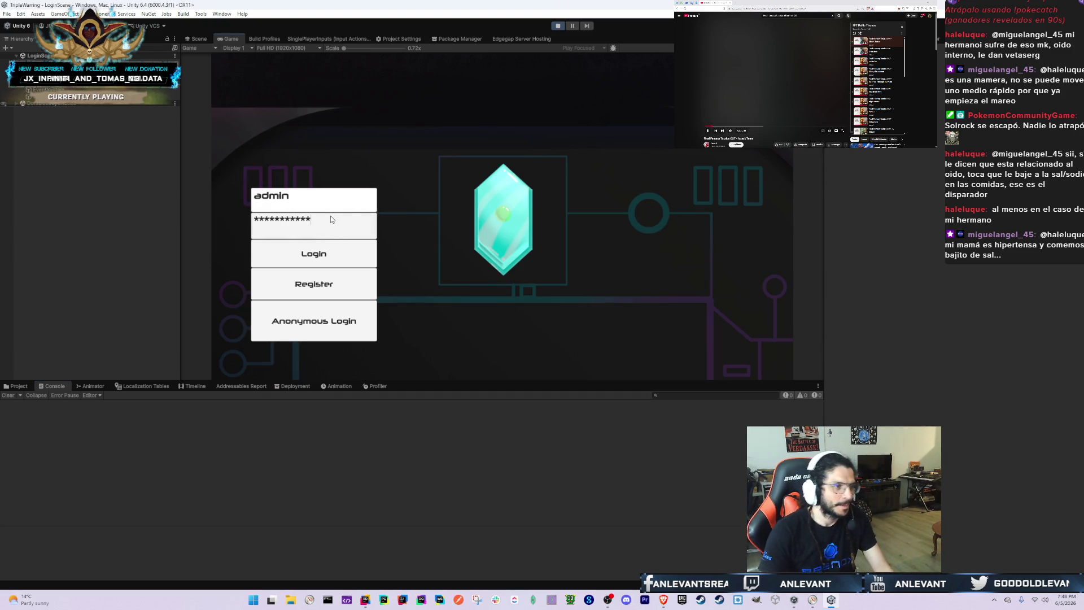
click(364, 253)
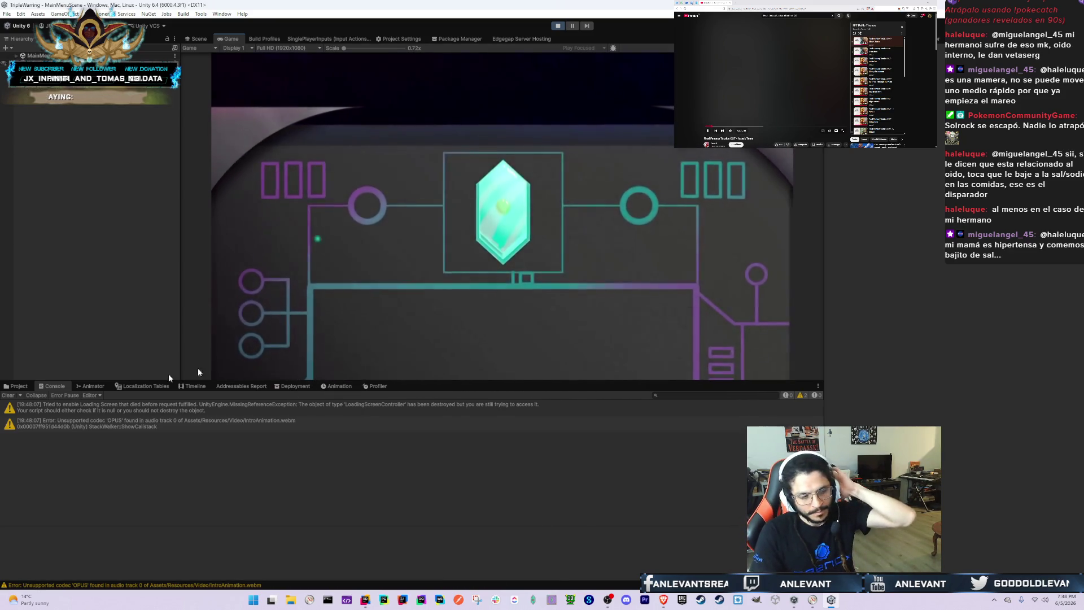
Step: Clear the console warnings and start a Solo Story run
click(9, 395)
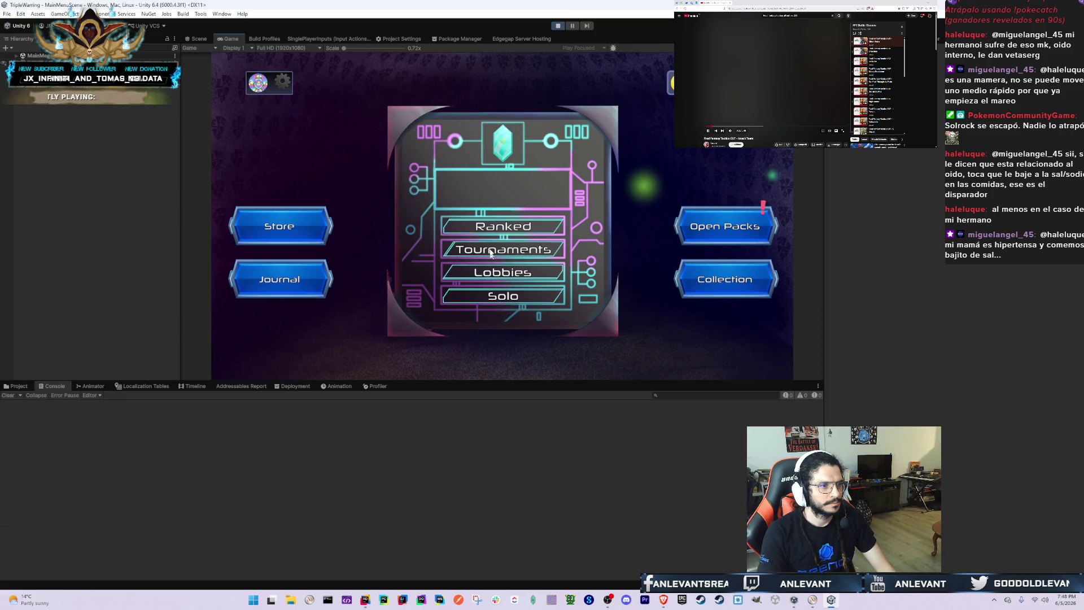
click(503, 296)
click(503, 226)
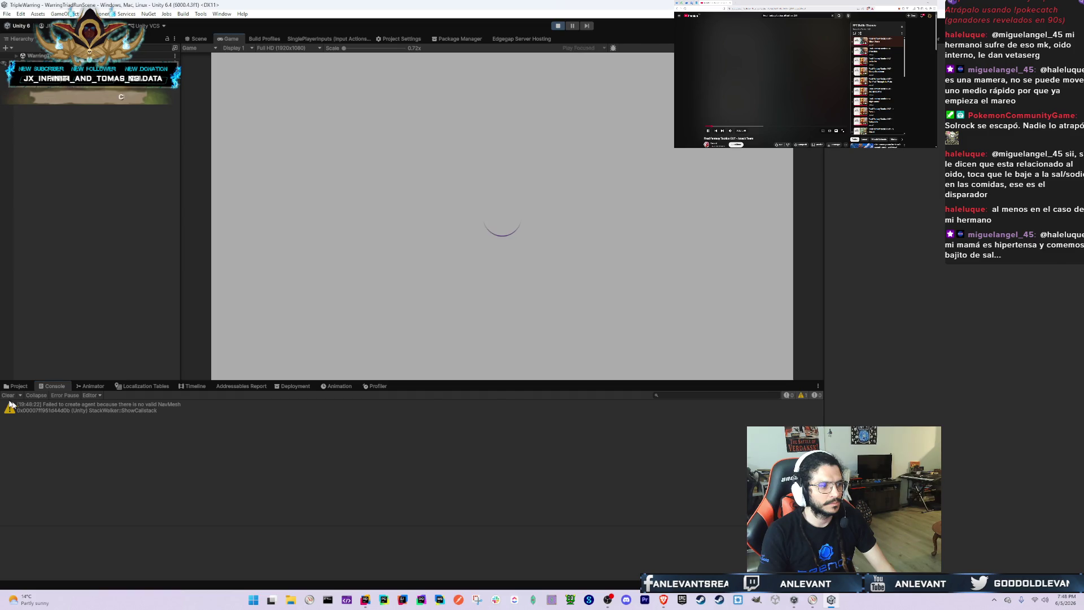
Step: Inspect the paused variables, checking the calling Update frame before returning to ChasePlayer
scroll(432, 262, down, 2)
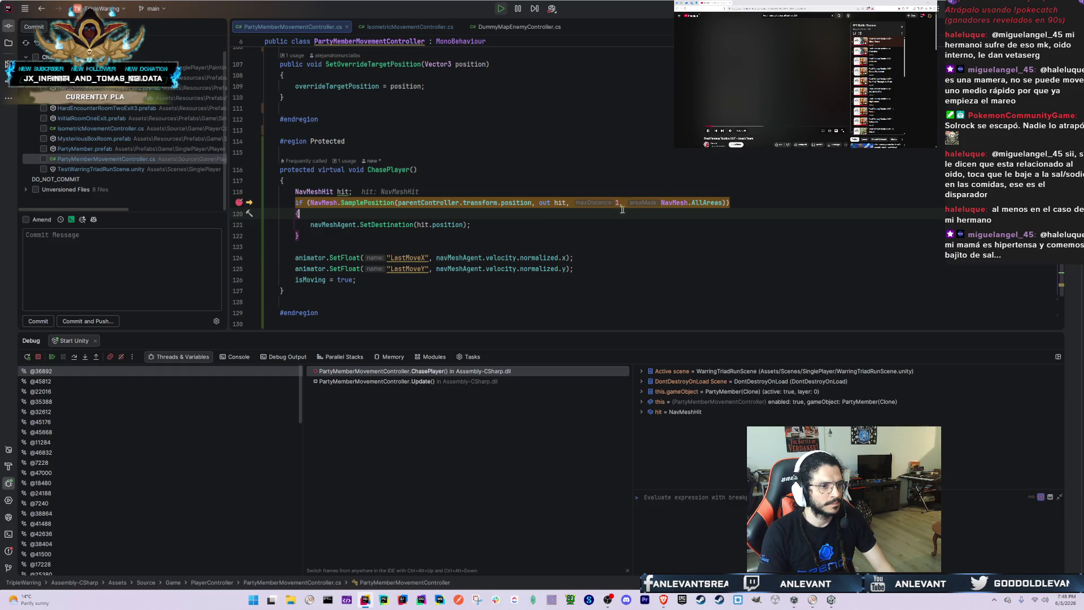
mouse_move(518, 203)
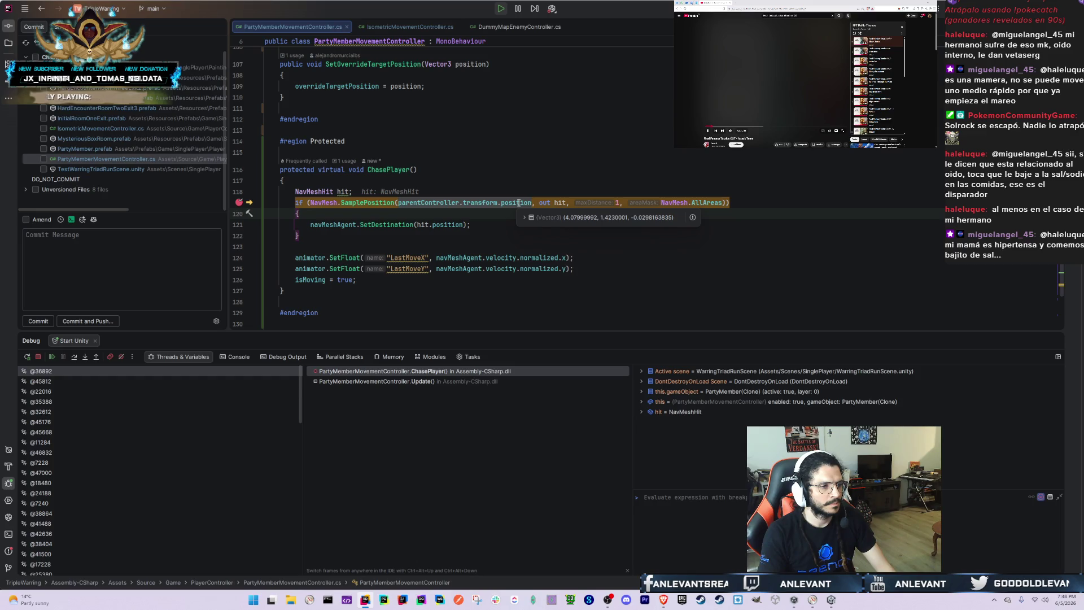
key(ctrl+alt+Down)
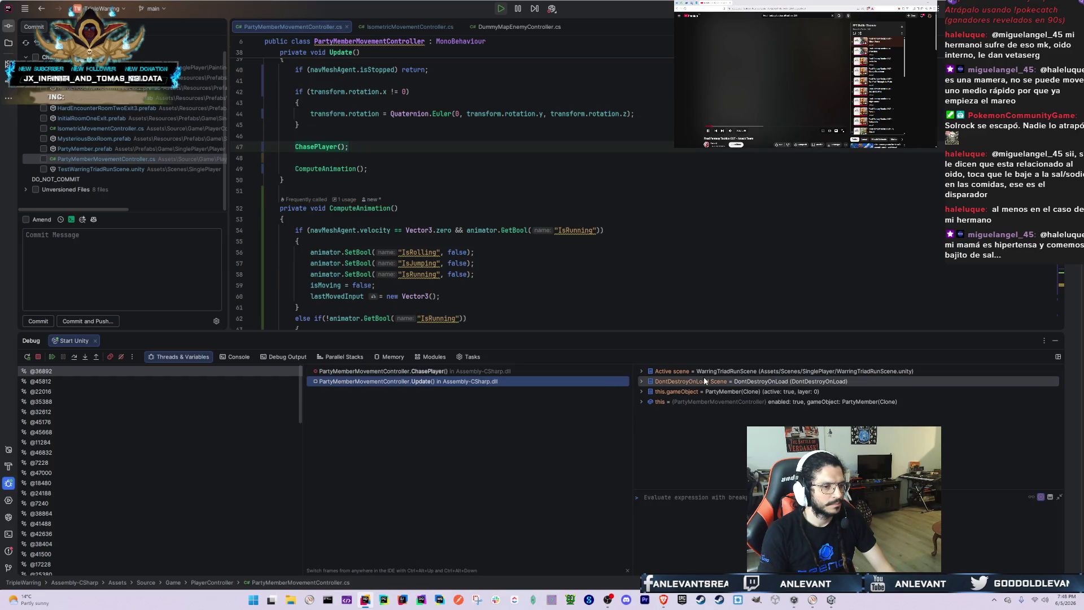
scroll(513, 288, down, 2)
scroll(513, 288, down, 10)
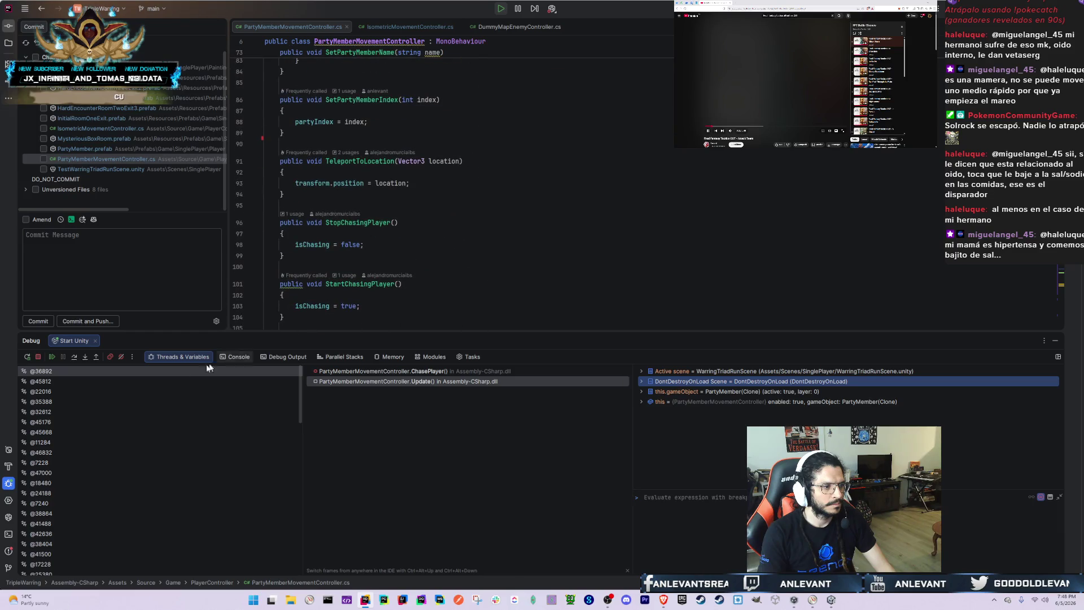
key(ctrl+alt+Up)
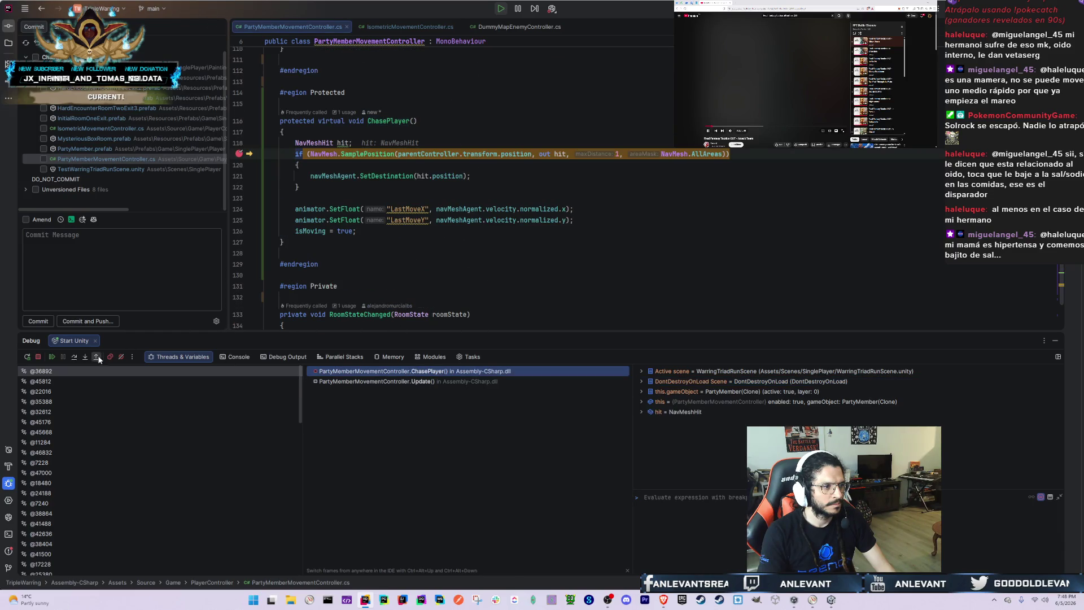
Step: Step over the NavMesh sampling line, remove the line-119 breakpoint, and resume the game
click(74, 357)
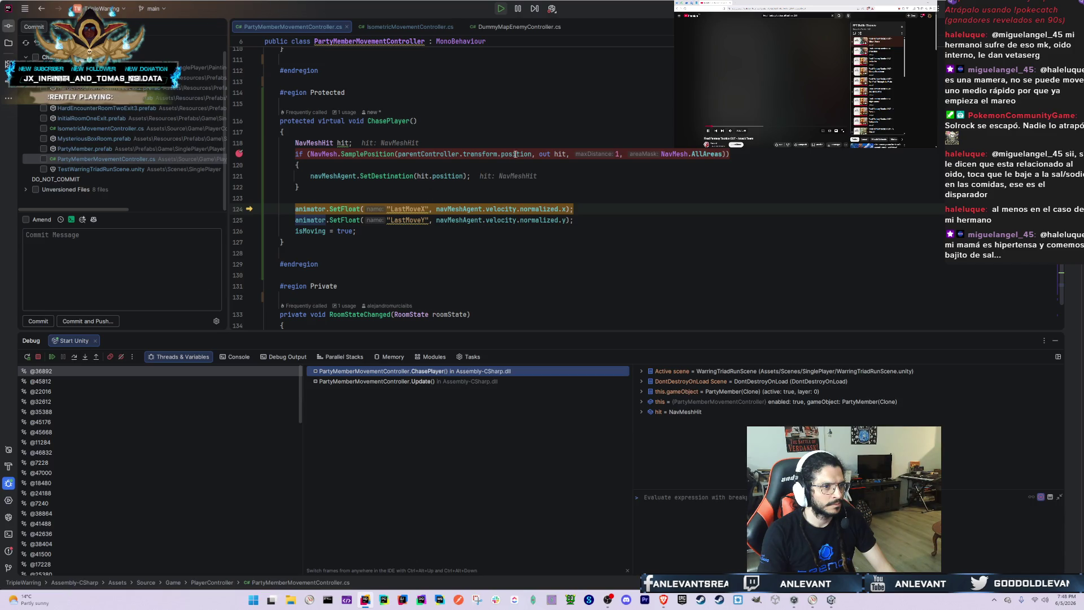
mouse_move(516, 154)
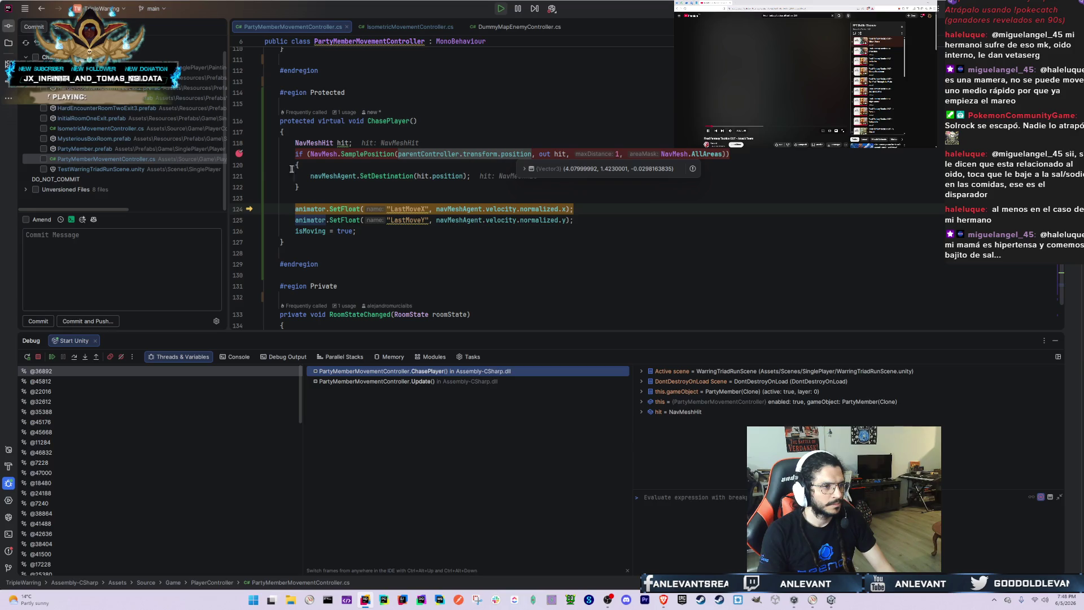
click(240, 155)
click(51, 357)
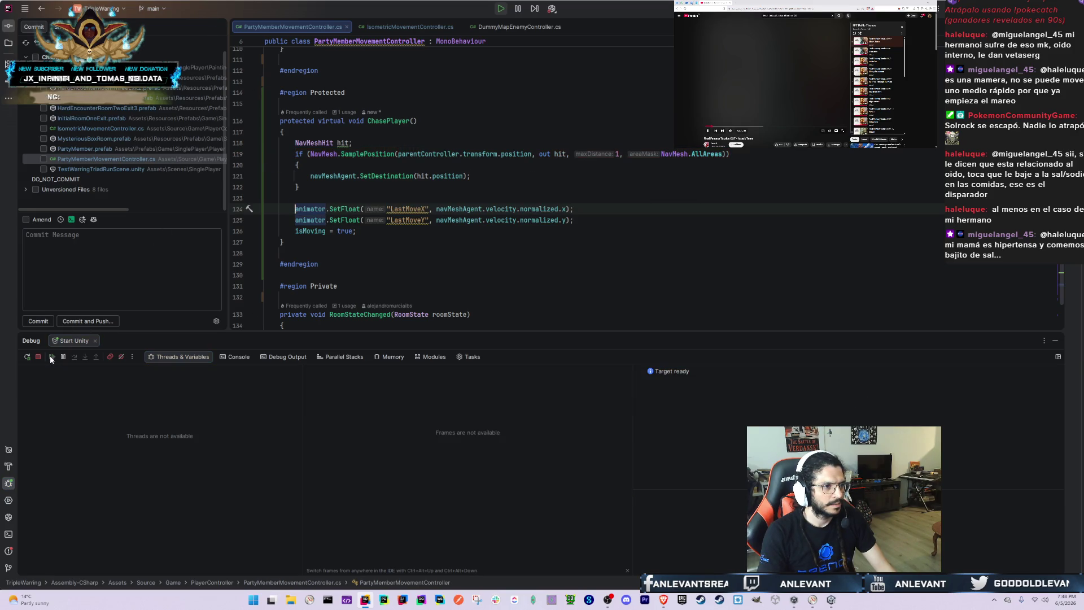
click(199, 39)
Step: Frame the level and inspect the GameUI, Canvas and RunHUD objects in the scene
key(f)
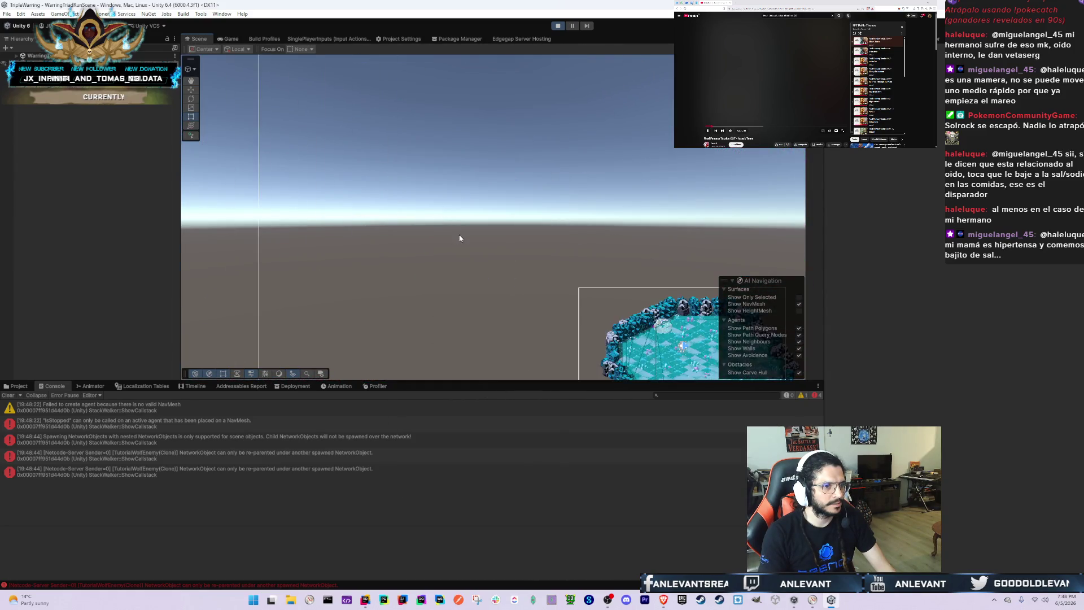
drag(555, 298, 593, 172)
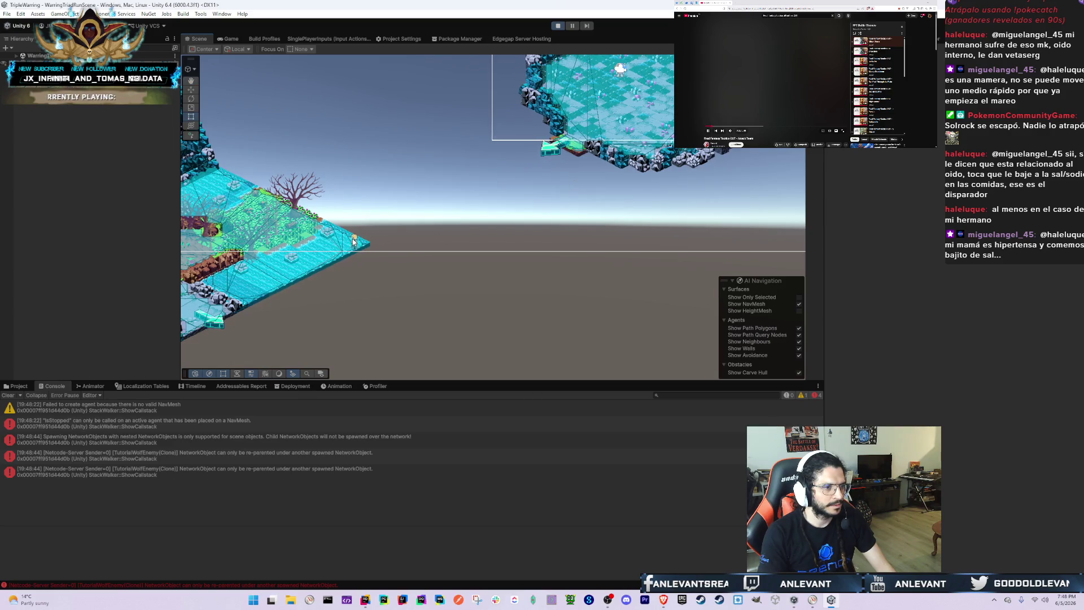
click(353, 241)
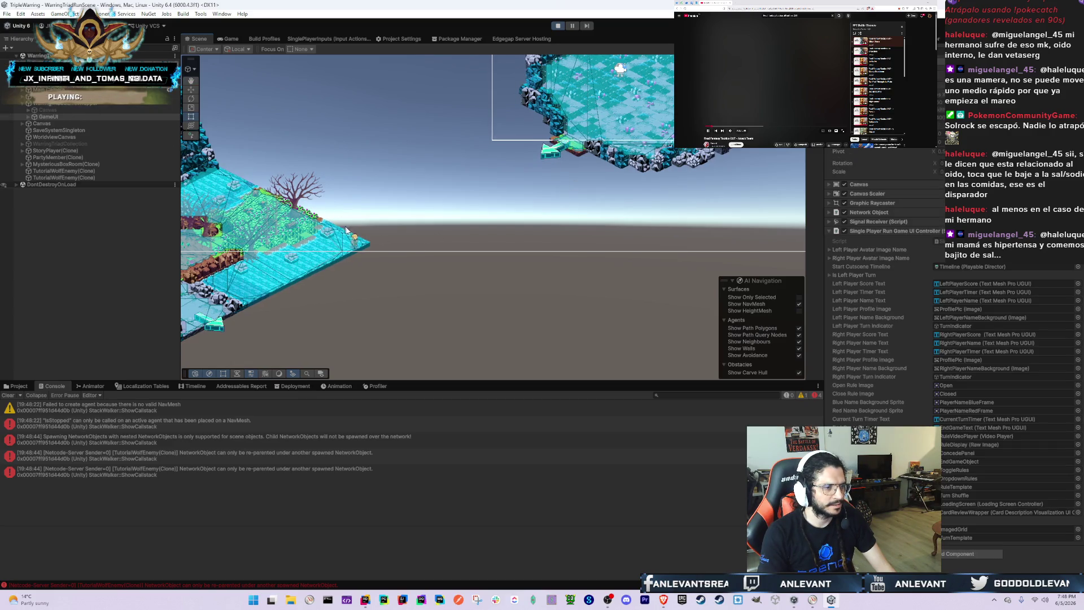
click(355, 240)
click(354, 241)
click(354, 243)
click(354, 241)
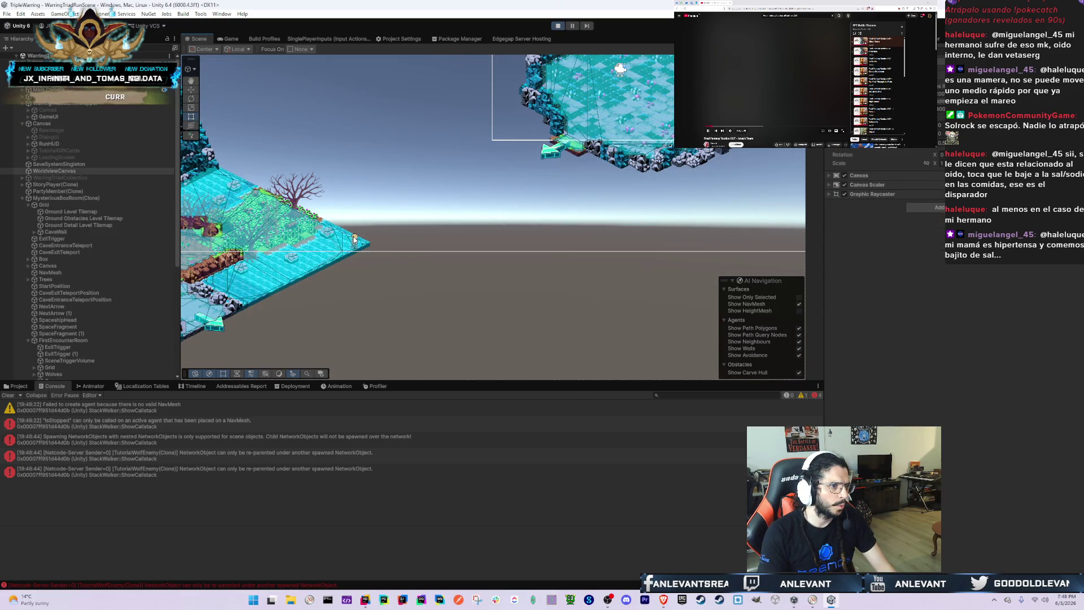
Step: Select PartyMember(Clone), clear the console, and drag the character down-left with the Move tool
click(84, 147)
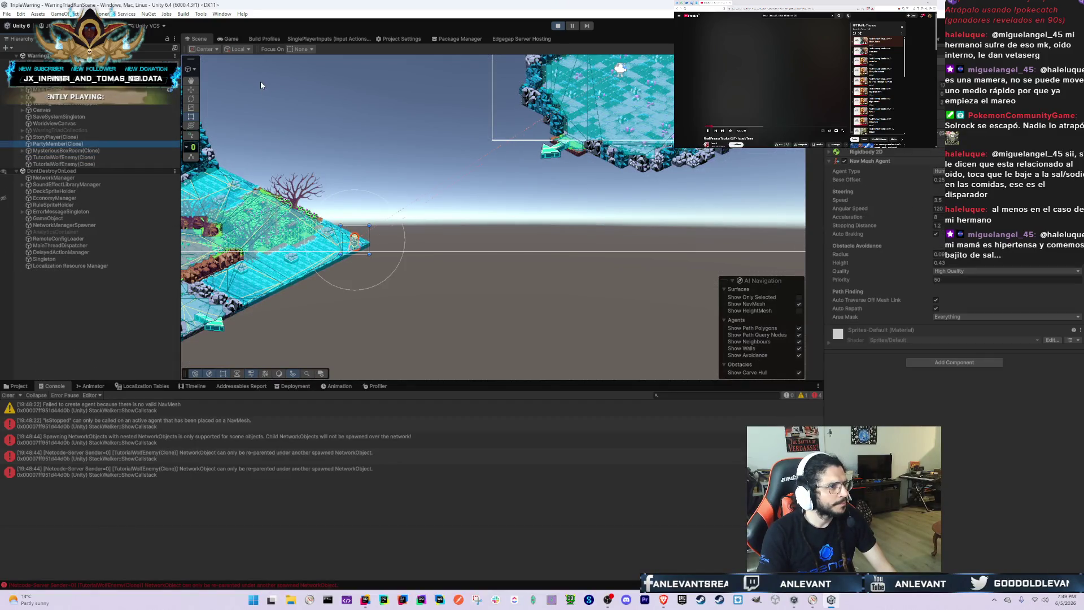
key(w)
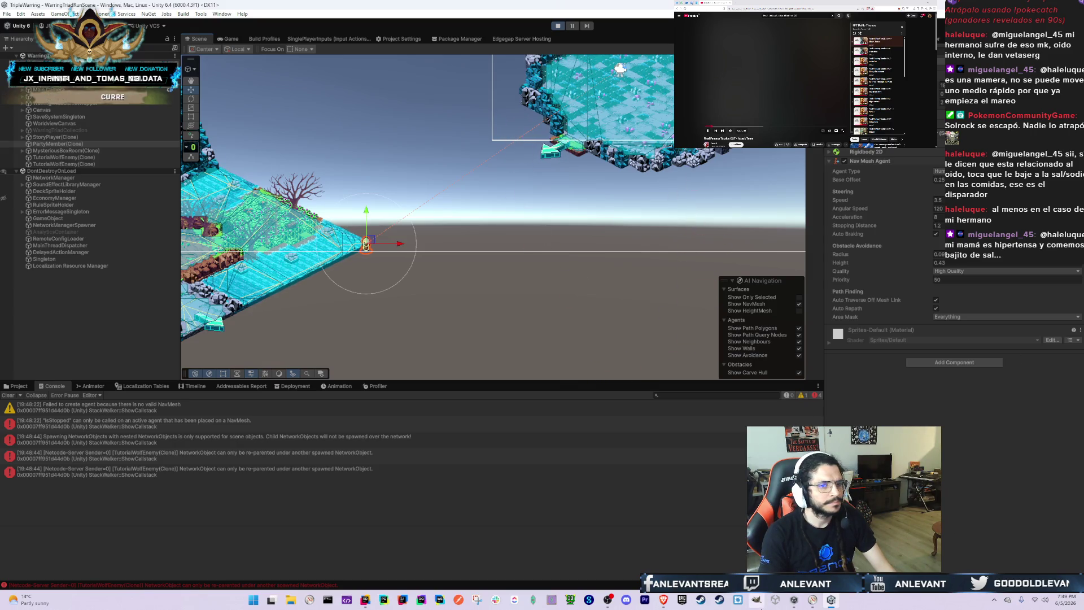
click(9, 397)
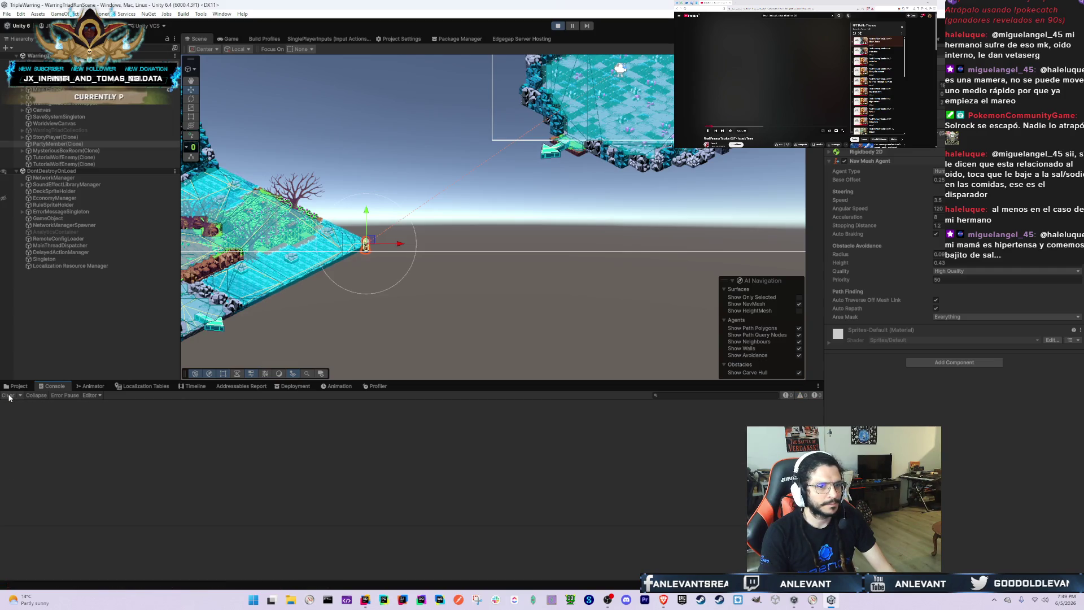
key(alt+Tab)
key(Escape)
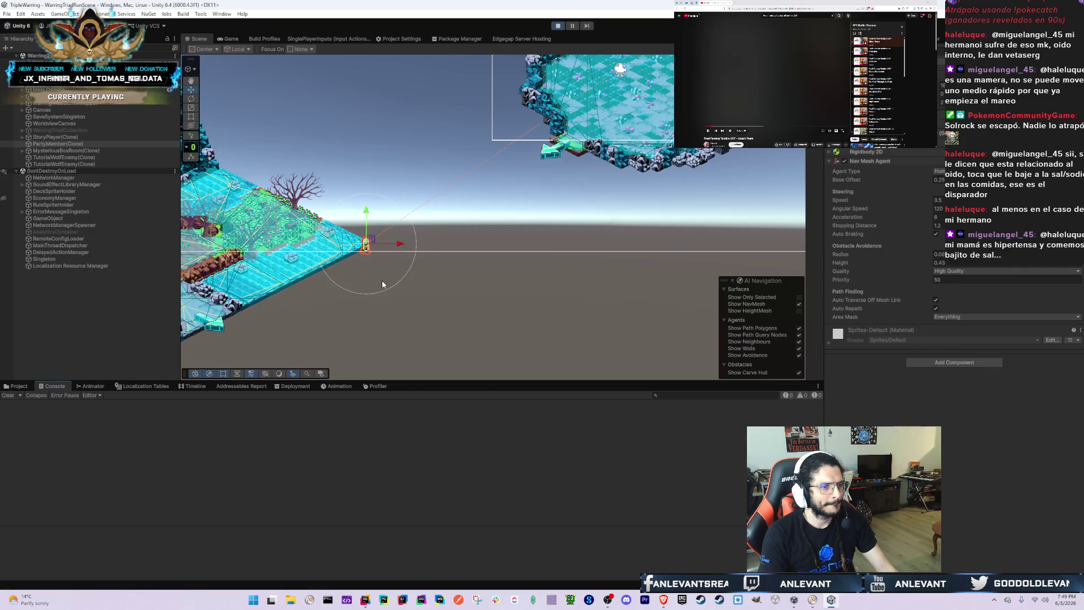
scroll(356, 274, down, 5)
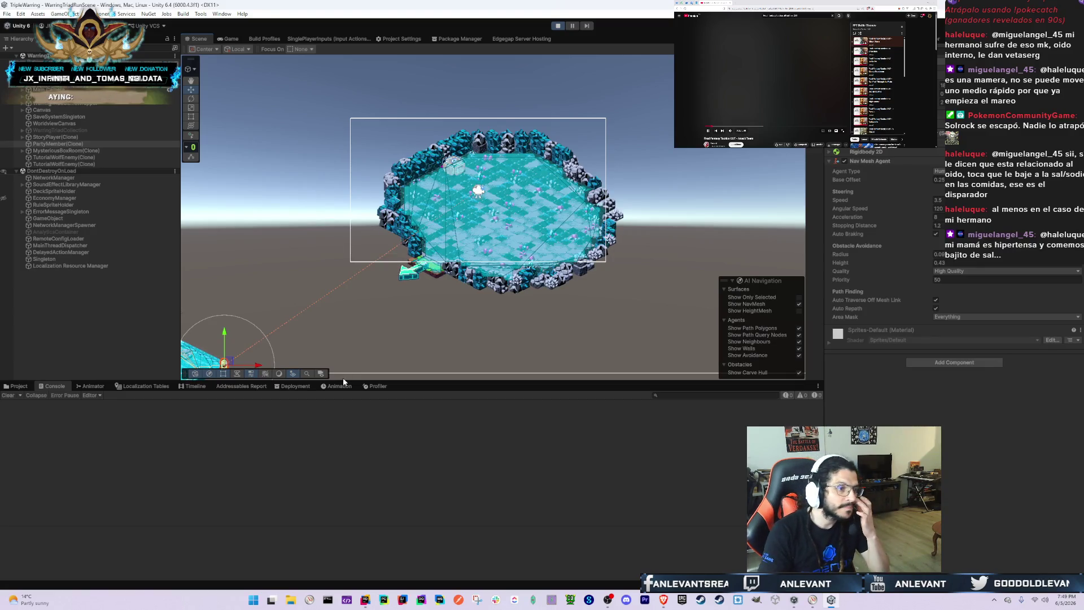
drag(277, 246, 406, 203)
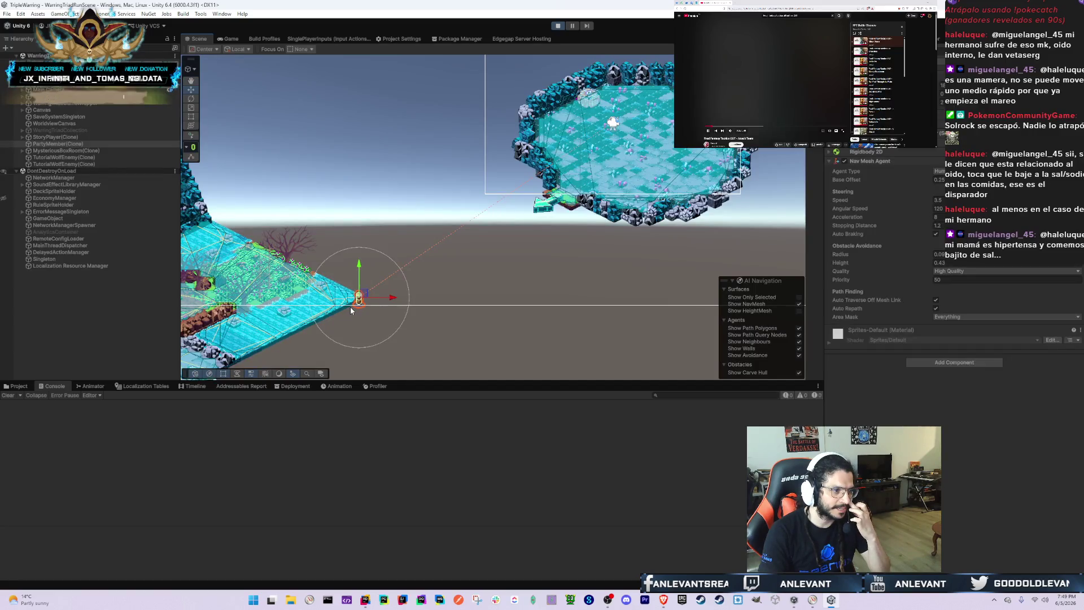
scroll(350, 307, up, 2)
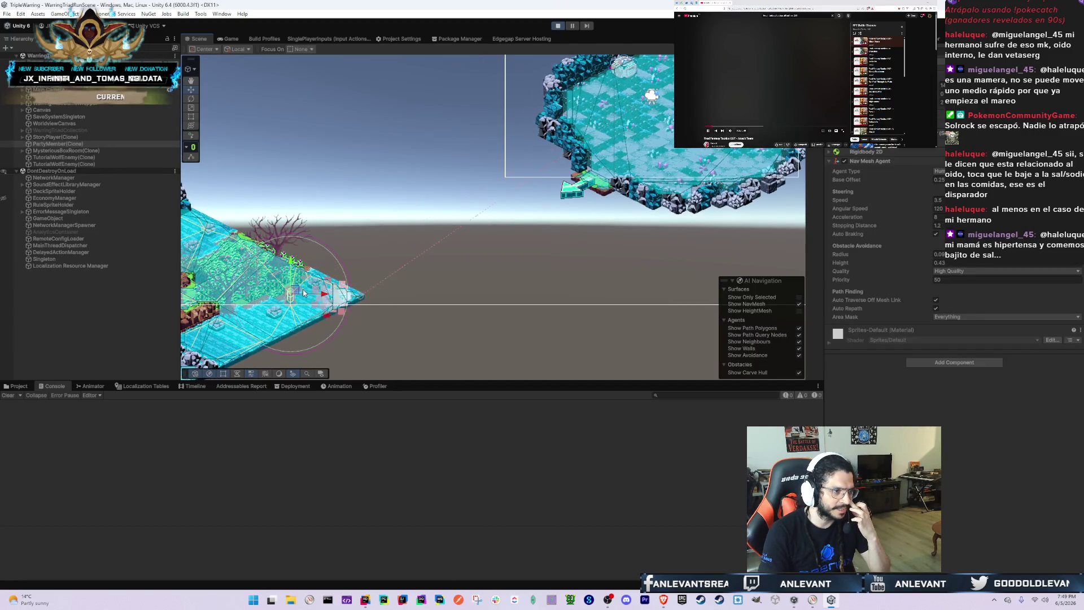
drag(296, 292, 273, 314)
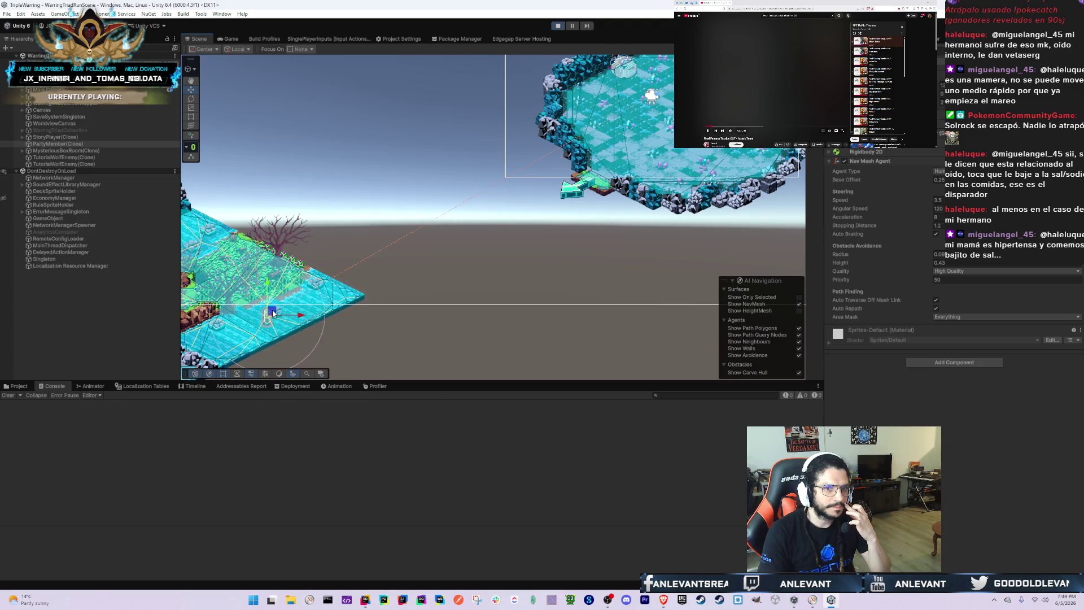
key(alt+Tab)
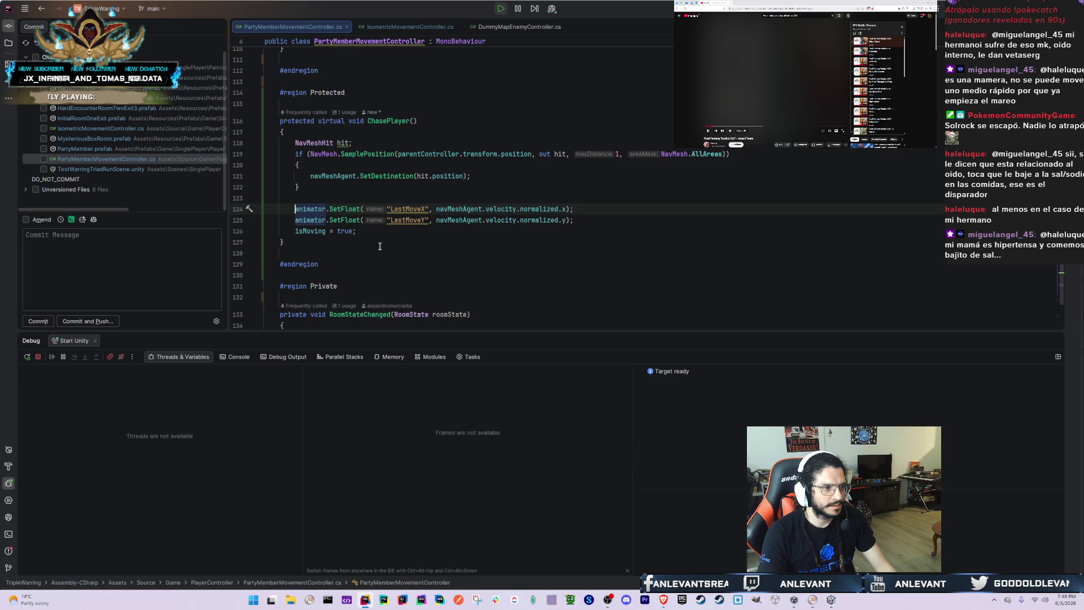
Step: In Unity, inspect TutorialWolfEnemy(Clone), then reselect PartyMember(Clone)
key(alt+Tab)
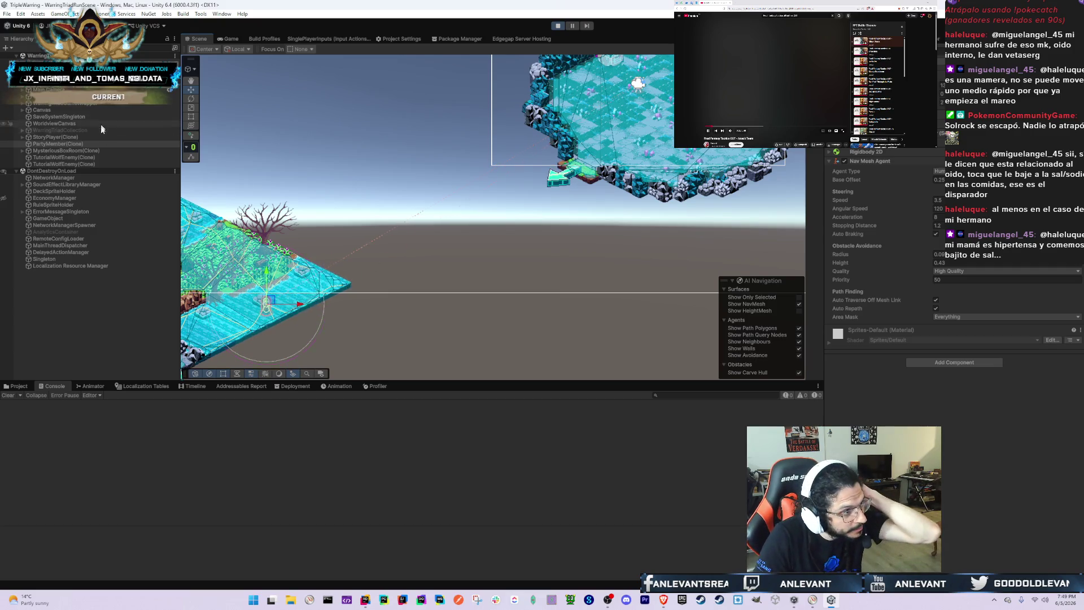
key(XF86AudioRaiseVolume)
click(84, 164)
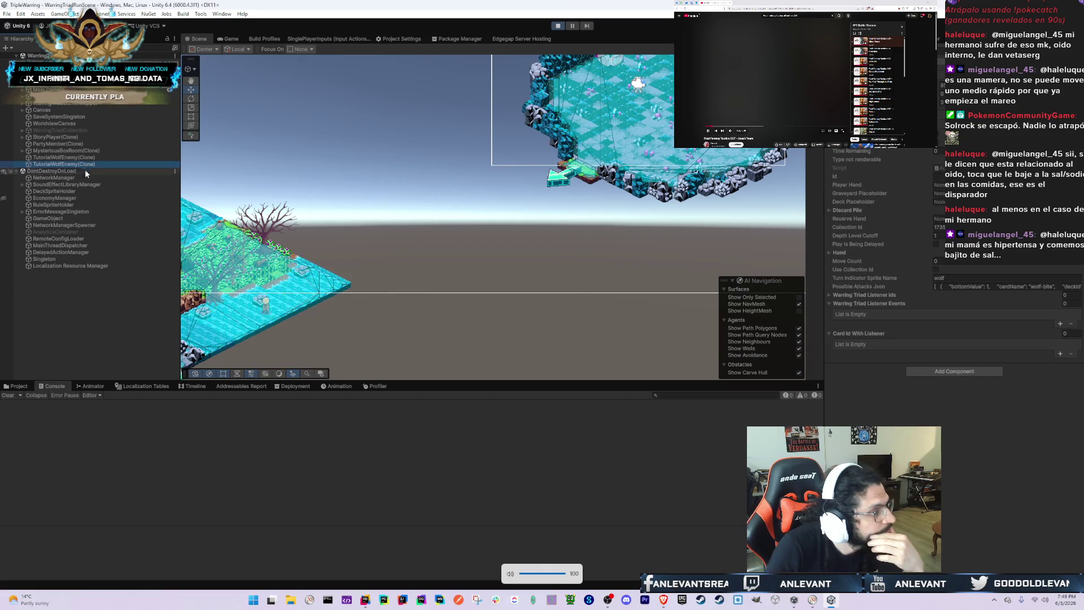
click(62, 144)
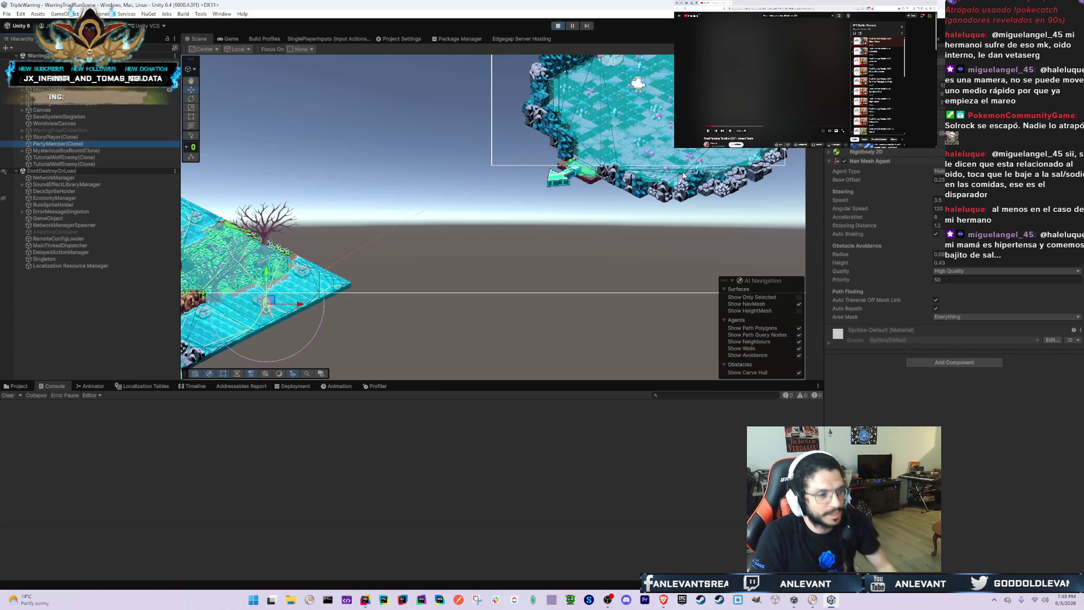
Step: Find Teleport in the script, breakpoint the position assignment line, then show Unity's Game view
key(alt+Tab)
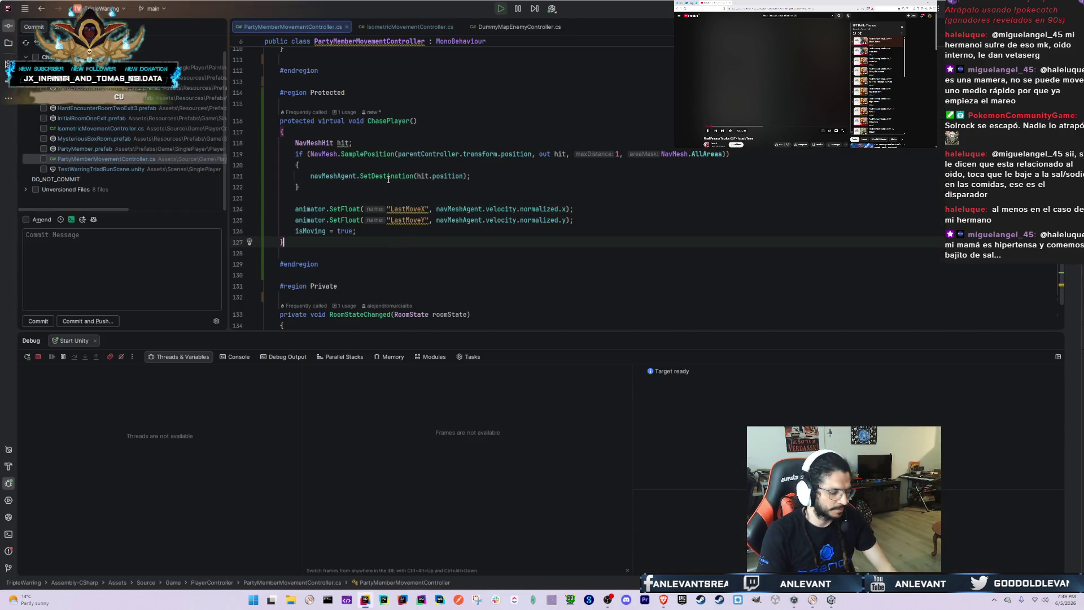
key(ctrl+f)
text(Teleport)
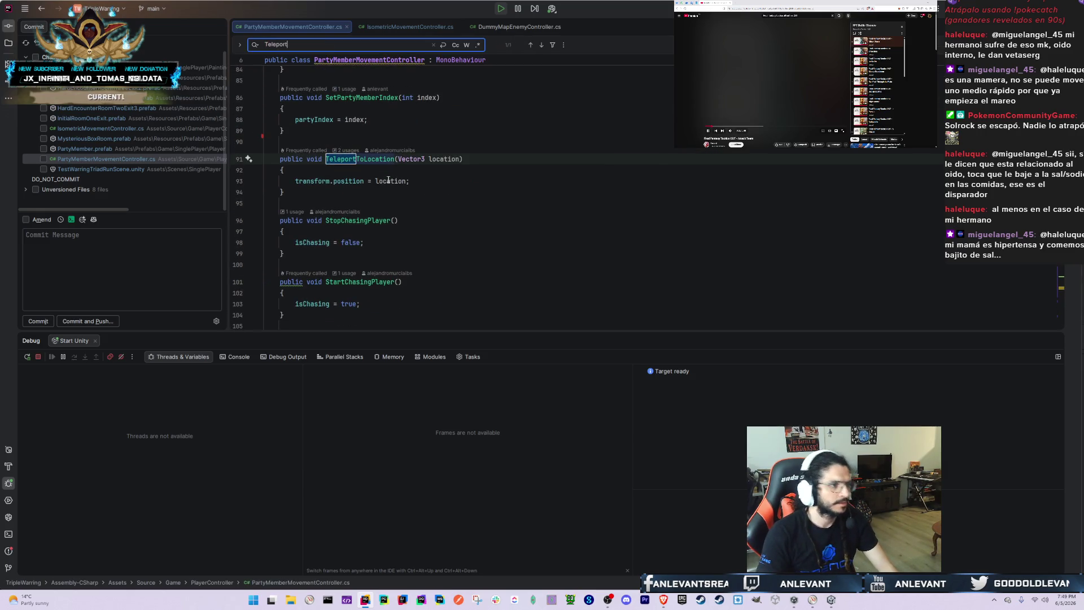
click(242, 181)
key(alt+Tab)
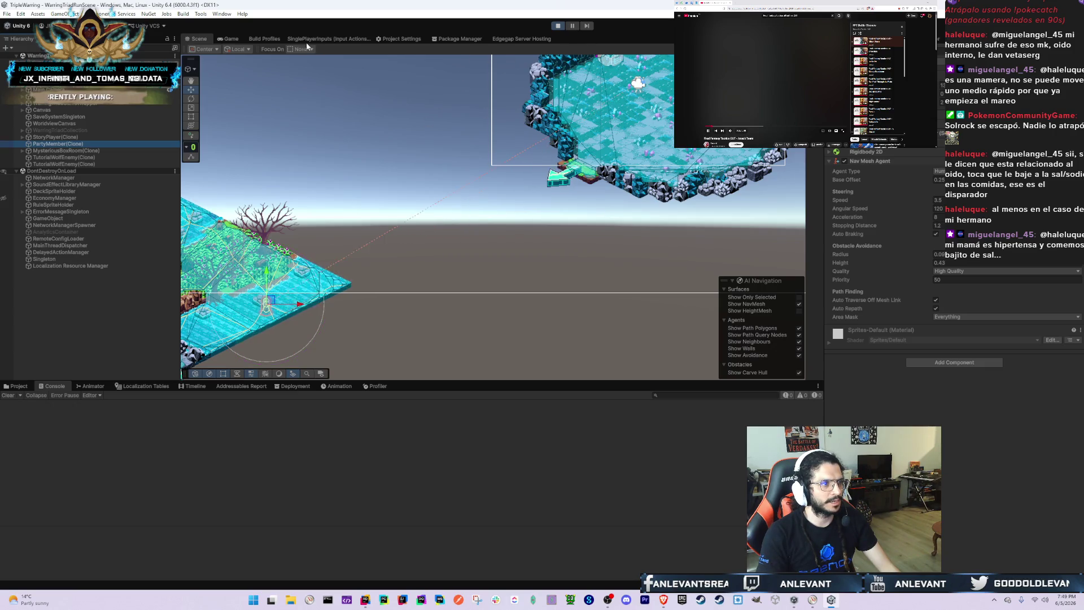
key(ctrl+2)
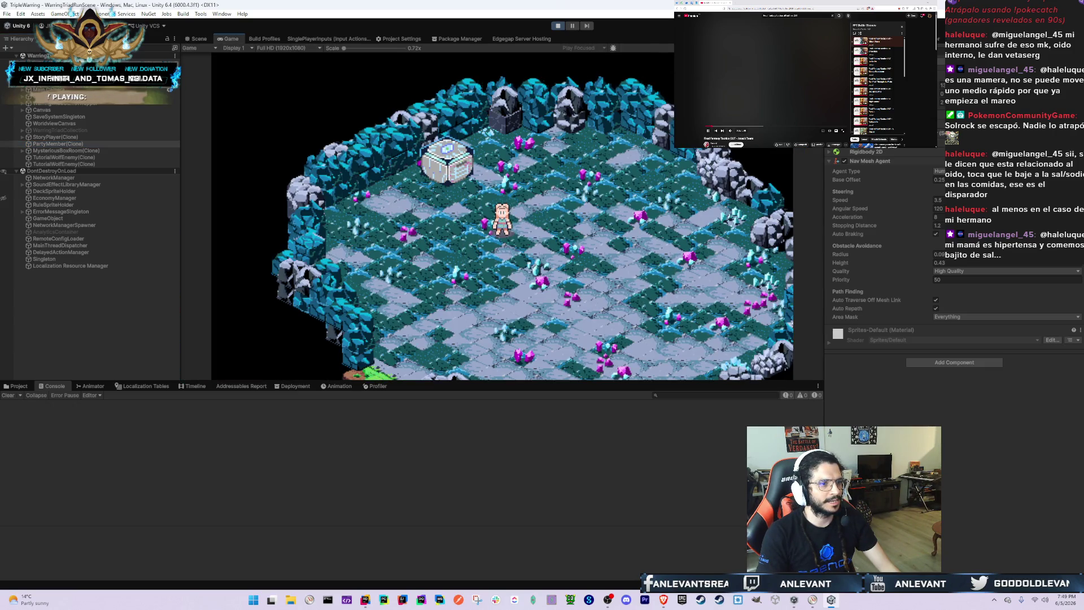
Step: Clear the console and choose Solo, then Story, to trigger the teleport breakpoint
click(7, 395)
click(508, 305)
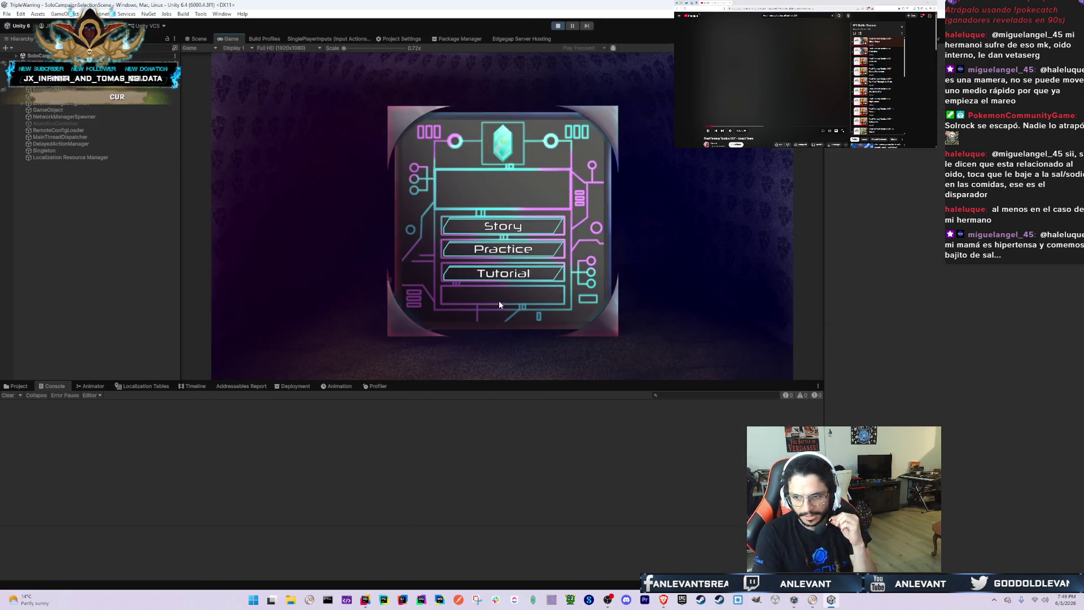
click(525, 232)
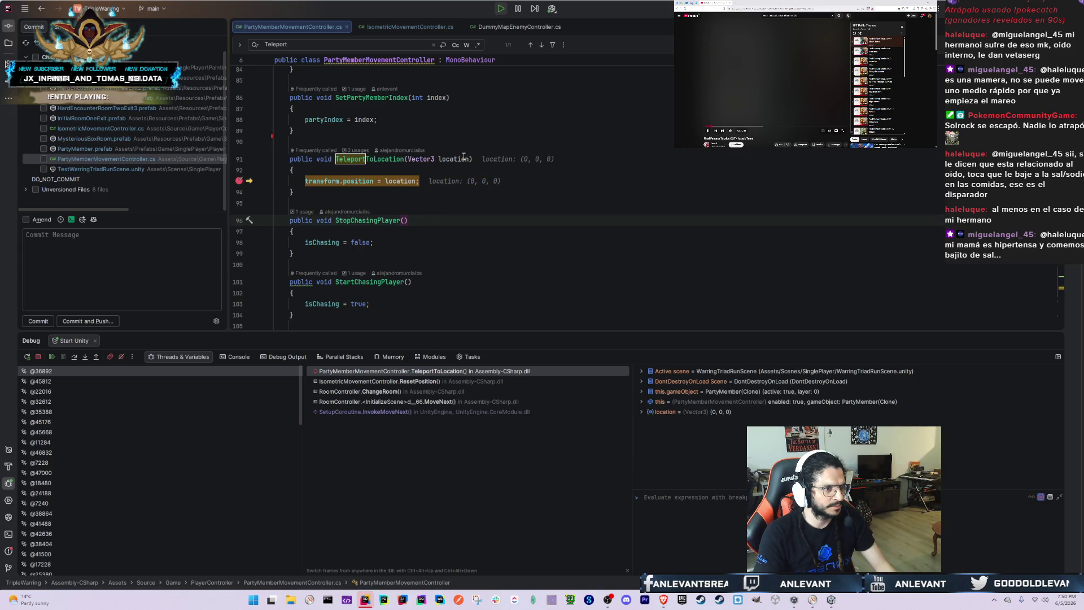
Step: Examine the ResetPosition, ChangeRoom and TeleportPlayer caller frames across teleport breakpoint hits, then resume
mouse_move(464, 156)
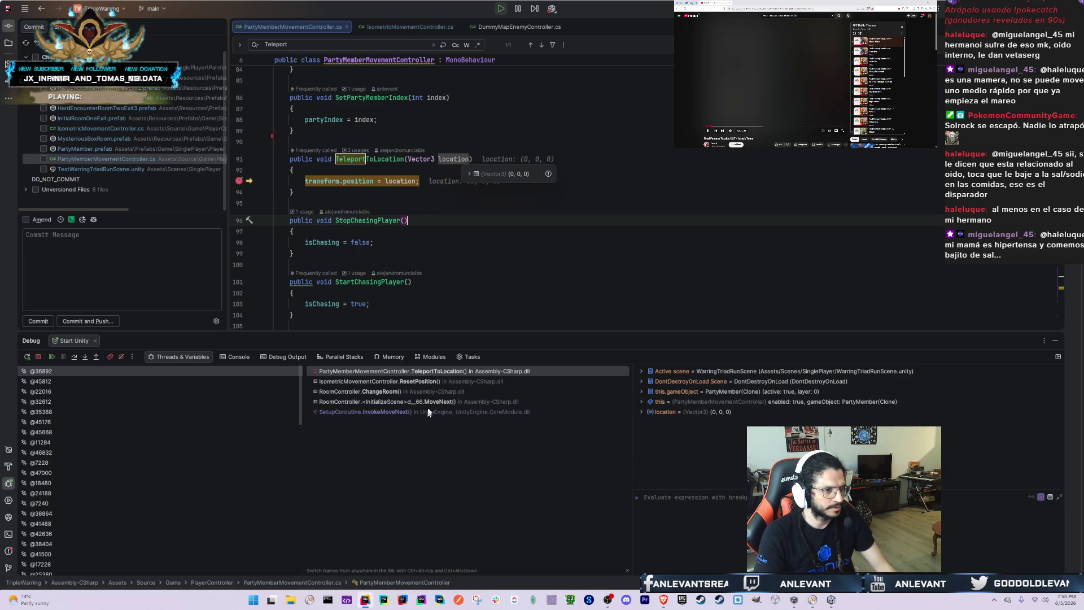
click(436, 382)
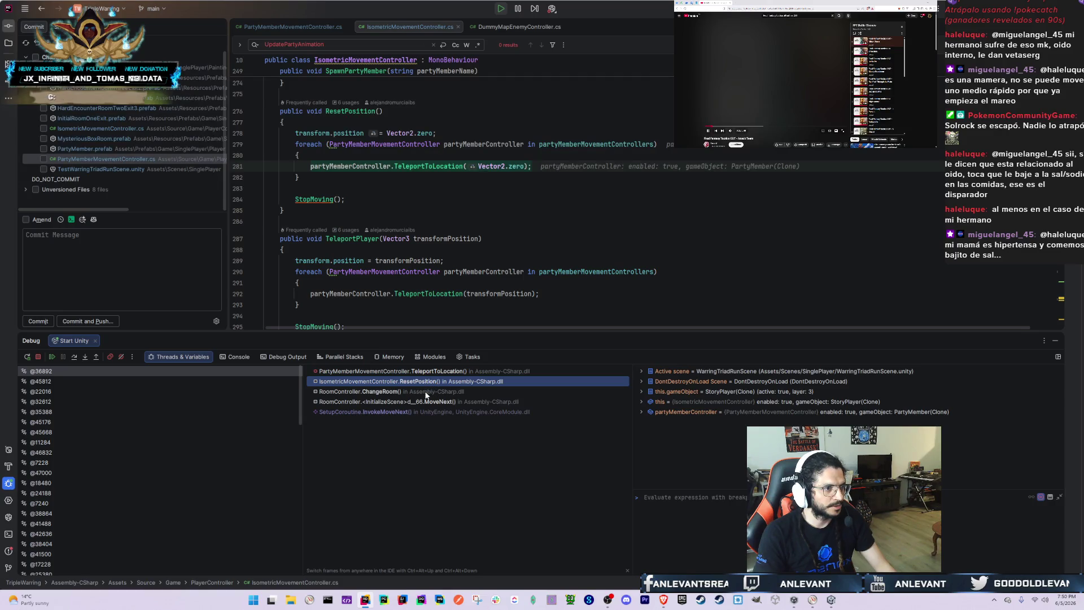
click(425, 392)
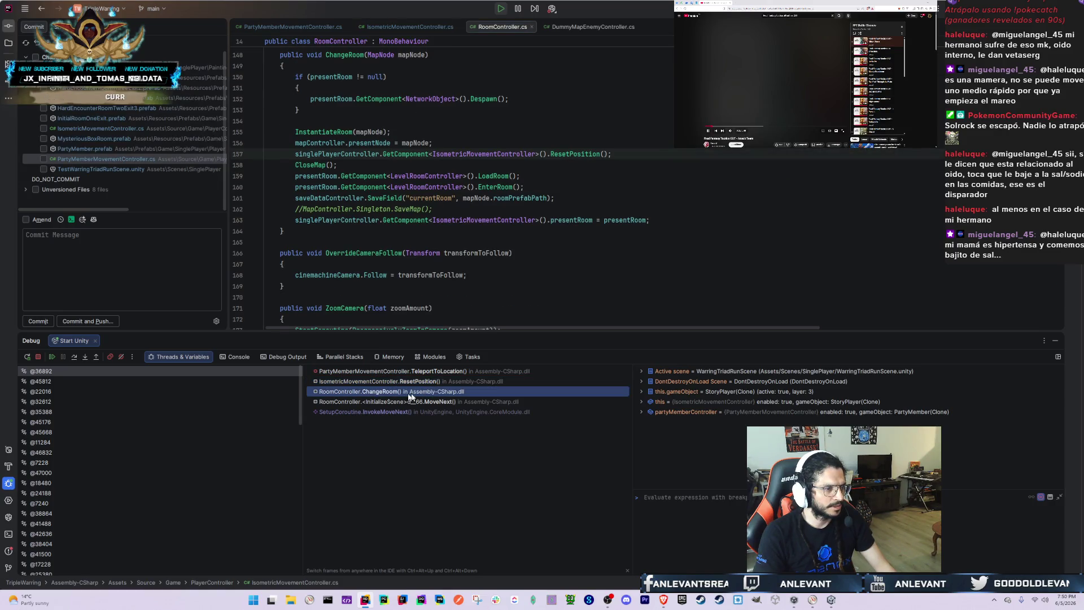
click(52, 358)
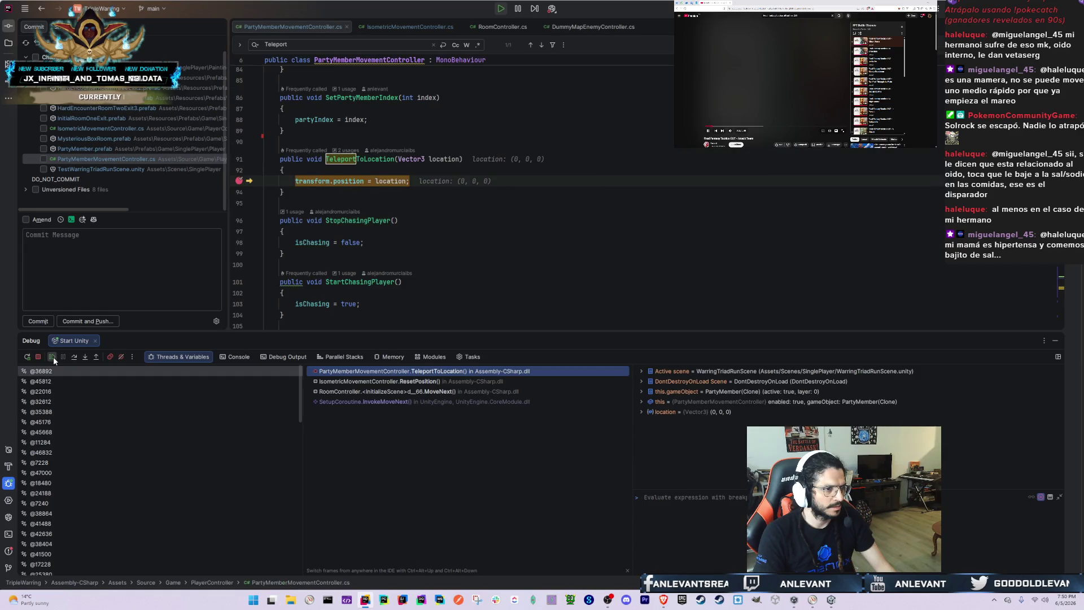
click(52, 357)
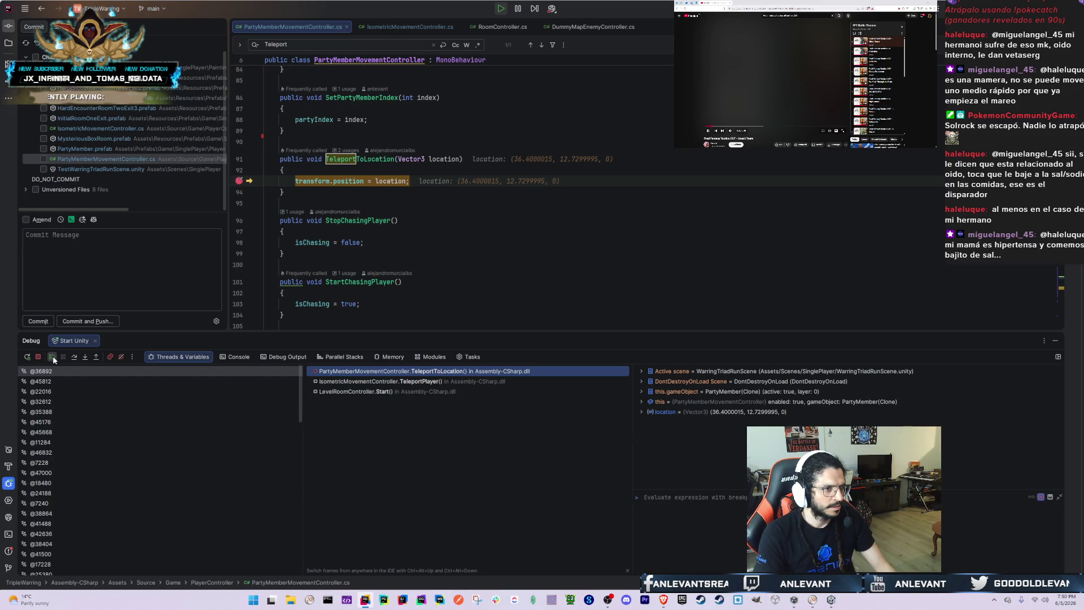
click(420, 382)
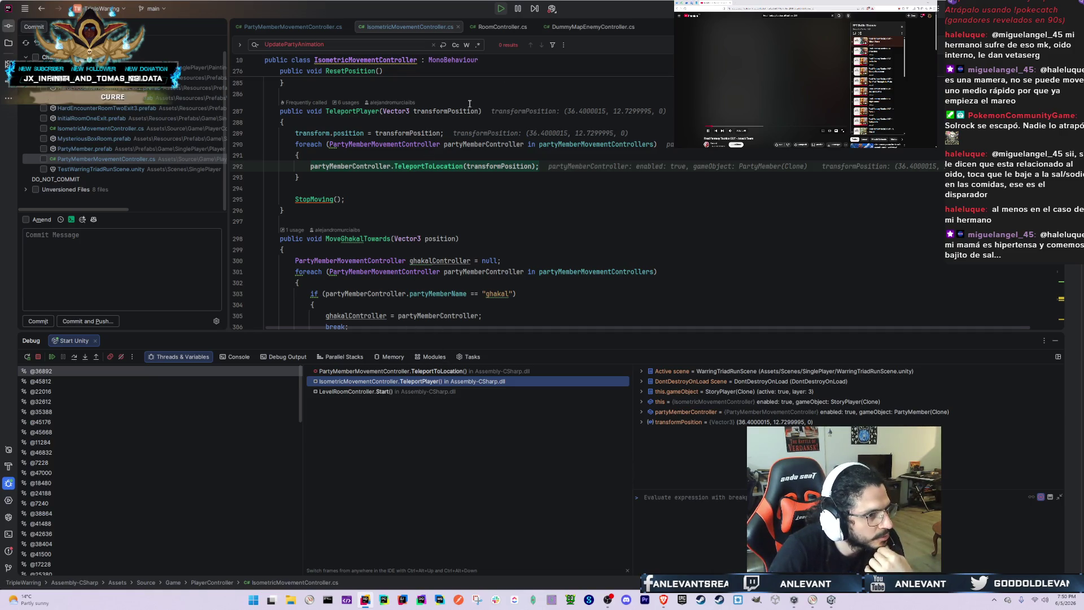
mouse_move(447, 112)
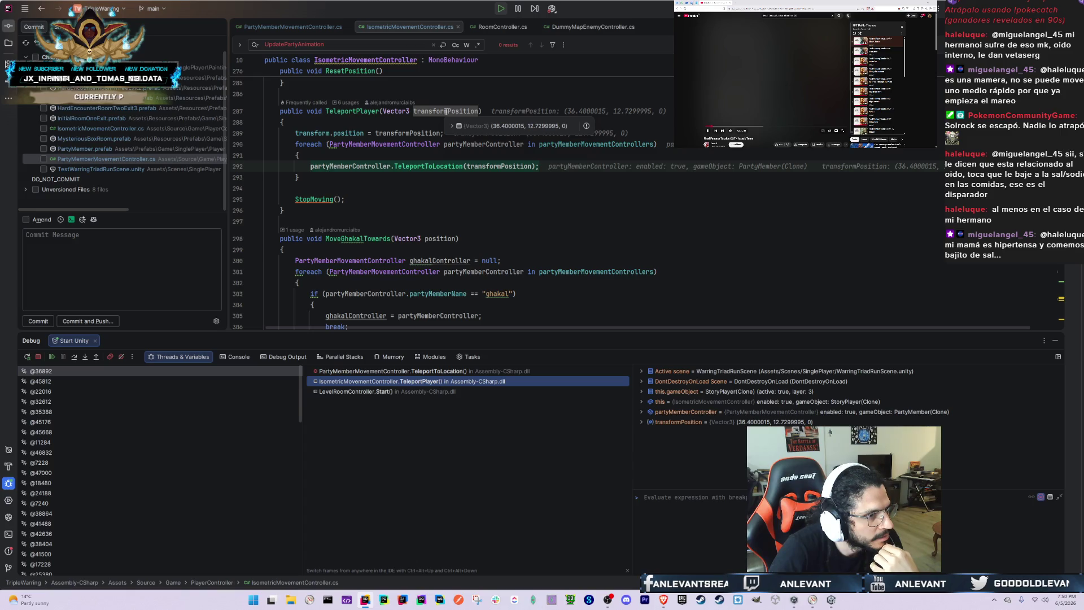
click(423, 372)
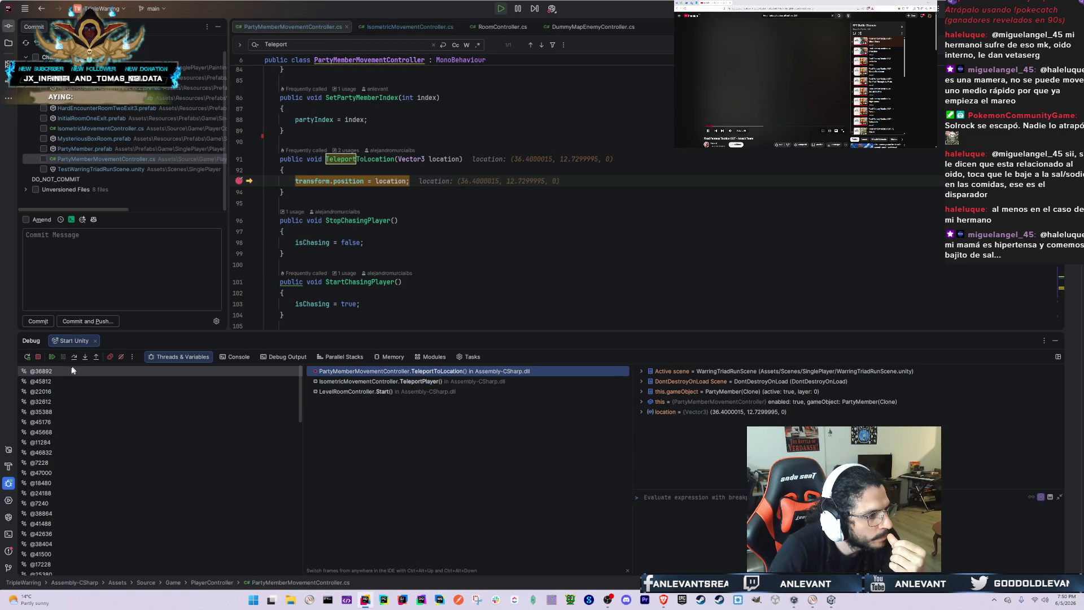
click(53, 357)
Step: Open Rider's local PowerShell terminal with Alt+F12
key(alt+Tab)
key(alt+Tab)
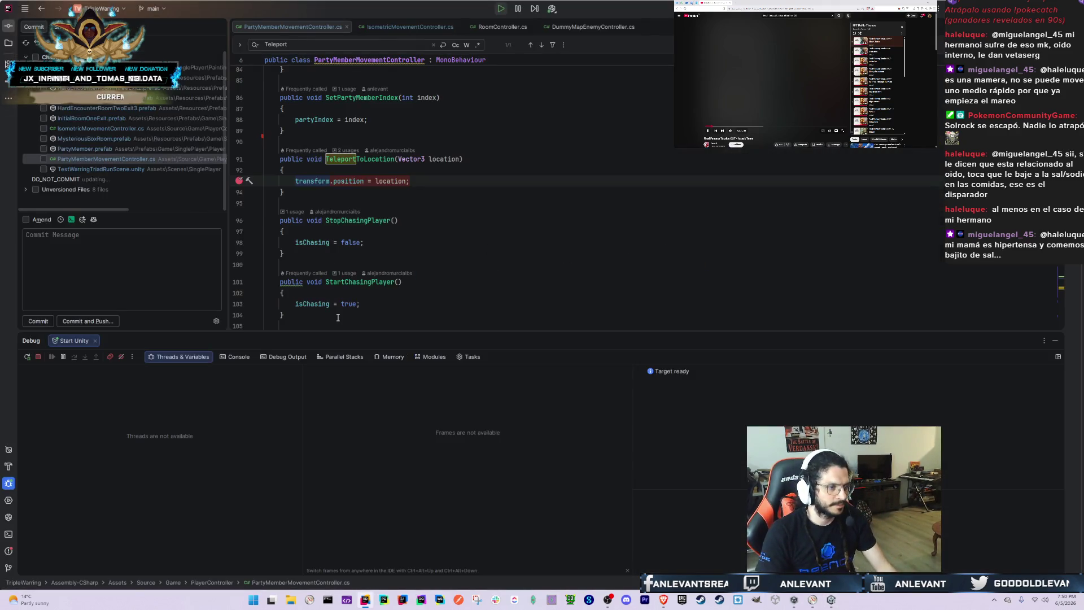
key(alt+Tab)
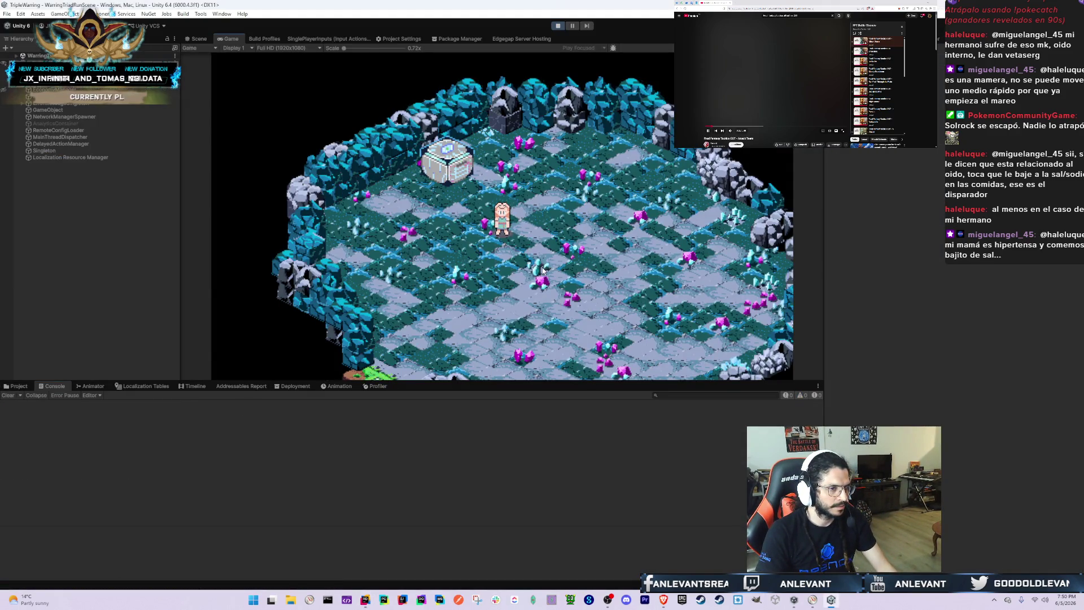
key(alt+Tab)
key(alt+F12)
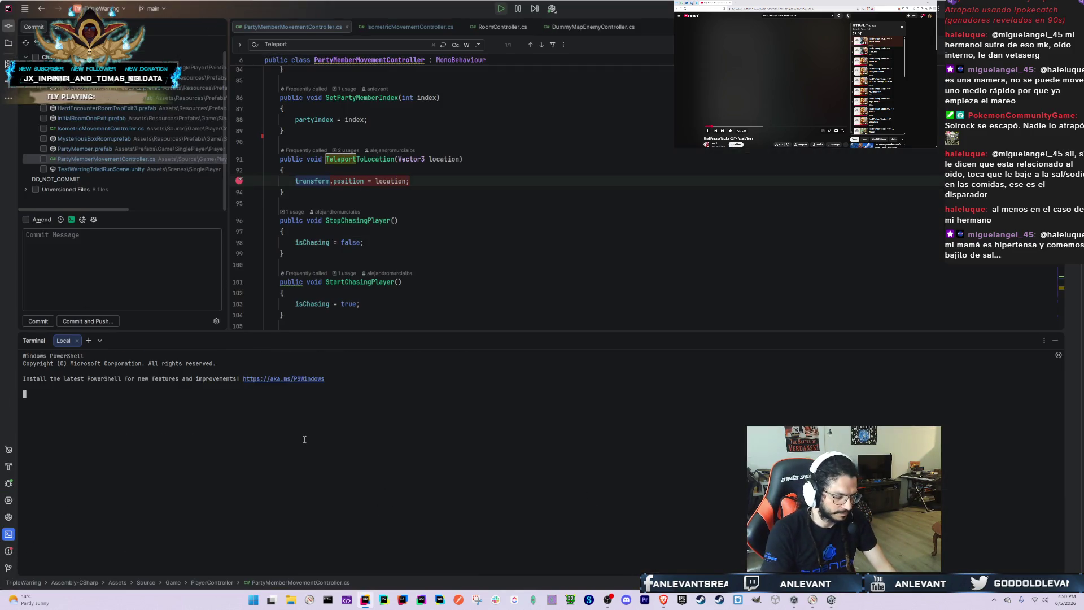
Step: Launch claude and begin typing a /sc:troubleshoot request about navmesh agents and party member teleporting
text(claude)
key(Return)
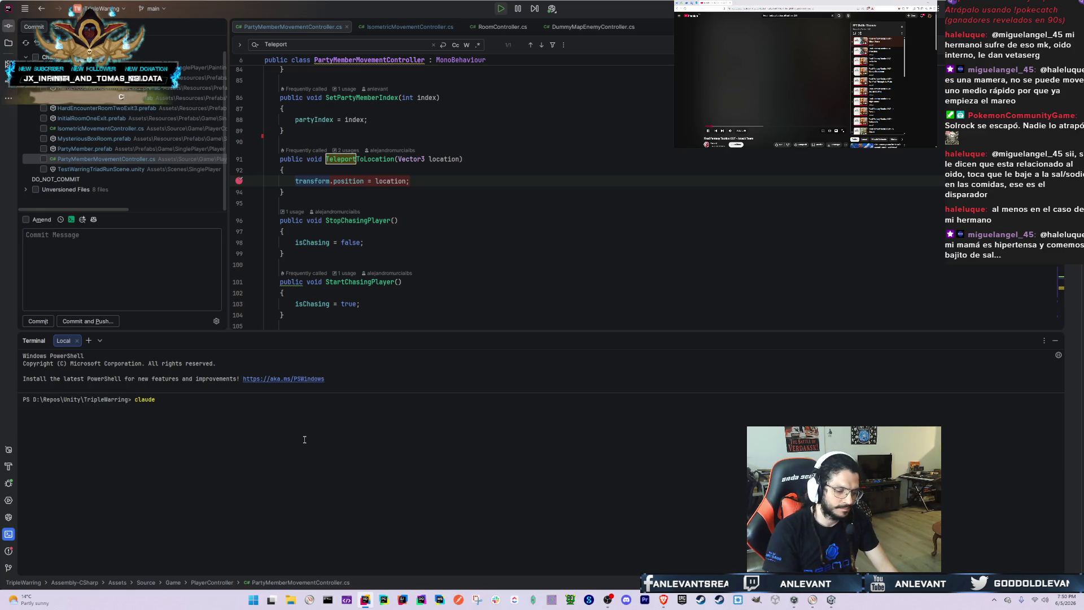
text(/sc:)
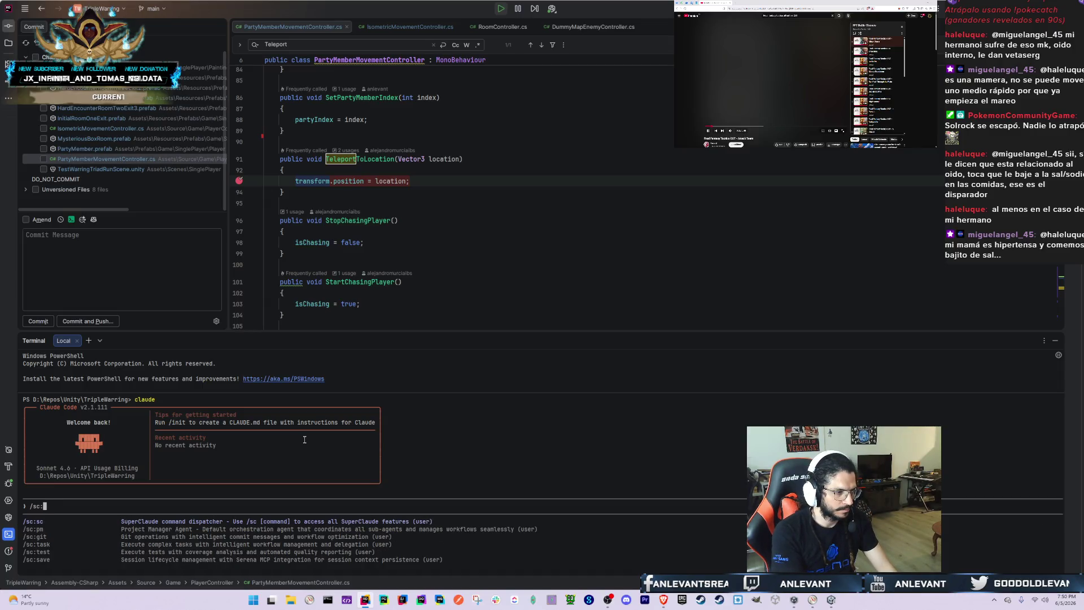
text(troubleshoot hey there c)
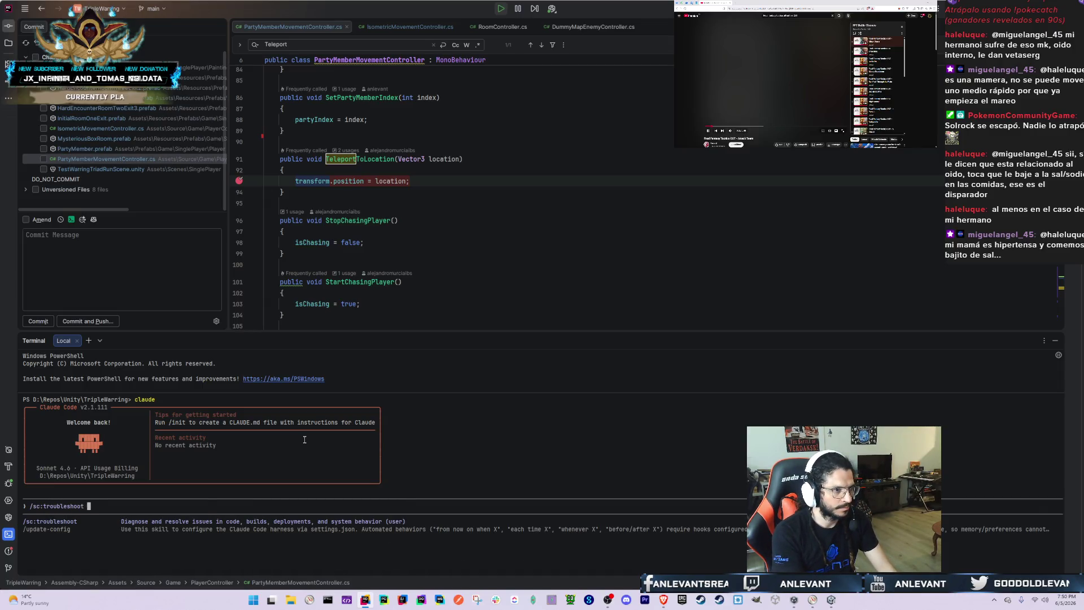
text(laude. )
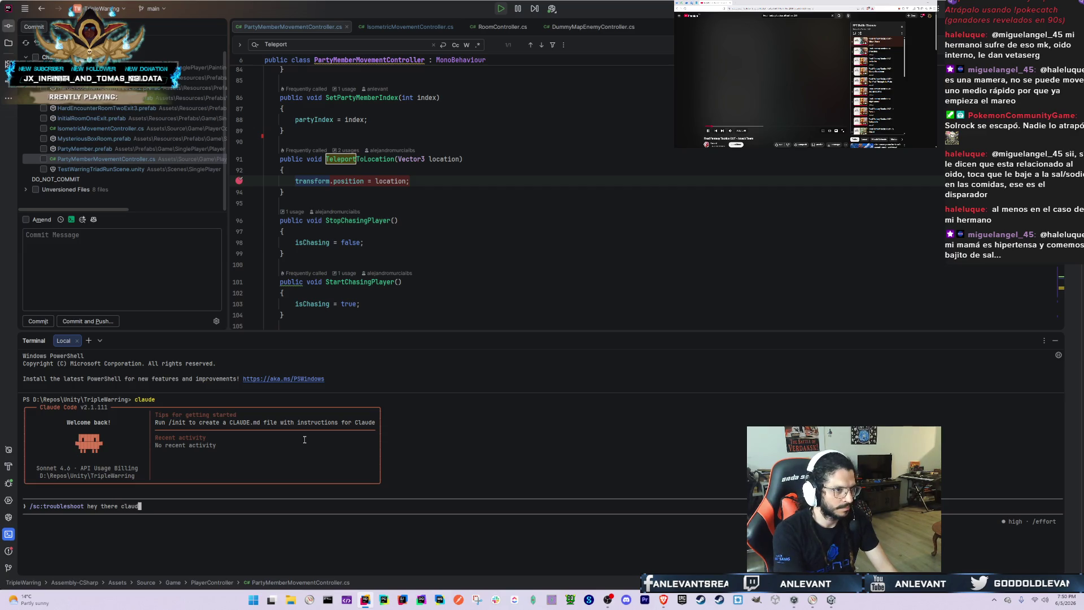
text(Something weird i)
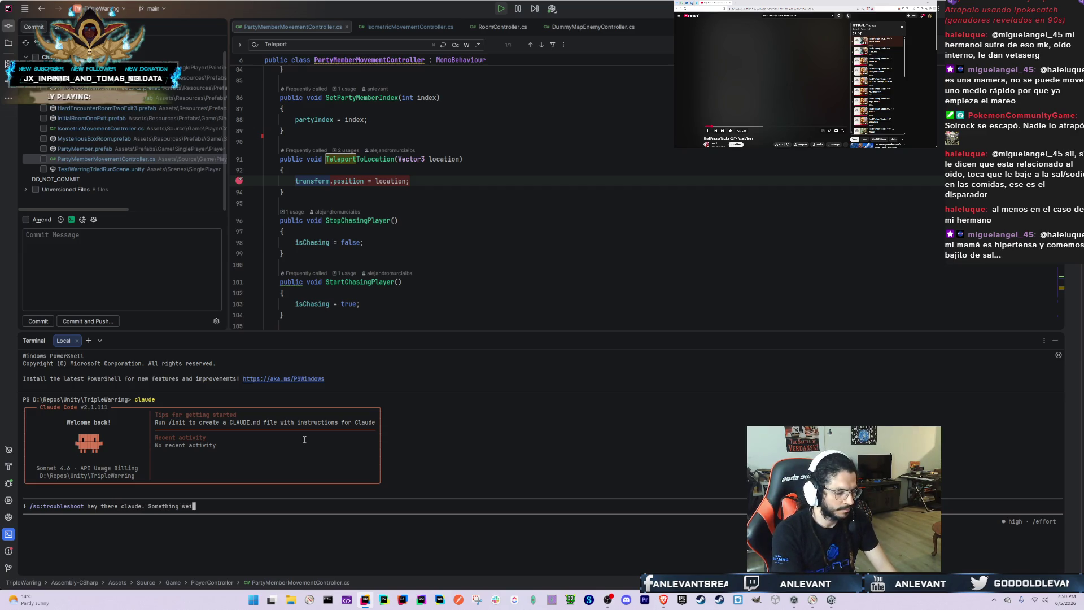
text(s happening to my navme)
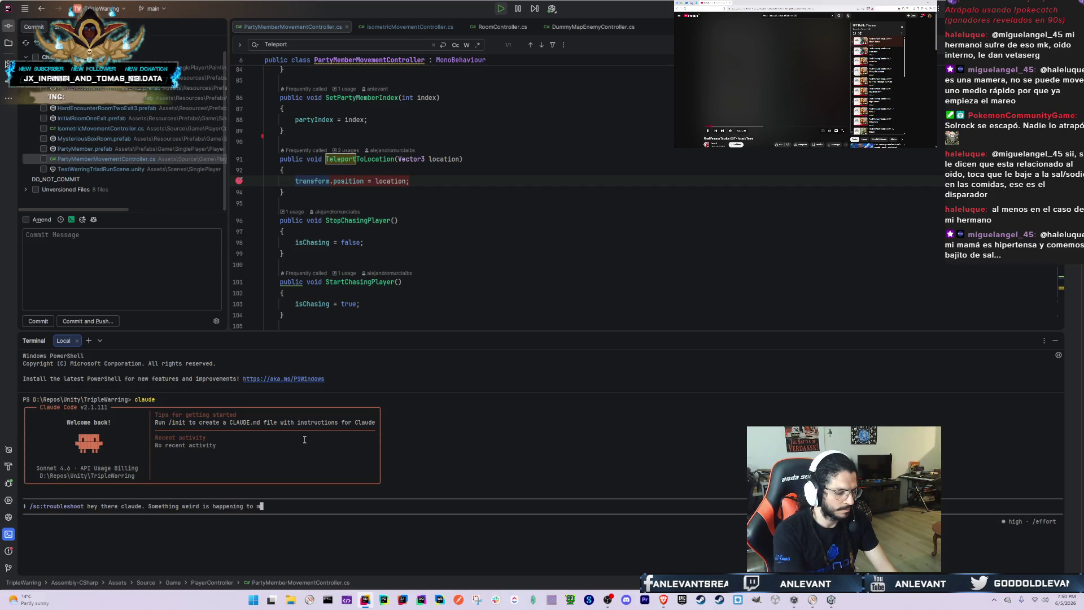
text(sh agents.)
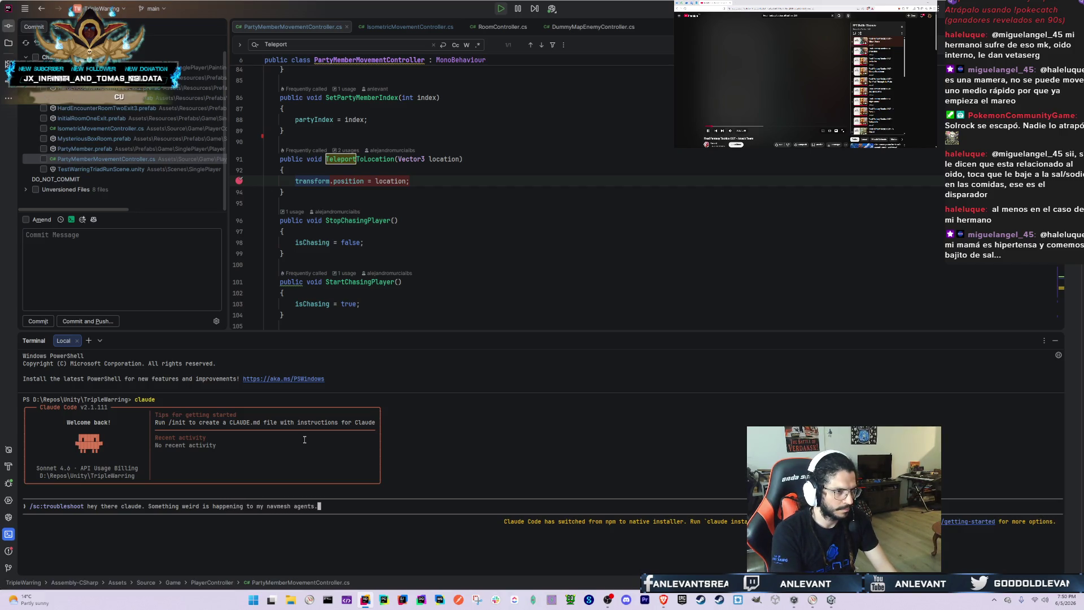
text( We have an isolated zone from the rest of the navmesh)
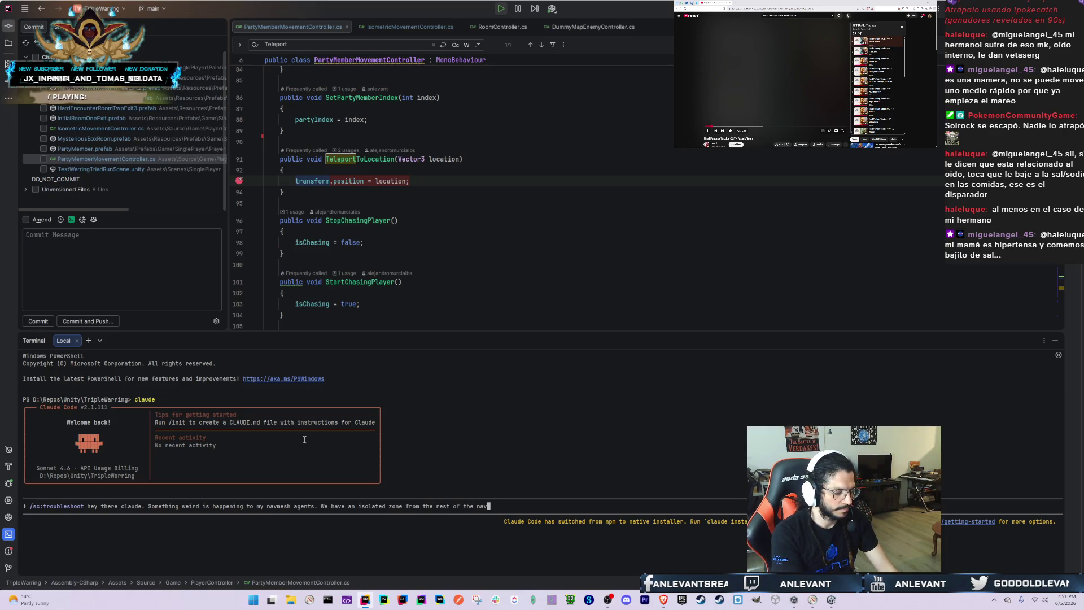
text(, that is also n)
text(avigateable and has it's)
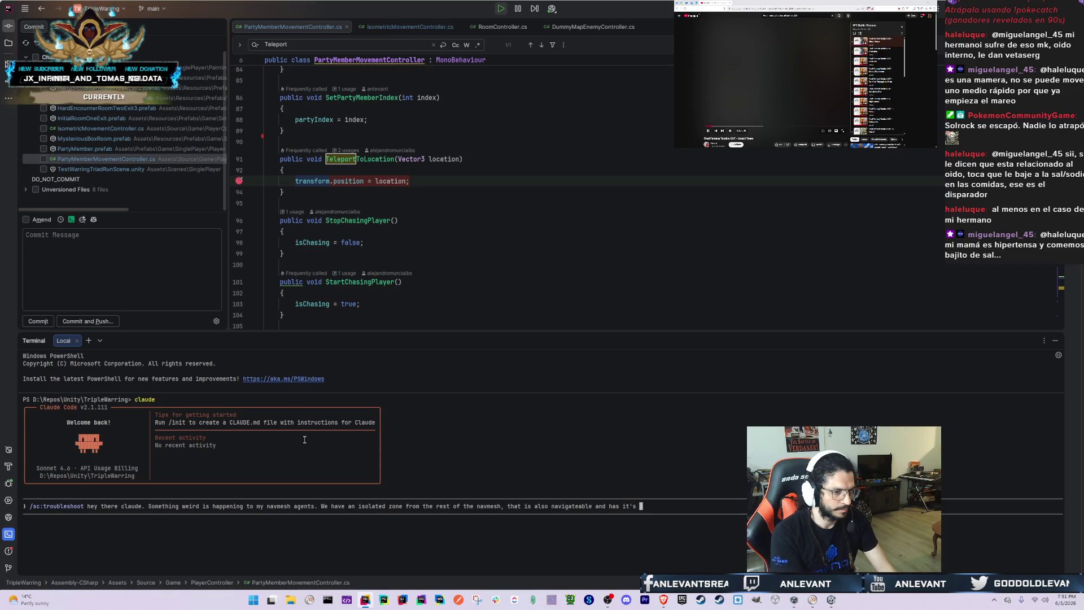
text( area printed on the editor when)
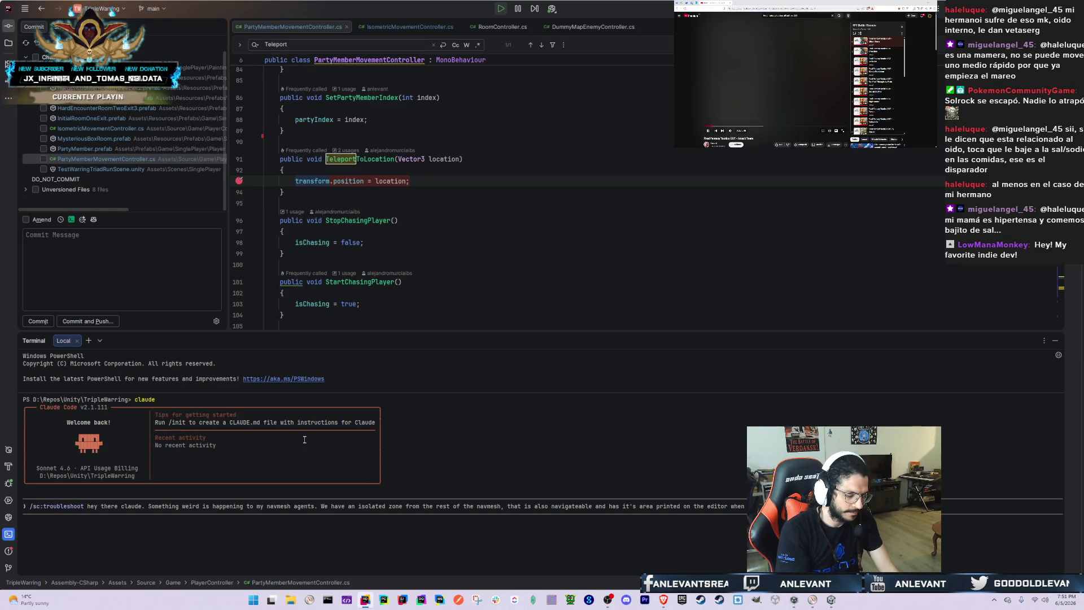
text(ethod on the player, t)
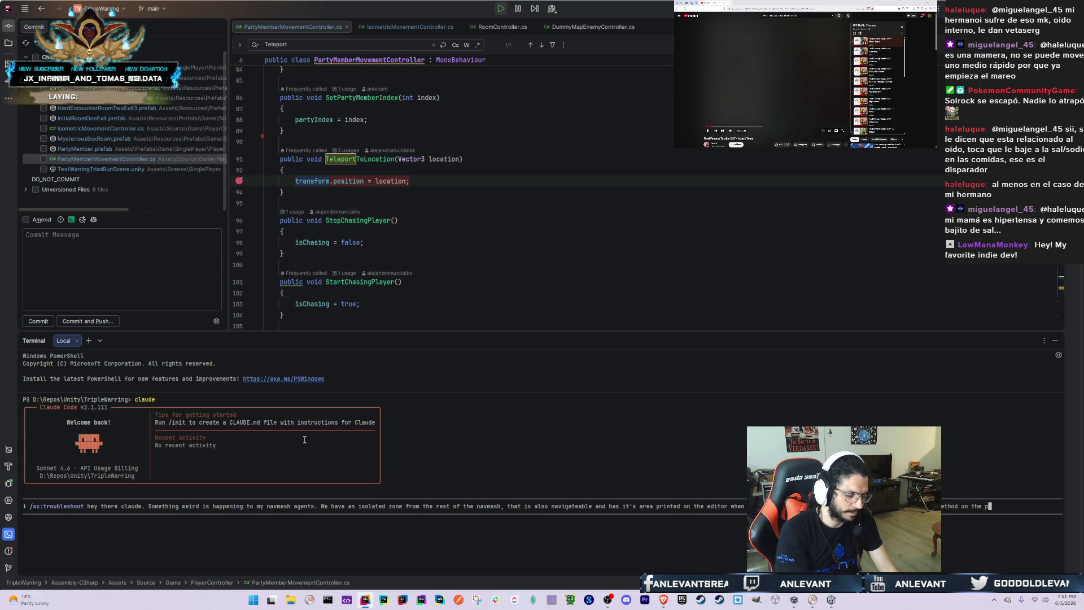
text(o b)
text(ring him and all his par)
text(ty members)
text( to this s)
text(eclud)
key(BackSpace)
key(BackSpace)
key(BackSpace)
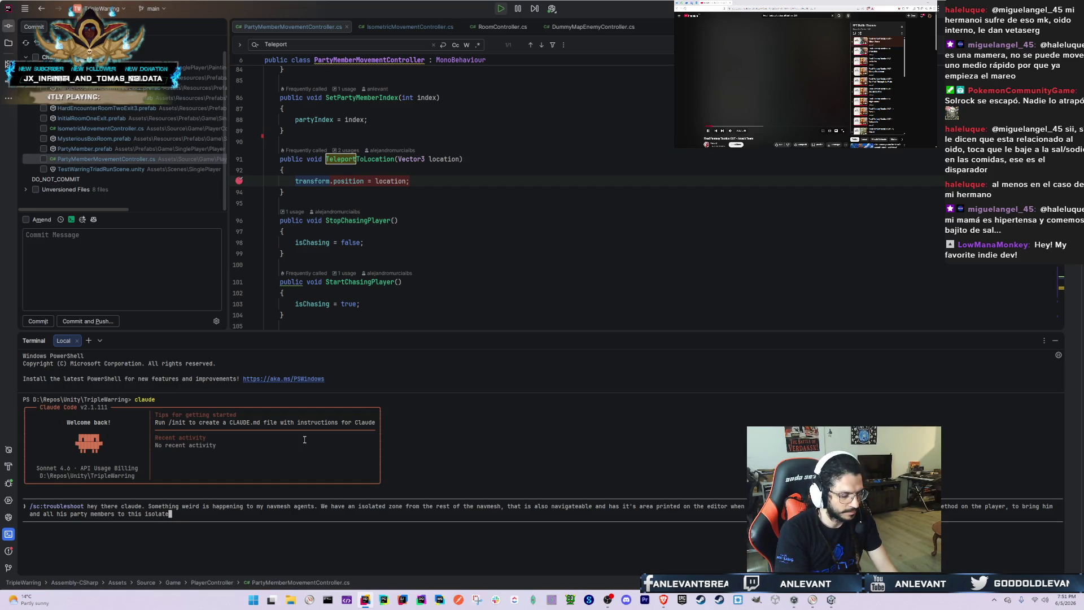
Step: Finish the /sc:troubleshoot prompt: only the player arrives, party members stay stuck in their spawn zone, then submit
text(one, only the player ar)
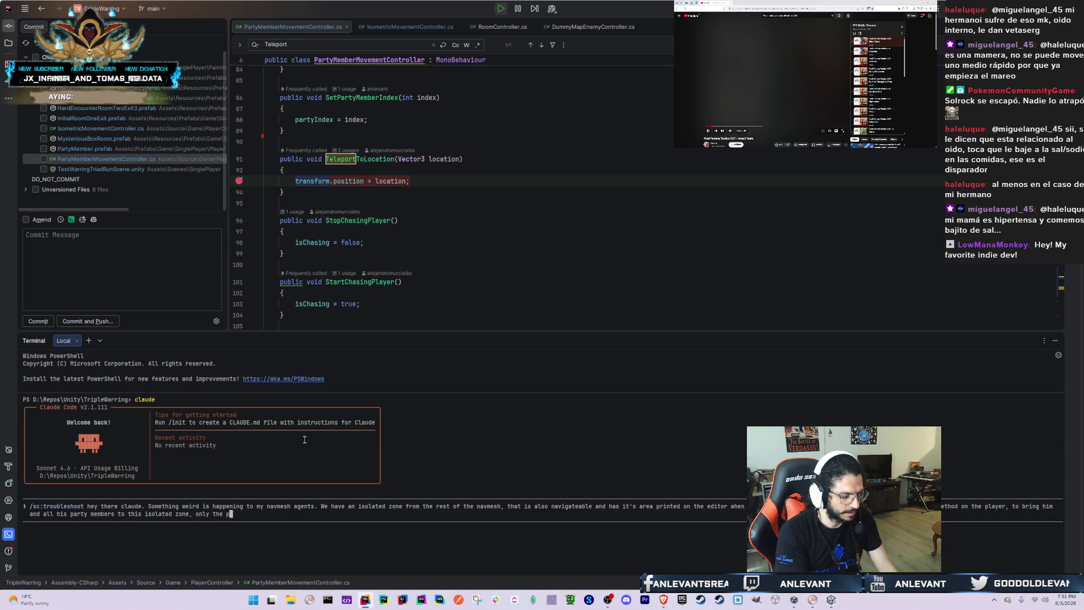
text(ives, and all of t)
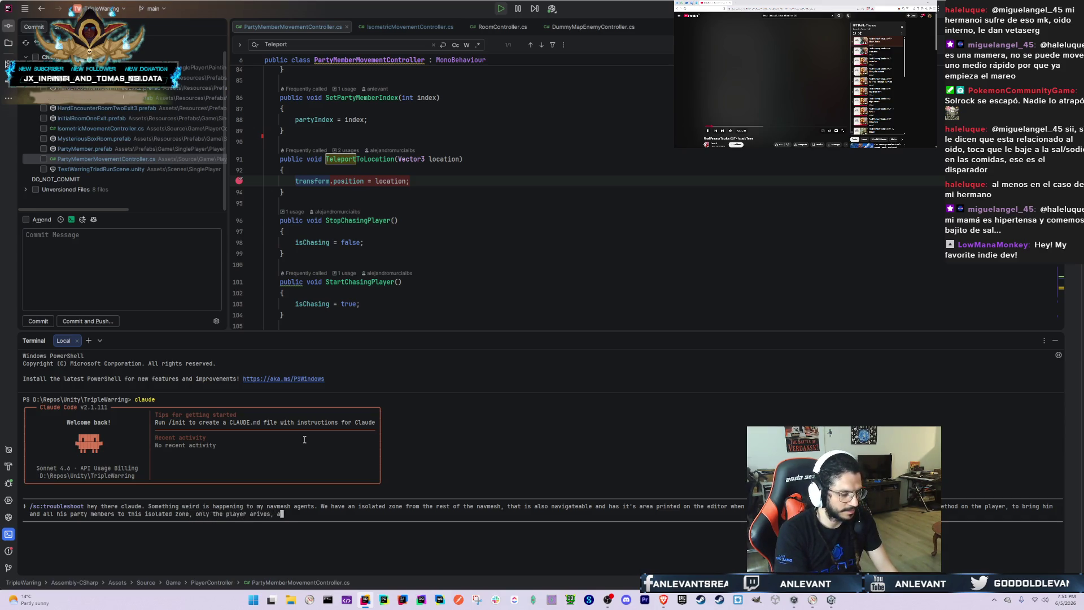
text(he)
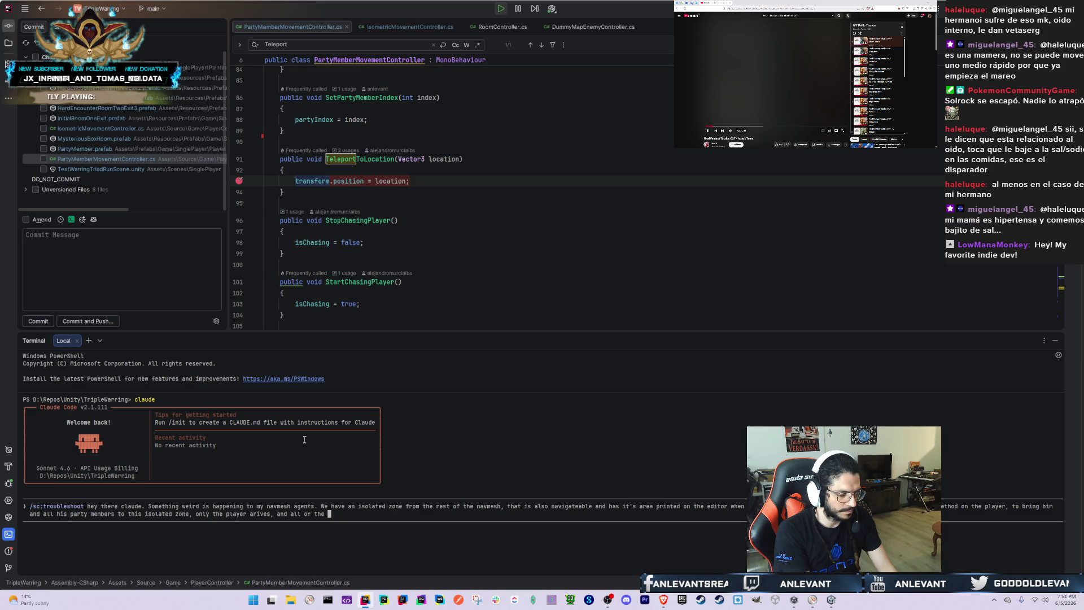
text(party members)
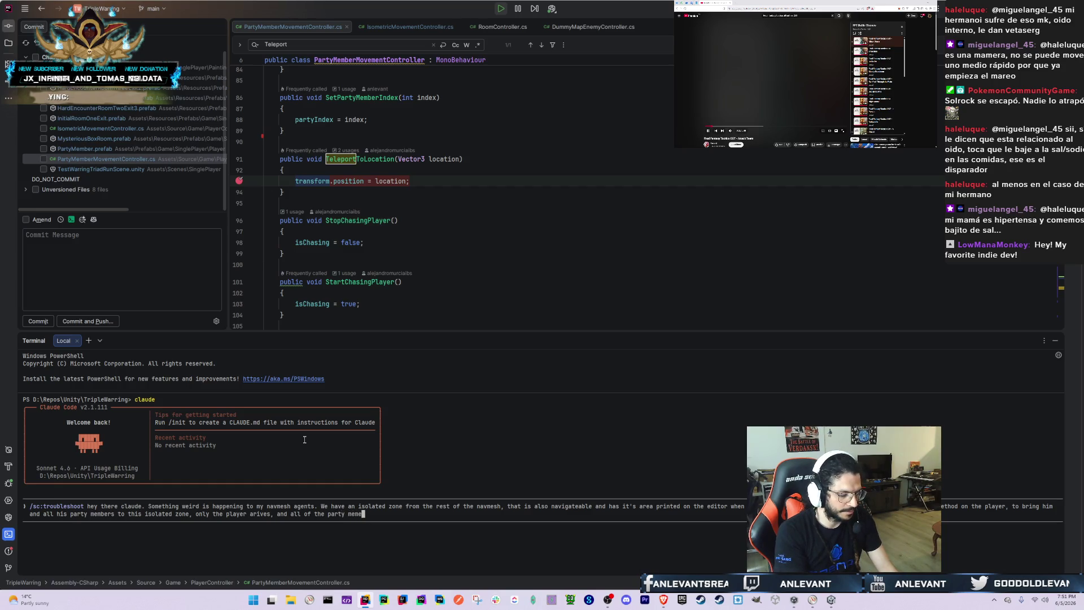
text( are caught withing)
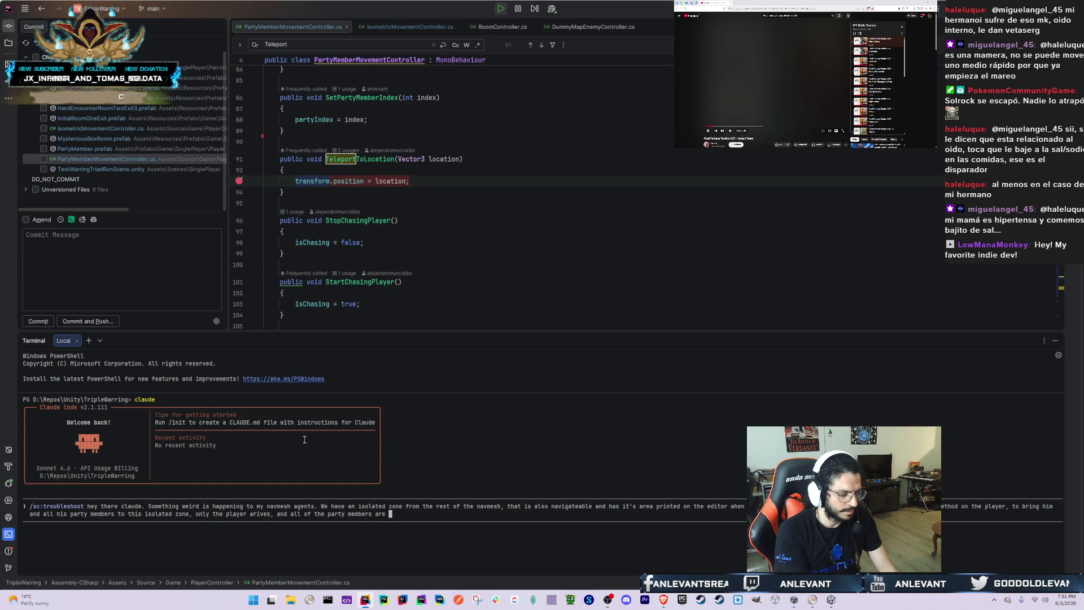
text( the)
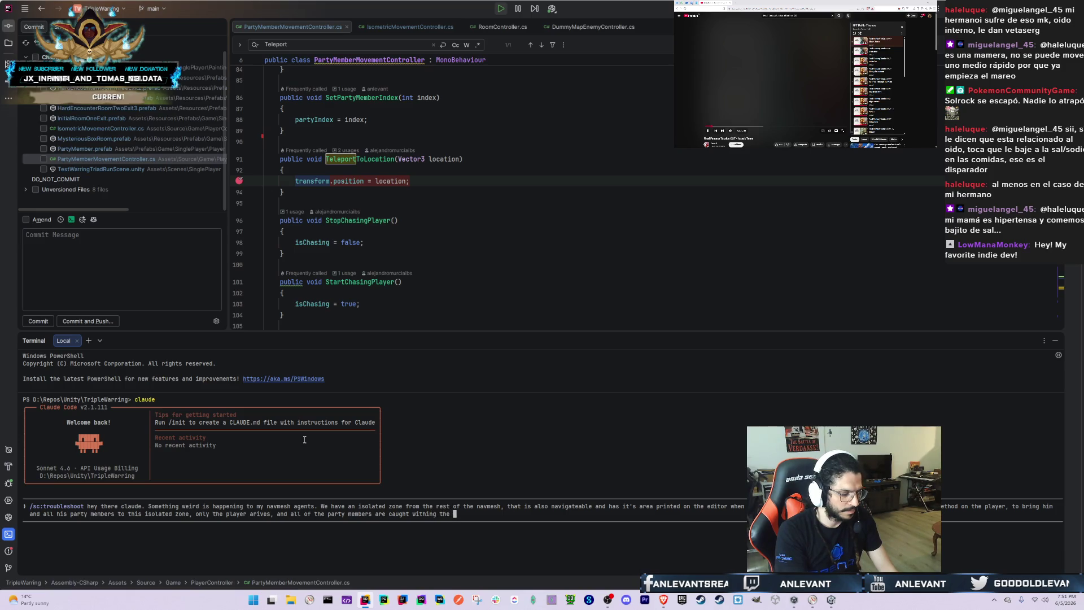
key(BackSpace)
key(BackSpace)
key(BackSpace)
text(n the first an)
text( where they were spawn)
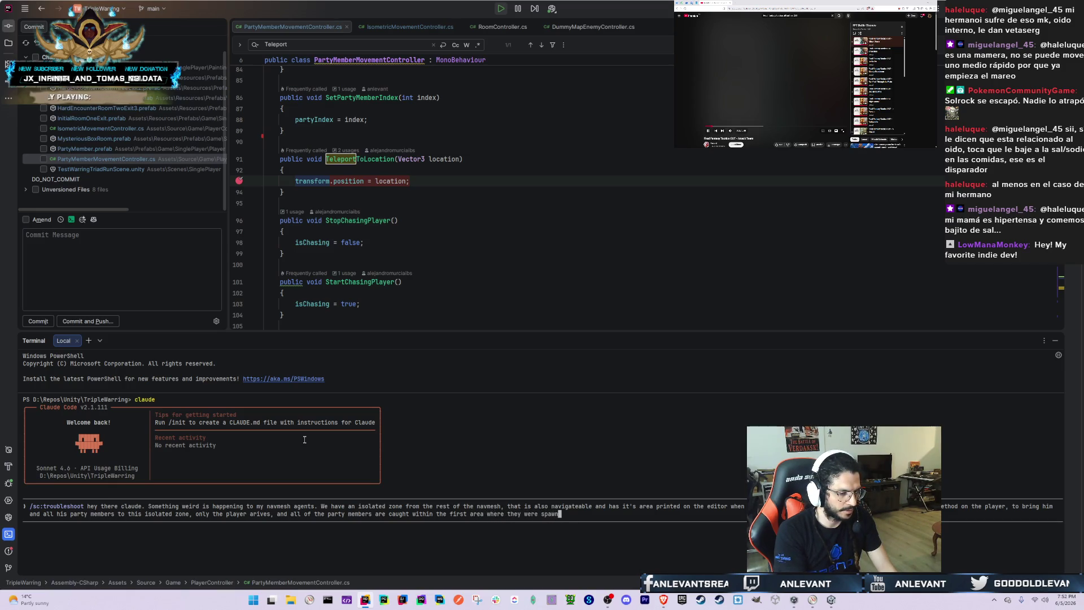
text(an you pl)
key(BackSpace)
key(BackSpace)
key(BackSpace)
key(BackSpace)
text(ther eis no walka)
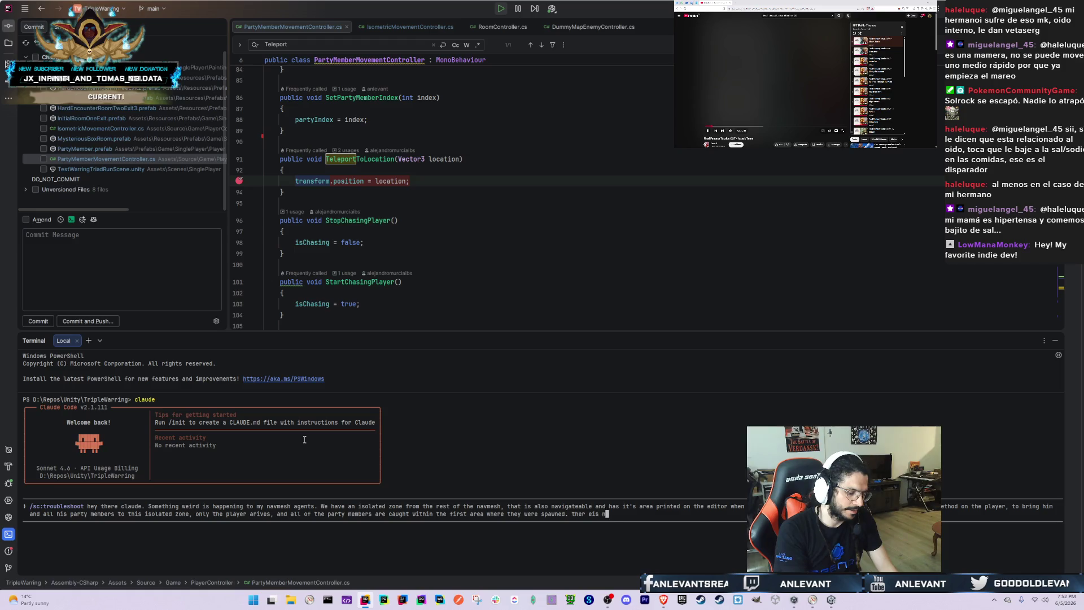
text(ble bridge between one zone and the)
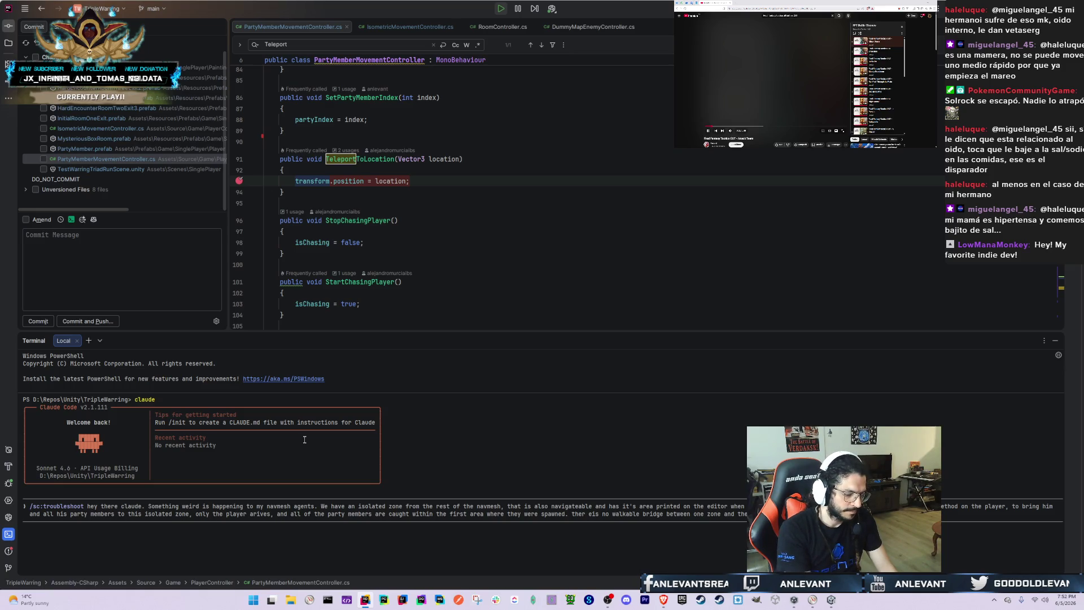
text(lp me ficure  our what's)
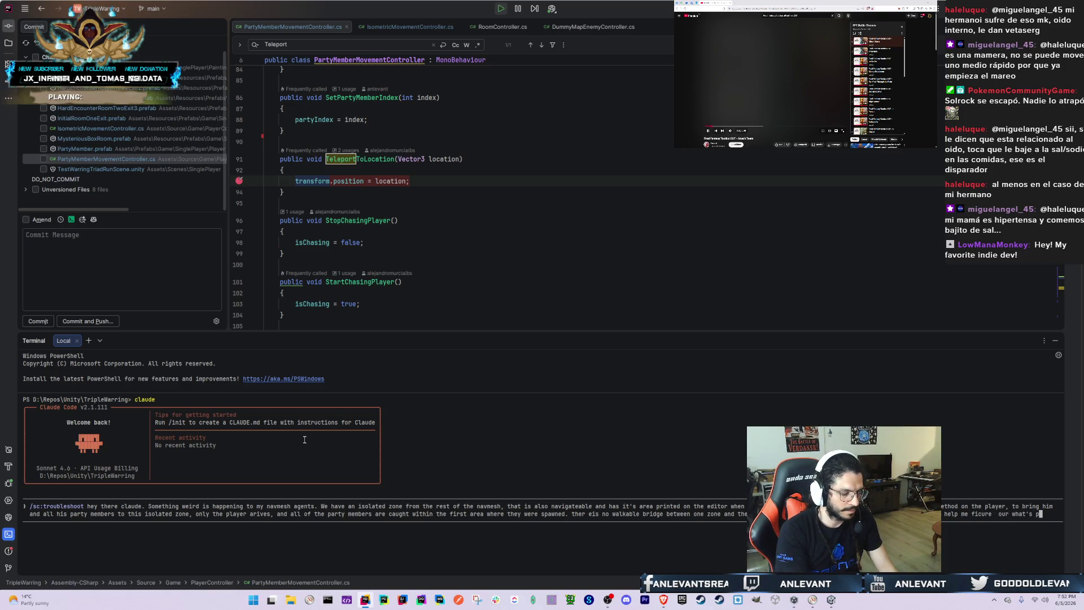
text(pening with)
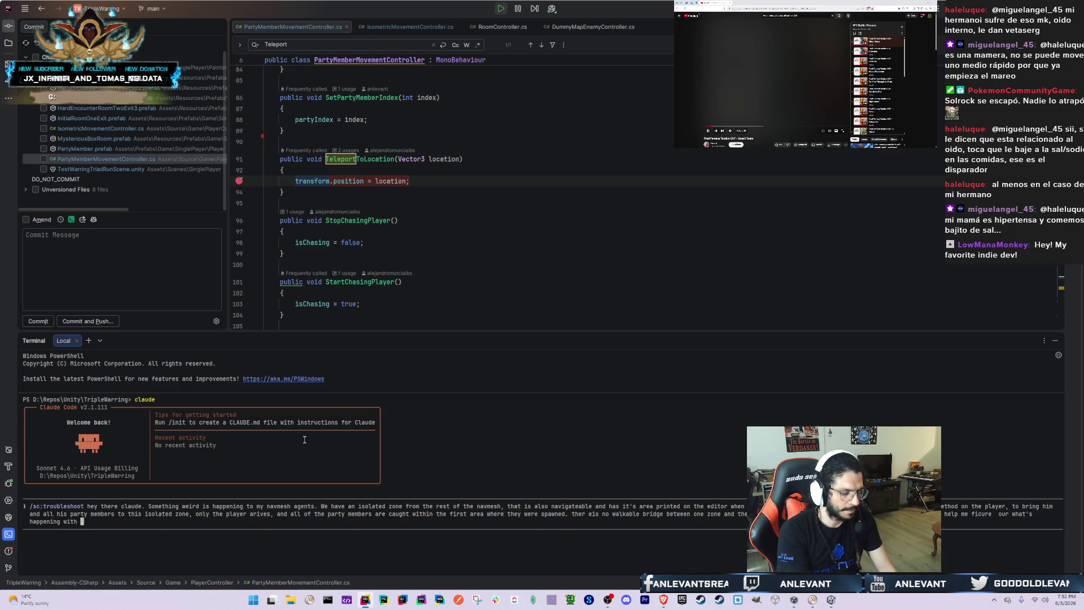
text(artyMemberMovementController)
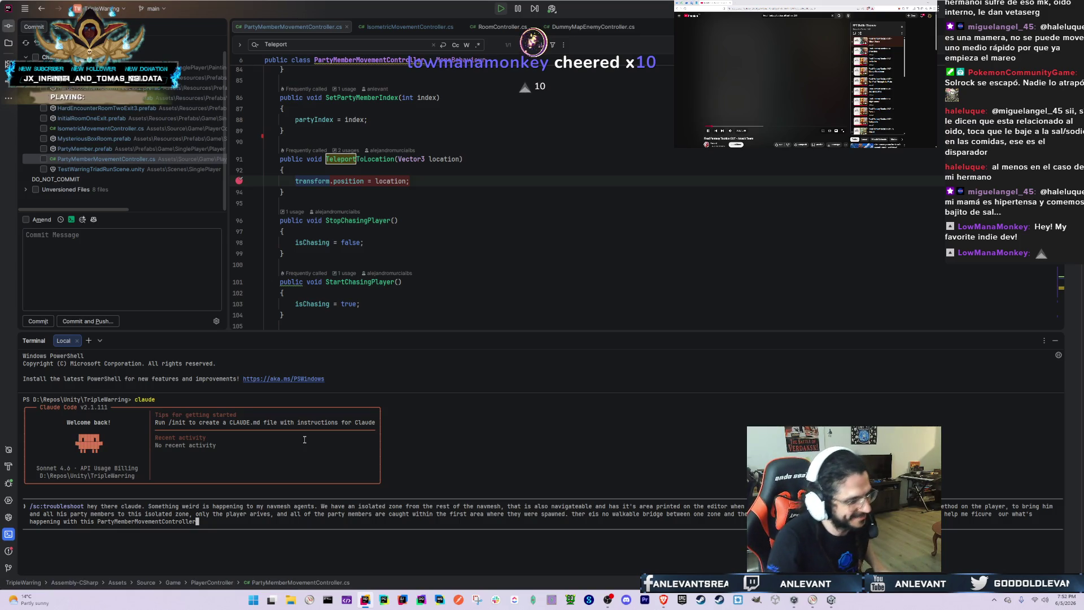
key(Return)
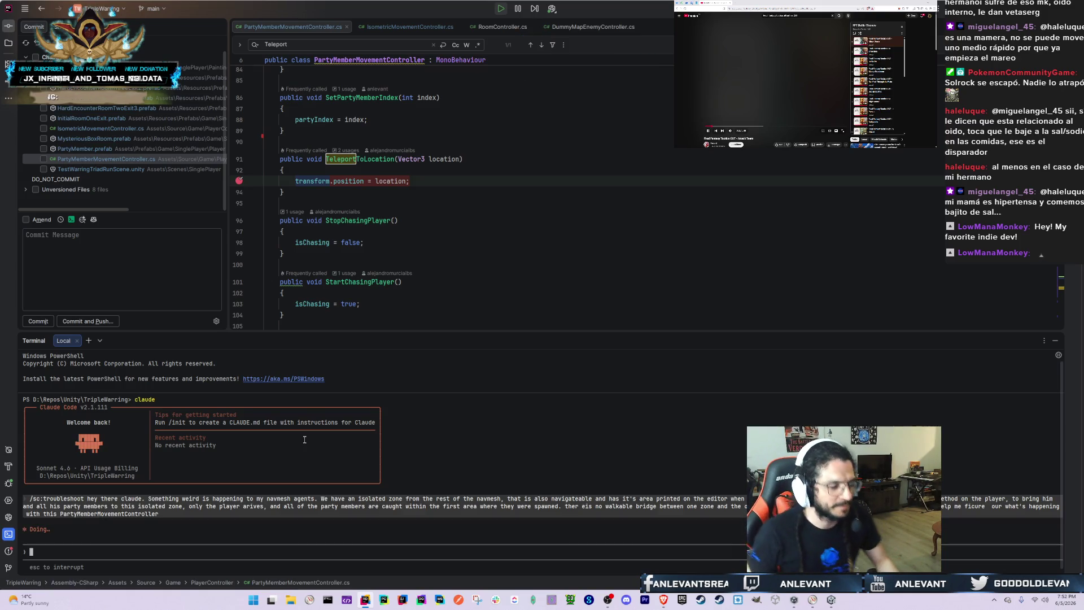
Step: Inspect the player's isolated island in the Unity Scene view, then resume the game paused at the teleport breakpoint
key(alt+Tab)
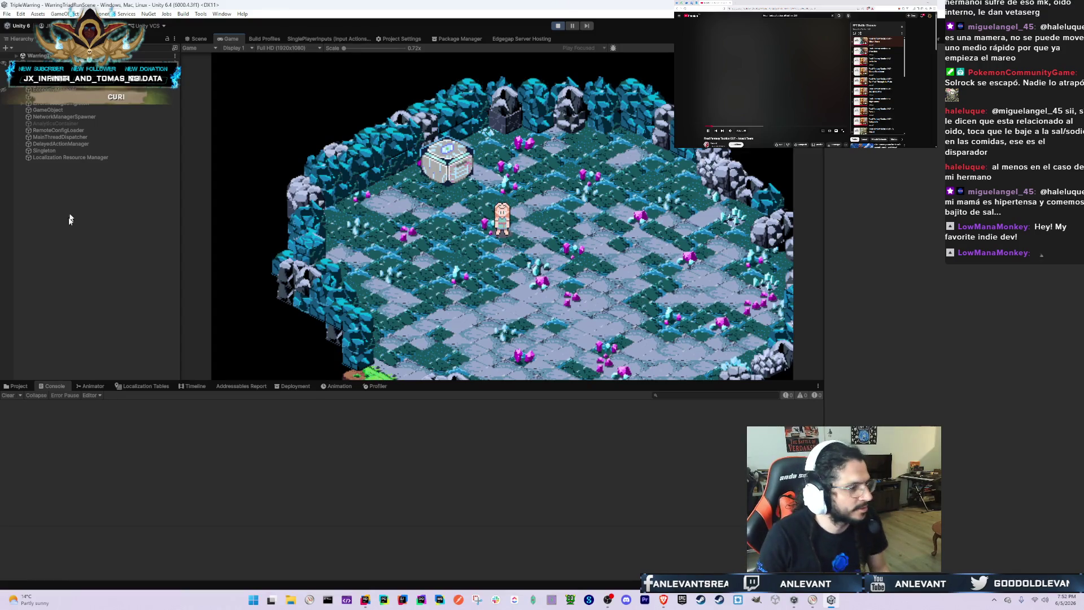
click(205, 38)
mouse_move(392, 279)
mouse_down()
mouse_move(515, 281)
mouse_move(564, 303)
mouse_up()
scroll(542, 300, up, 5)
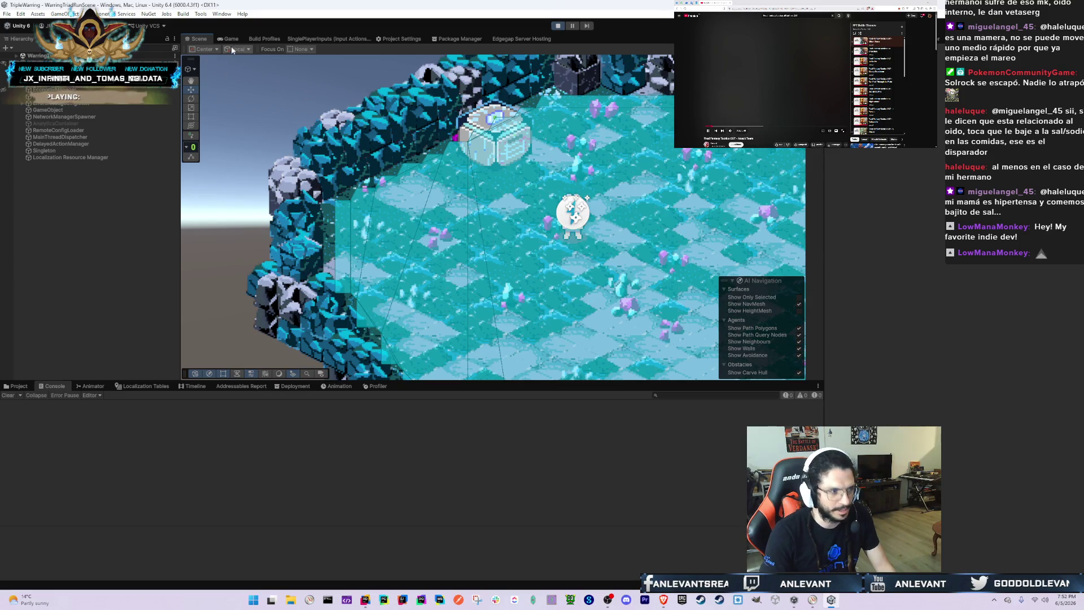
click(229, 41)
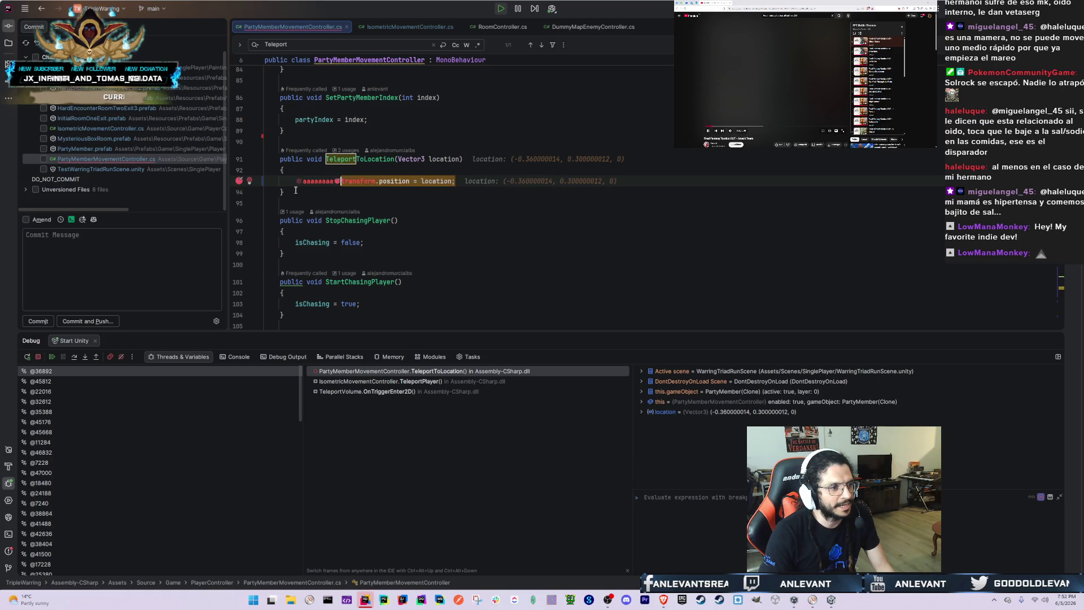
click(52, 356)
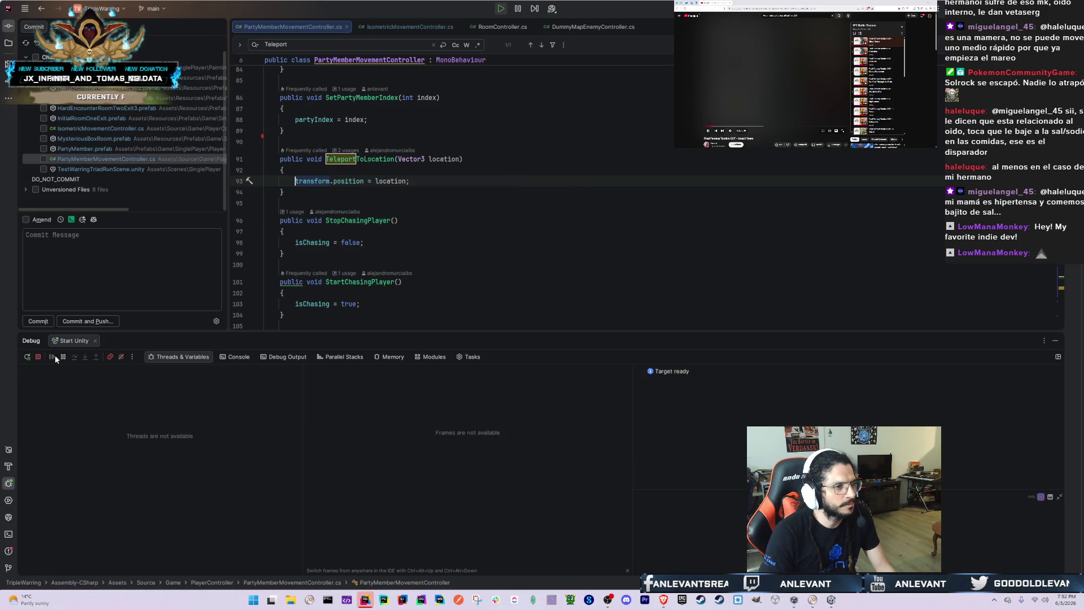
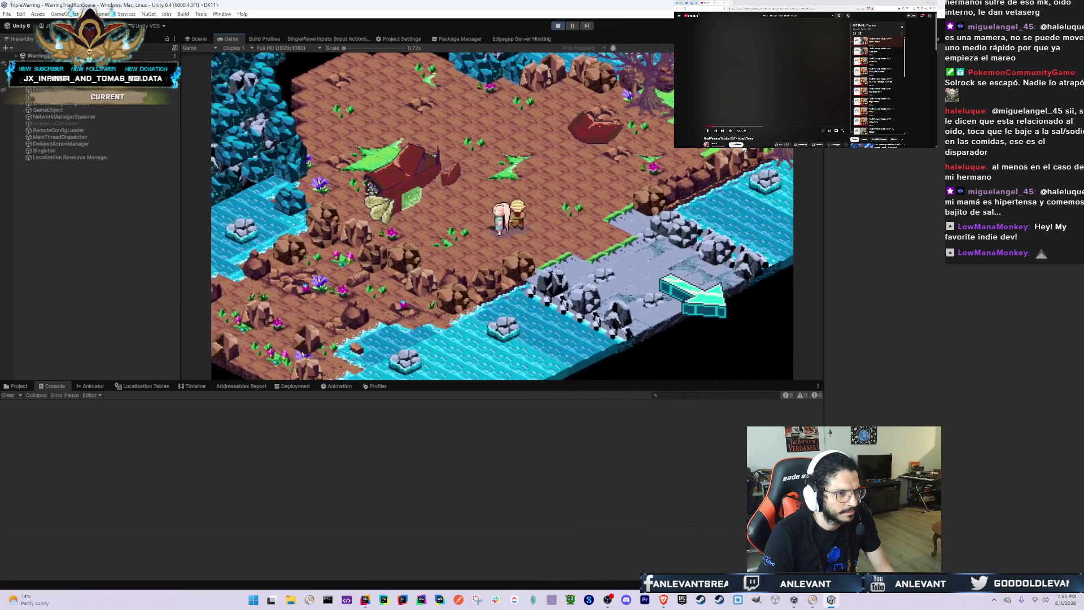
Step: Review the code after StopMoving() in IsometricMovementController.cs, then go back to the running Unity game
key(alt+Tab)
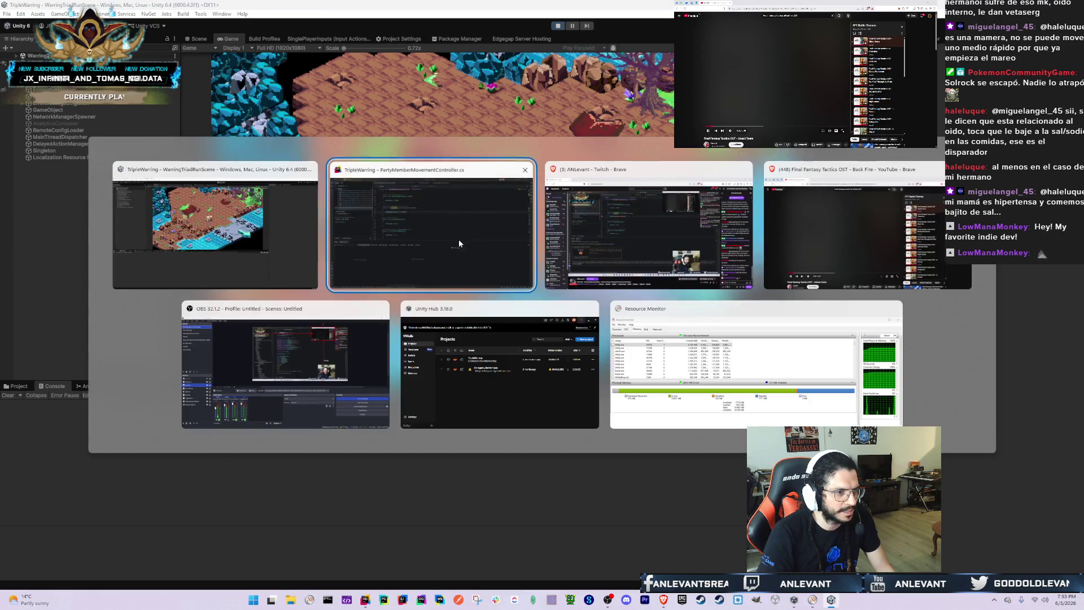
click(459, 244)
click(380, 29)
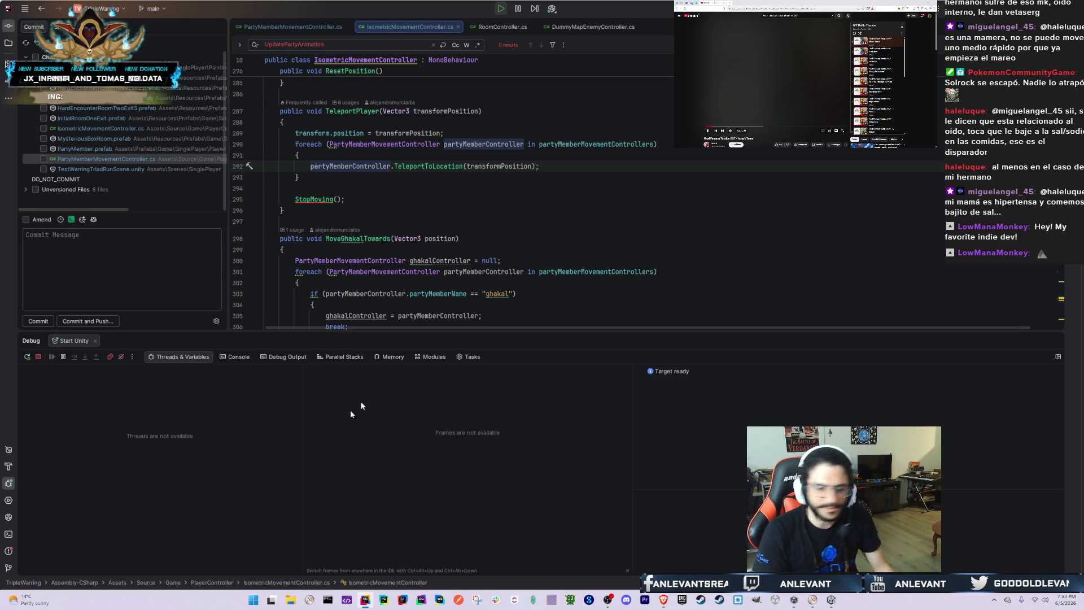
click(476, 210)
click(428, 202)
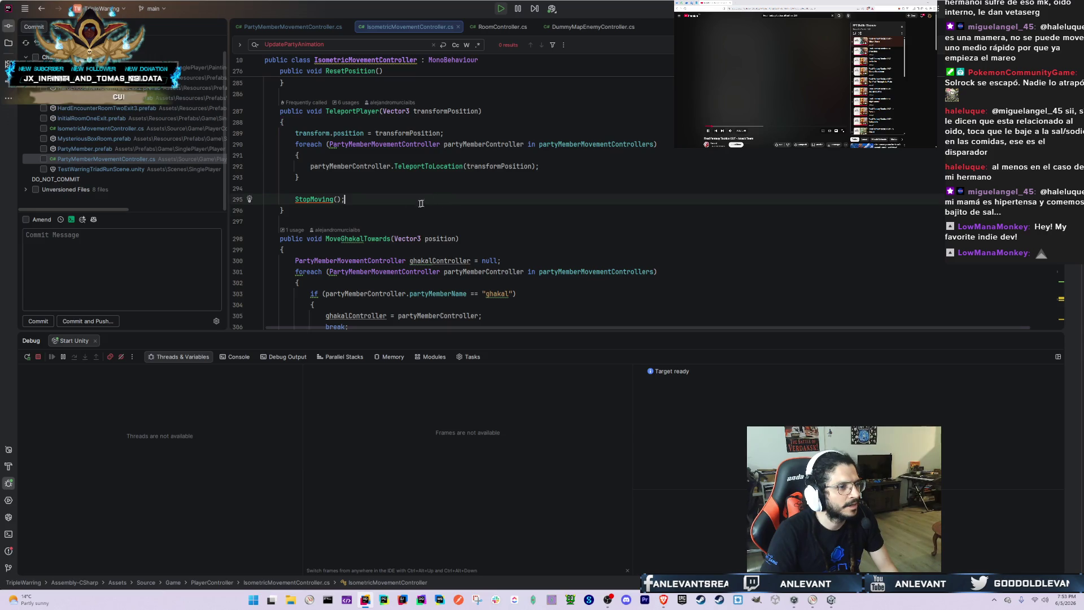
scroll(404, 206, down, 20)
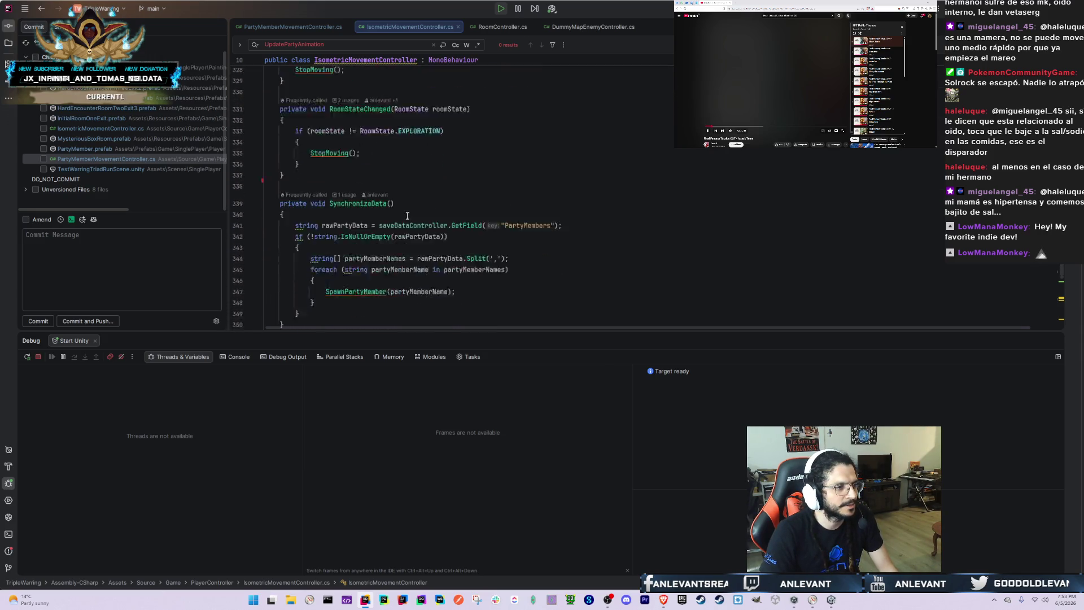
key(alt+Tab)
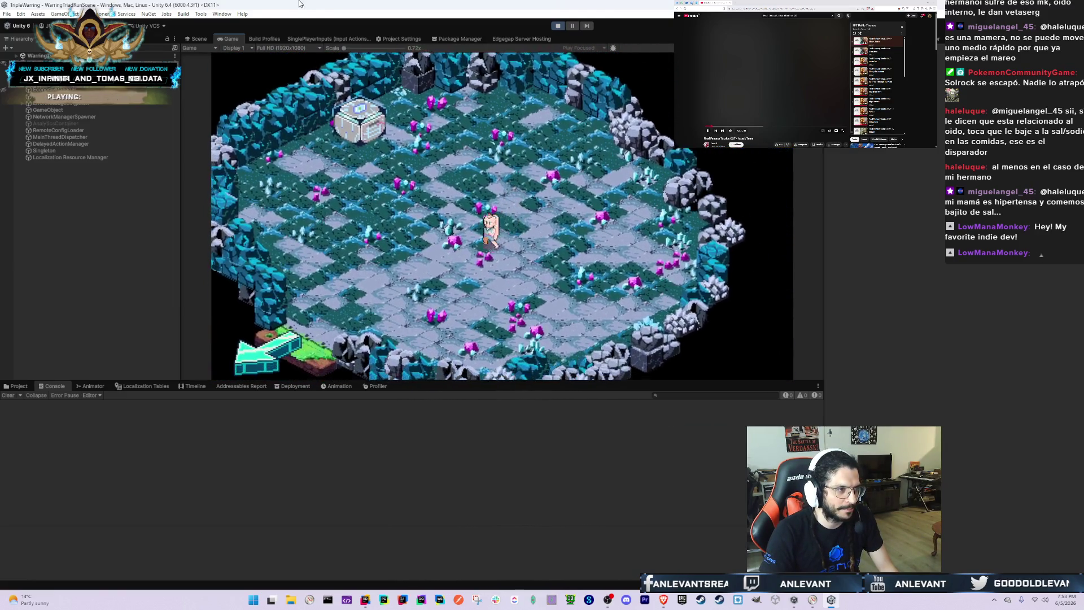
Step: Inspect the navmesh overlay around the character in the Scene view, then return to the Rider code
click(197, 38)
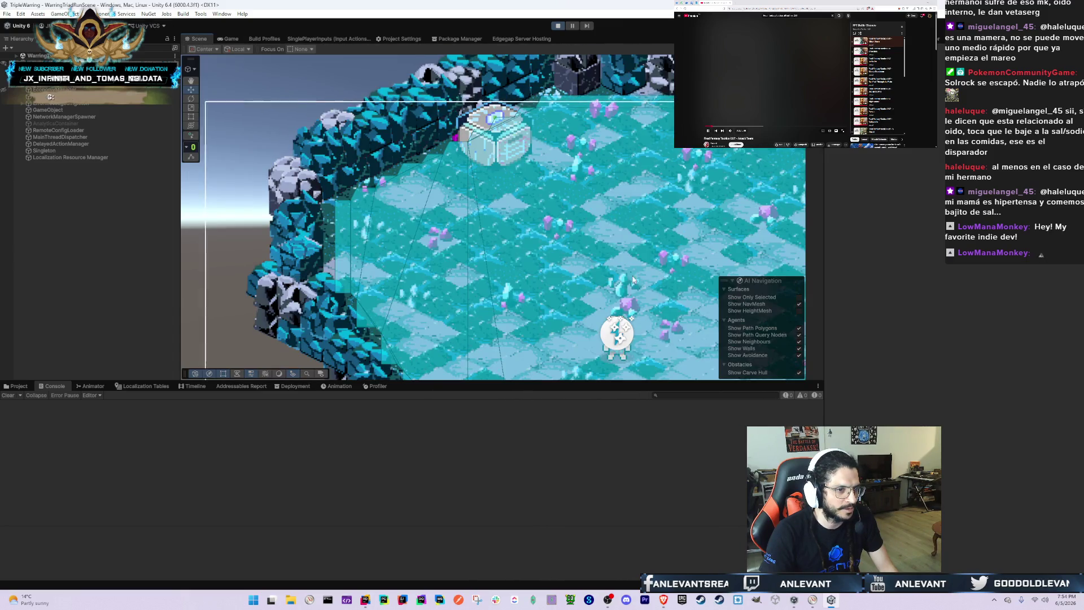
scroll(575, 192, down, 5)
drag(575, 192, 450, 229)
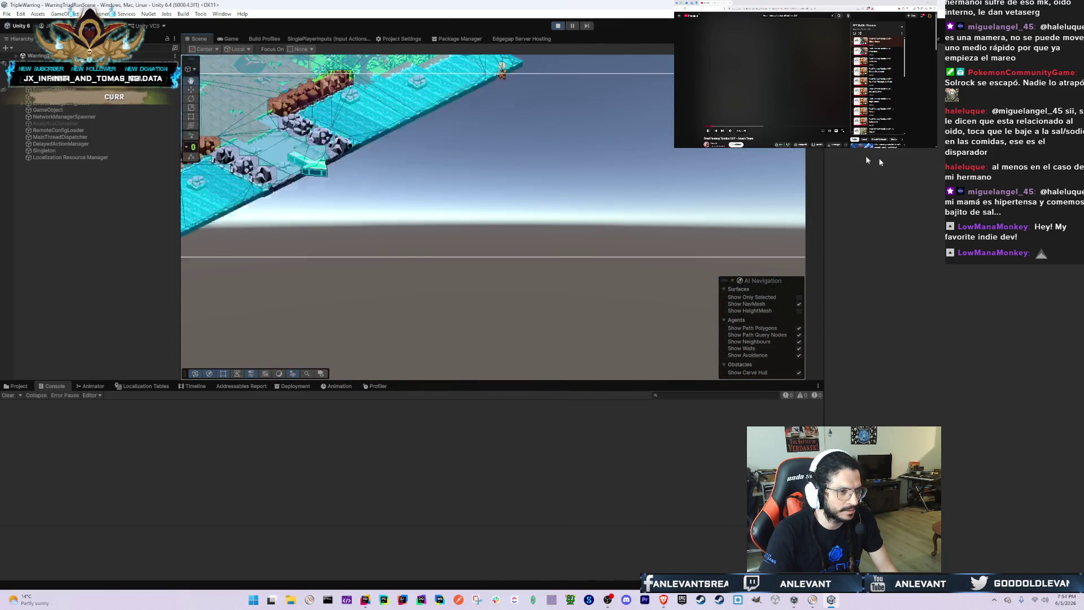
scroll(569, 175, up, 8)
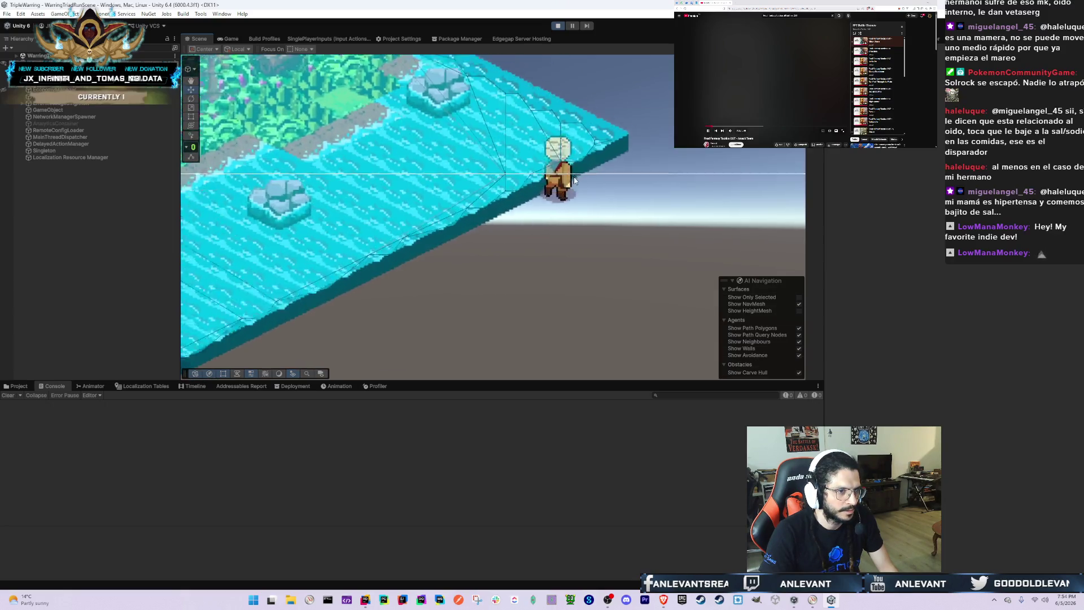
scroll(568, 176, down, 5)
click(226, 38)
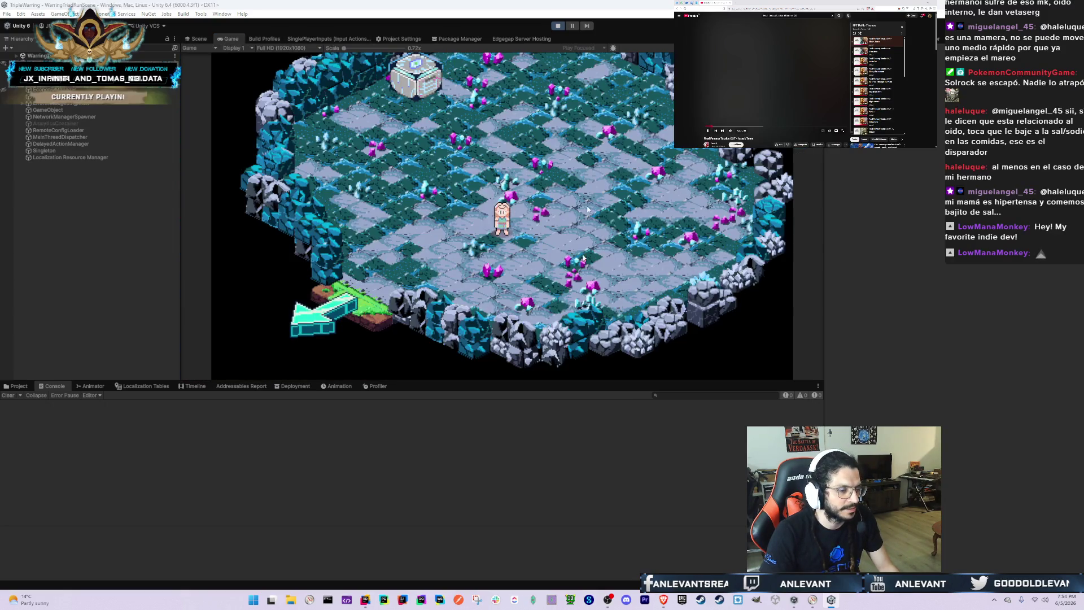
key(alt+Tab)
click(393, 263)
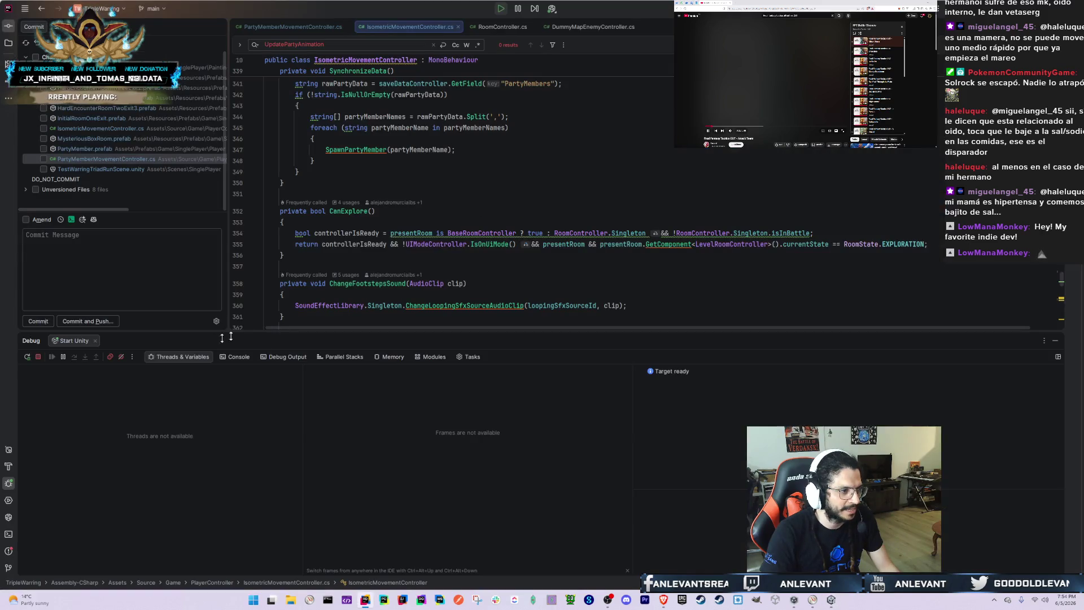
Step: Bring up Rider's Claude Code terminal
click(10, 535)
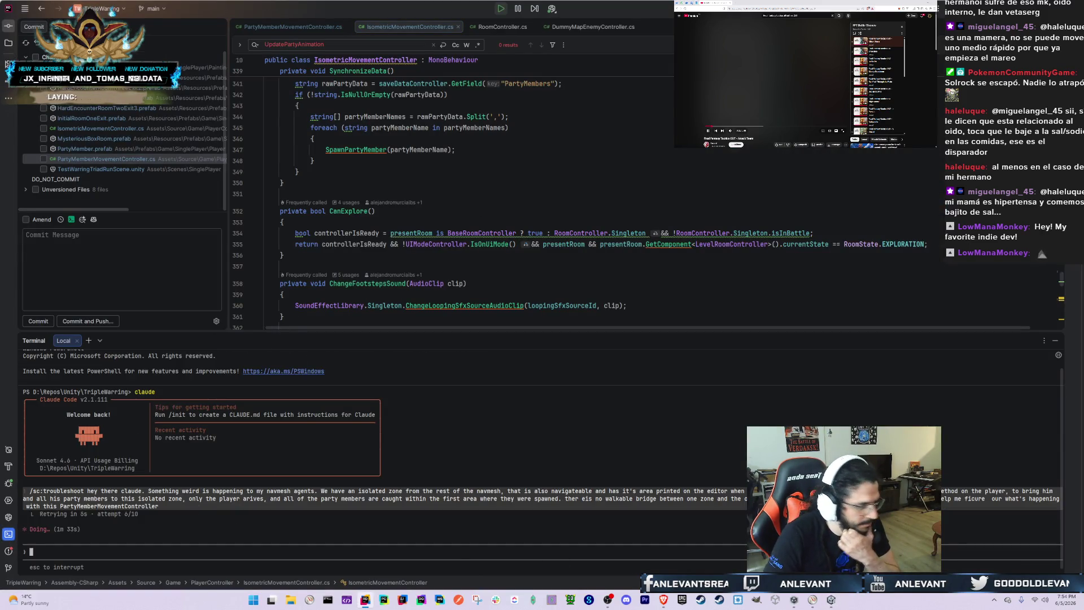
click(997, 603)
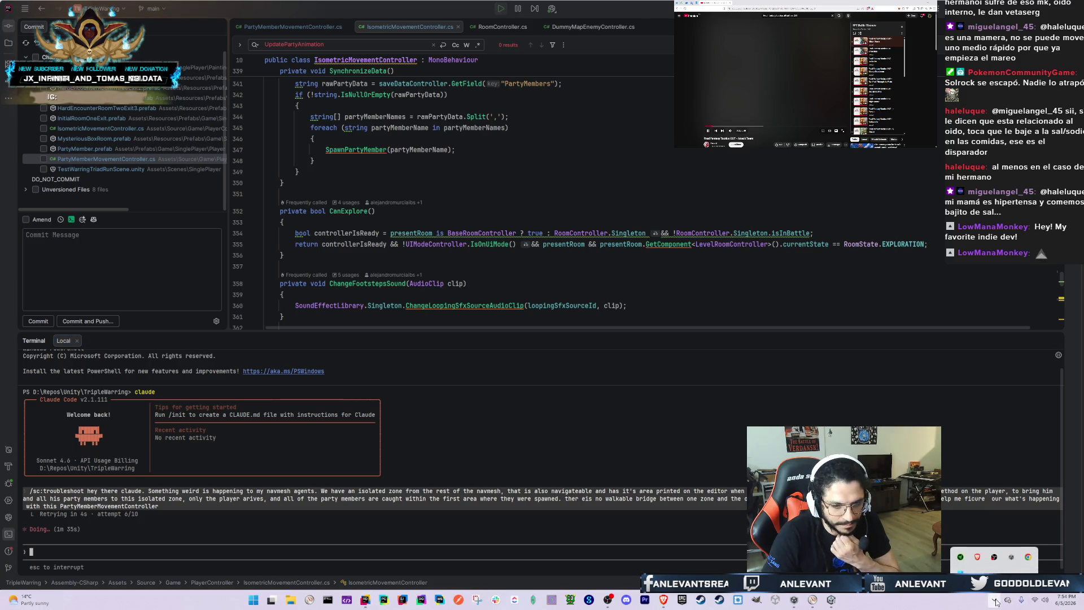
click(637, 480)
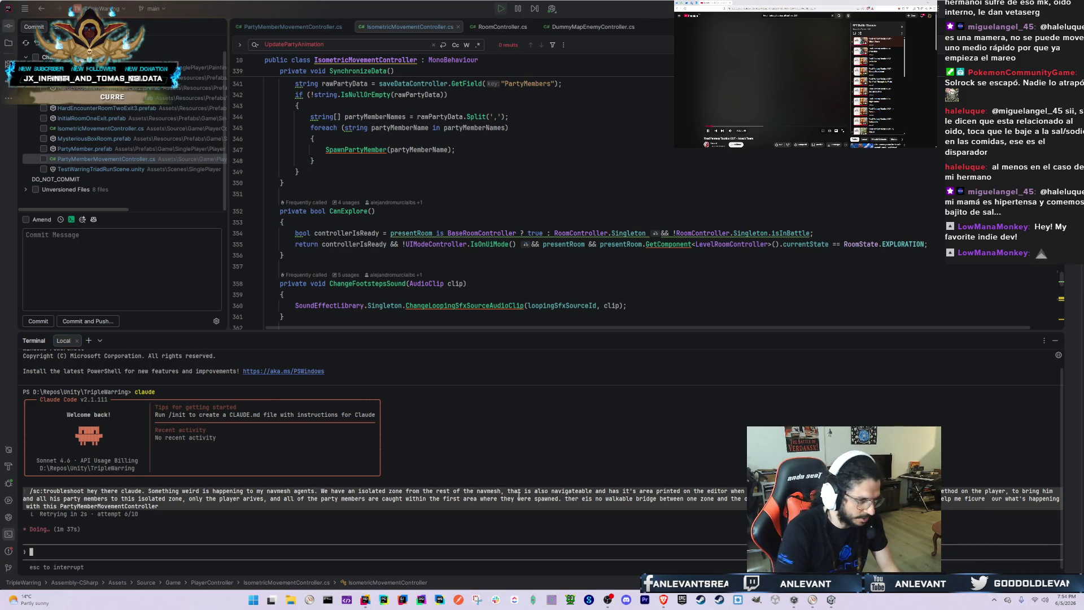
click(519, 495)
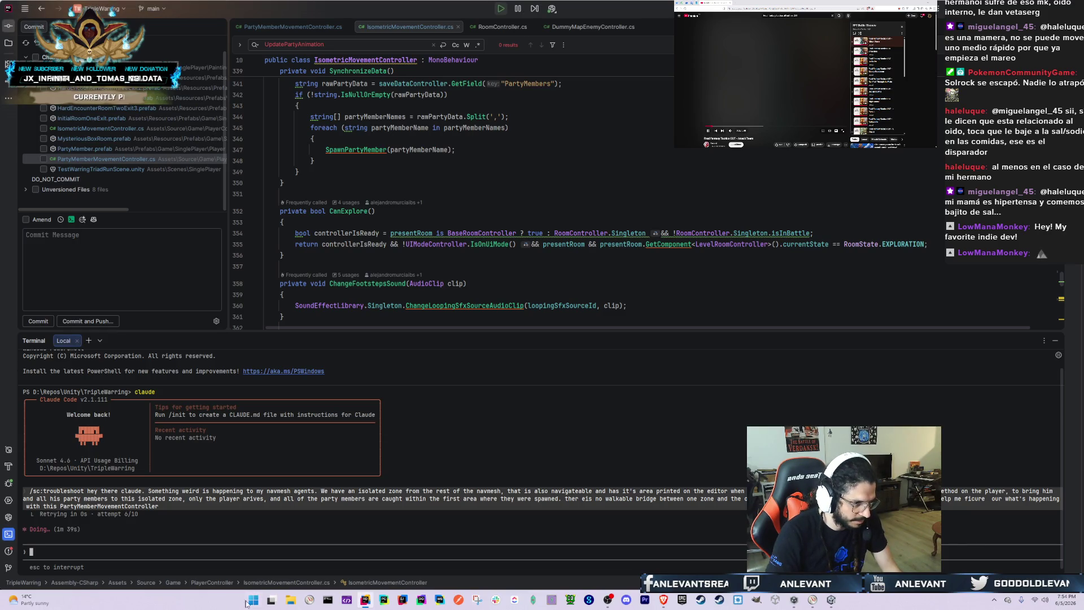
click(253, 600)
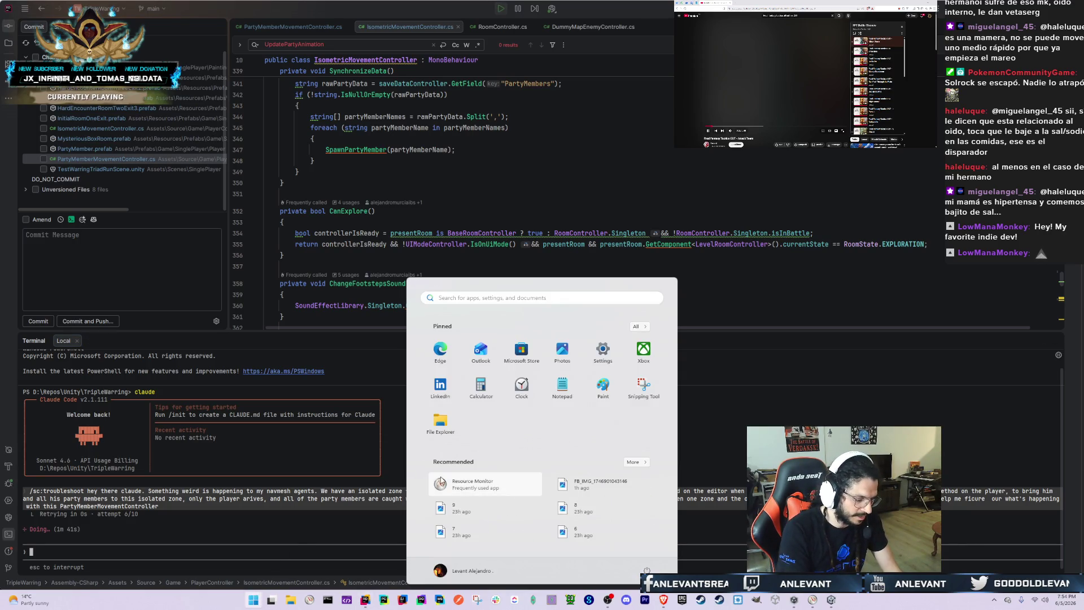
text(pro)
key(Escape)
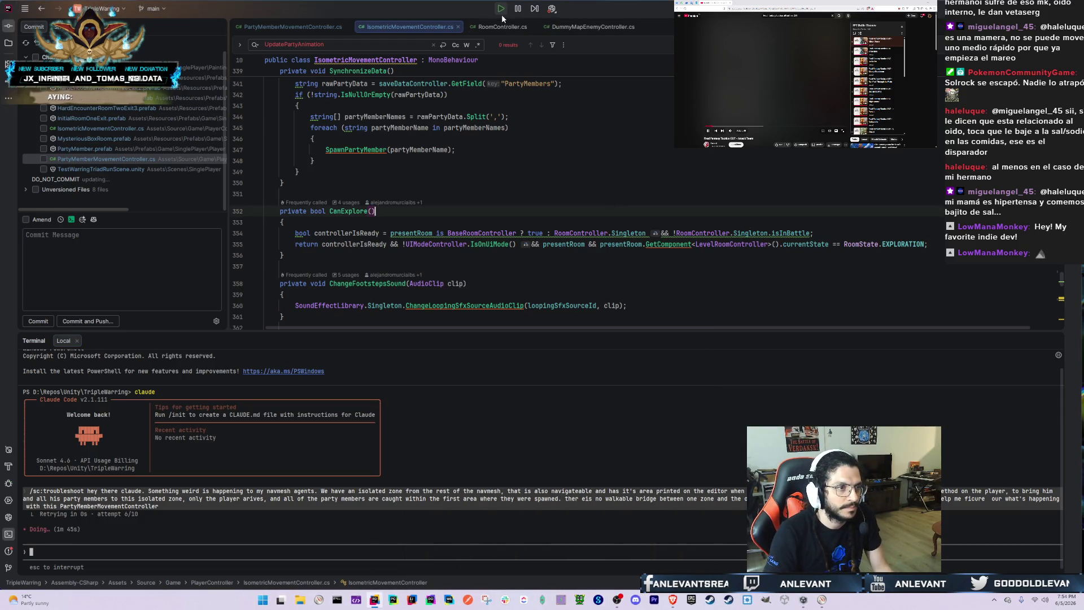
Step: Recall the Claude navmesh troubleshooting prompt and copy its text
key(Up)
key(Up)
key(Up)
drag(150, 514, 19, 499)
right_click(31, 492)
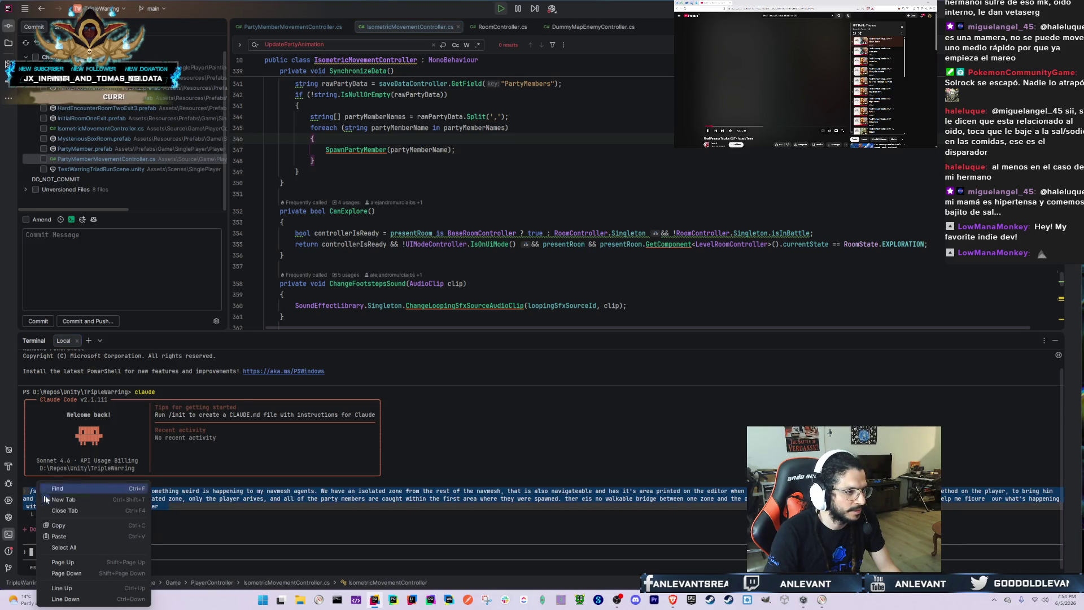
click(70, 524)
Step: Launch a blank Notepad window for the copied prompt
key(super)
text(notepad)
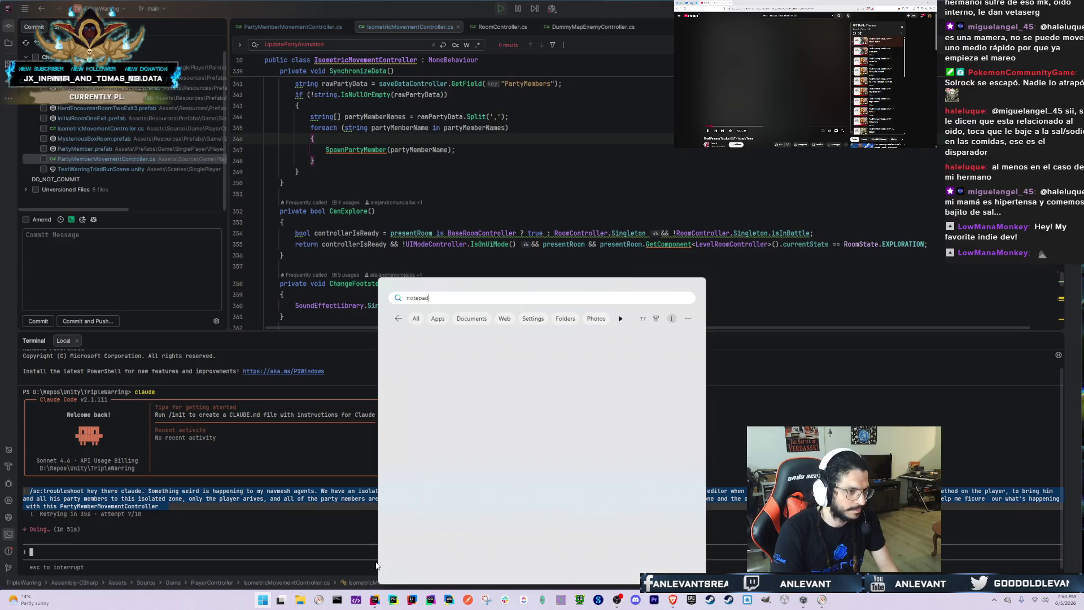
key(Return)
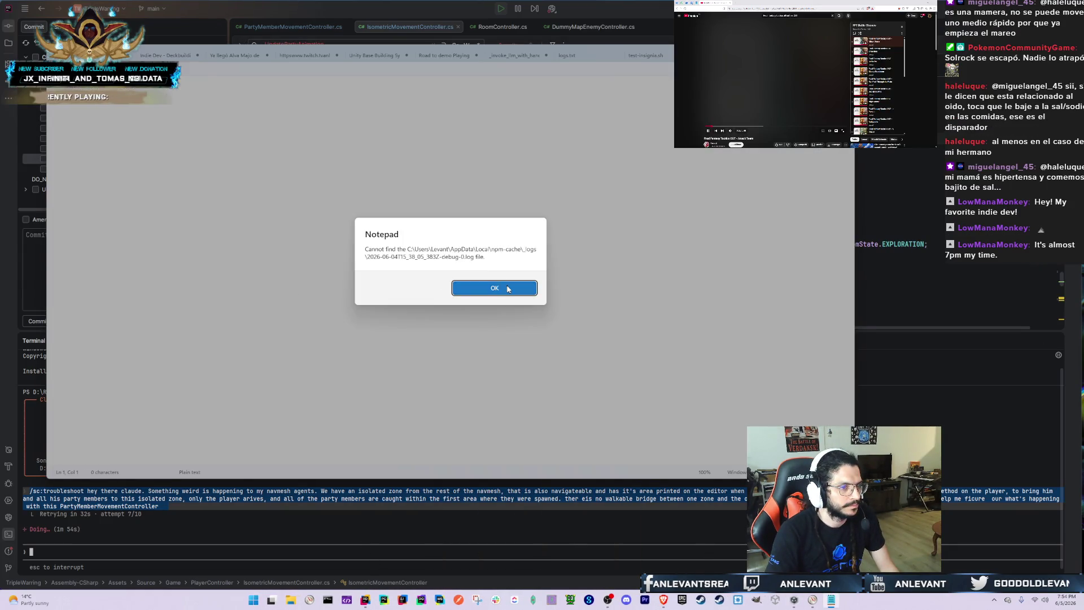
click(509, 286)
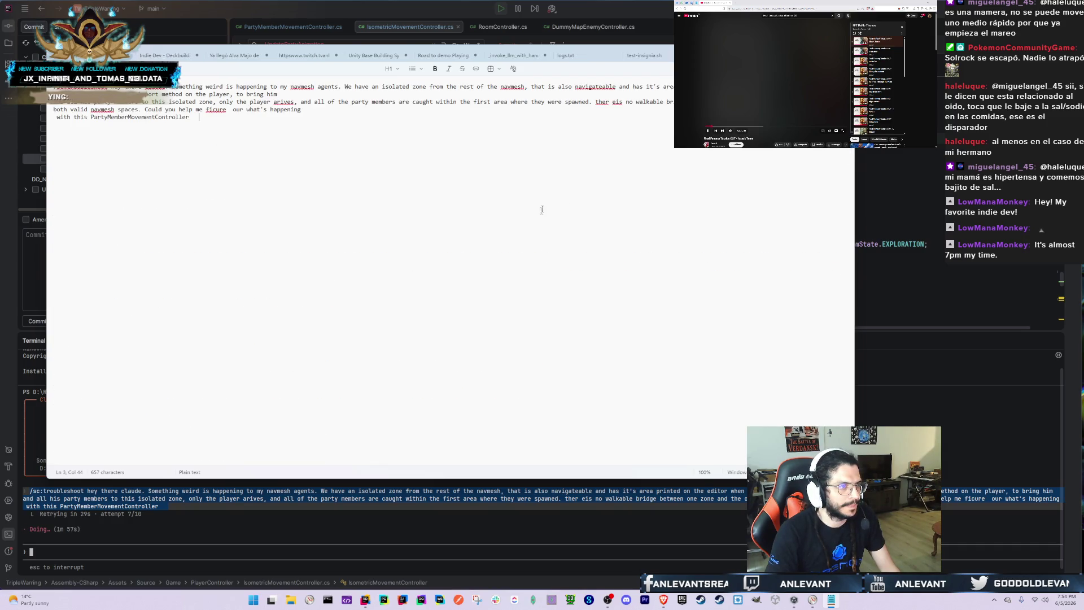
Step: Open a new Brave window and paste the prompt into its address bar
click(915, 351)
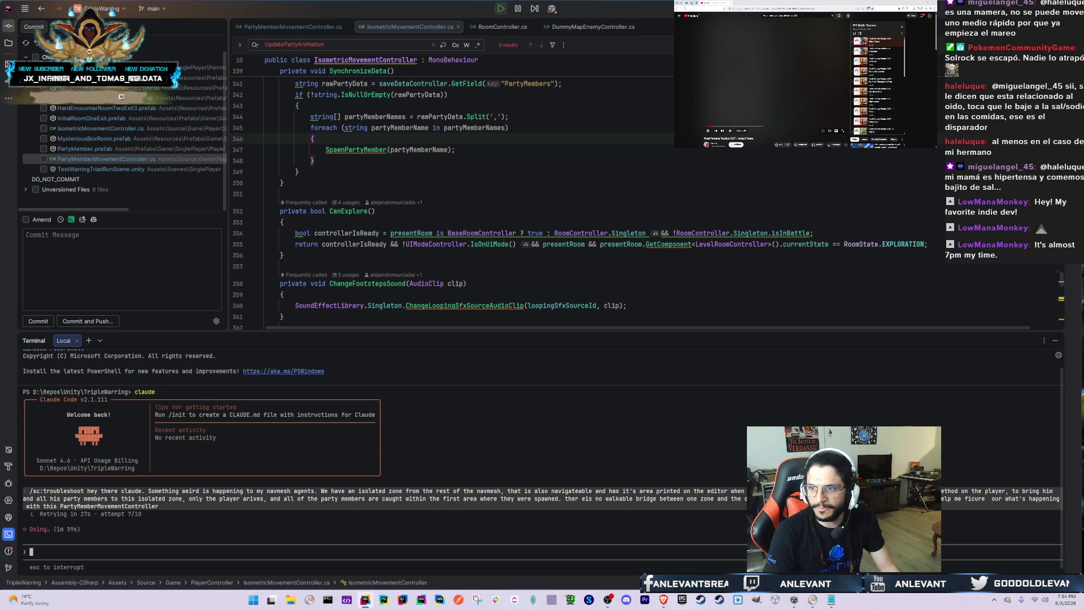
click(664, 600)
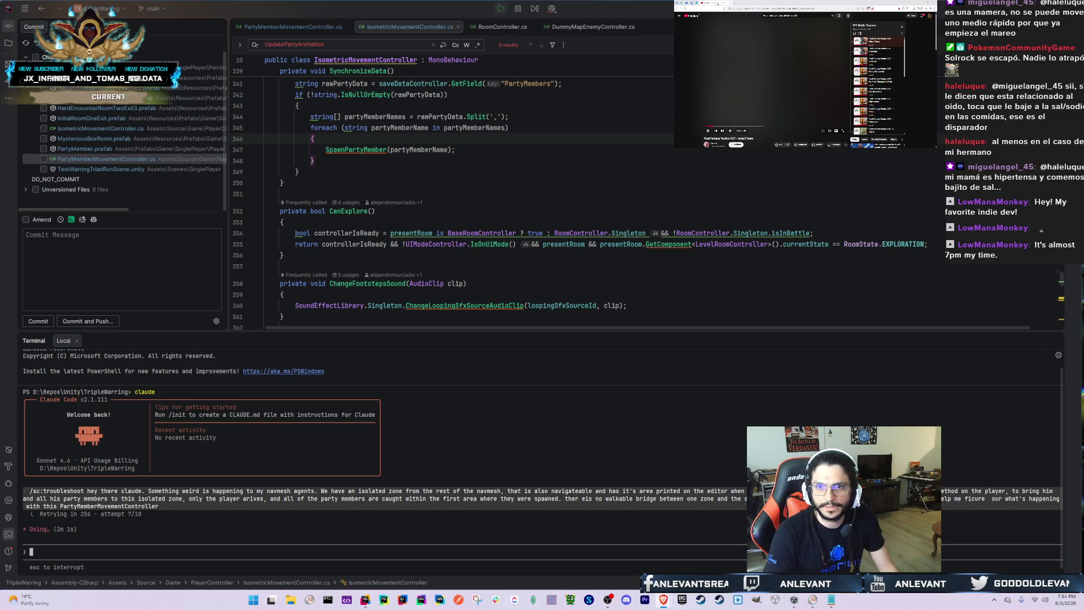
key(ctrl+v)
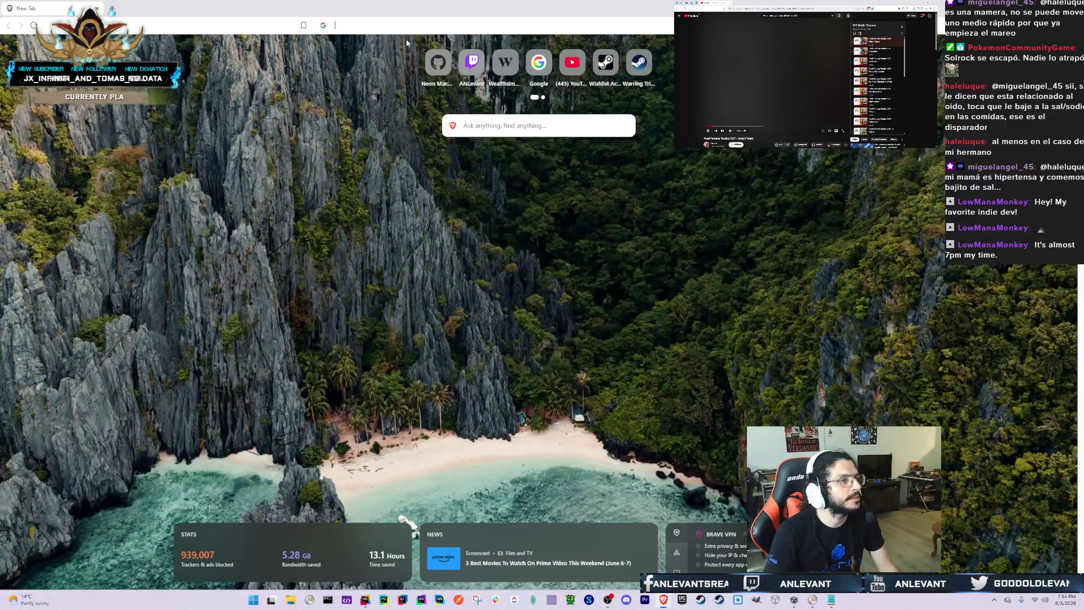
Step: Strip the '/sc:troubleshoot' prefix from the pasted navmesh query and run the search
key(ctrl+Left)
key(ctrl+Left)
key(ctrl+Left)
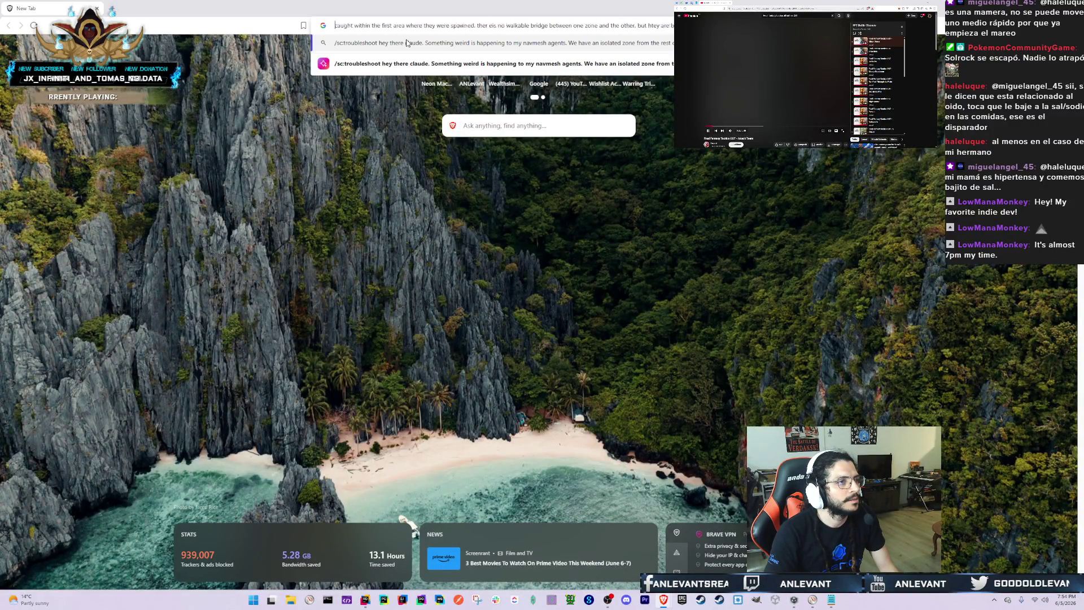
key(ctrl+Left)
key(ctrl+Left)
key(ctrl+Left)
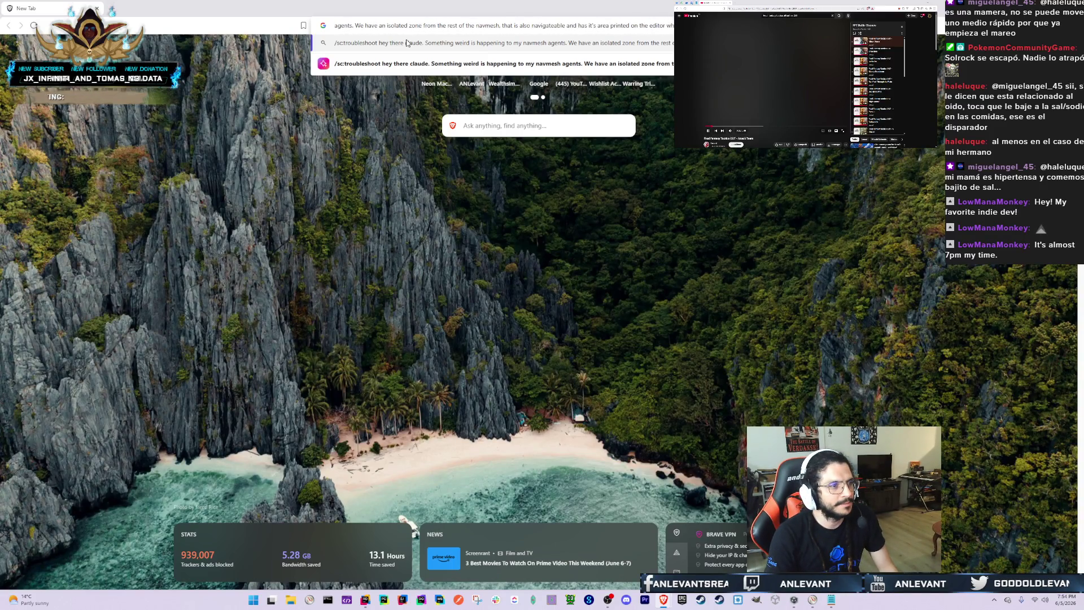
key(ctrl+Left)
key(ctrl+Left)
key(ctrl+Left)
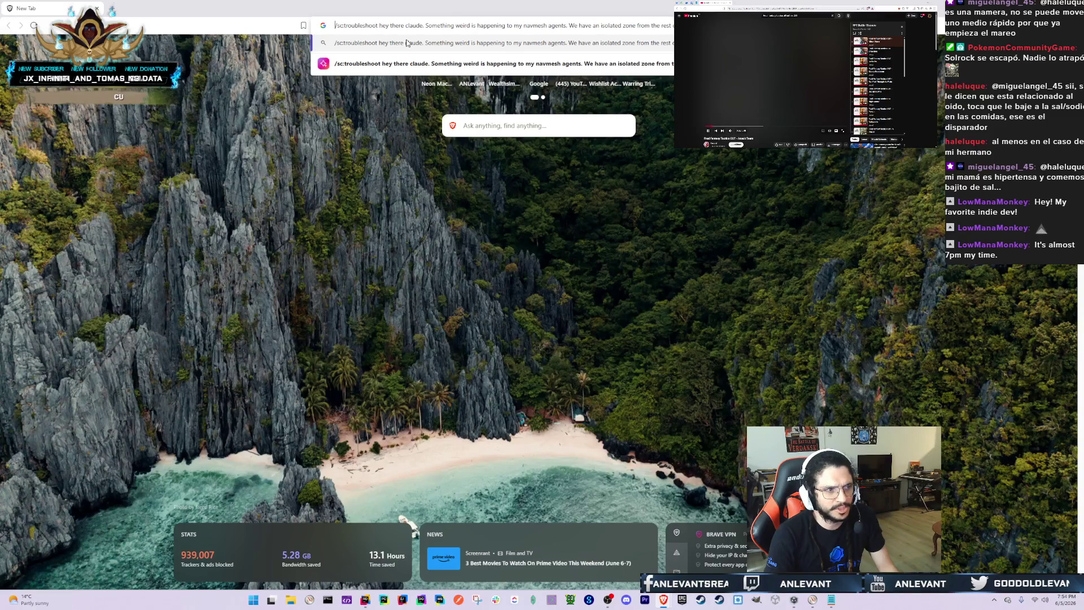
key(Delete)
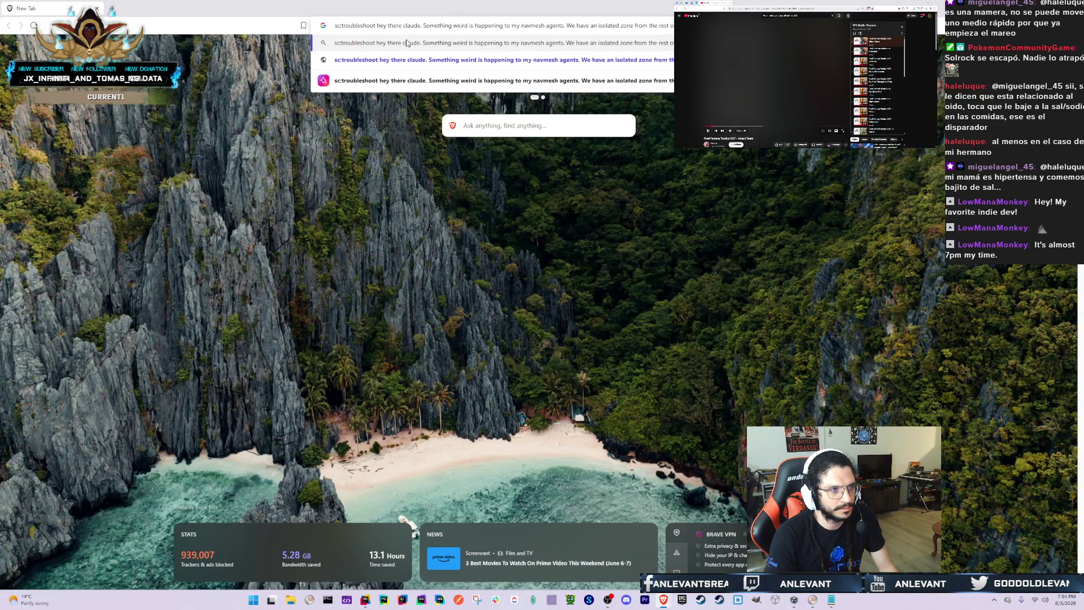
key(ctrl+Delete)
key(ctrl+Delete)
key(ctrl+Delete)
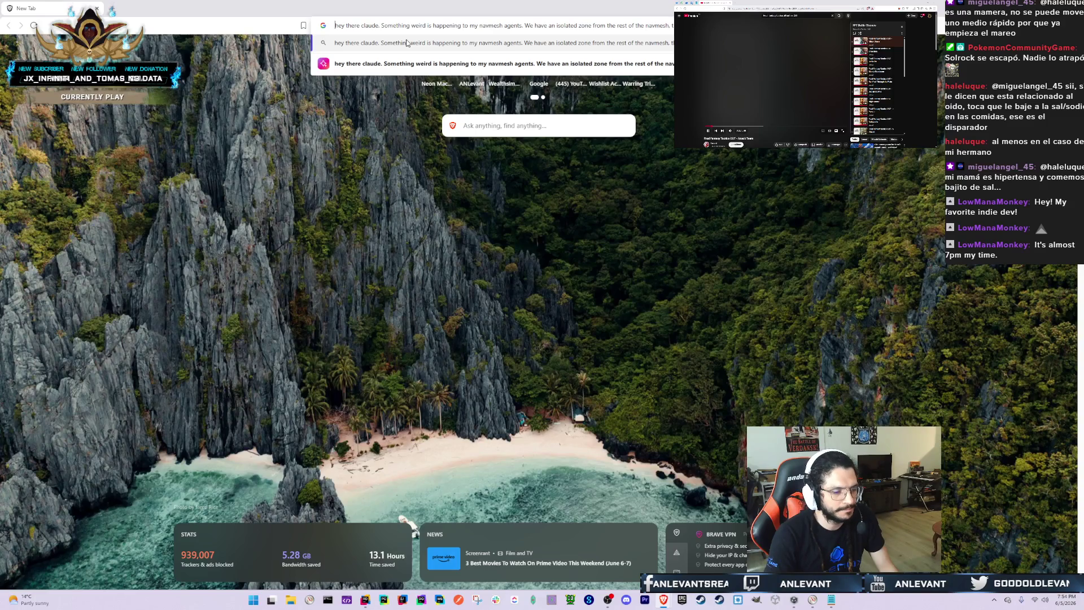
key(Return)
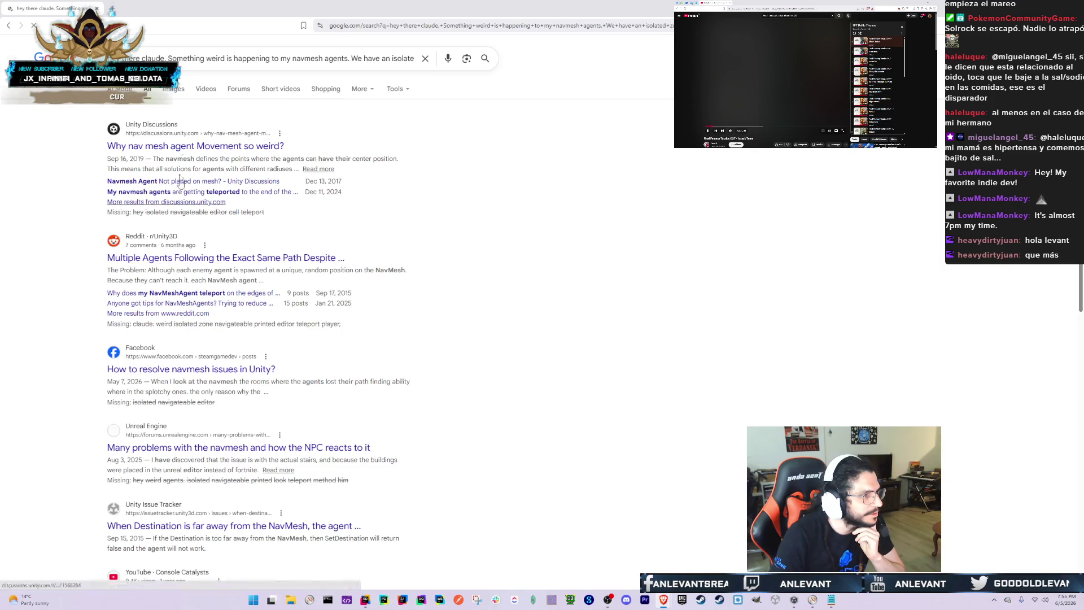
Step: Rerun the search without the 'hey there claude' greeting and read the AI Overview's Off-Mesh Link explanation
key(BackSpace)
key(Return)
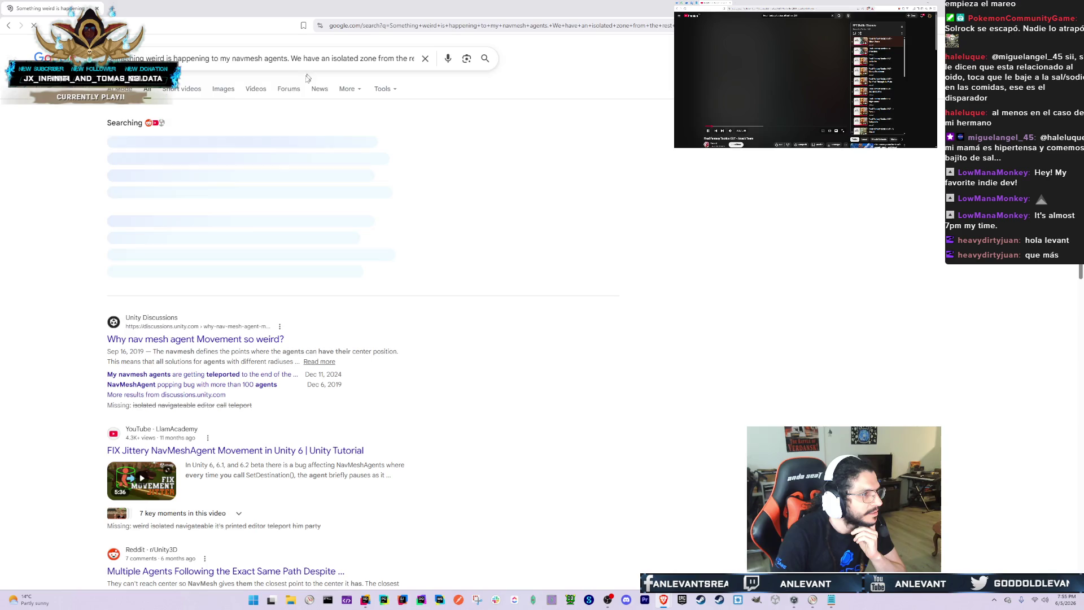
drag(176, 141, 353, 138)
click(361, 151)
drag(115, 153, 180, 152)
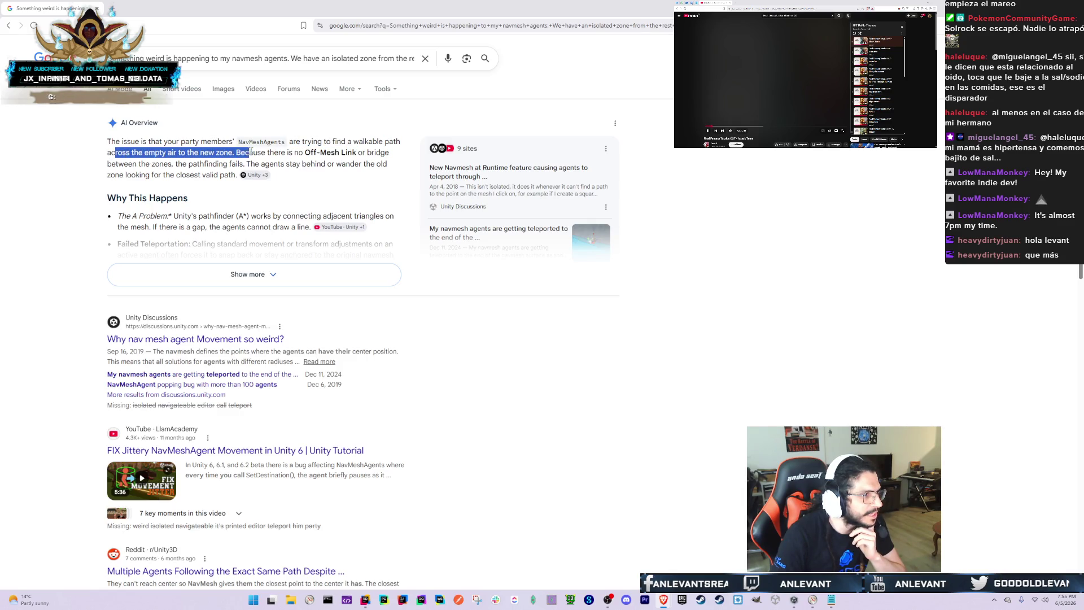
click(292, 152)
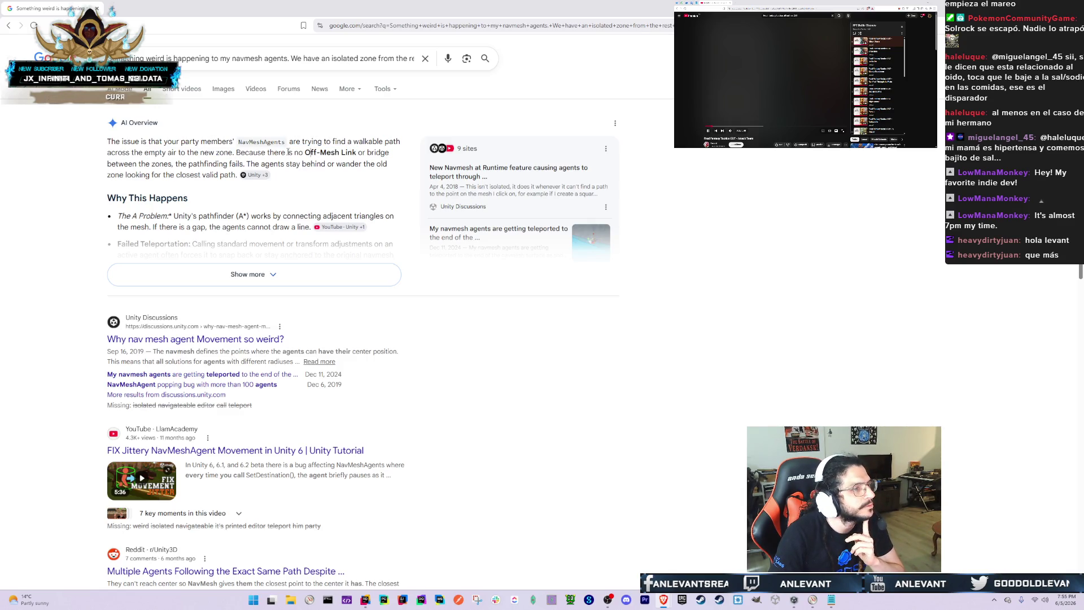
drag(314, 153, 339, 152)
click(341, 153)
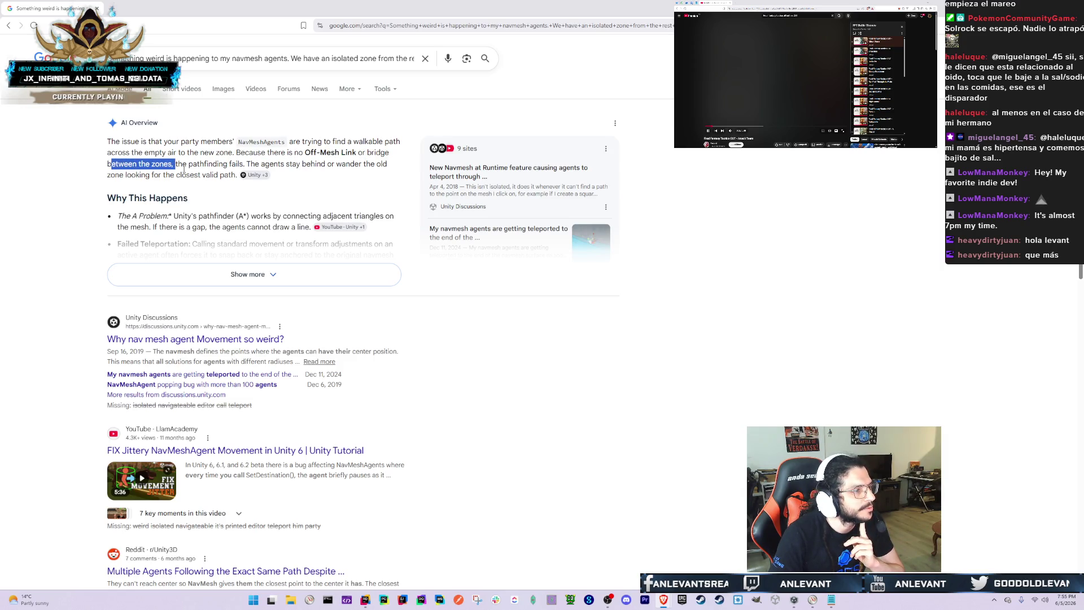
Step: Expand the full AI Overview and read its failed pathfinding and teleportation explanation
click(241, 277)
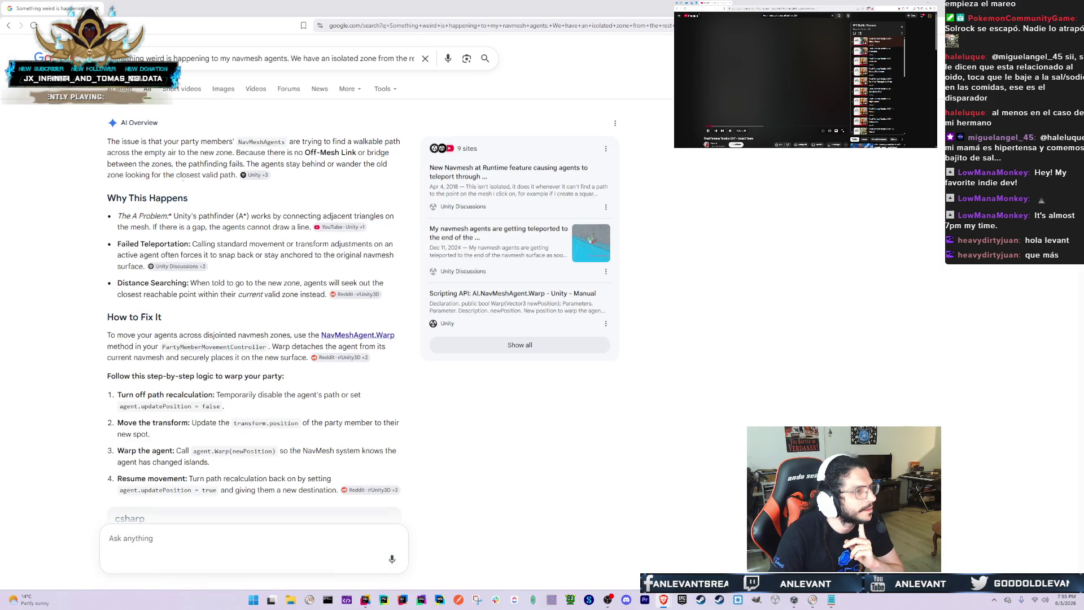
drag(179, 164, 271, 166)
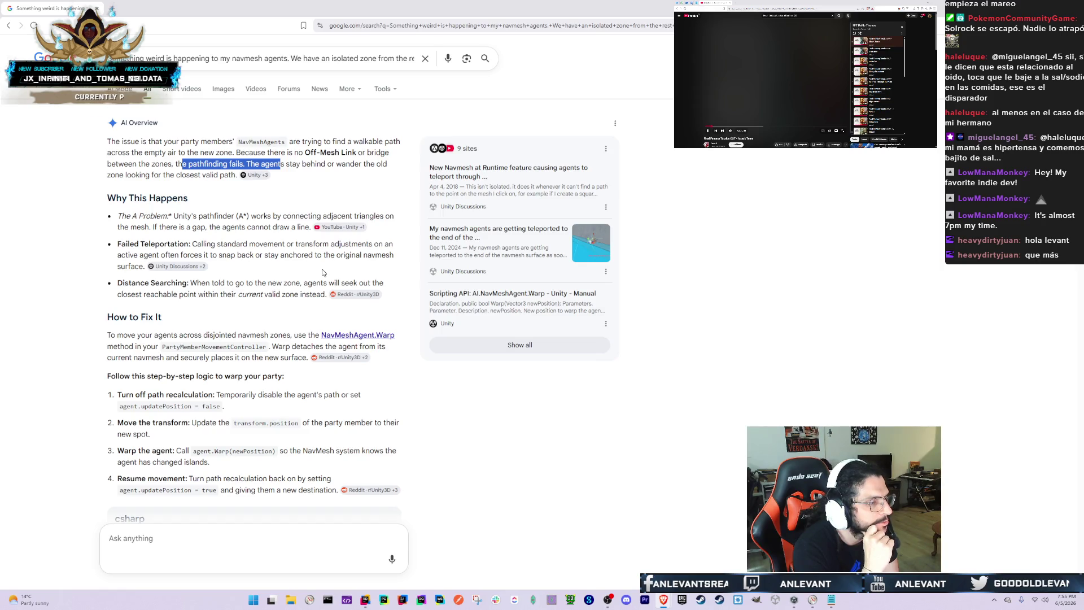
drag(290, 163, 317, 164)
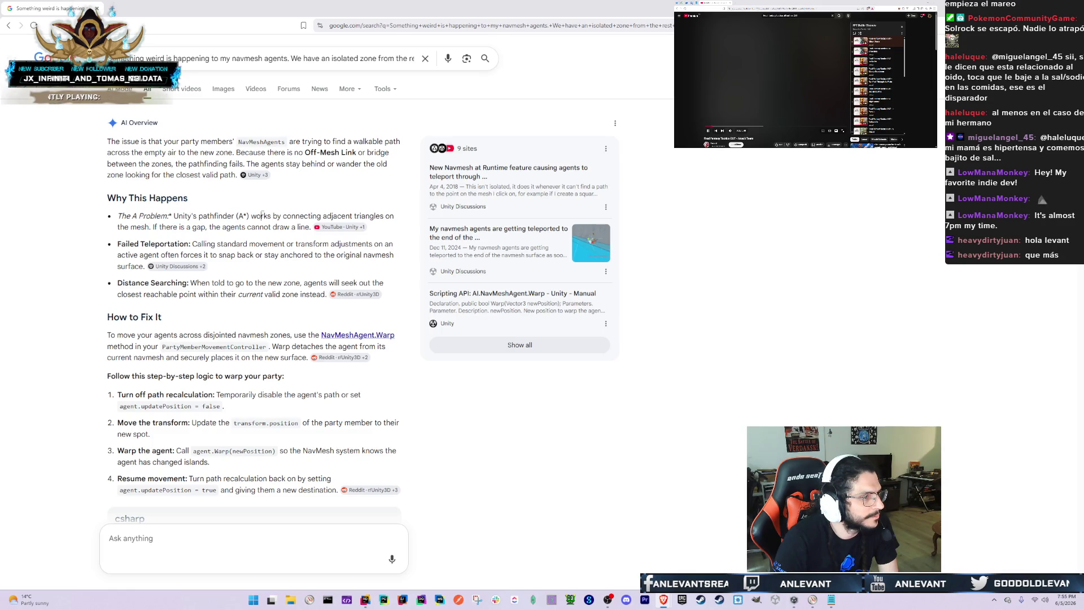
drag(258, 215, 313, 216)
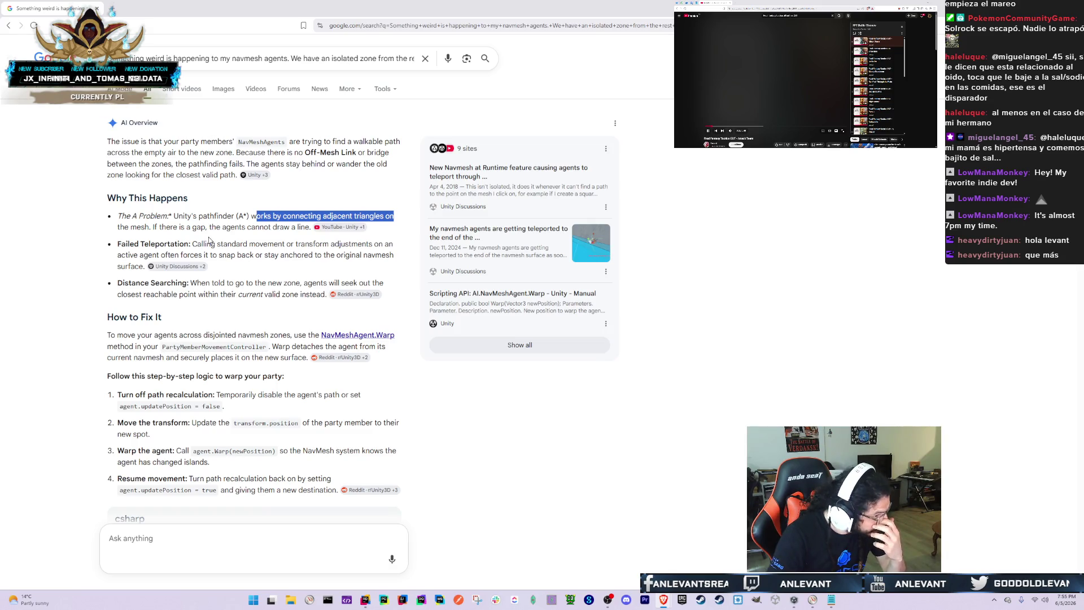
drag(198, 243, 191, 243)
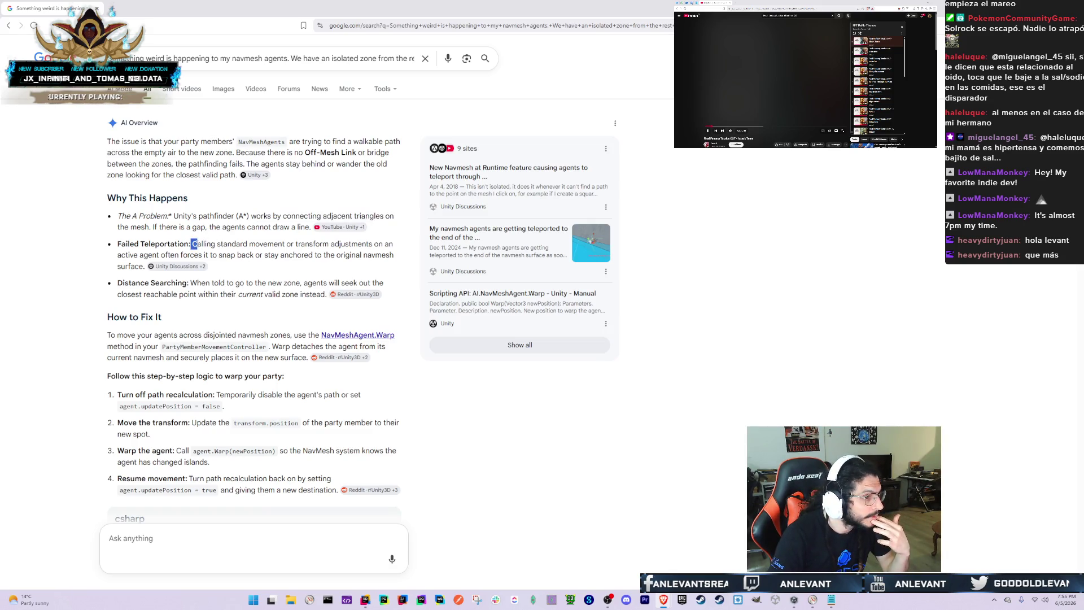
drag(265, 240, 290, 240)
drag(328, 241, 393, 244)
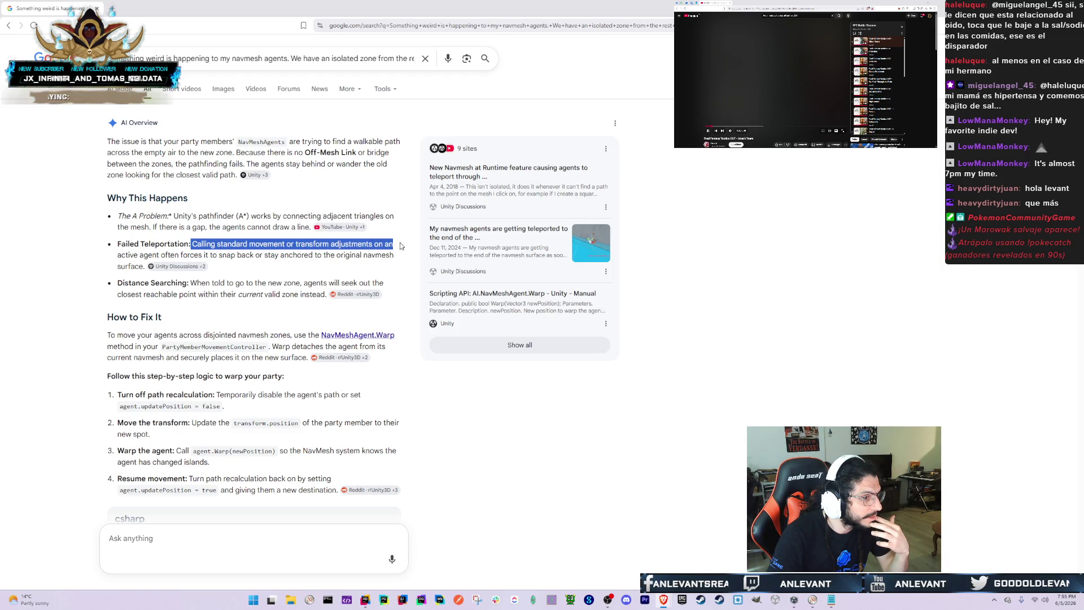
mouse_move(130, 255)
mouse_down()
mouse_move(382, 256)
mouse_move(206, 269)
mouse_up()
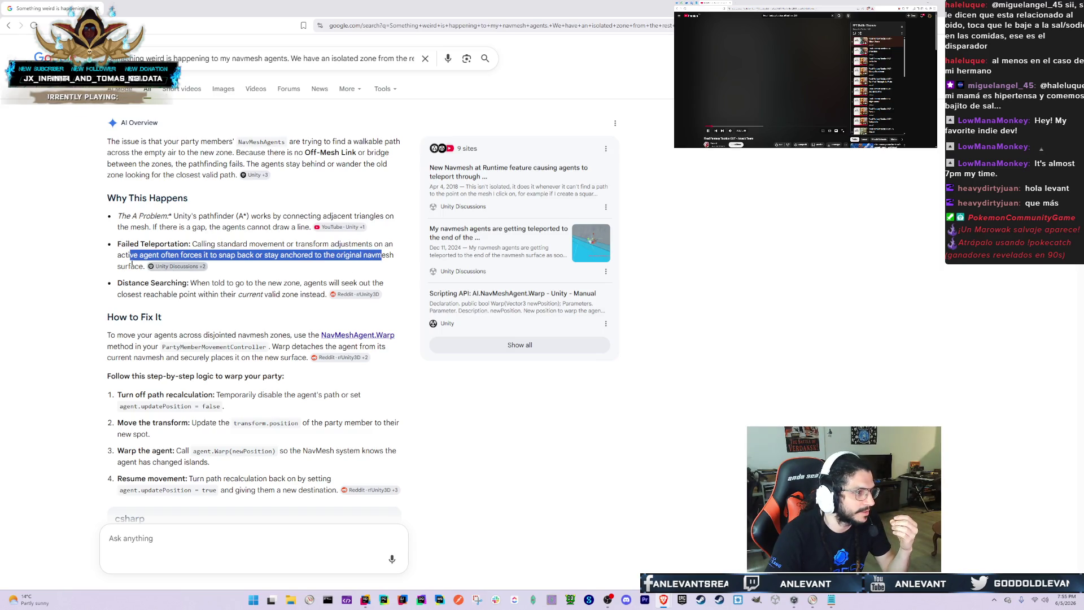
click(122, 266)
mouse_move(122, 267)
mouse_down()
mouse_move(166, 274)
mouse_move(77, 271)
mouse_up()
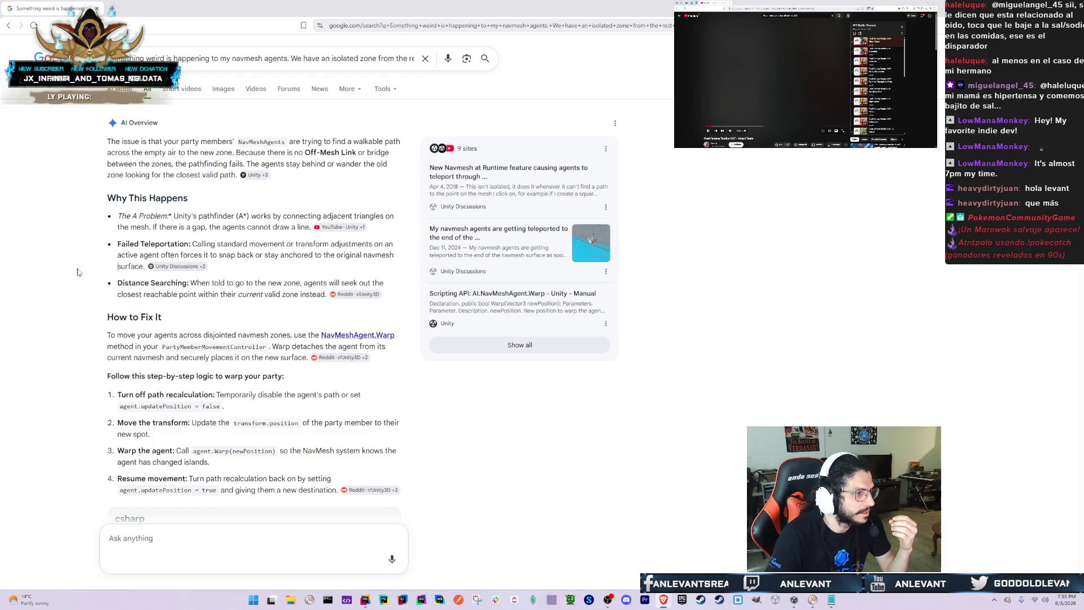
Step: Read the fix steps, select 'Warp' from step 3, and return to PartyMemberMovementController.cs in Rider
scroll(155, 281, down, 2)
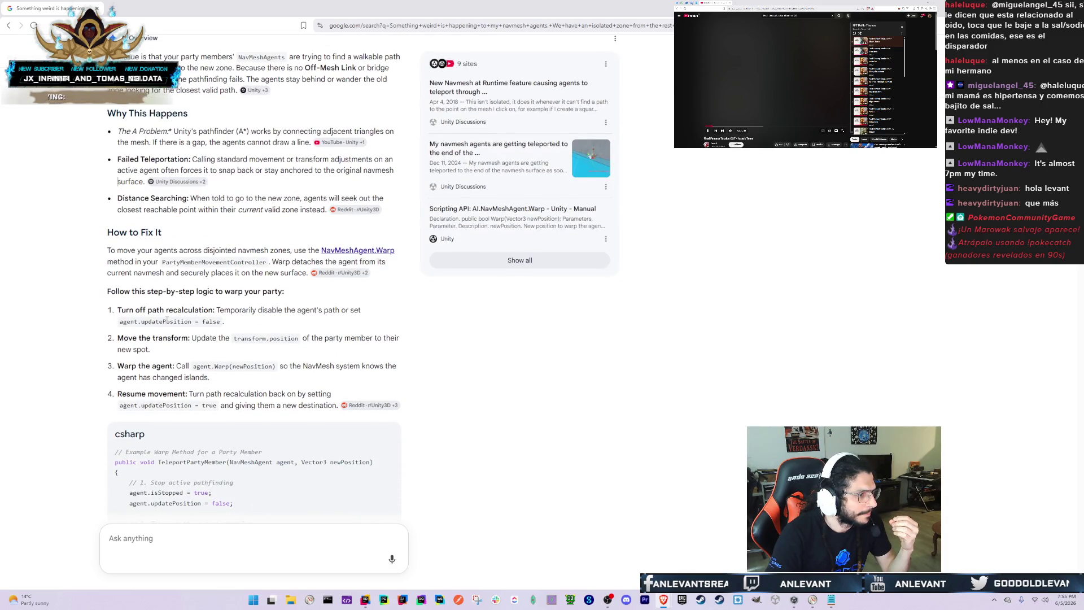
drag(221, 326, 116, 328)
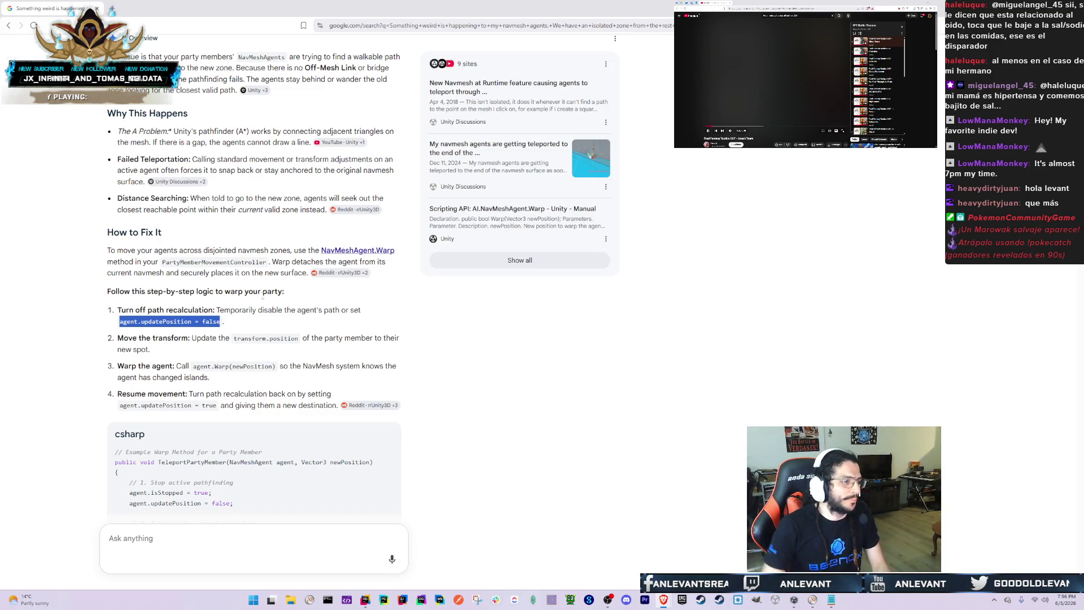
double_click(222, 366)
key(ctrl+c)
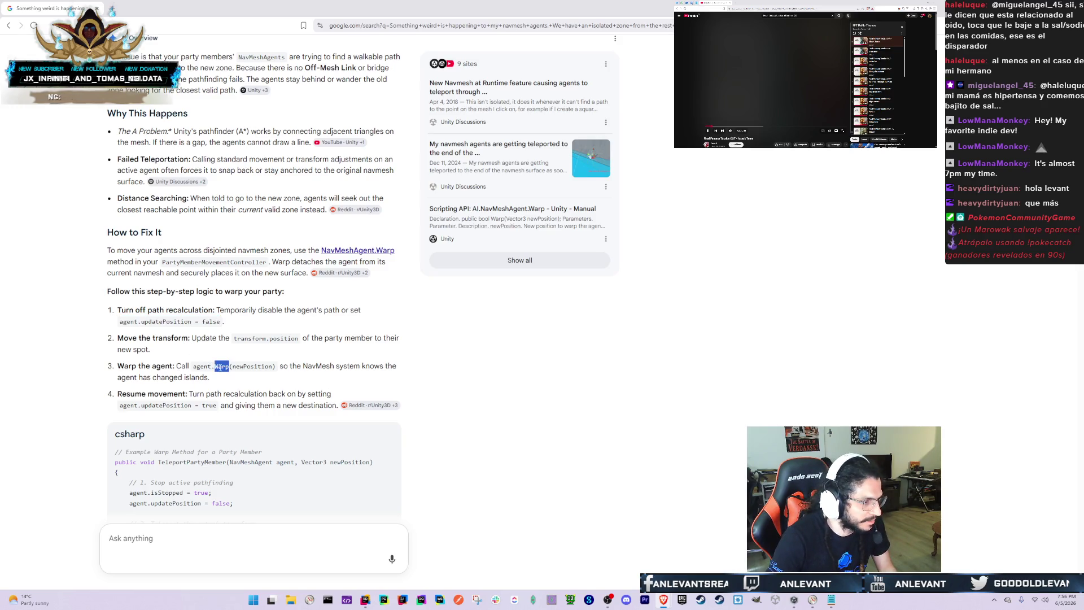
key(alt+Tab)
click(563, 226)
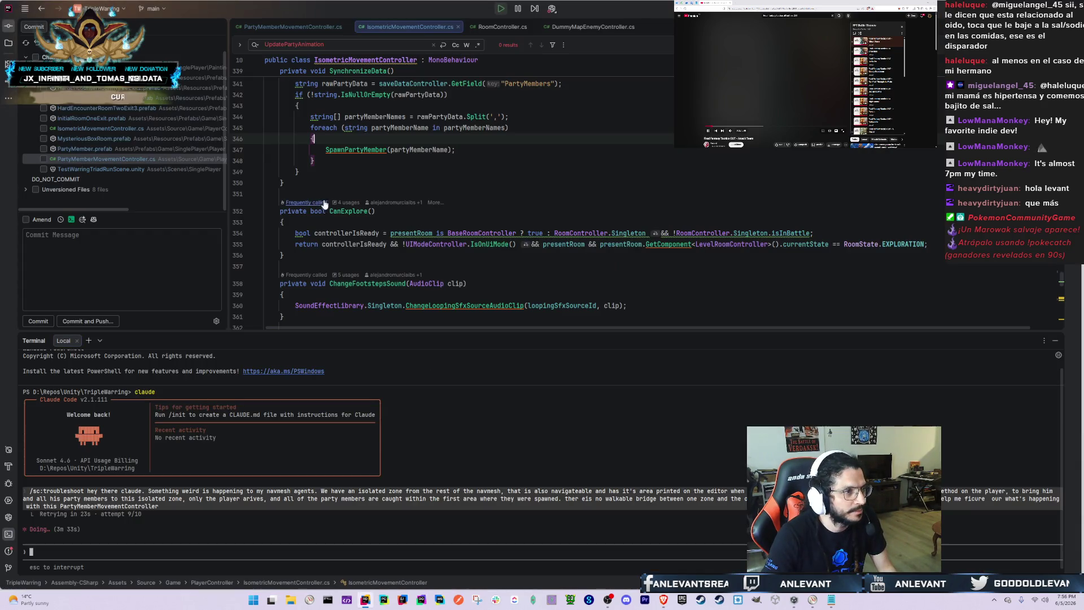
Step: In TeleportToLocation, replace transform.position = location with navMeshAgent.Warp(location);
click(297, 23)
click(351, 170)
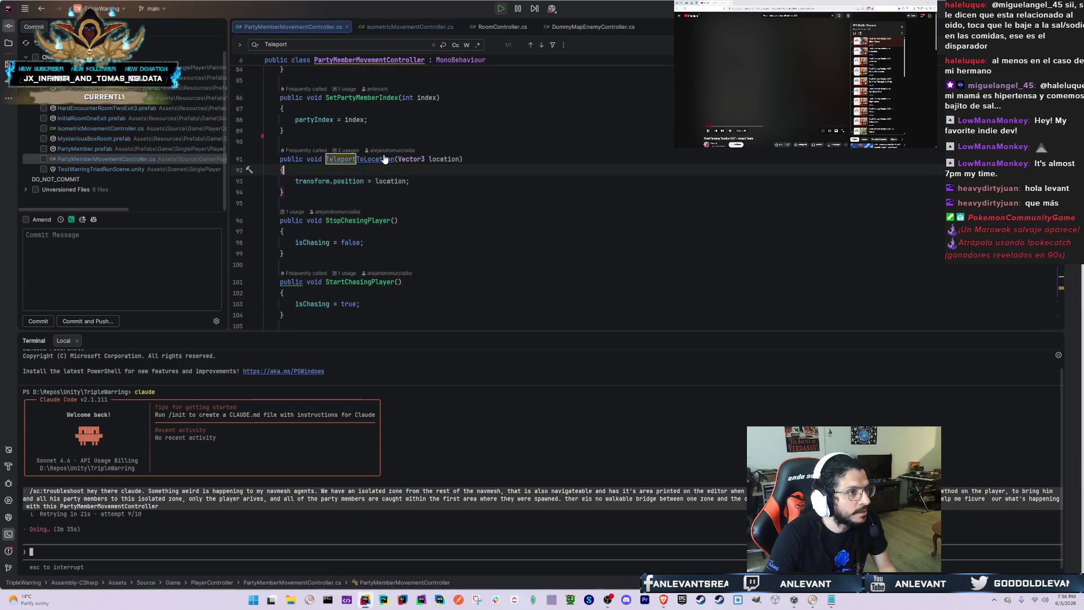
key(Return)
key(ctrl+v)
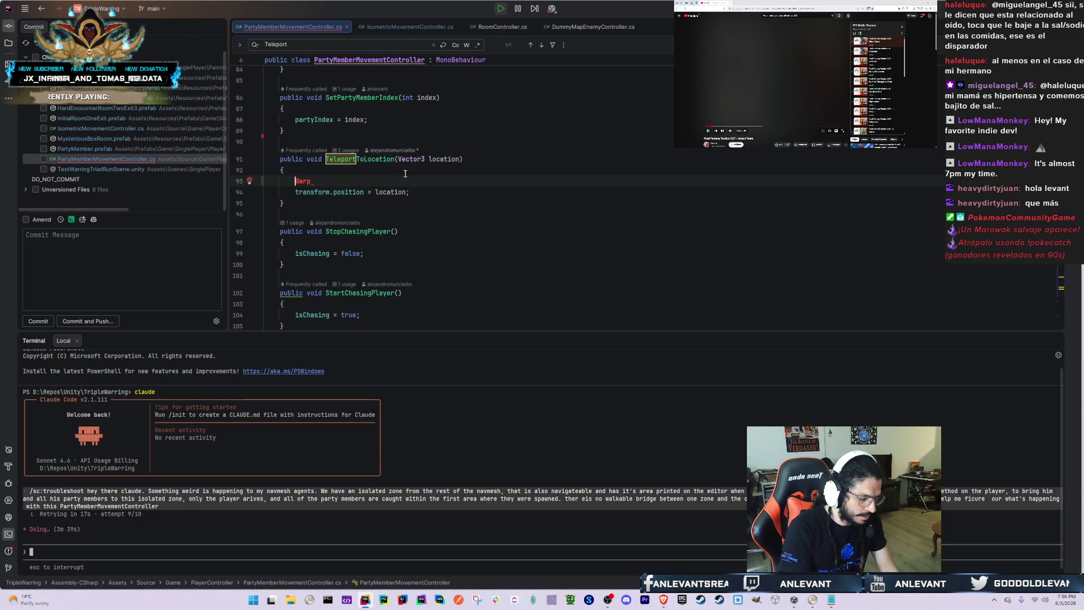
text(navMeshAgent.)
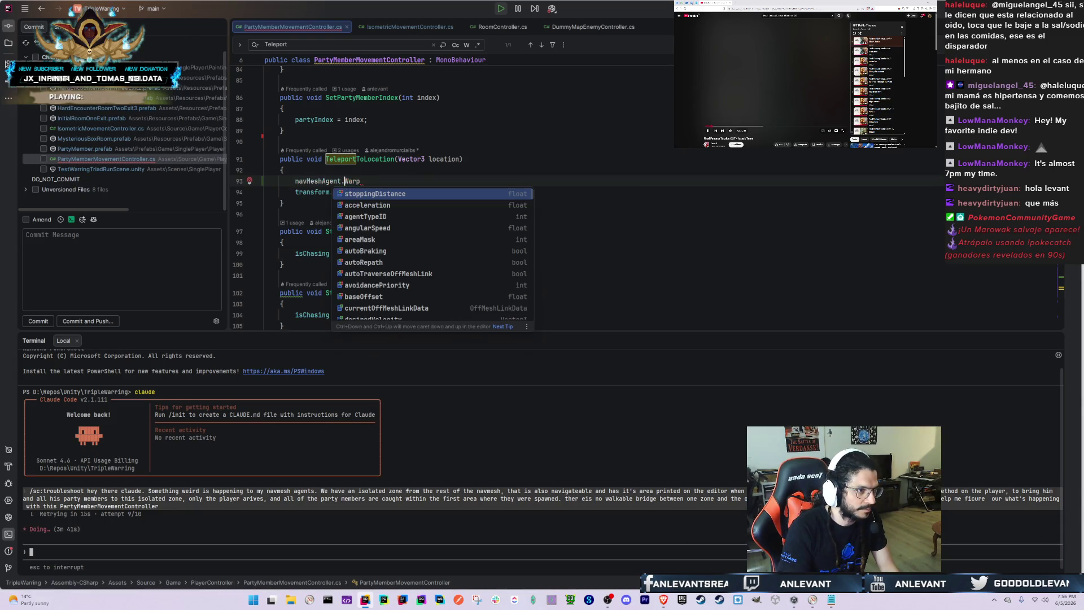
key(Escape)
key(Escape)
key(End)
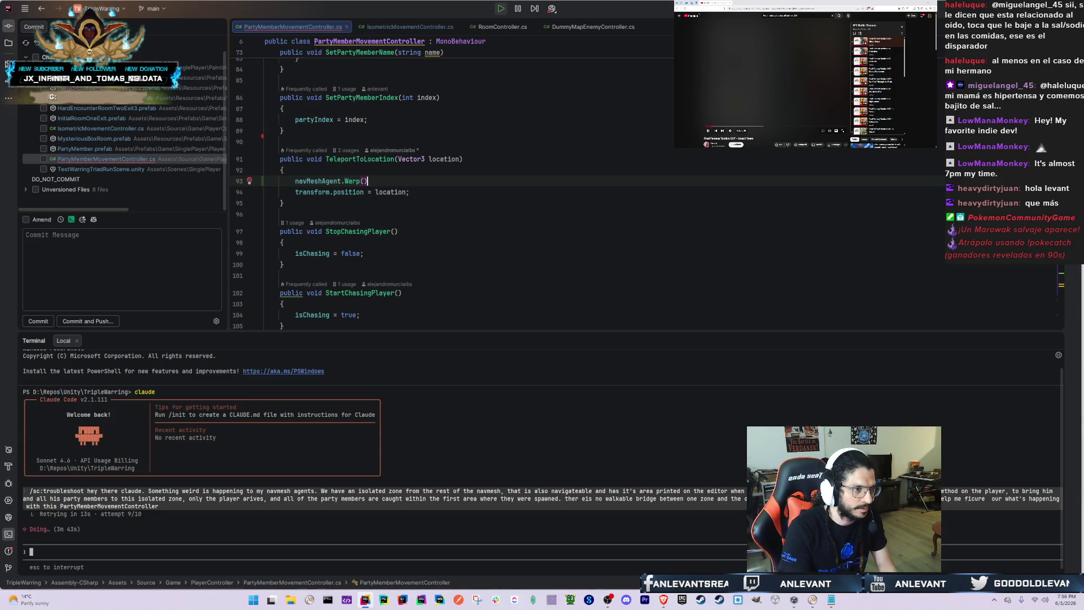
text(loca)
key(Return)
key(Down)
key(Down)
key(Up)
key(shift+Up)
text(;)
Step: Stop the running Claude Code request and exit Claude Code in the terminal
click(341, 518)
key(Escape)
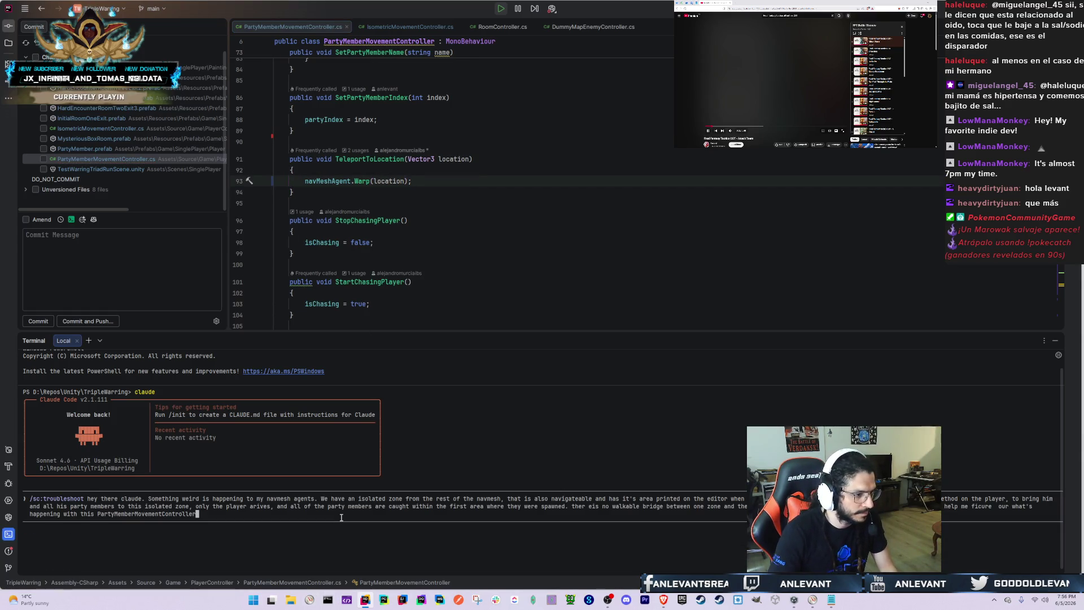
key(ctrl+c)
text(c)
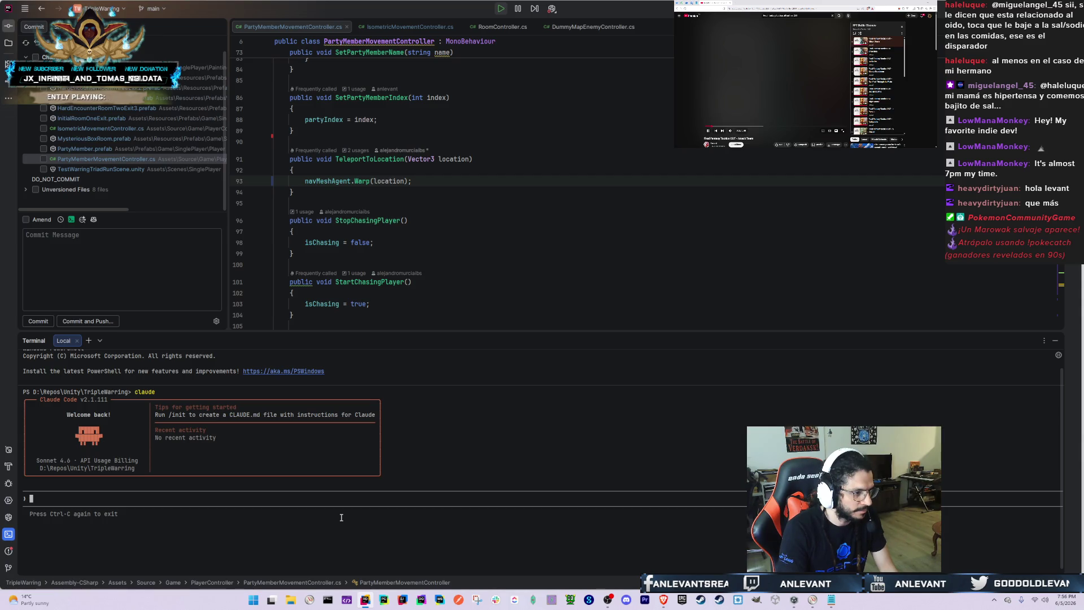
key(ctrl+c)
Step: Search the script for Warp to review the new call
click(496, 242)
scroll(452, 249, up, 3)
double_click(364, 248)
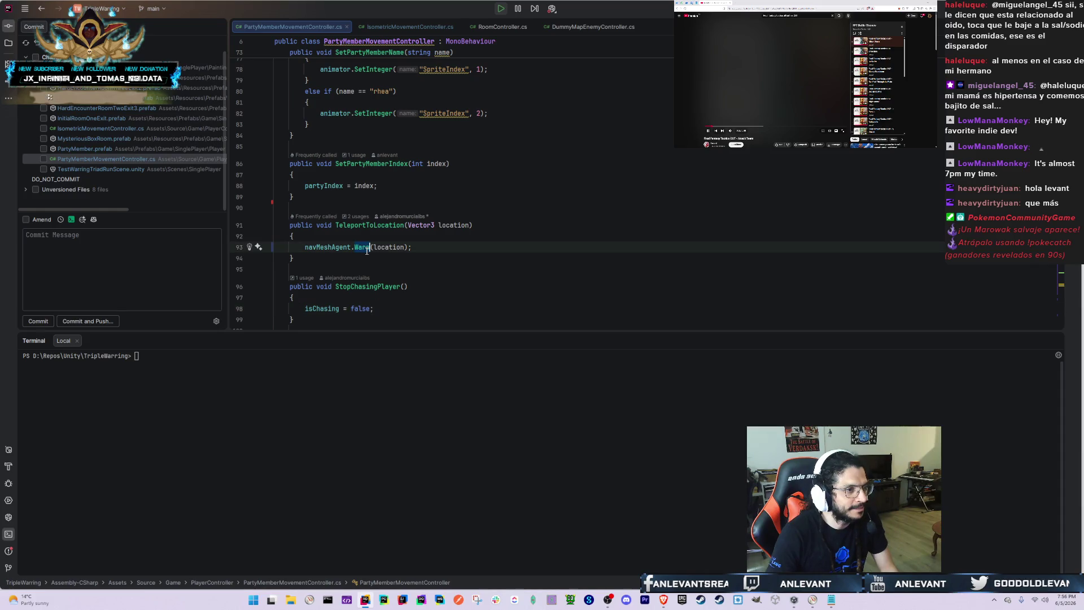
key(ctrl+f)
scroll(365, 251, down, 4)
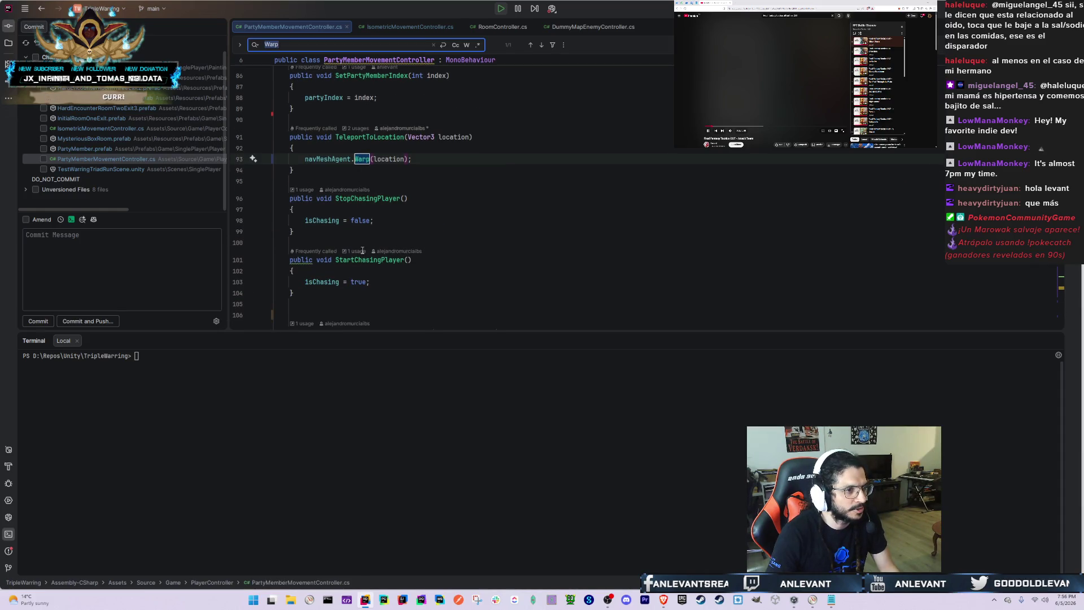
key(alt+Tab)
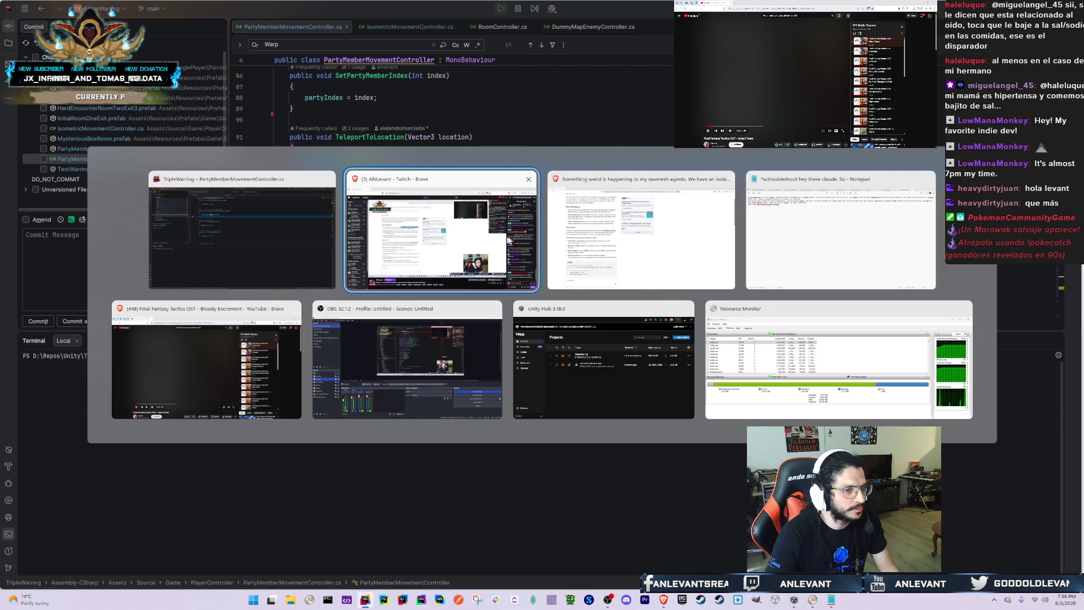
key(alt+Tab)
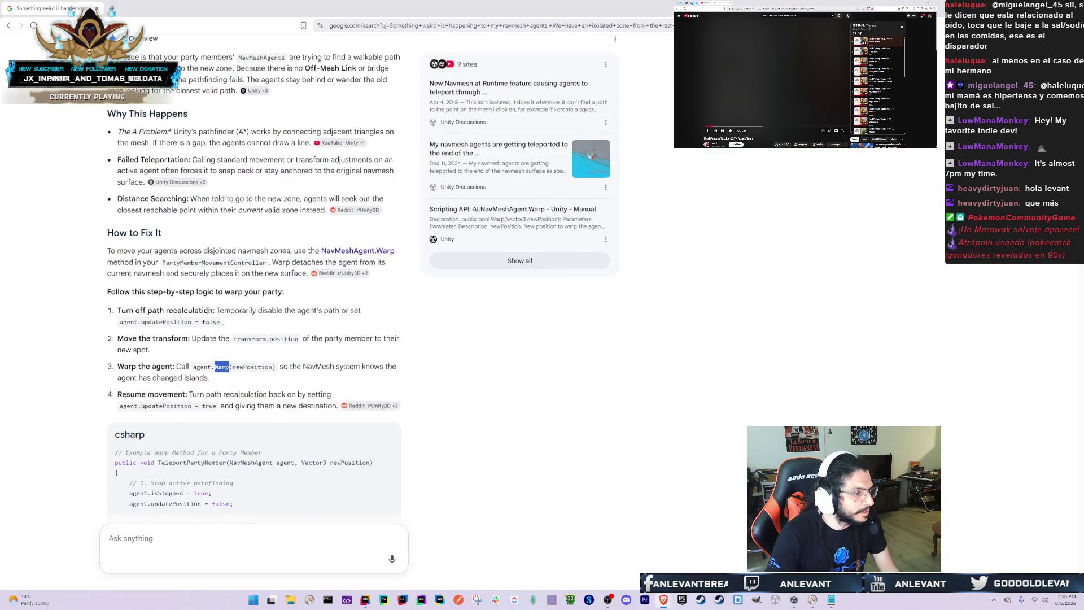
scroll(207, 311, up, 2)
drag(311, 152, 357, 153)
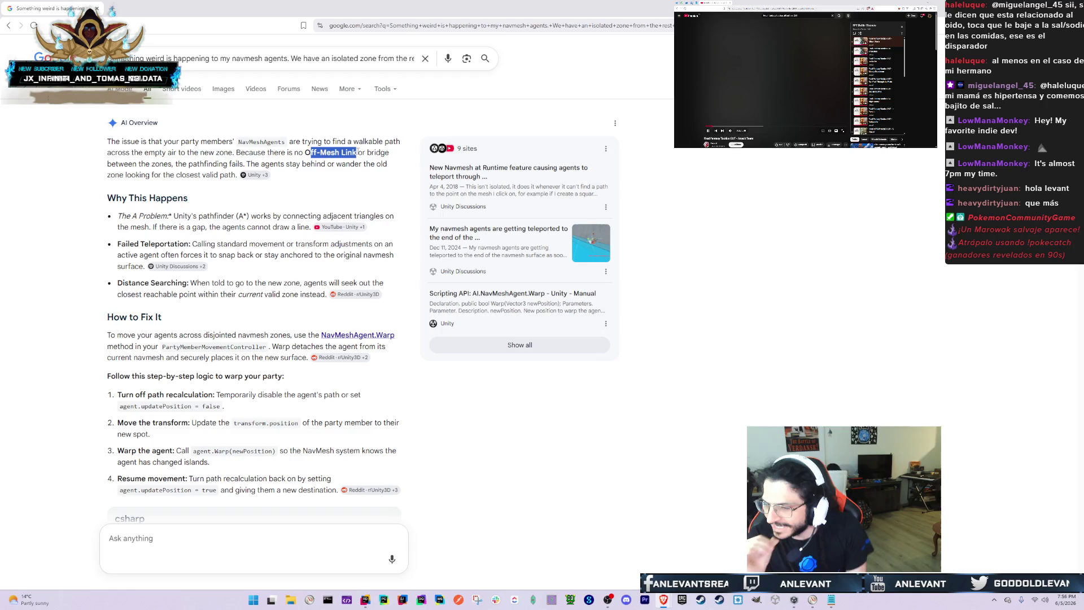
scroll(237, 373, down, 3)
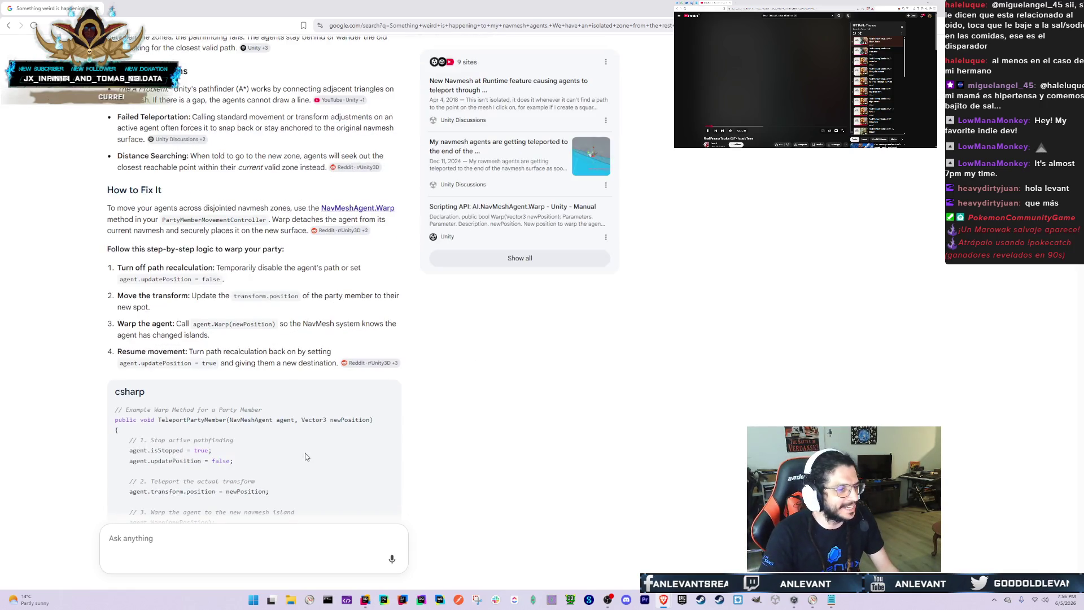
scroll(237, 373, up, 3)
key(alt+Tab)
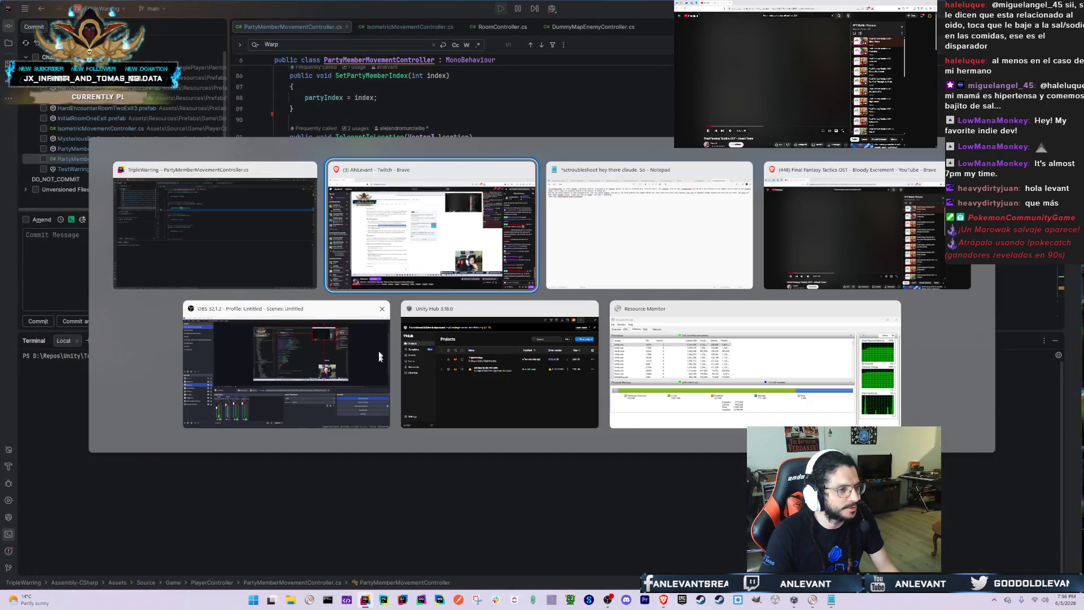
Step: Back in Rider, start Unity with the debugger attached via Shift+F9 and answer the scene backup prompt
key(Escape)
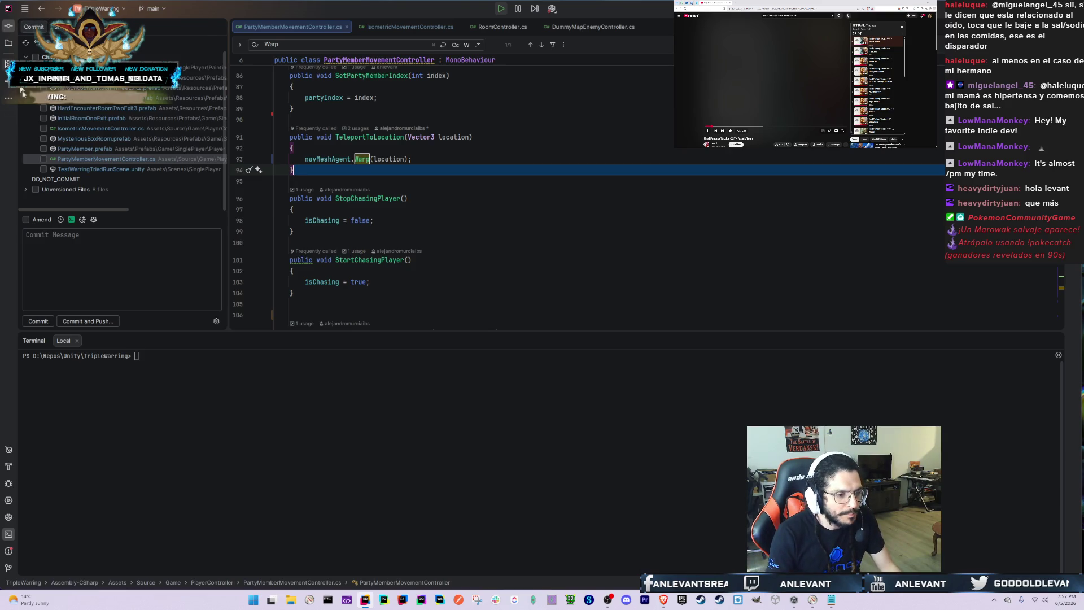
key(alt+Tab)
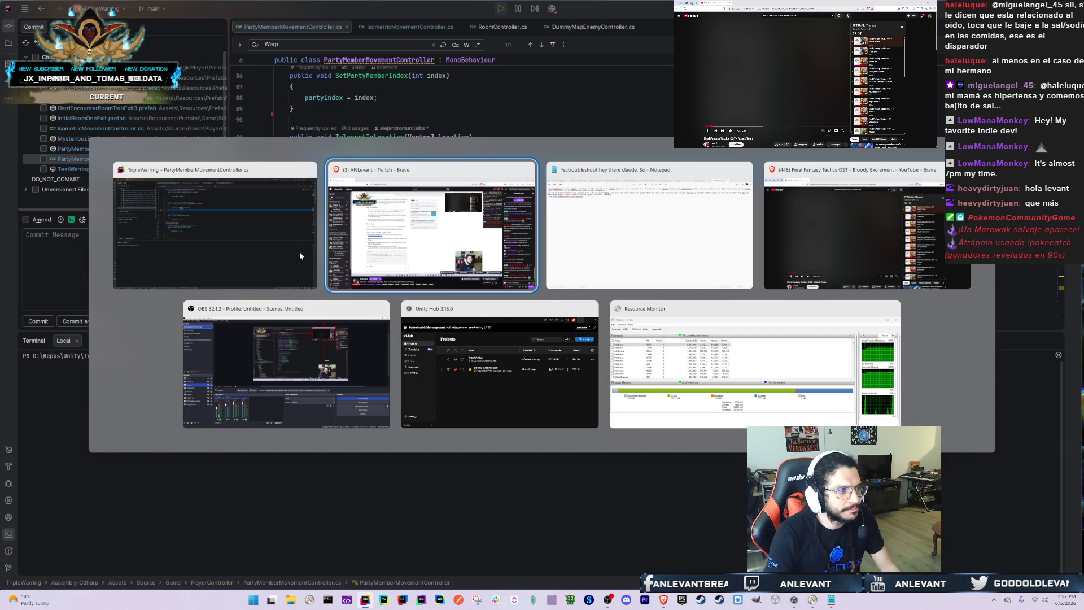
click(214, 226)
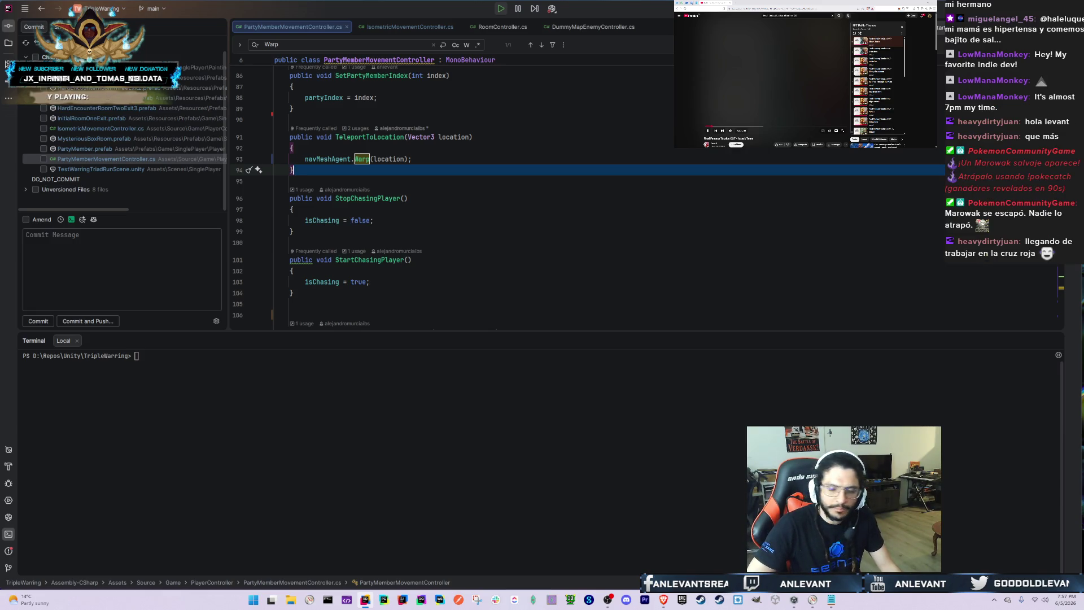
key(shift+F9)
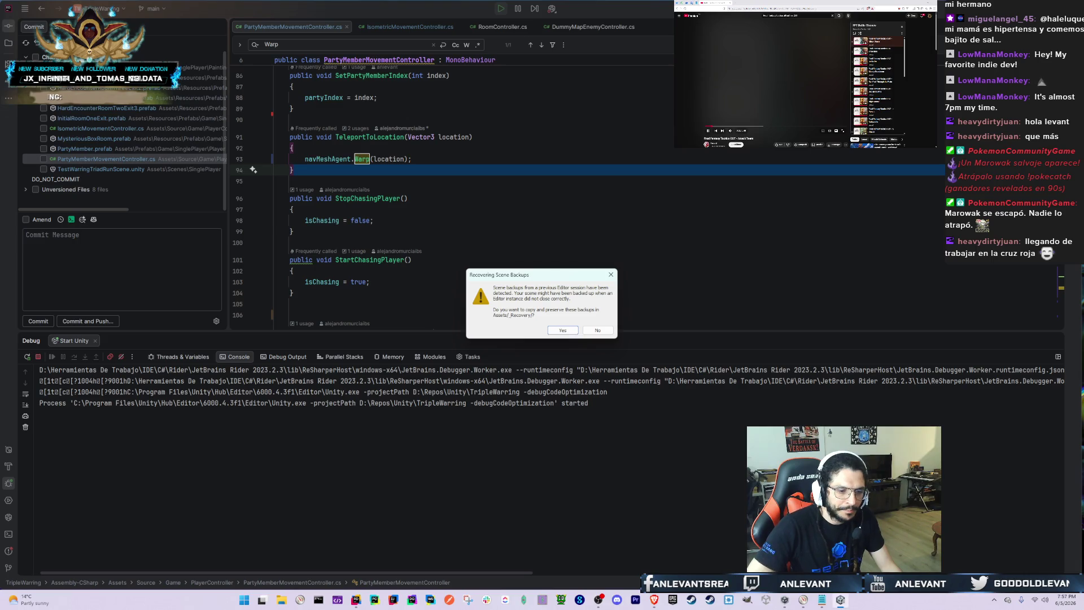
click(560, 331)
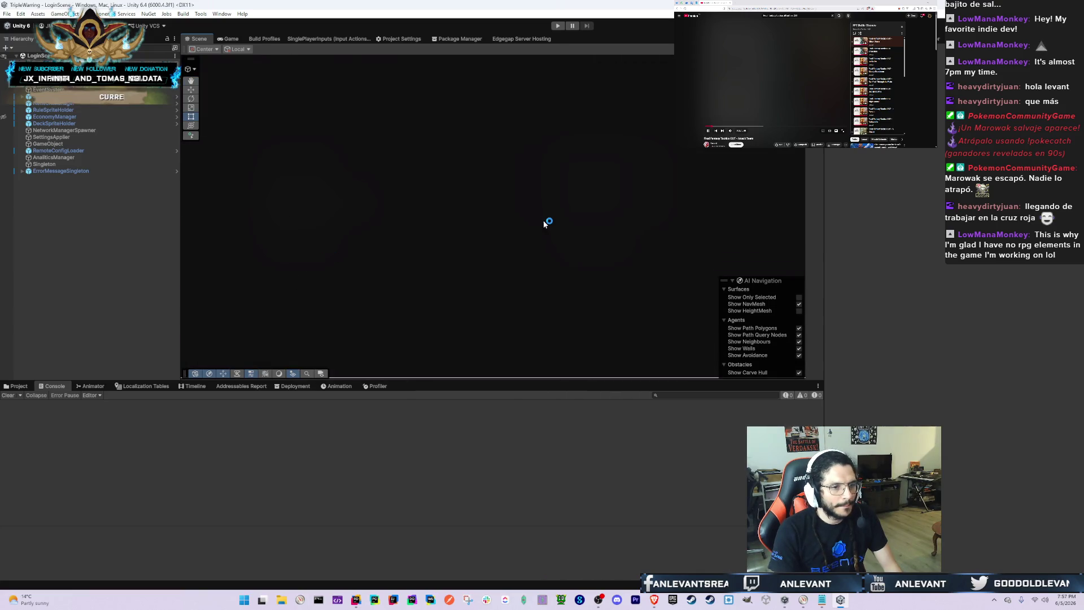
Step: Show the Game view and Project panel, enter play mode on LoginScene, and open the Console
scroll(537, 229, down, 3)
scroll(554, 226, up, 5)
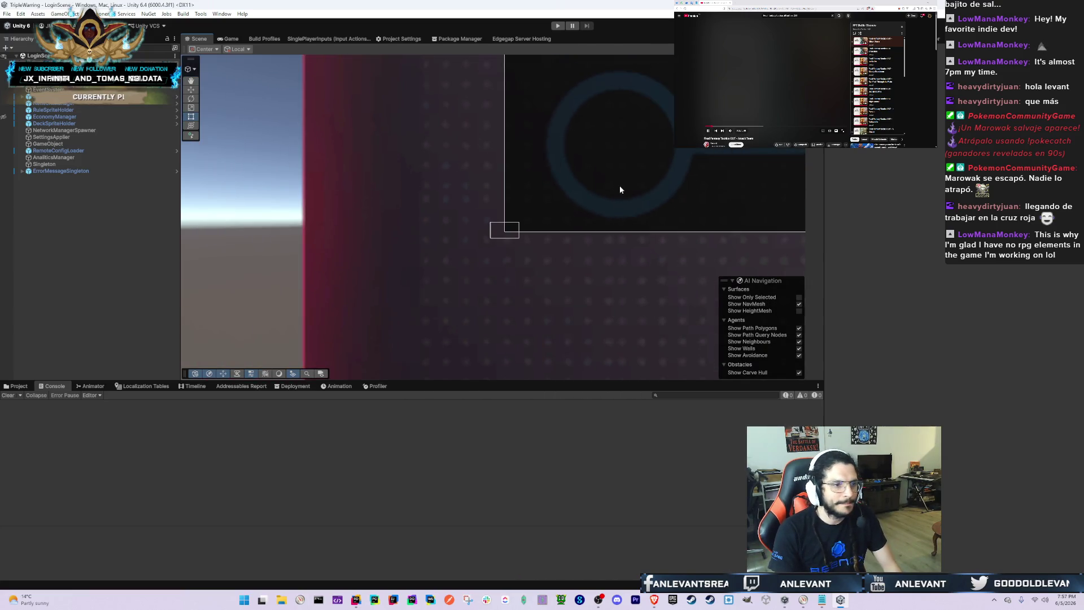
scroll(377, 309, up, 4)
scroll(506, 266, down, 5)
scroll(547, 236, up, 4)
scroll(540, 232, up, 3)
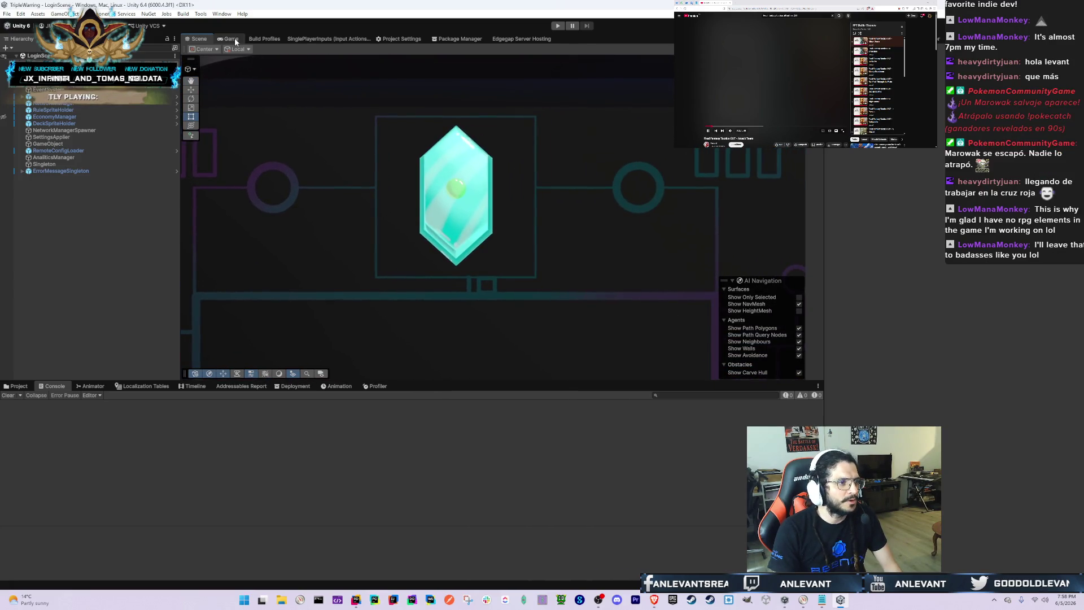
click(232, 38)
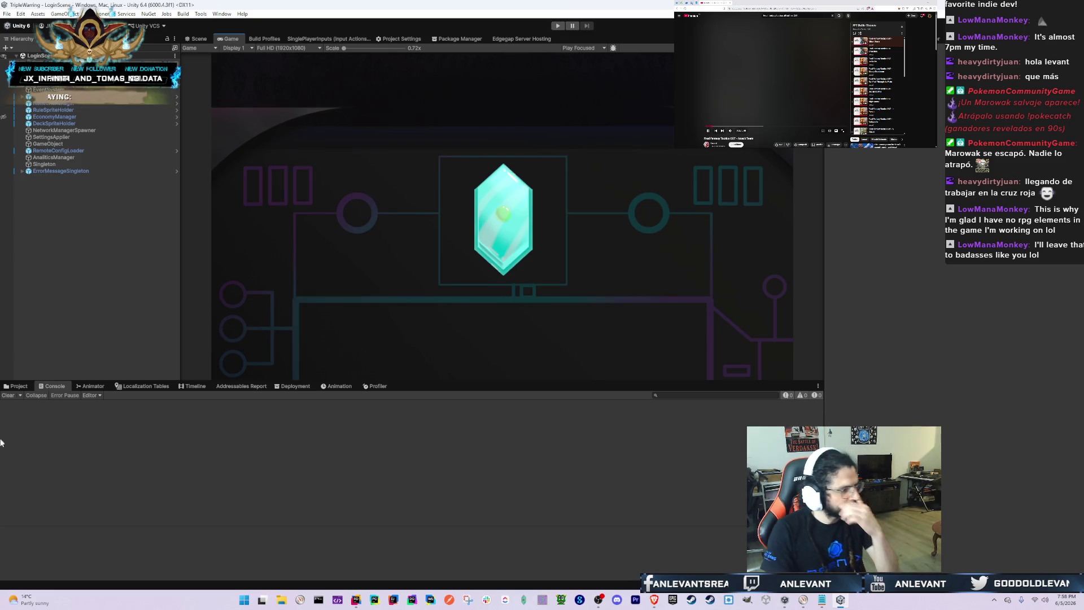
click(17, 387)
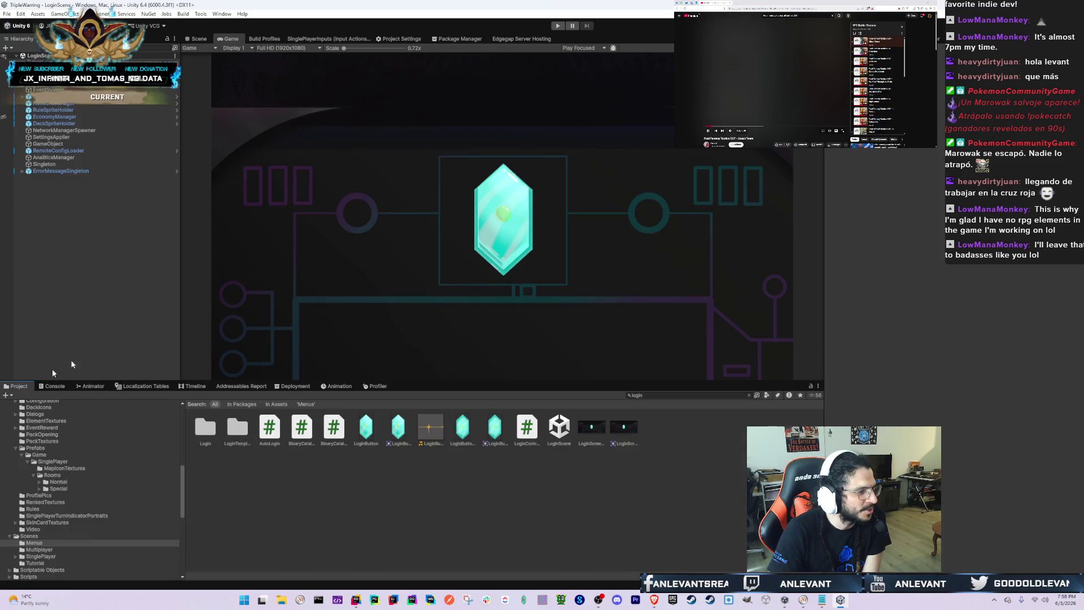
click(557, 26)
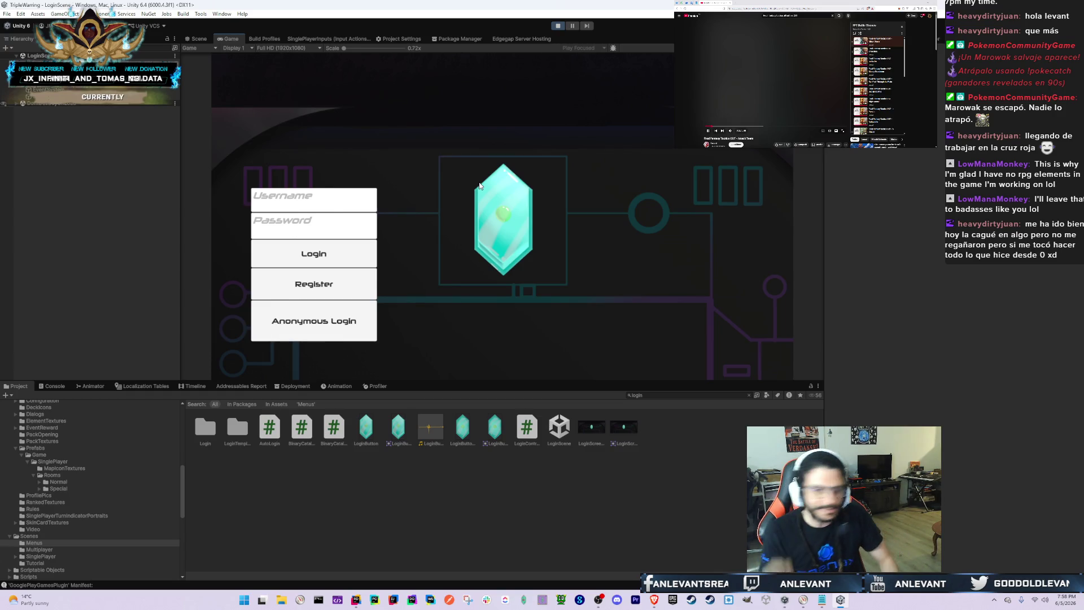
click(55, 386)
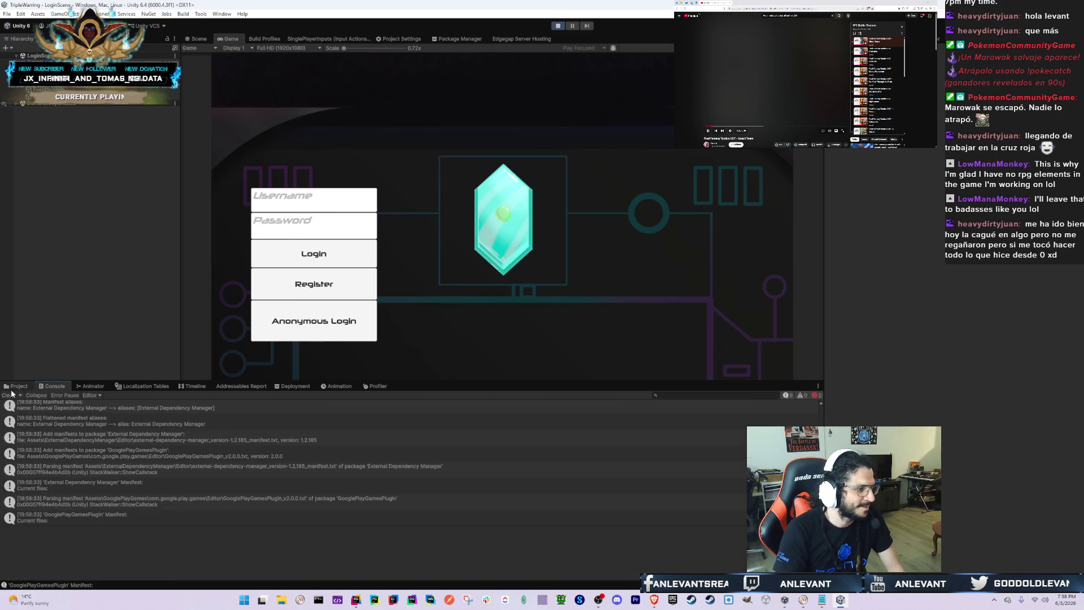
Step: Clear the Console and log in with the account username and password
click(9, 395)
click(366, 196)
text(admin)
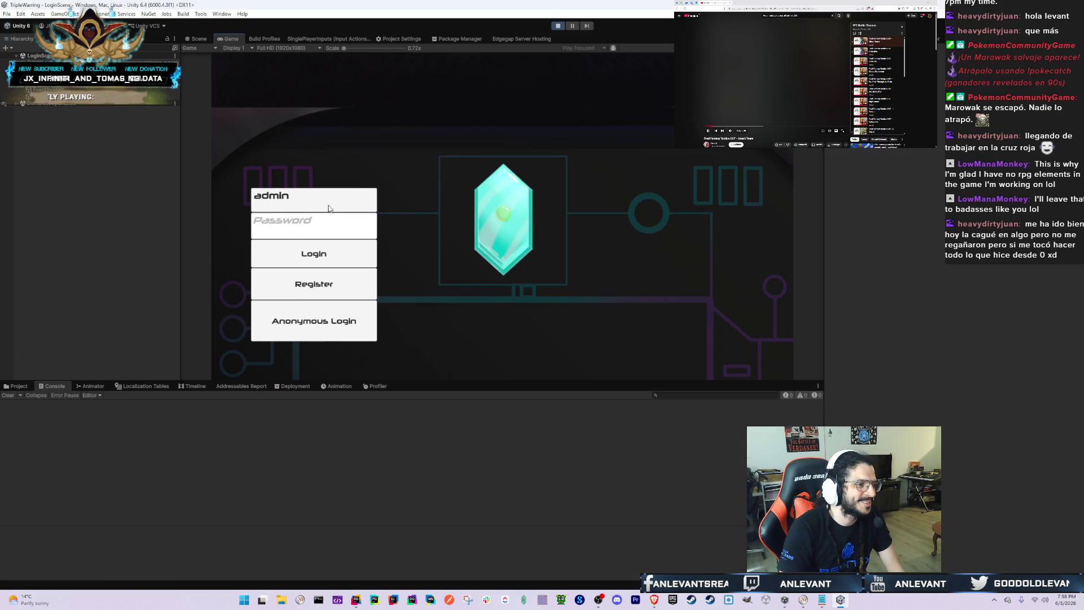
click(311, 225)
text(*******)
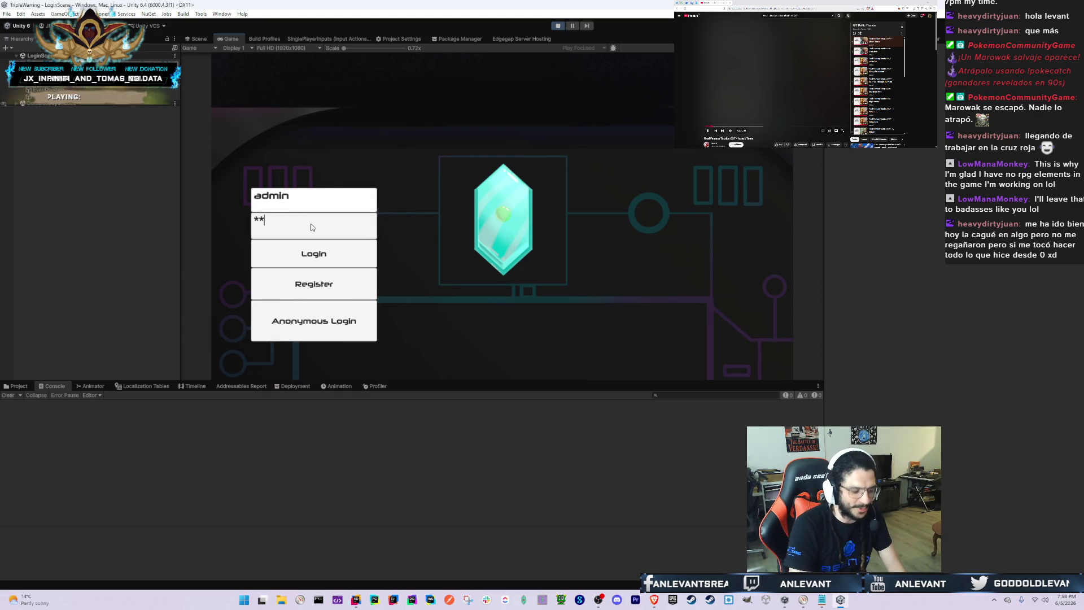
click(364, 252)
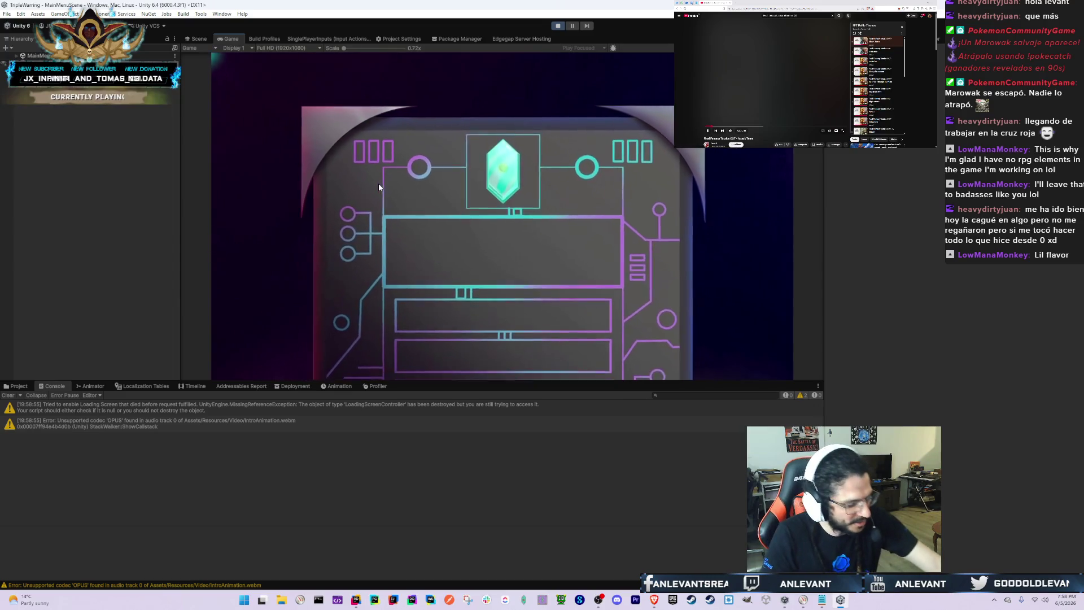
Step: Clear the Console again and start a Solo Story session
click(15, 394)
click(531, 298)
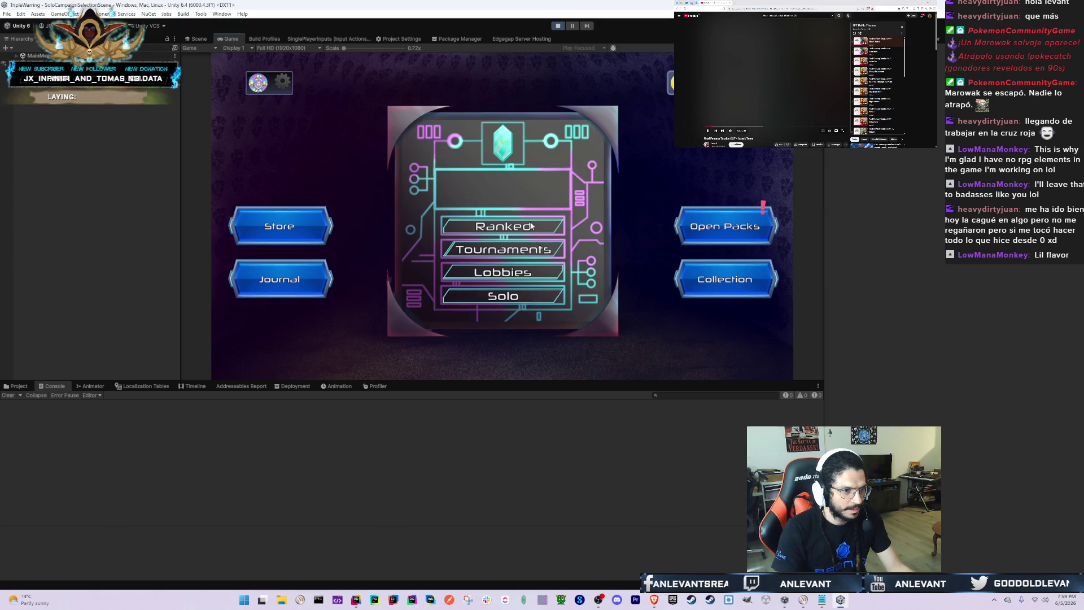
click(503, 226)
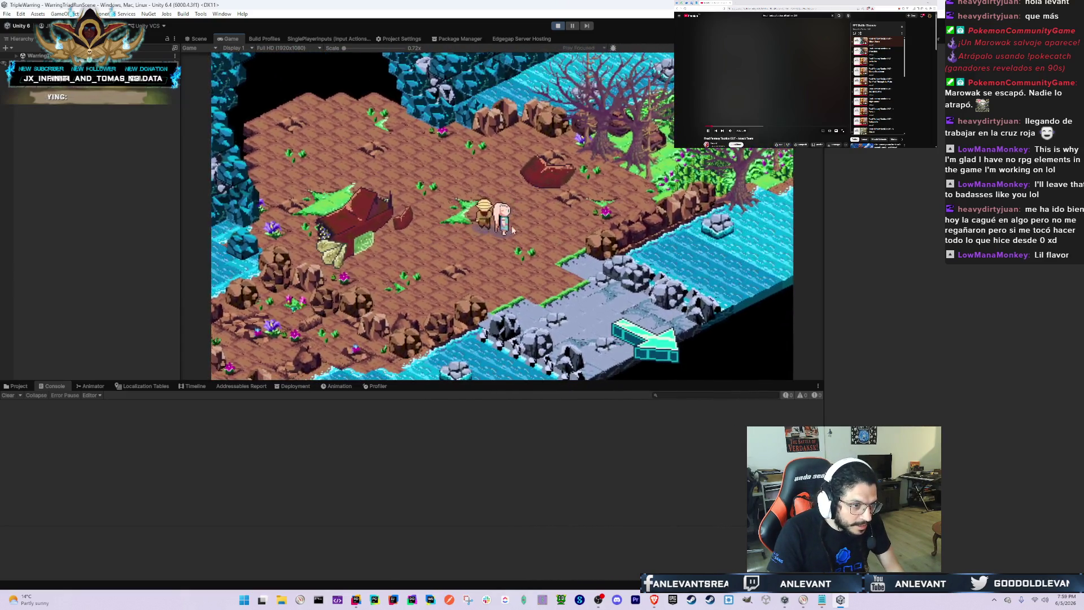
key(alt+Tab)
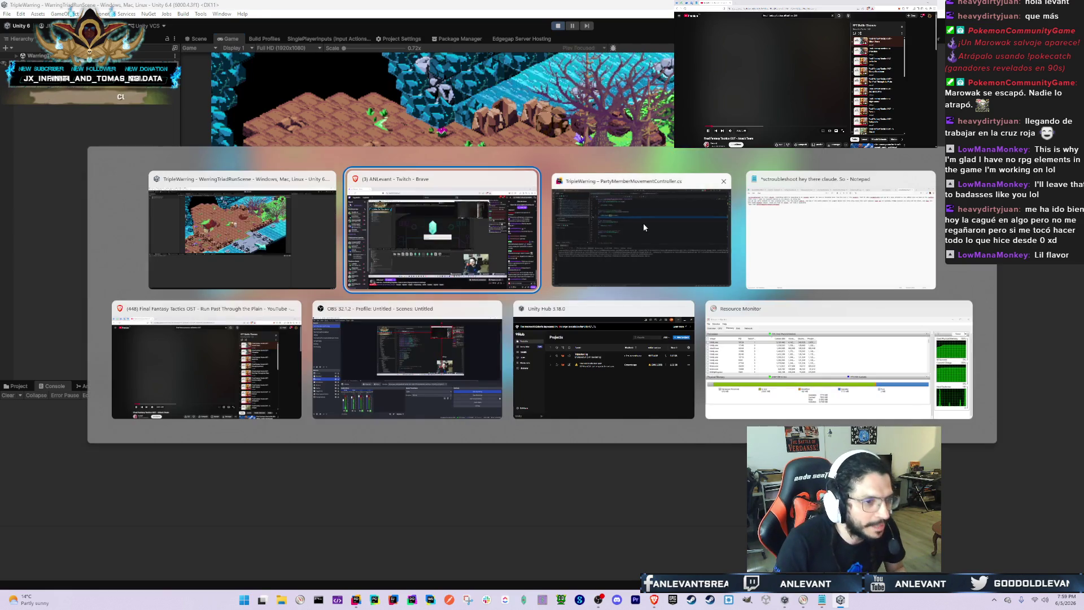
Step: Break at the line 54 velocity check, step over it, then remove the breakpoint and resume
click(643, 222)
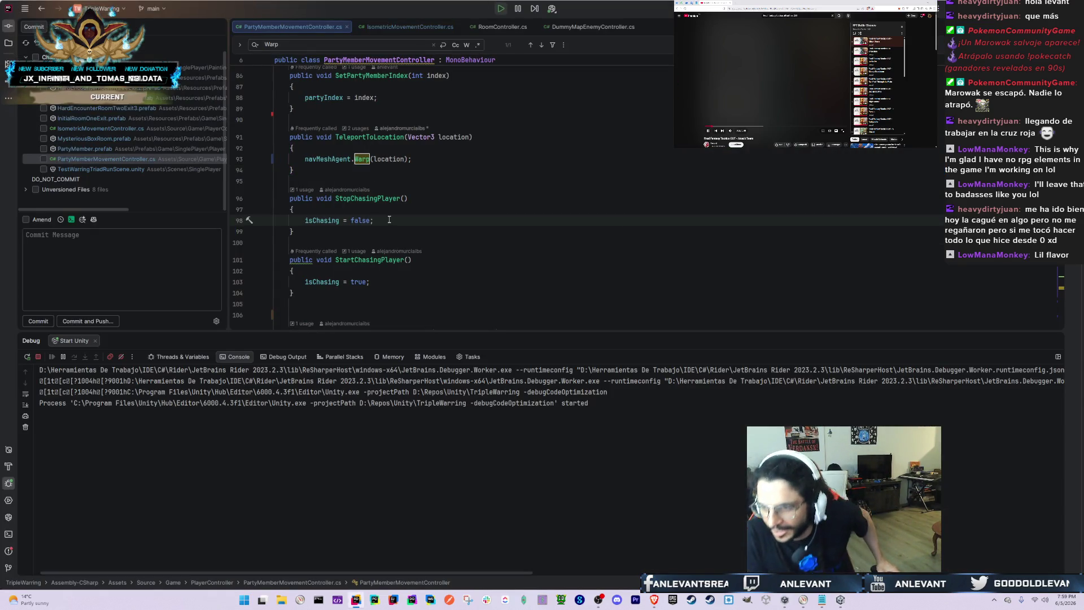
scroll(389, 220, up, 10)
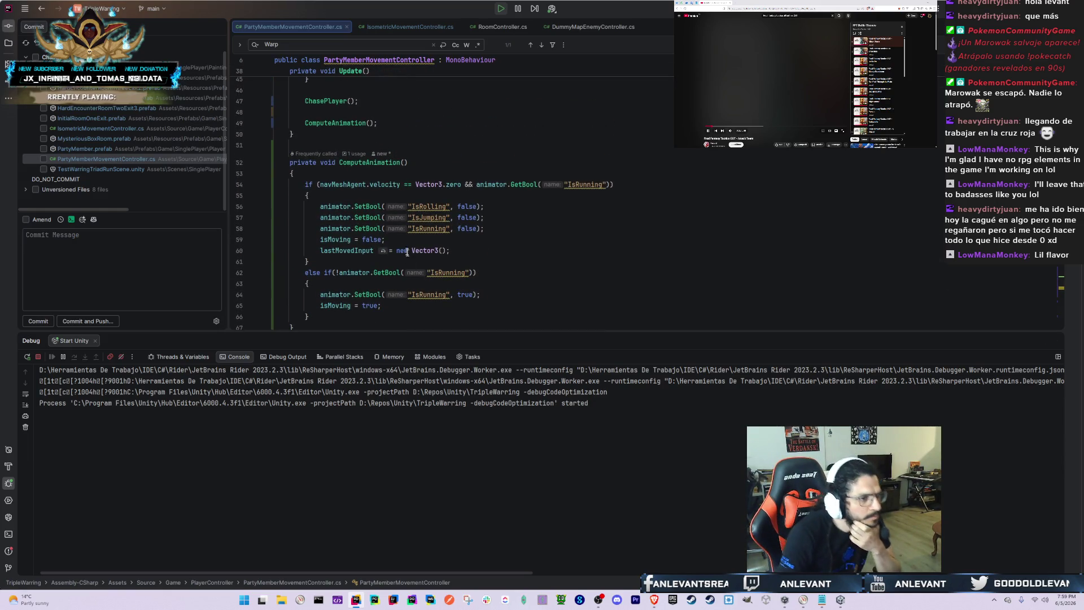
click(240, 184)
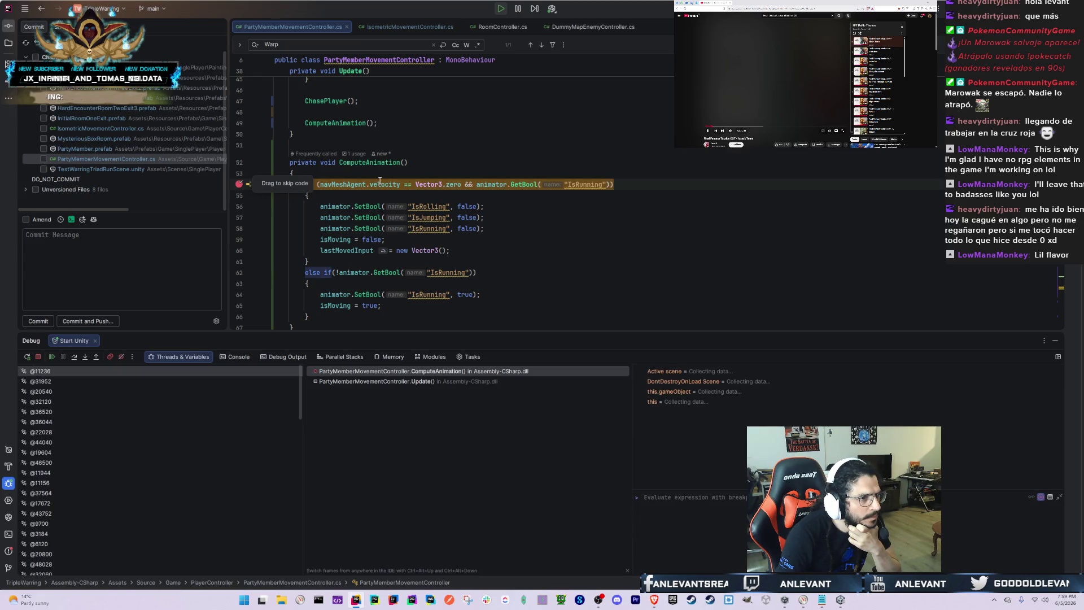
click(74, 357)
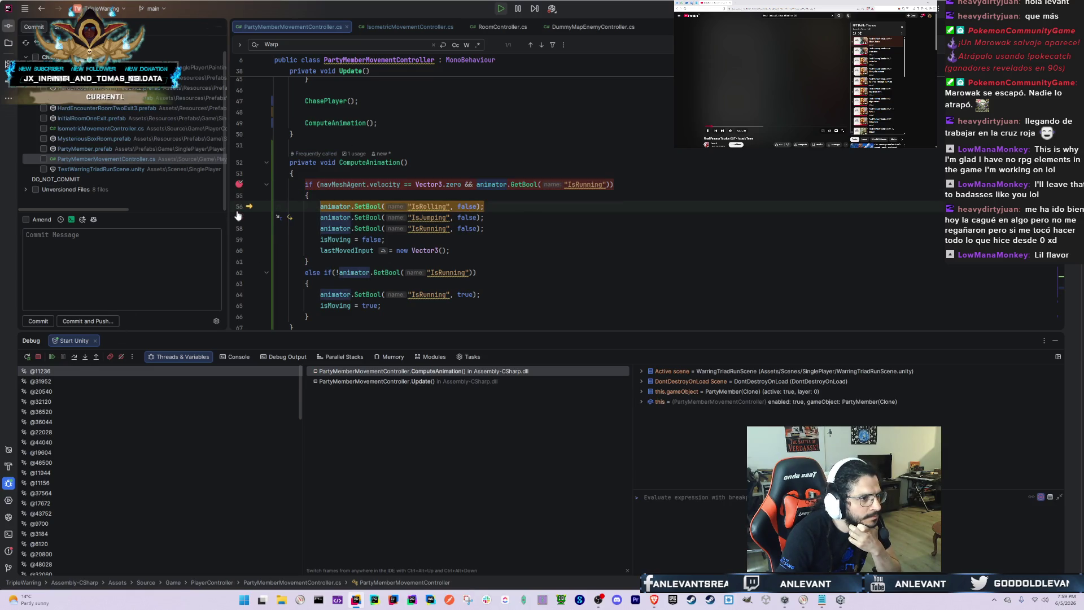
click(239, 185)
click(52, 357)
Step: Break at line 63 where IsRunning is set, then select the line 54 velocity condition
click(239, 295)
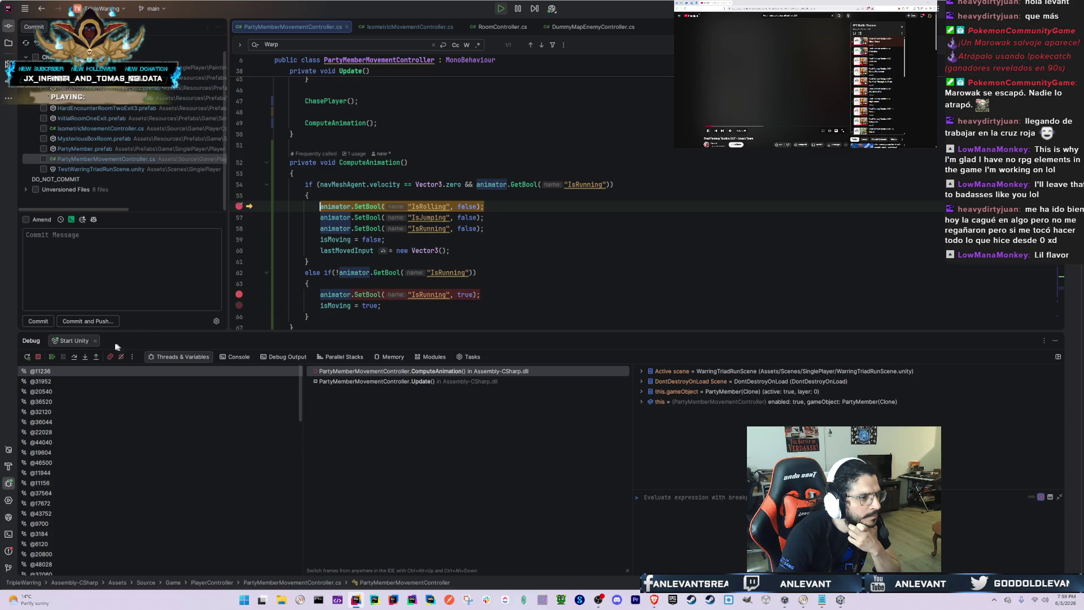
click(54, 357)
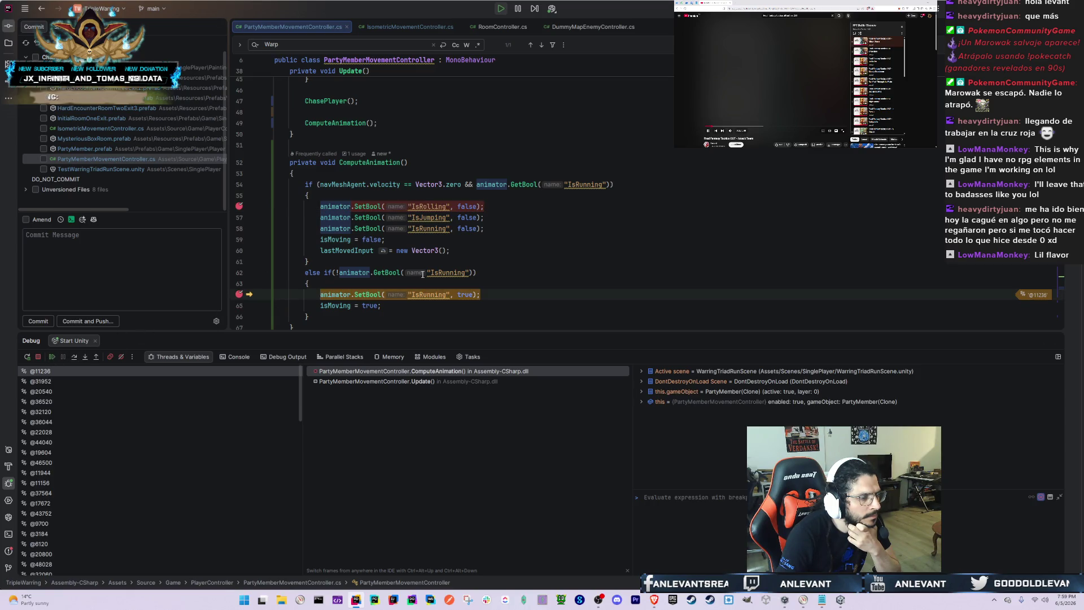
click(464, 184)
key(ctrl+w)
key(ctrl+w)
key(ctrl+w)
Step: Append the pasted velocity condition with && to line 62's else-if, changing == to !=
key(Down)
key(Down)
key(Down)
key(Right)
key(Right)
key(Right)
text(navMeshAgent.velocity == Vector3.zero)
text(&&)
scroll(565, 198, down, 1)
key(ctrl+Left)
key(ctrl+Left)
key(ctrl+Left)
key(Delete)
text(!)
Step: Remove the breakpoints on lines 56 and 64, resuming execution once in between
click(418, 219)
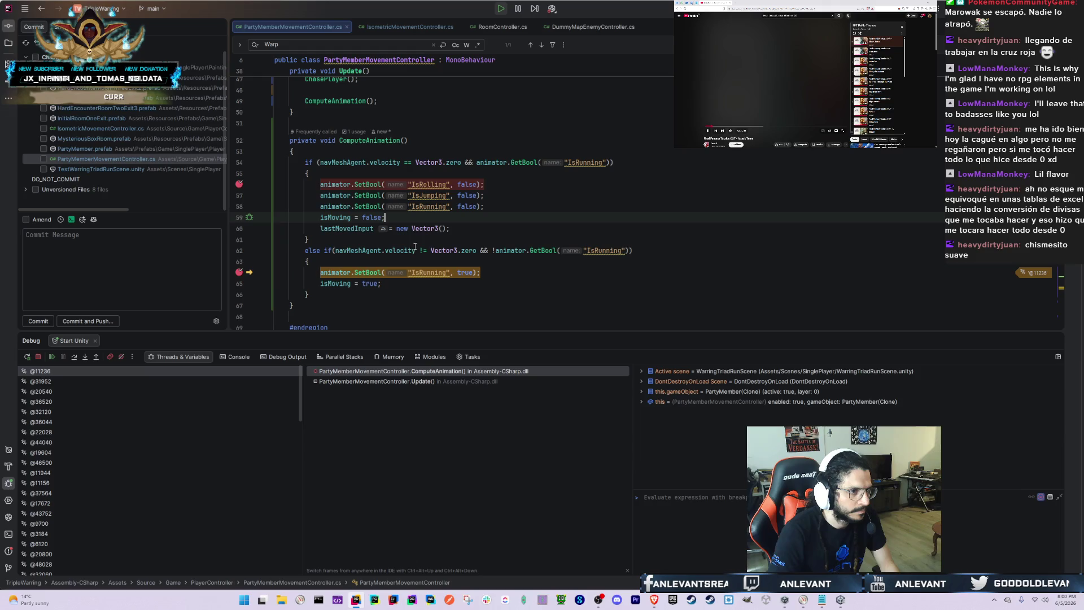
mouse_move(407, 252)
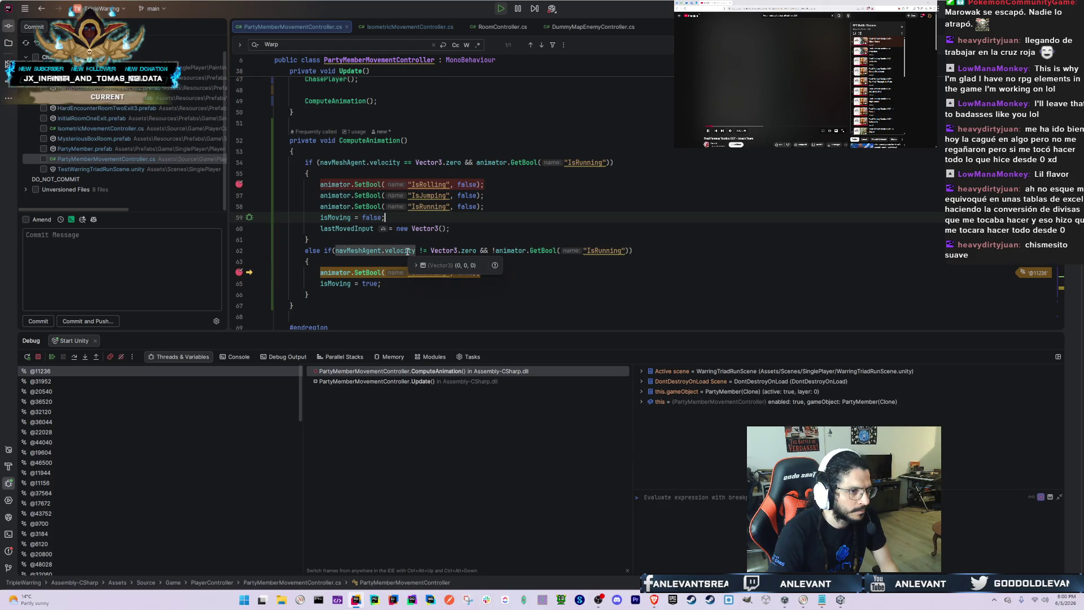
click(240, 185)
click(55, 357)
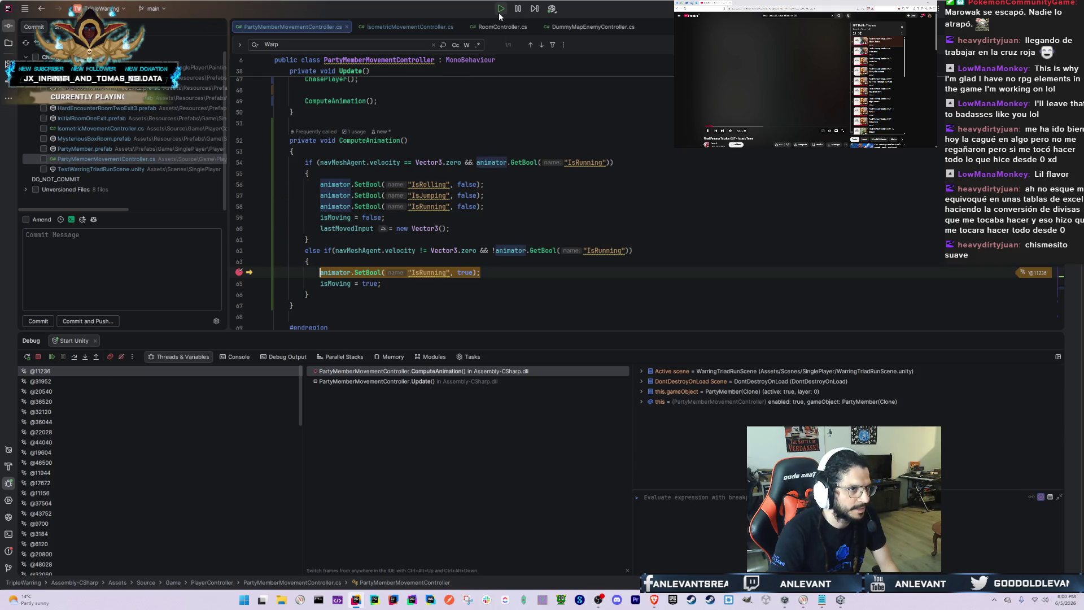
click(241, 273)
click(416, 251)
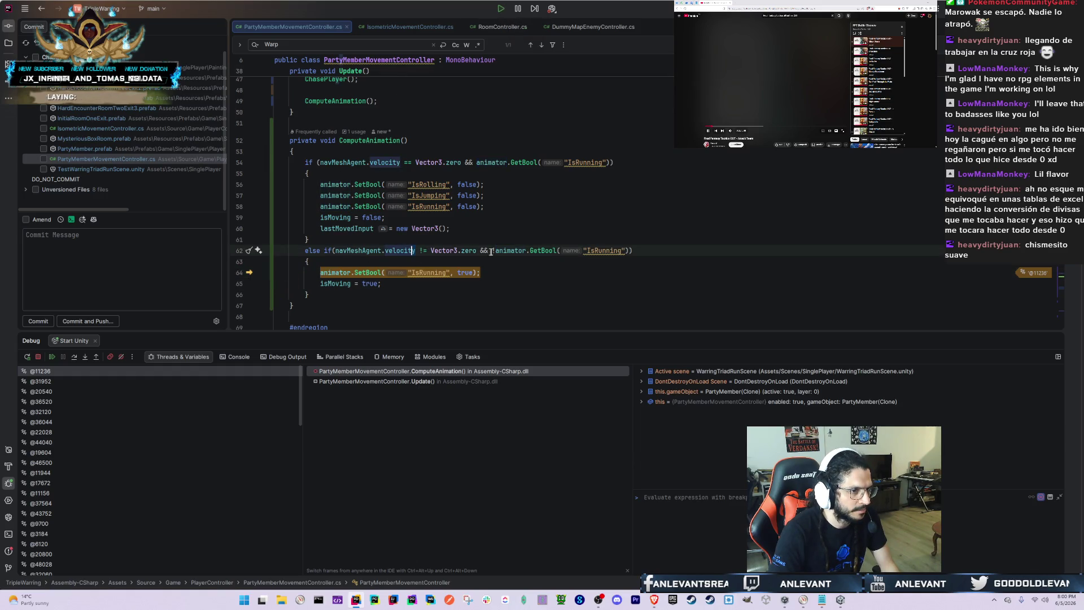
Step: Review the velocity check in the line 62 else-if, then resume the game from the breakpoint
drag(467, 250, 357, 252)
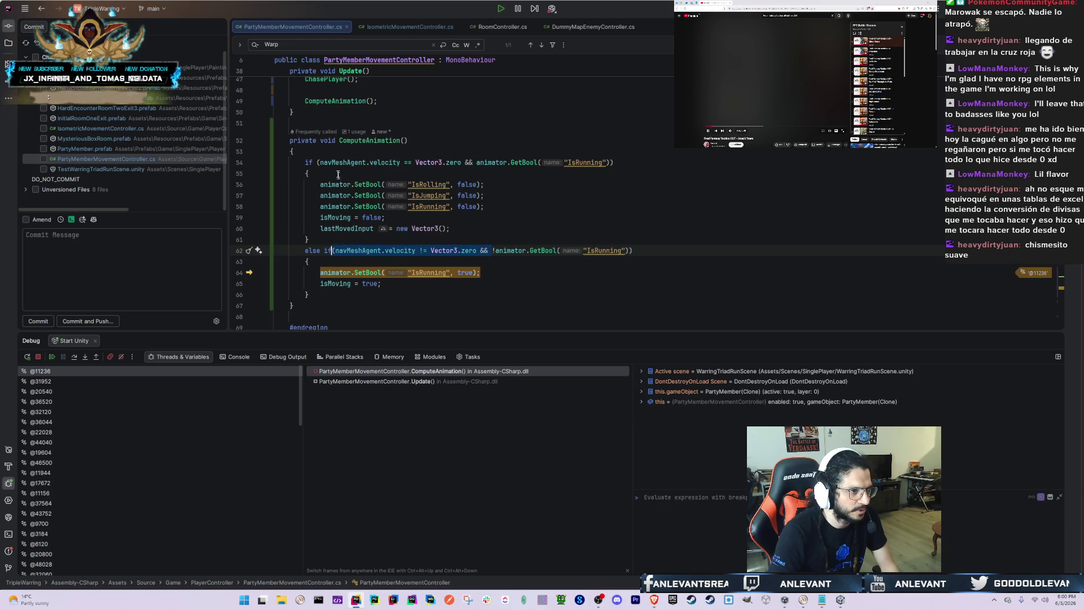
click(381, 272)
mouse_move(389, 250)
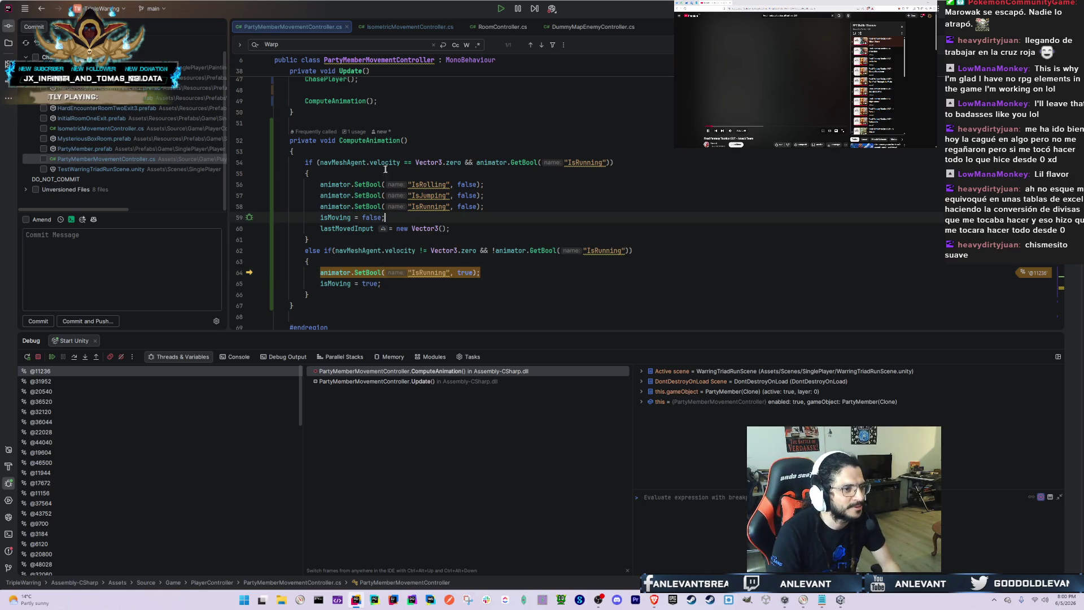
scroll(386, 215, up, 3)
scroll(422, 216, down, 3)
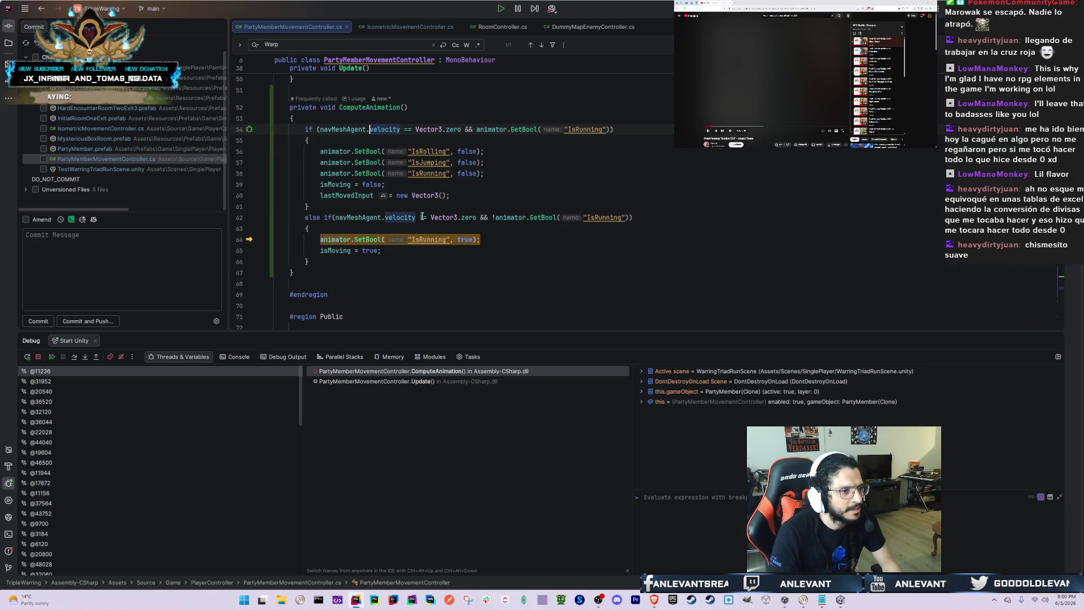
drag(494, 218, 335, 220)
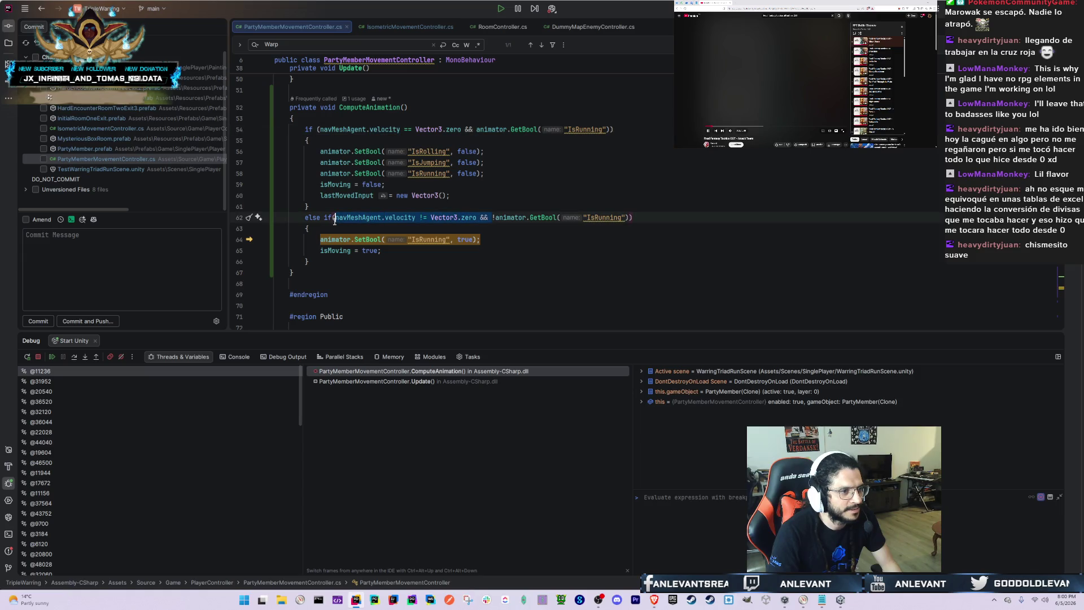
click(546, 198)
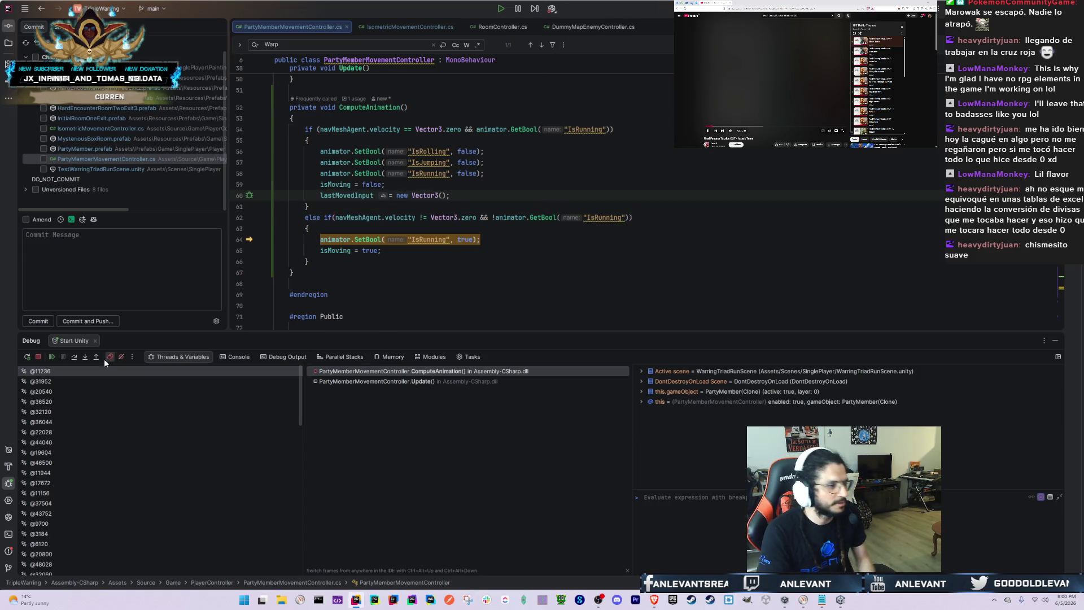
click(50, 357)
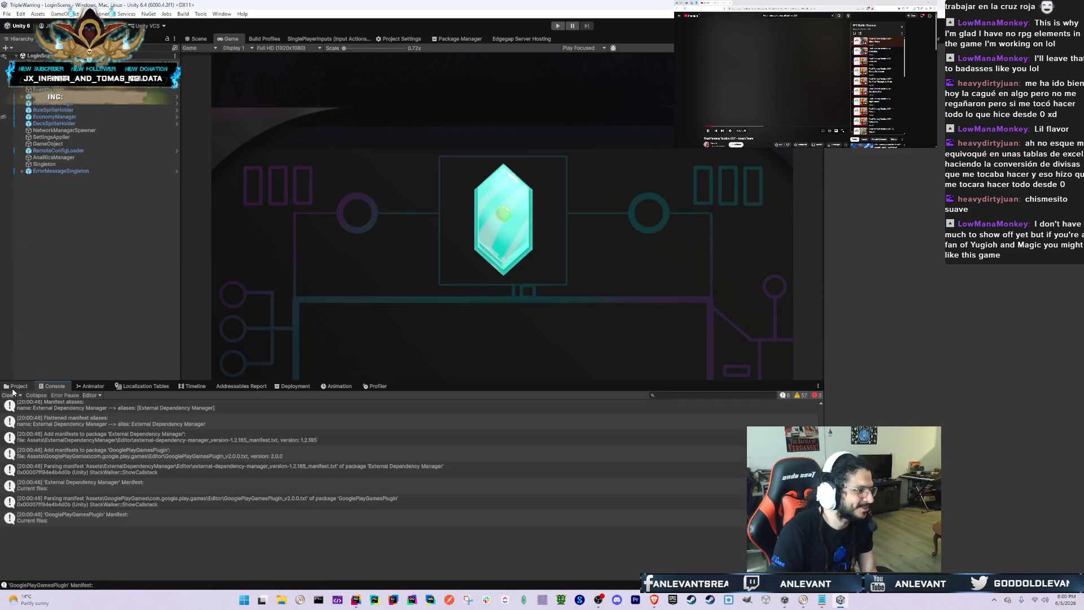
Step: Clear the Console messages and switch the bottom panel to the Project browser
click(7, 396)
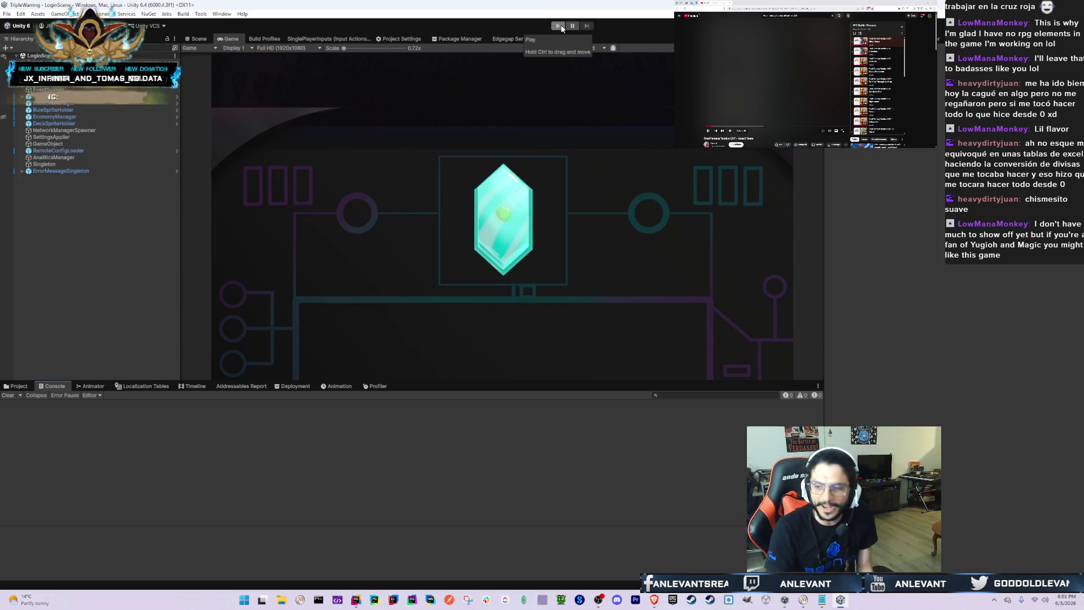
click(17, 386)
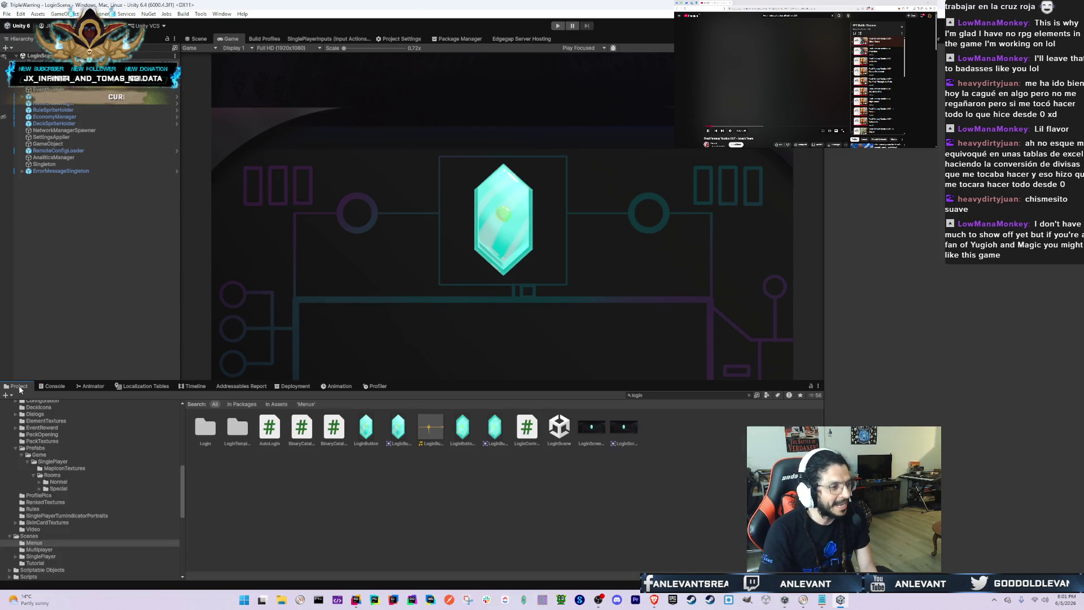
Step: Step through the SinglePlayer, Resources, Scenes, Source and LocaleSettings folders up to GooglePlayPlugins
click(104, 466)
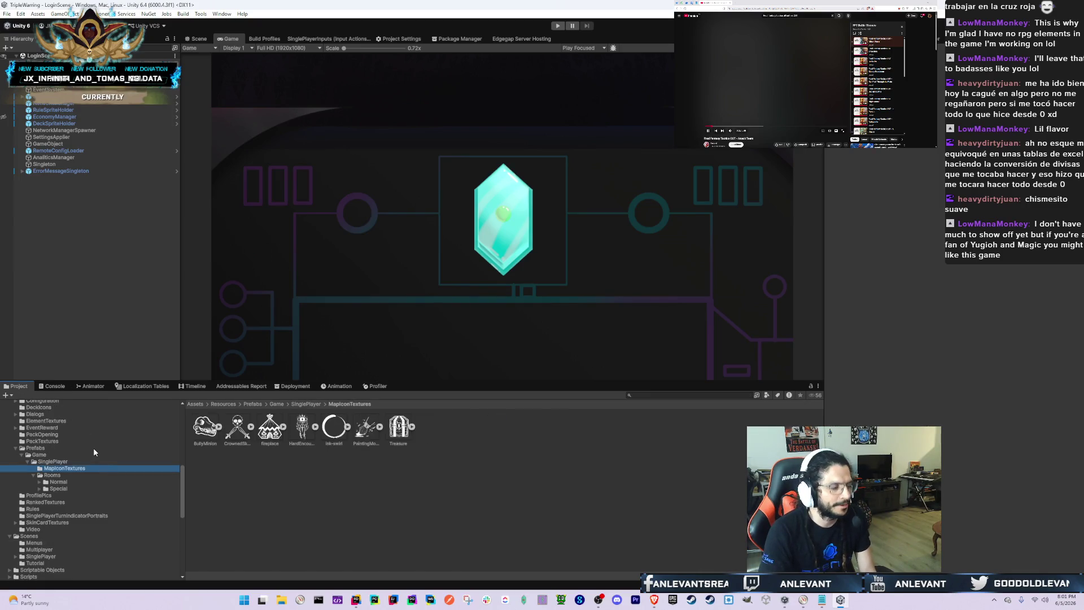
key(Left)
key(Left)
key(Left)
key(Left)
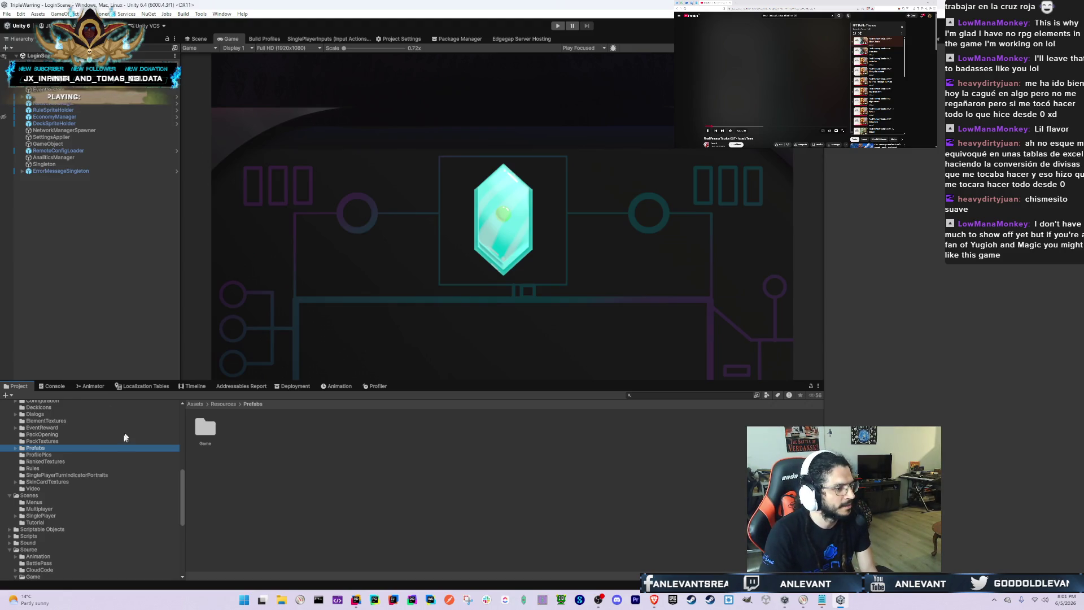
scroll(116, 494, up, 2)
key(Left)
key(Left)
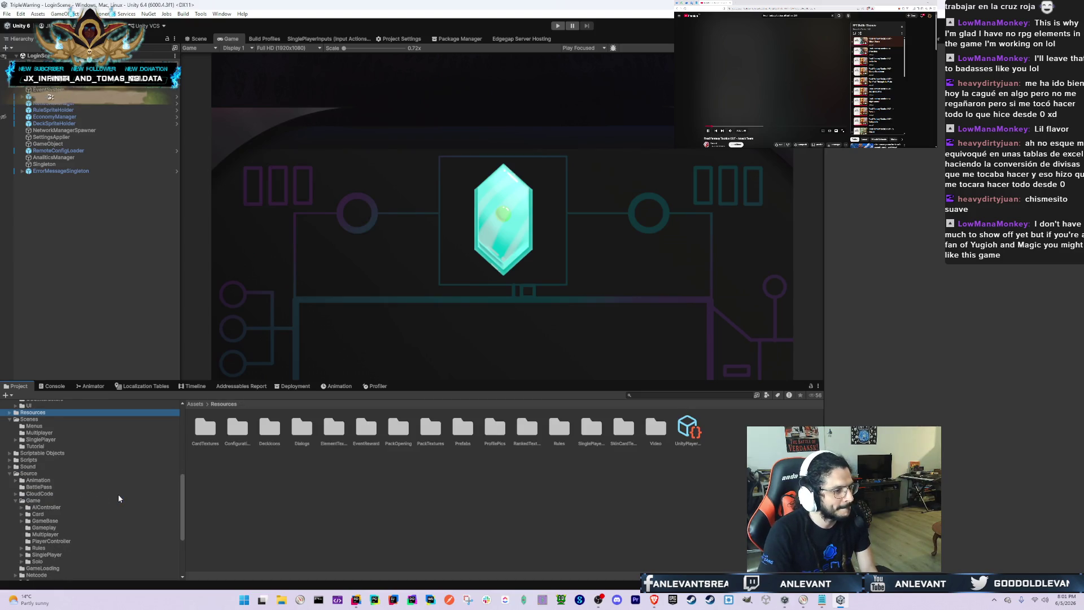
key(Down)
key(Left)
key(Up)
key(Up)
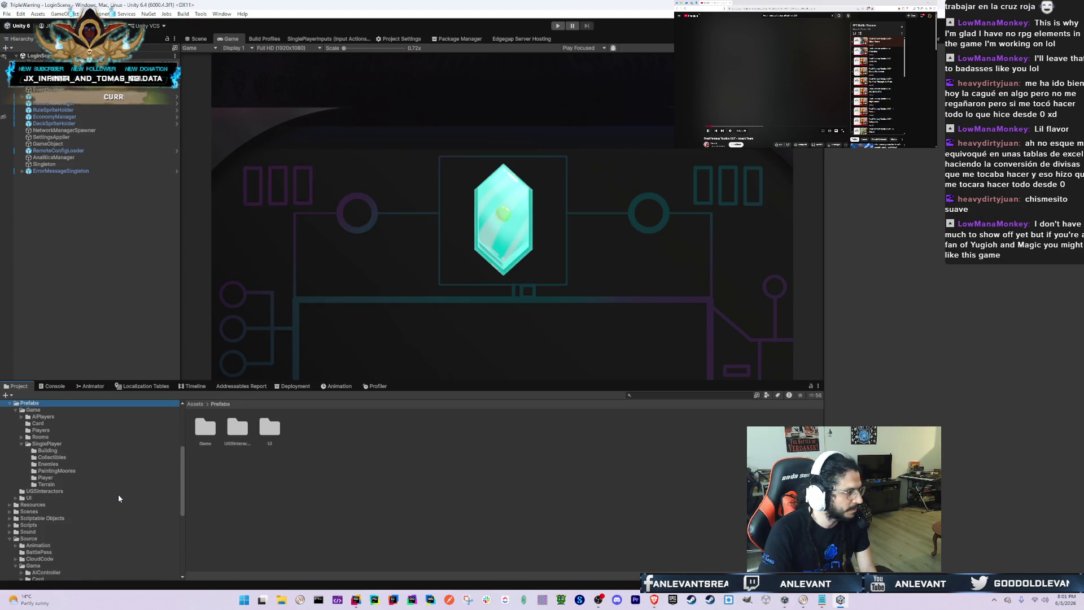
key(Down)
key(Down)
key(Down)
key(Down)
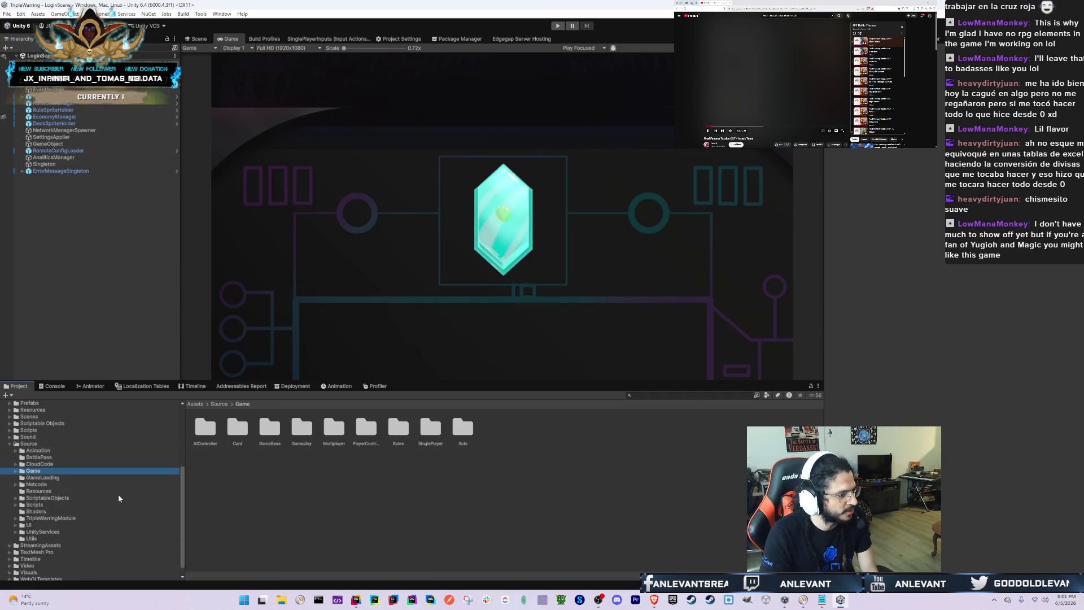
key(Up)
key(Up)
key(Up)
key(Left)
key(Up)
key(Up)
key(Up)
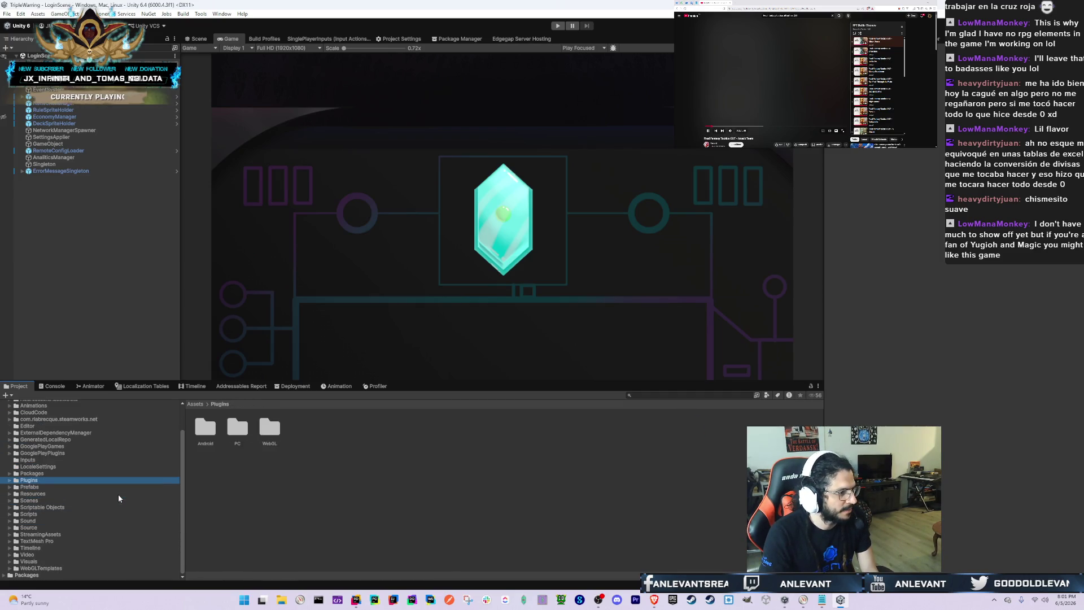
key(Up)
key(Up)
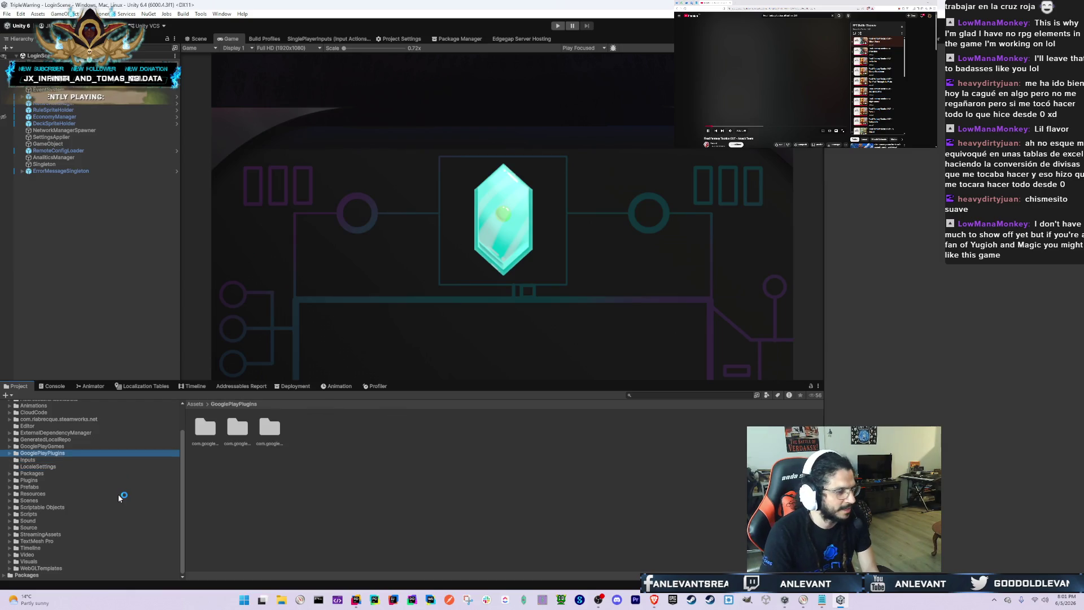
scroll(132, 494, down, 2)
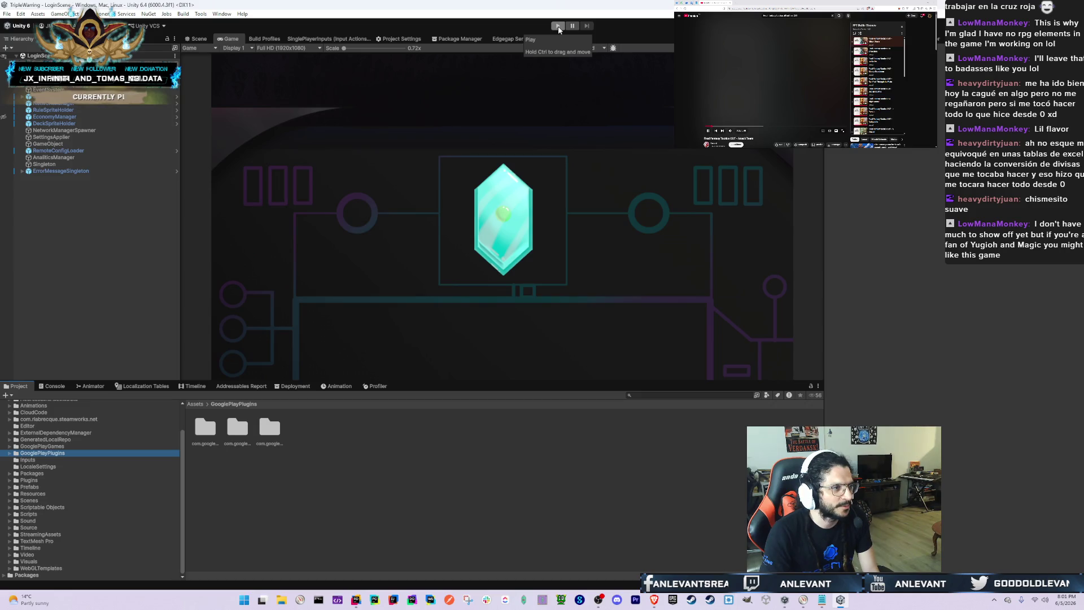
Step: Enter play mode and log in with the test username and password
click(558, 27)
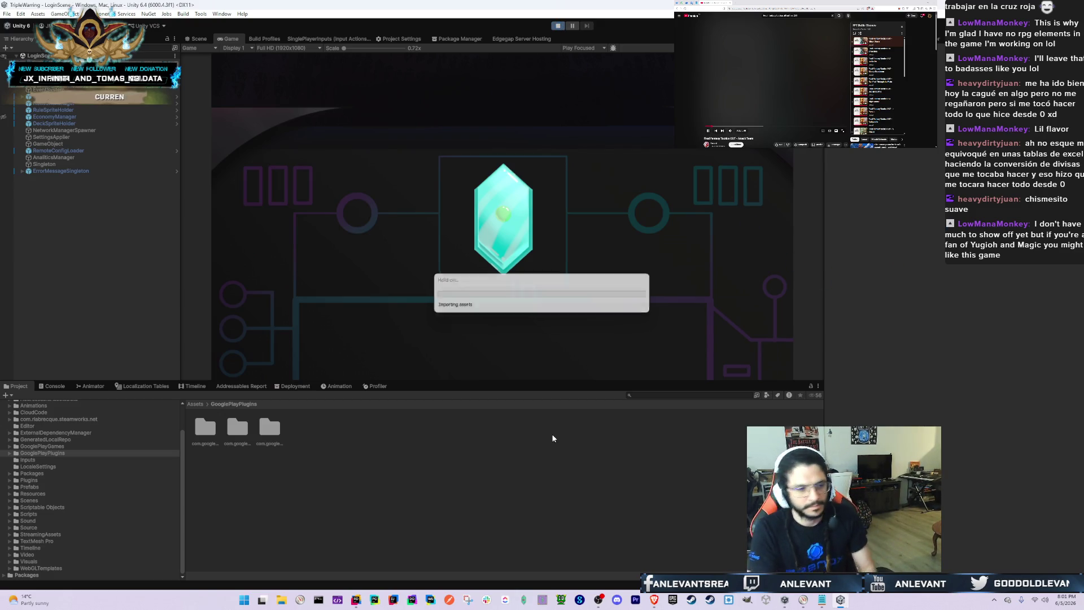
click(55, 385)
click(19, 385)
click(359, 195)
text(ad)
click(324, 220)
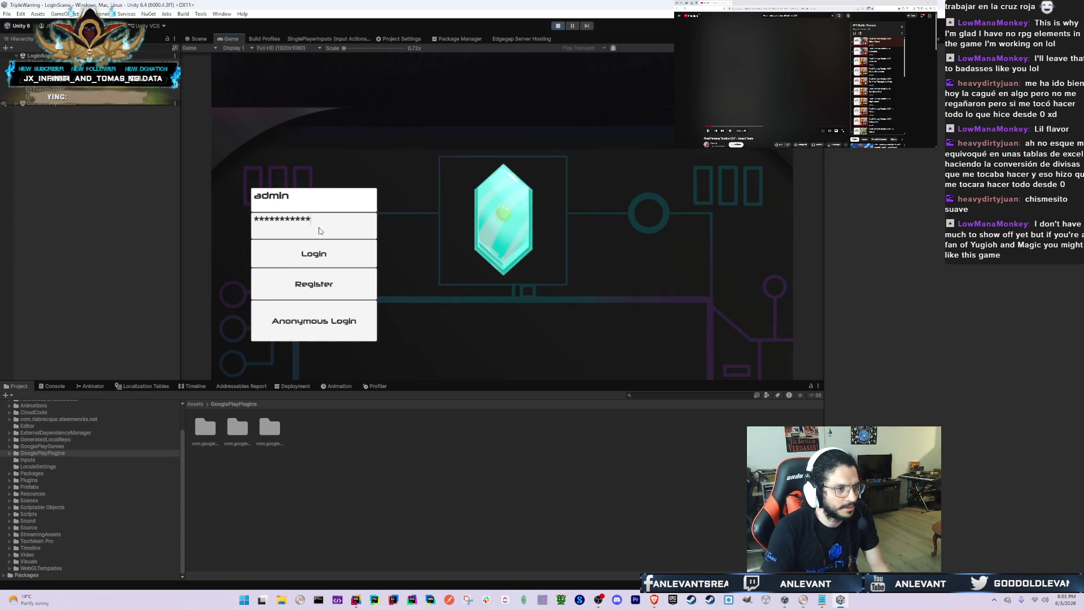
click(334, 249)
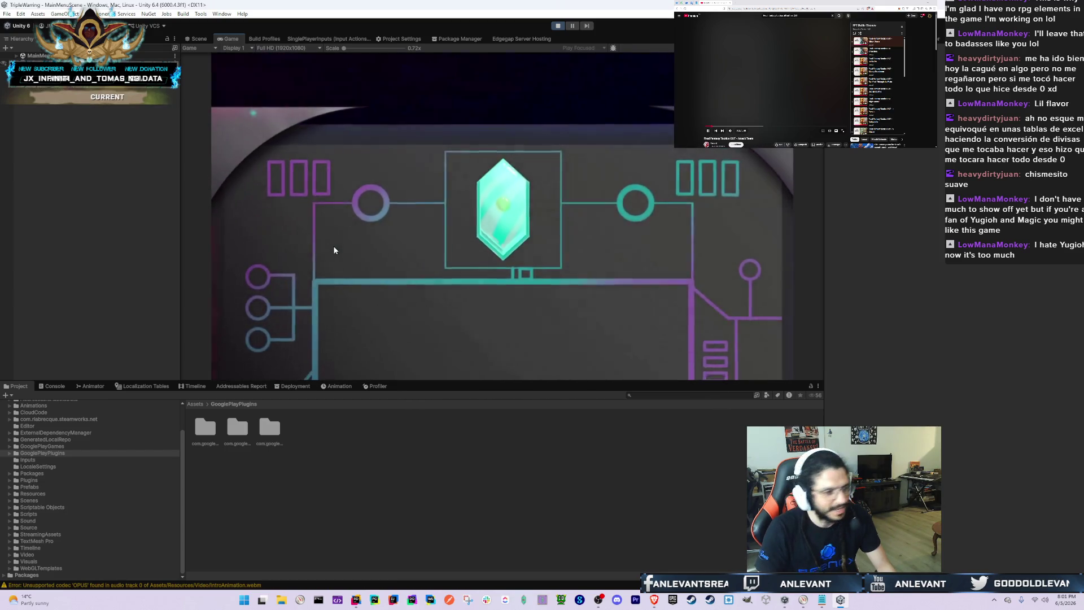
Step: Launch Solo Story mode, checking the console warnings and clearing its errors
click(45, 387)
click(17, 386)
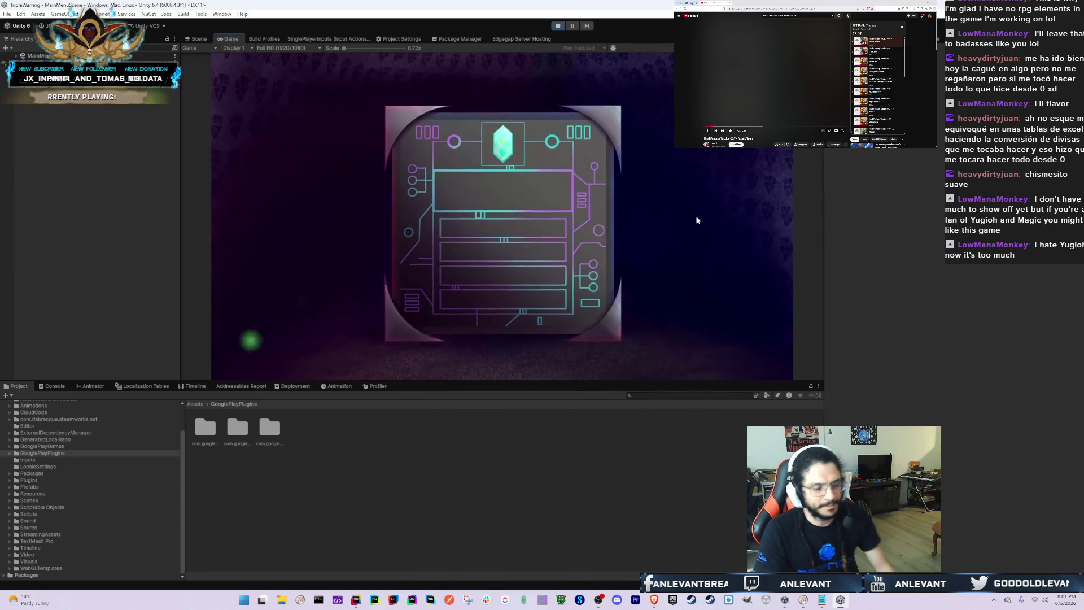
click(502, 296)
click(502, 226)
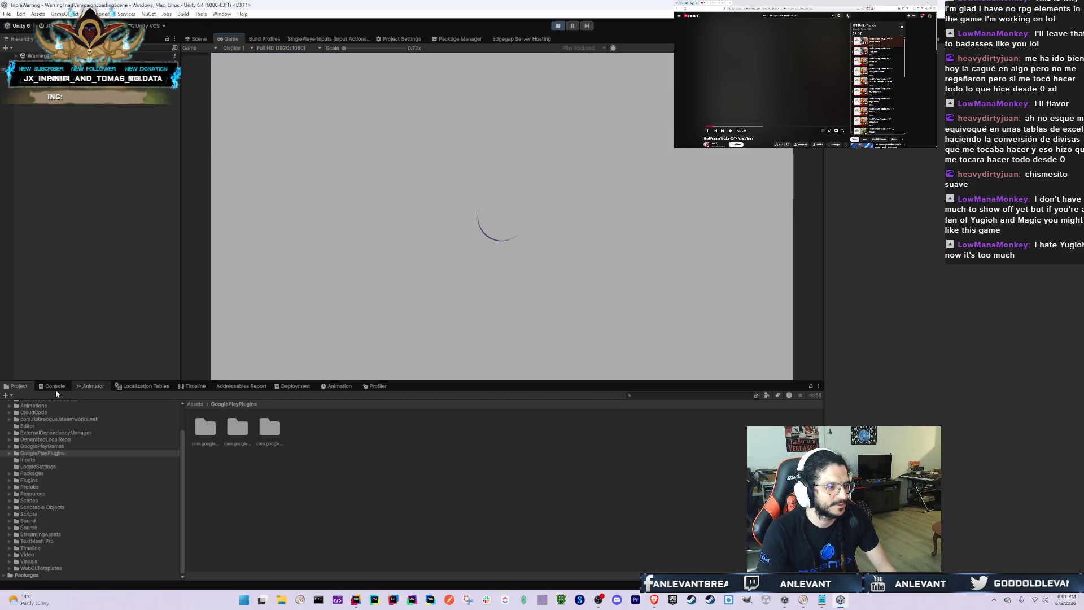
click(55, 386)
click(8, 395)
click(11, 387)
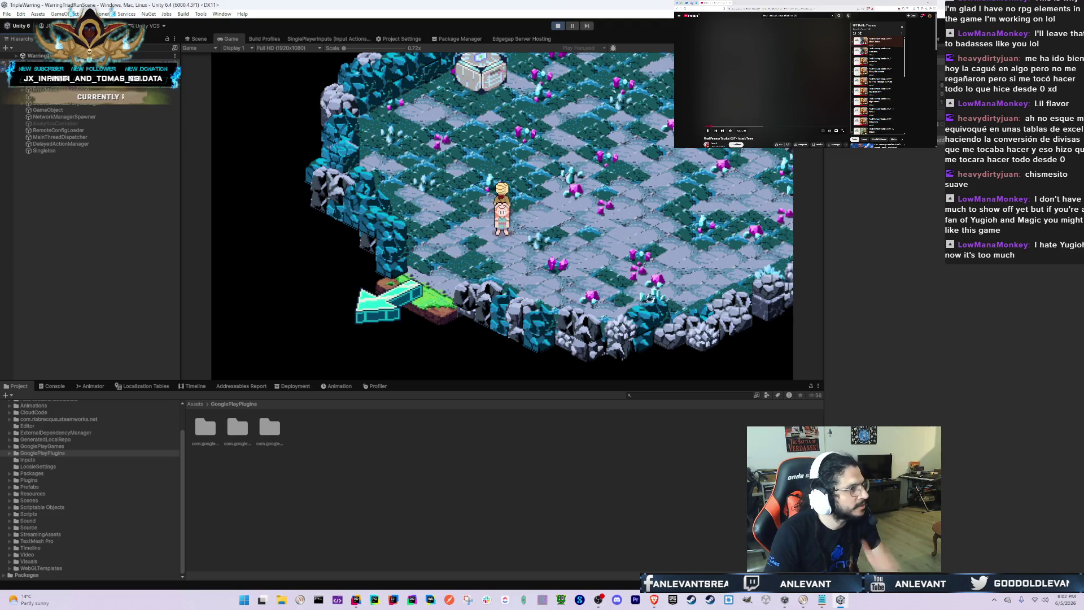
Step: Watch PartyMember(Clone)'s Animator while clicking twice in the Game view to make the party run
key(Down)
key(Down)
key(Down)
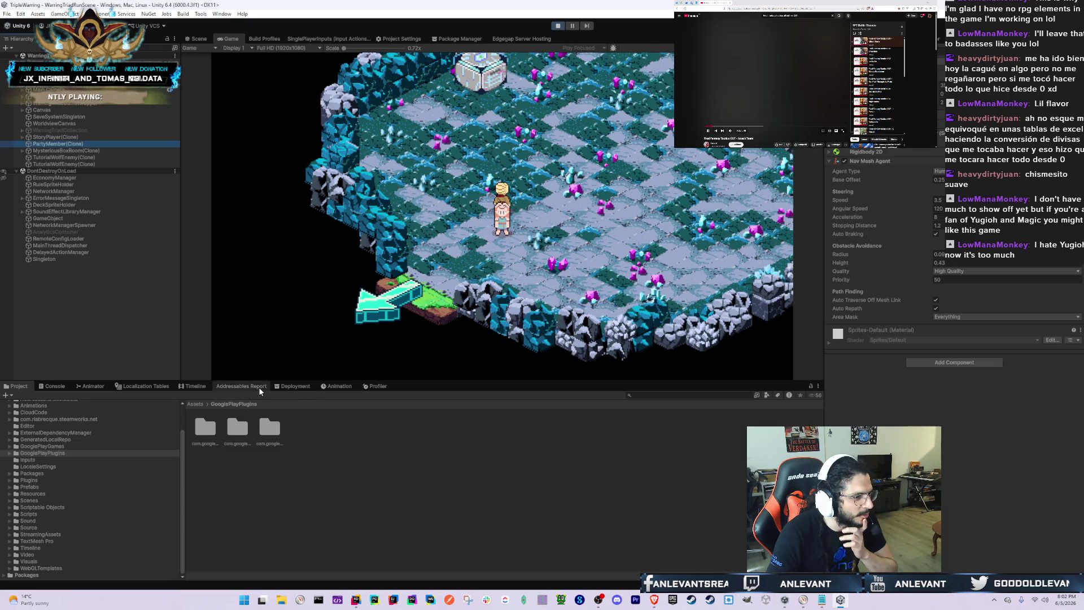
click(91, 388)
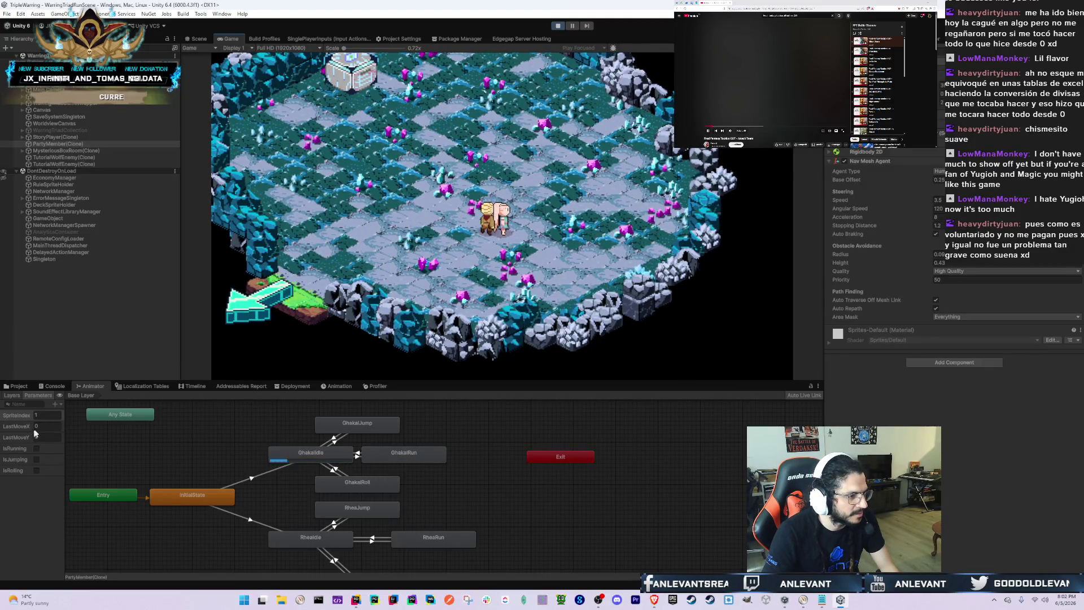
click(530, 273)
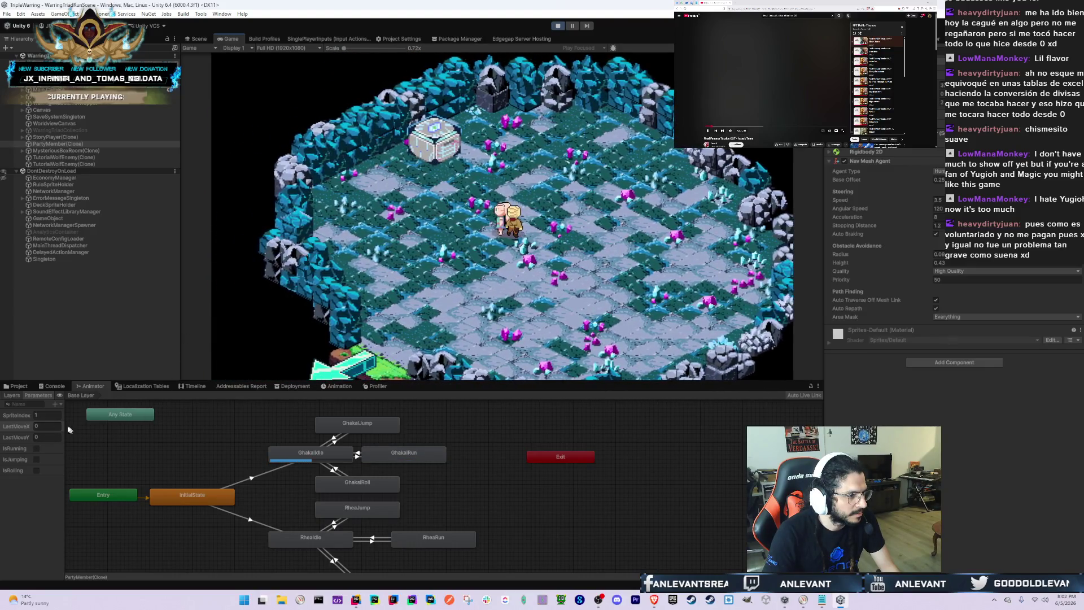
click(447, 286)
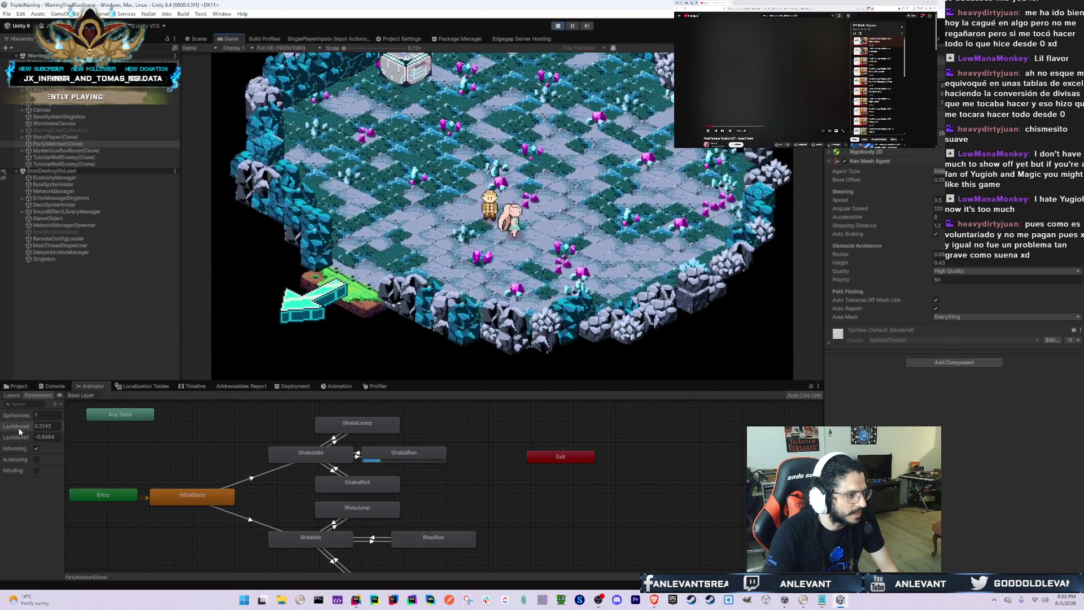
key(alt+Tab)
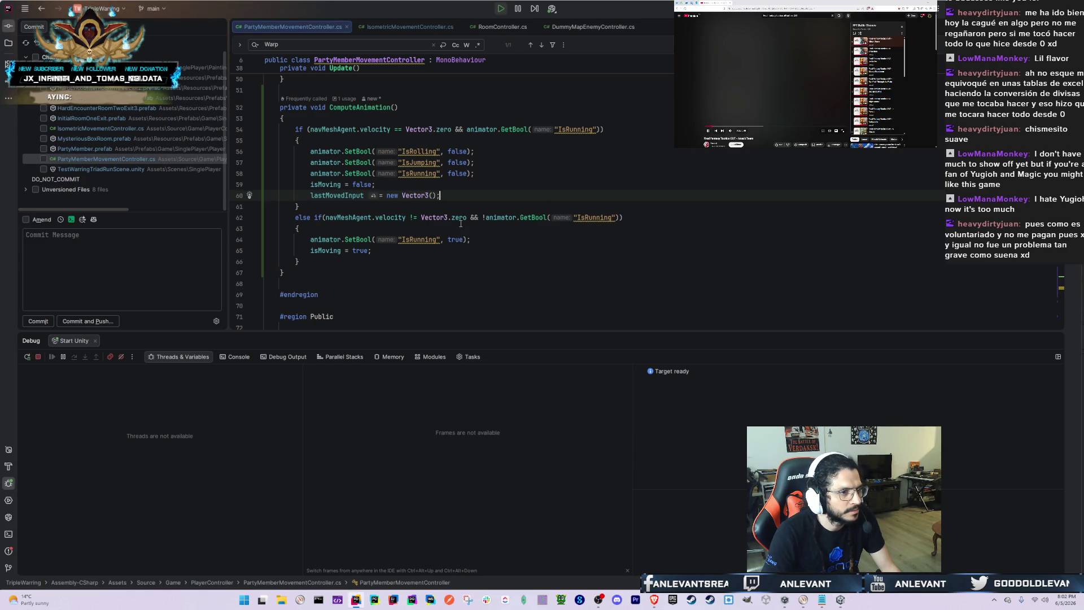
Step: Insert an if statement in ChasePlayer with navMeshAgent.velocity pasted as its condition
key(ctrl+z)
key(ctrl+z)
key(ctrl+z)
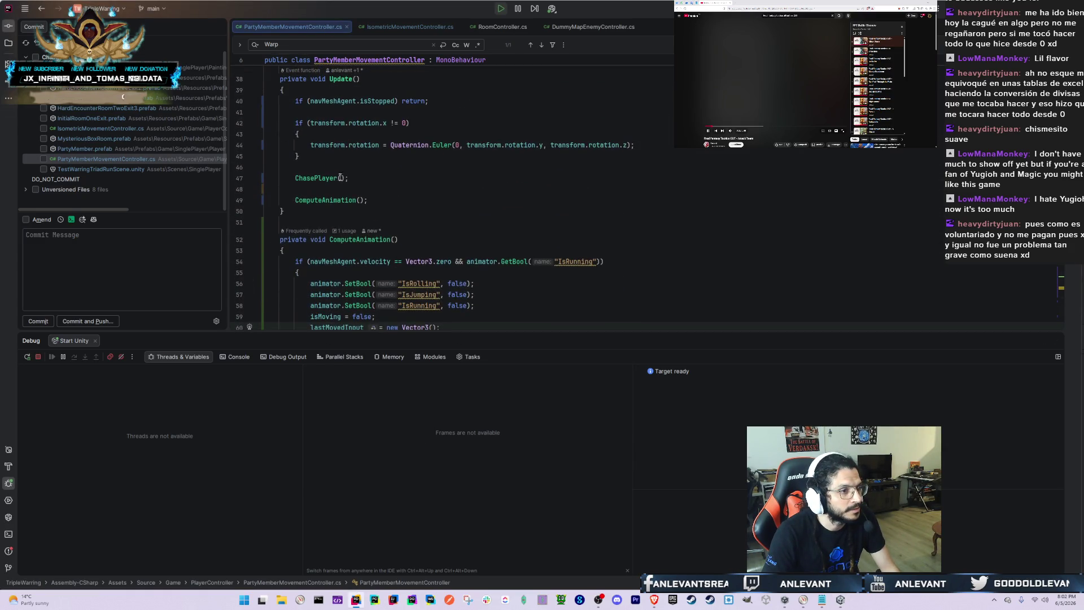
scroll(389, 157, down, 1)
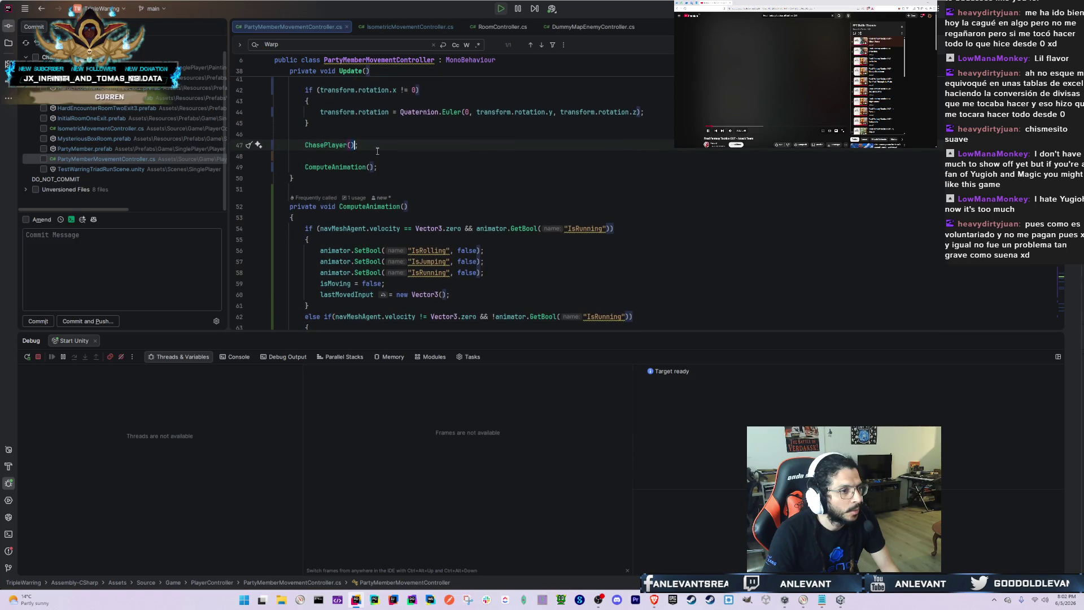
scroll(392, 161, down, 9)
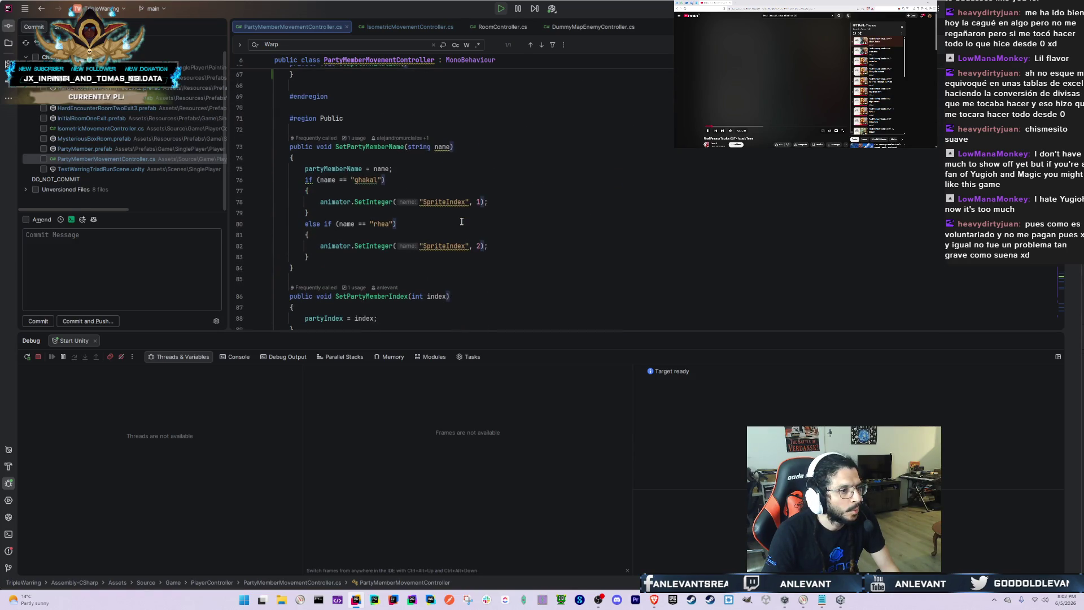
scroll(472, 241, down, 13)
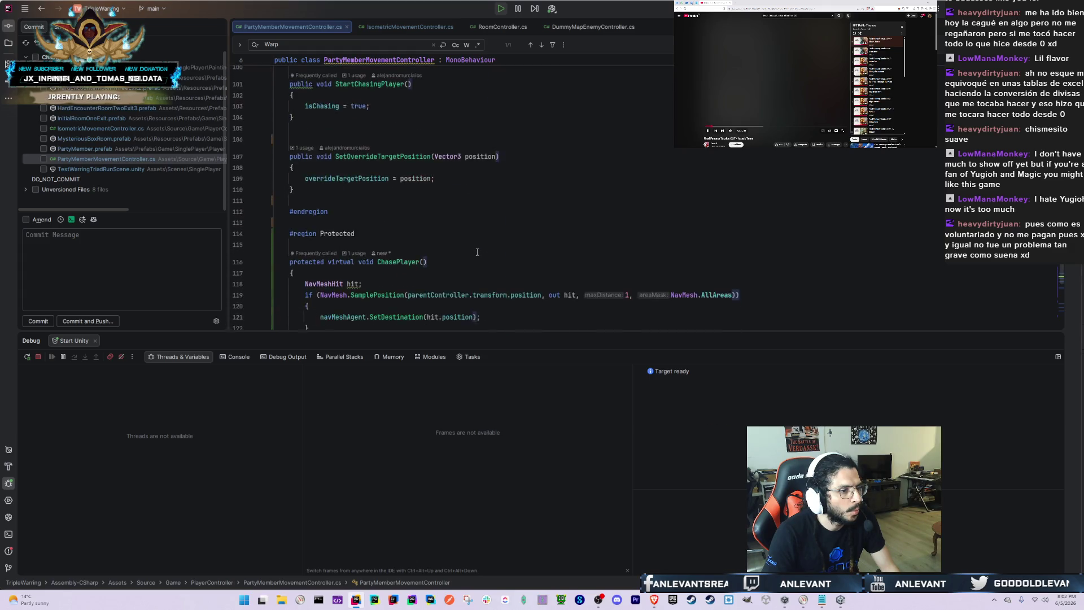
click(517, 265)
key(Return)
text(uf)
key(BackSpace)
key(BackSpace)
text(if()
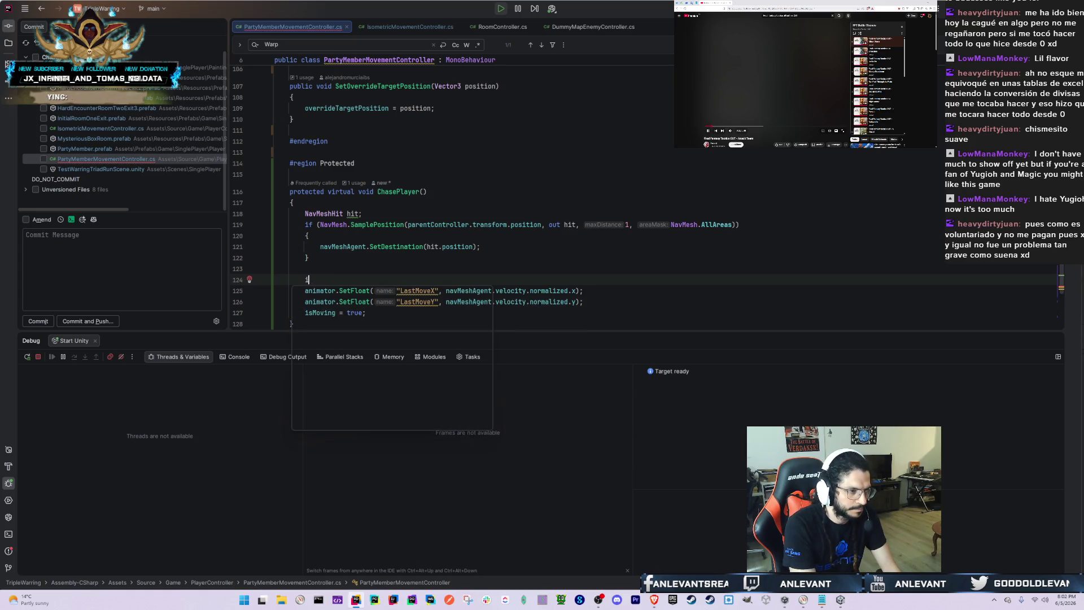
click(579, 290)
click(526, 290)
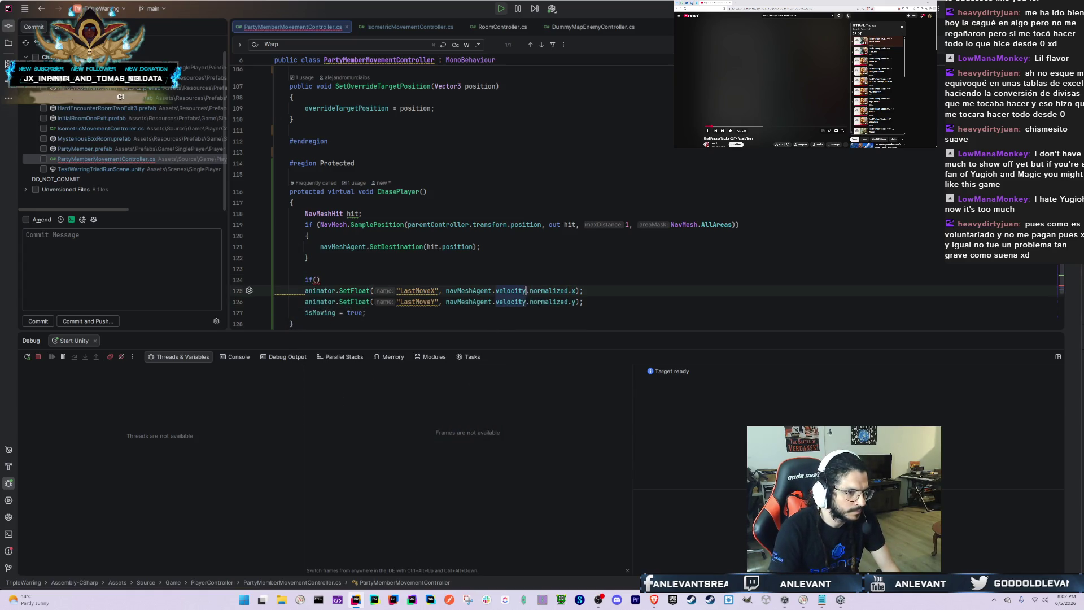
key(Up)
text(navMeshAgent.velocity)
Step: Complete the condition as != Vector3.zero and wrap the SetFloat lines in braces
text(= Vector)
key(Return)
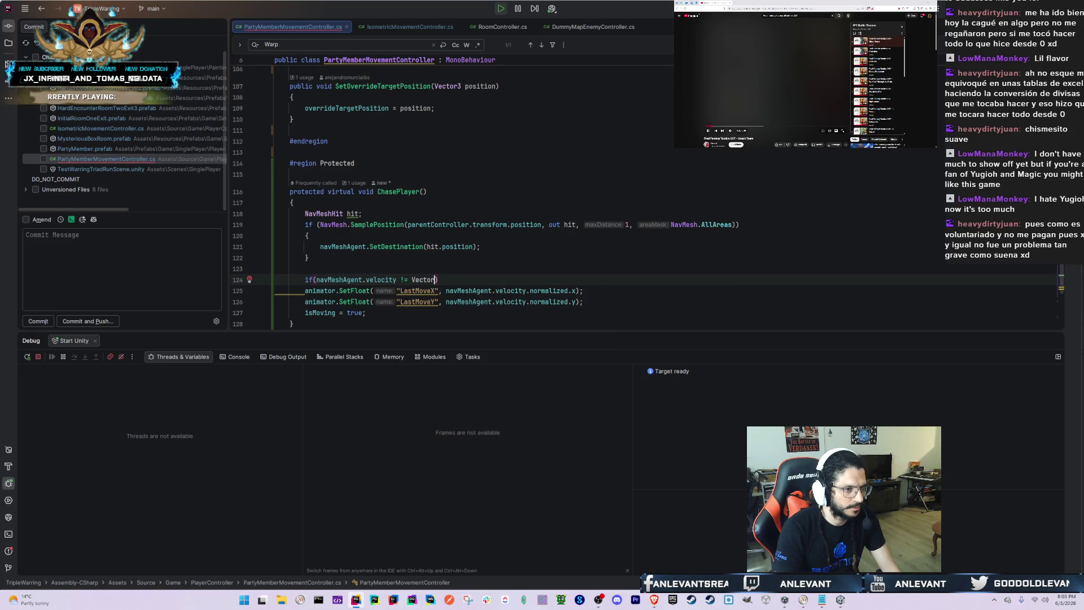
text(.z)
key(Return)
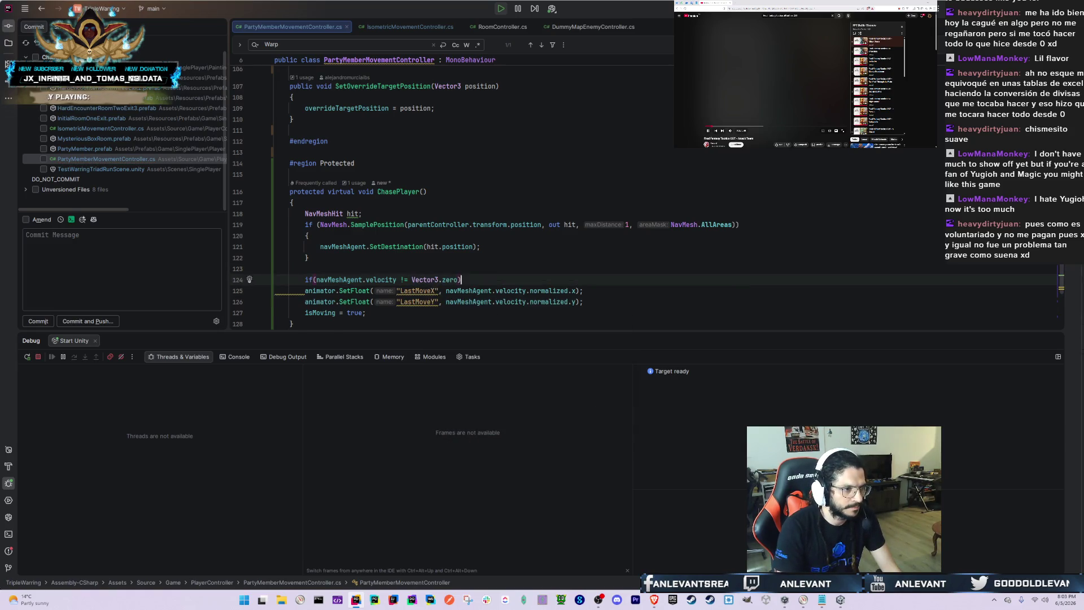
key(Return)
text({)
key(Down)
key(Down)
key(End)
key(Return)
text(})
key(Return)
key(Down)
key(End)
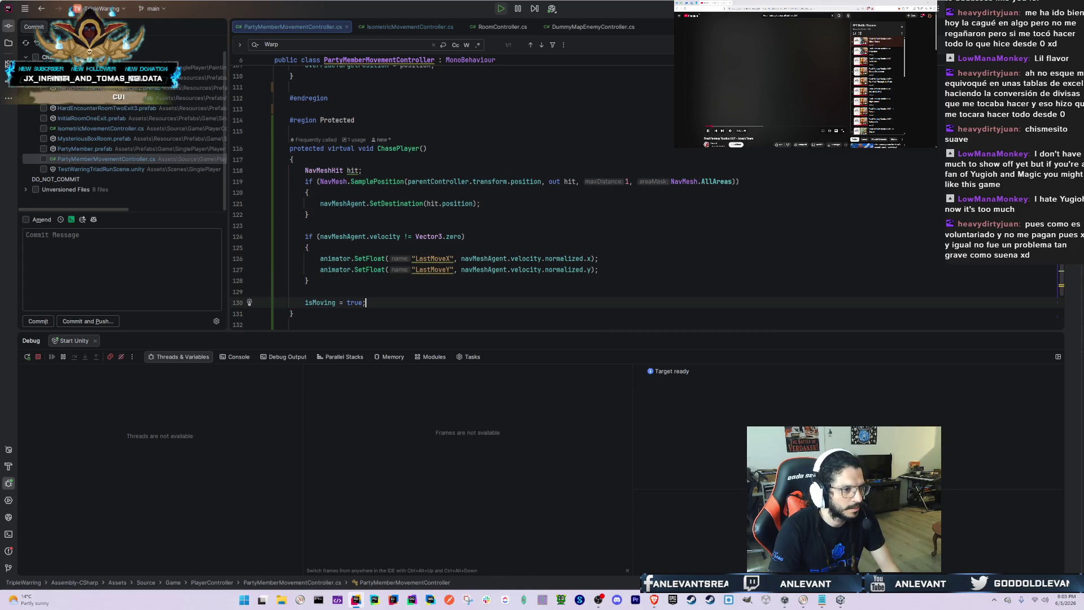
Step: Delete the isMoving = true line and cut the whole velocity if block from ChasePlayer
key(BackSpace)
key(BackSpace)
key(BackSpace)
key(Up)
key(End)
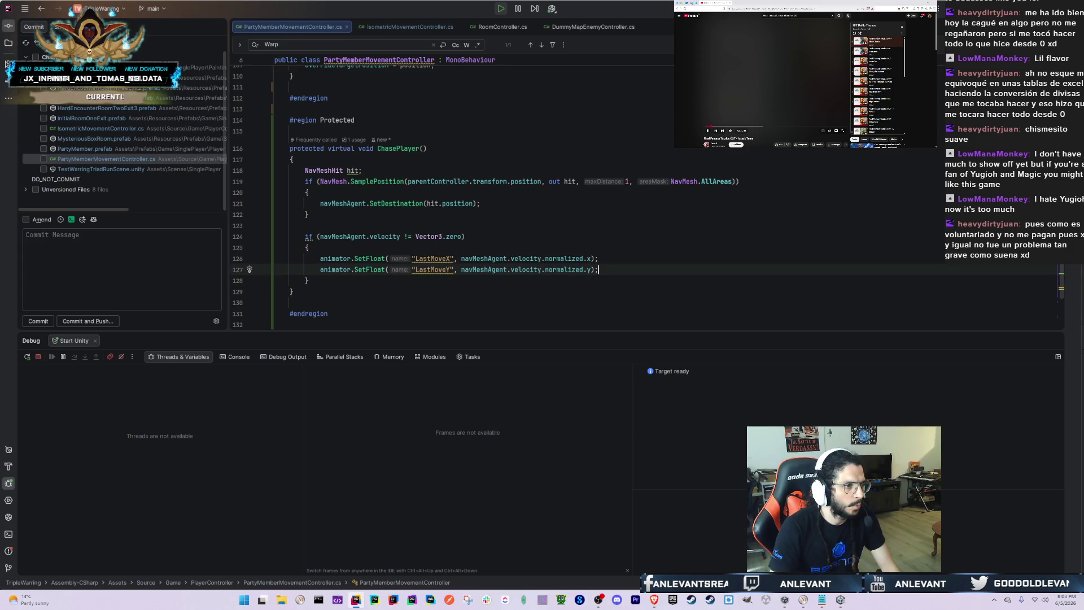
scroll(551, 251, up, 2)
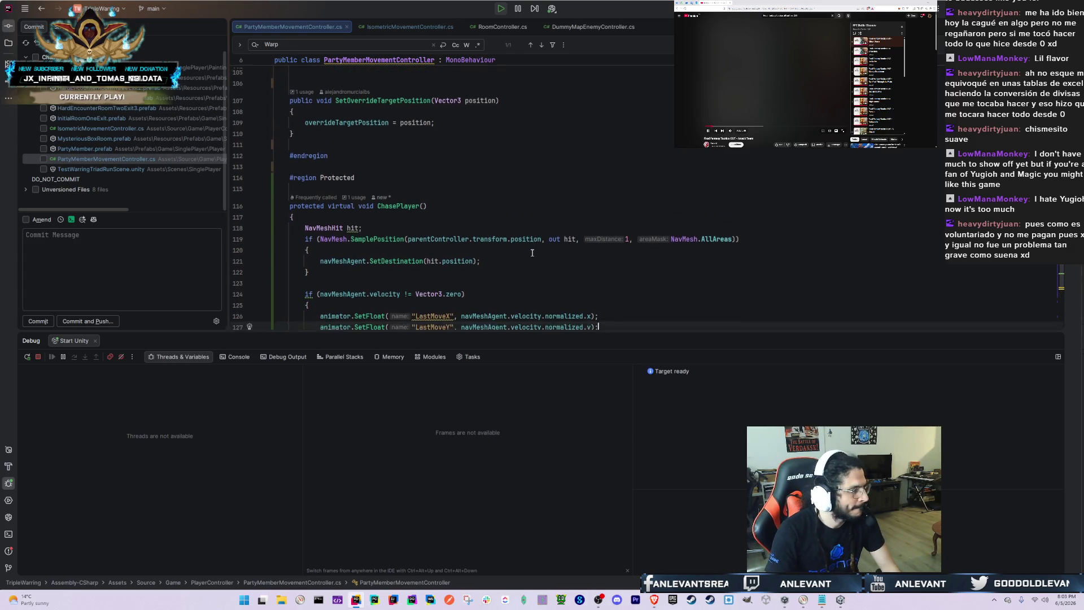
scroll(534, 253, up, 8)
key(shift+Up)
key(shift+Up)
key(shift+Up)
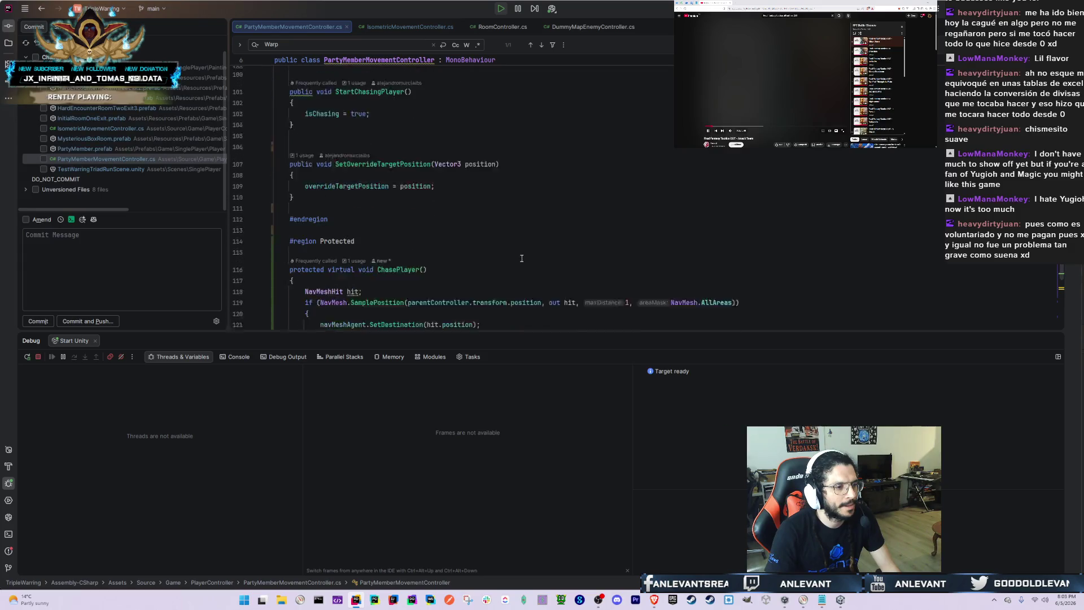
key(shift+Home)
key(ctrl+c)
key(BackSpace)
key(BackSpace)
key(BackSpace)
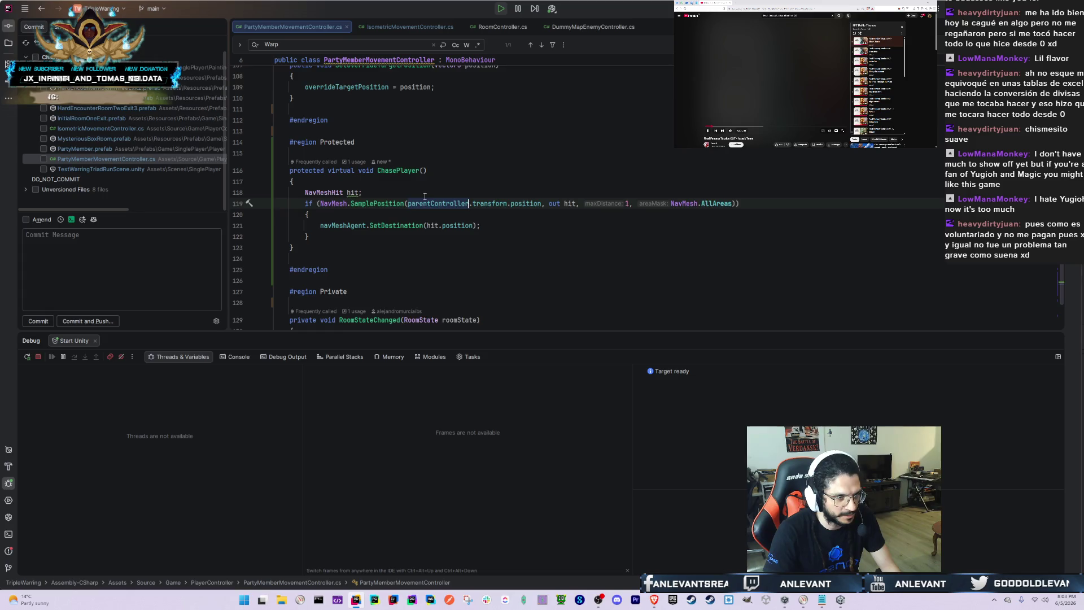
Step: Navigate from the ChasePlayer call to the ComputeAnimation method
scroll(494, 237, up, 3)
ctrl+click(396, 271)
ctrl+click(340, 182)
scroll(486, 241, down, 3)
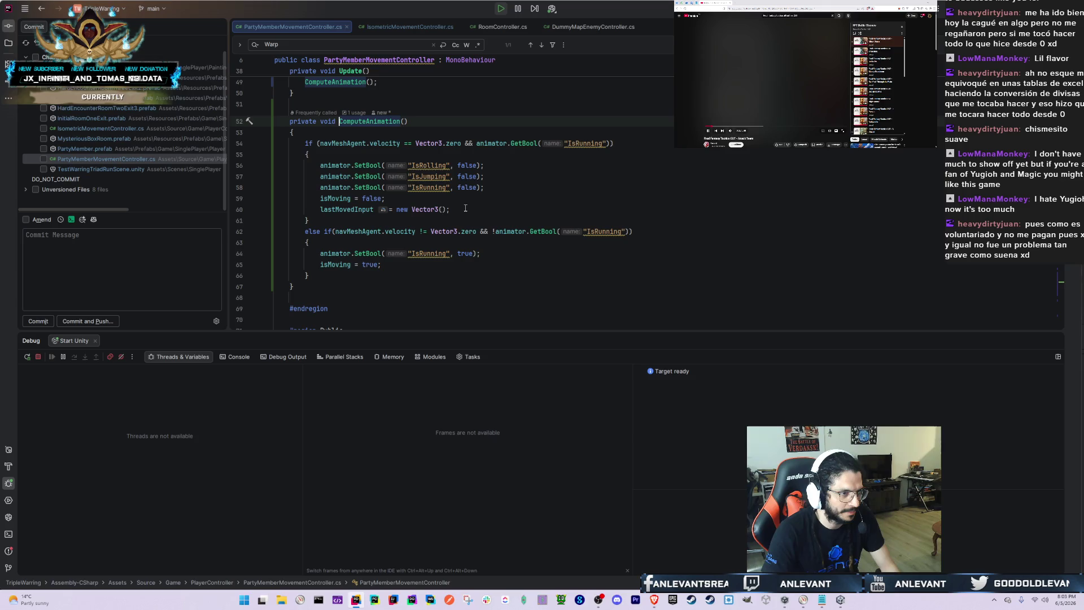
Step: Paste the velocity if block into ComputeAnimation's running branch, undoing a misplaced paste at the method start
click(466, 209)
click(423, 134)
key(ctrl+v)
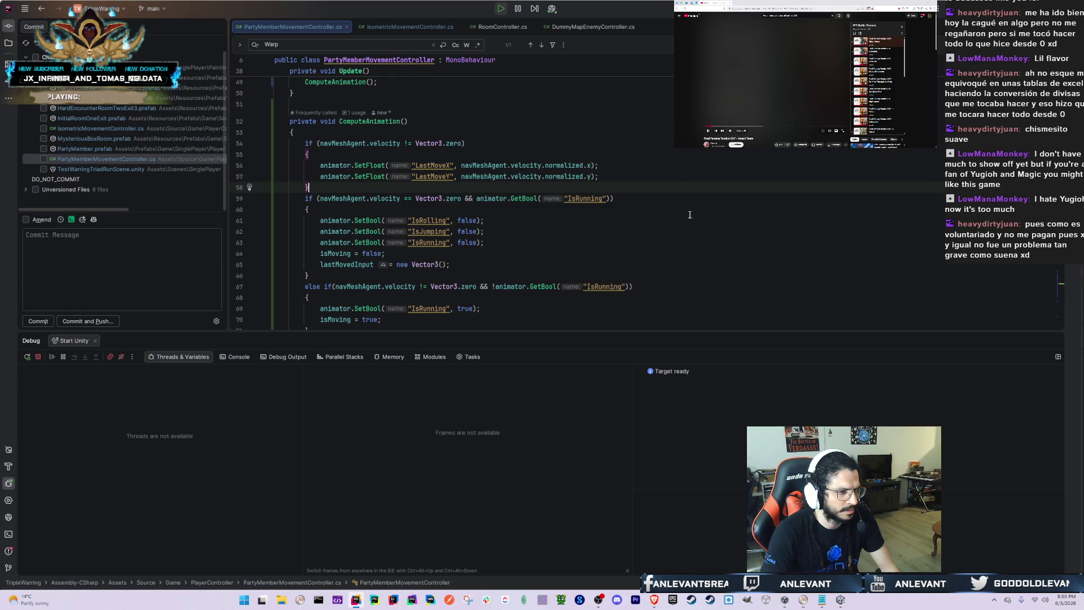
key(ctrl+z)
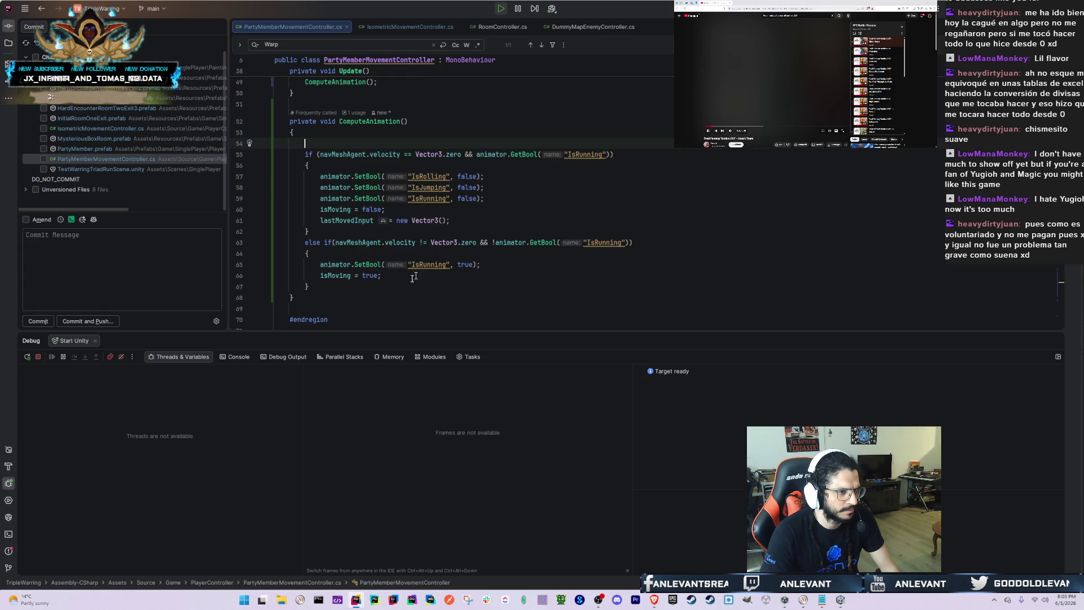
key(ctrl+z)
click(401, 275)
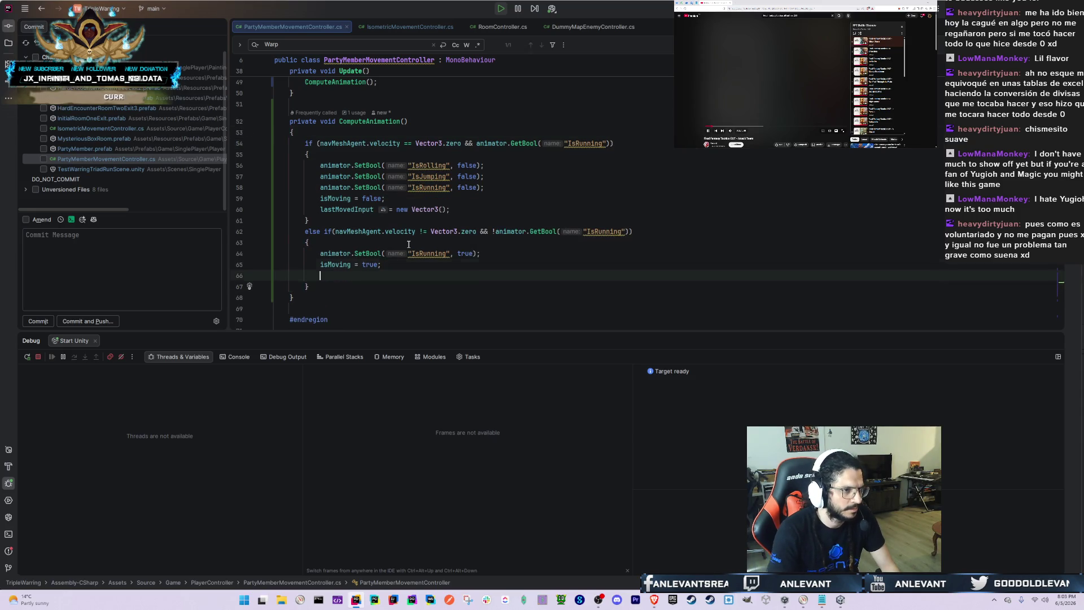
key(ctrl+v)
Step: Strip the if wrapper and its closing brace from the pasted SetFloat lines
key(Up)
key(Up)
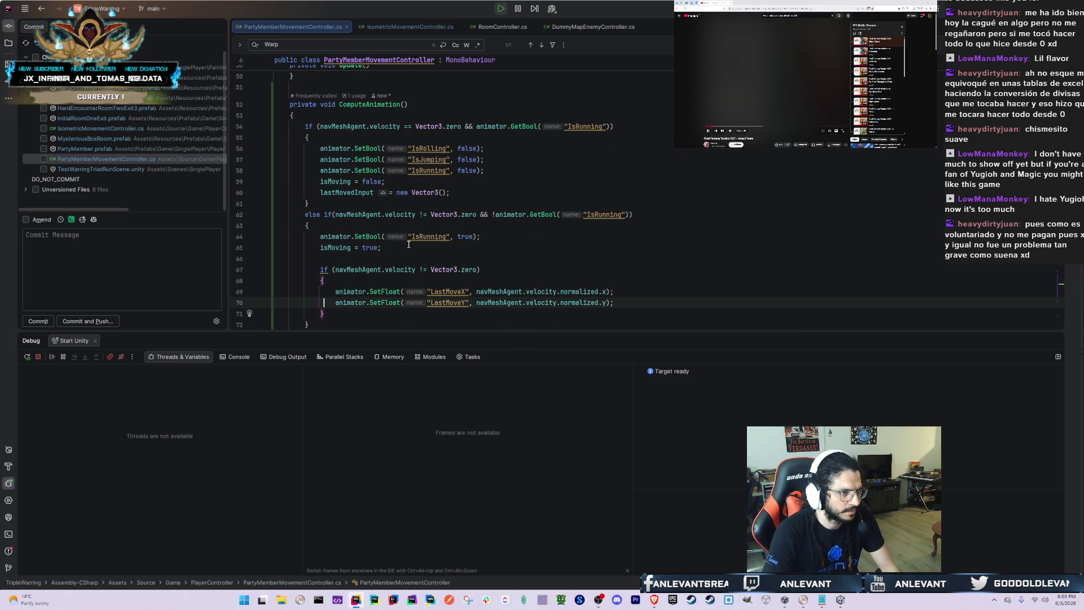
key(Home)
key(shift+Up)
key(shift+Up)
key(shift+Up)
key(BackSpace)
key(Down)
key(Down)
key(BackSpace)
key(Up)
key(Up)
Step: Move isMoving = true below the LastMoveX/LastMoveY SetFloat lines and review them
key(shift+End)
key(ctrl+x)
key(BackSpace)
key(Down)
key(Down)
key(End)
key(Return)
key(Return)
key(ctrl+v)
key(Up)
key(Up)
key(Up)
key(shift+Down)
key(shift+End)
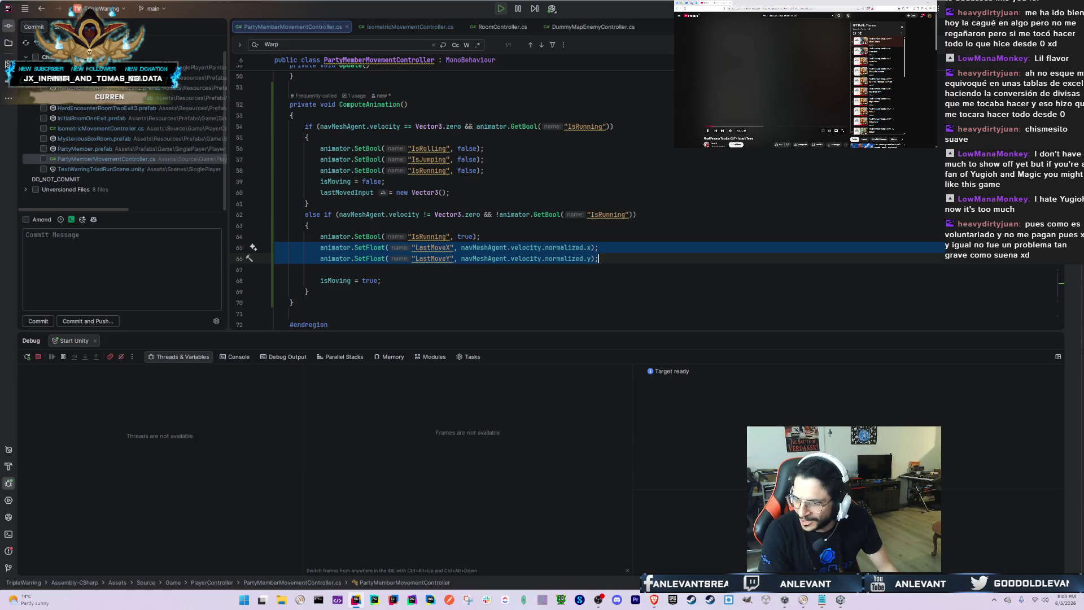
key(alt+Tab)
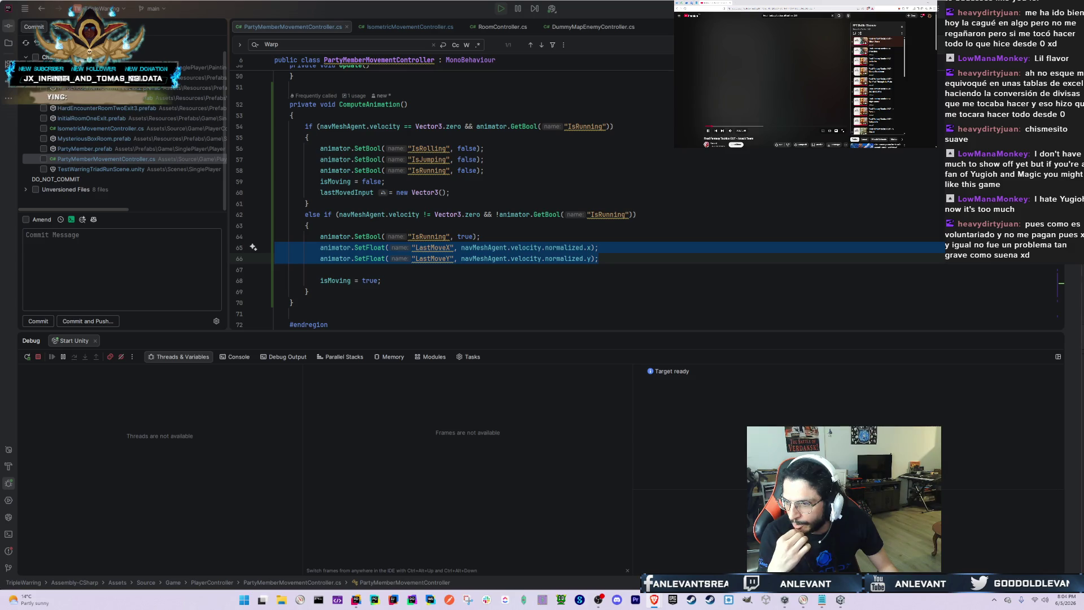
key(alt+Tab)
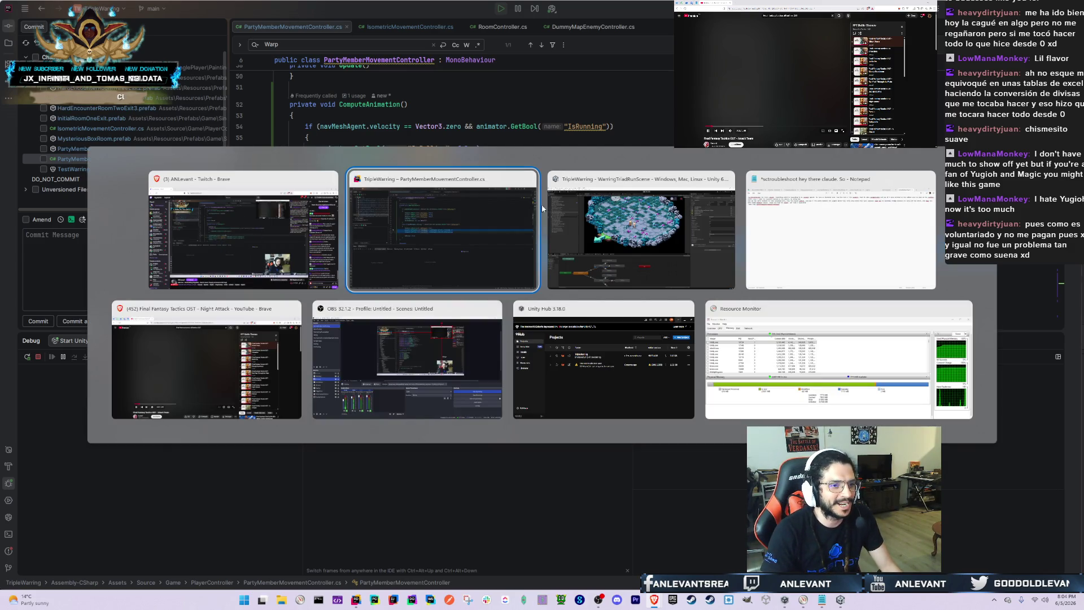
Step: Stop the running game, check the console for compile errors, and restart Play Mode
key(alt+Tab)
click(558, 26)
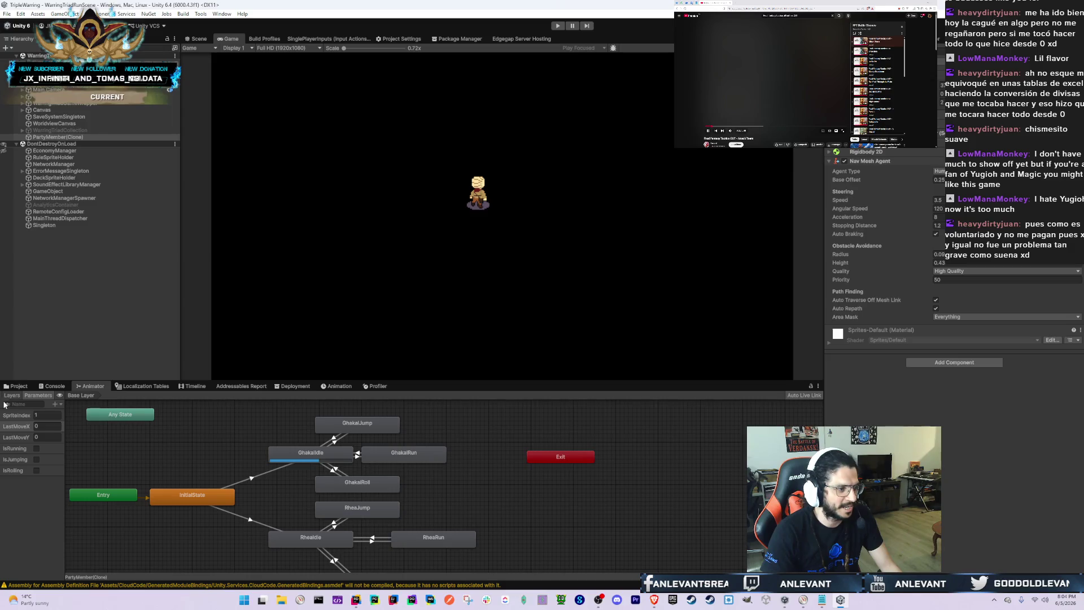
click(51, 386)
click(15, 396)
click(15, 386)
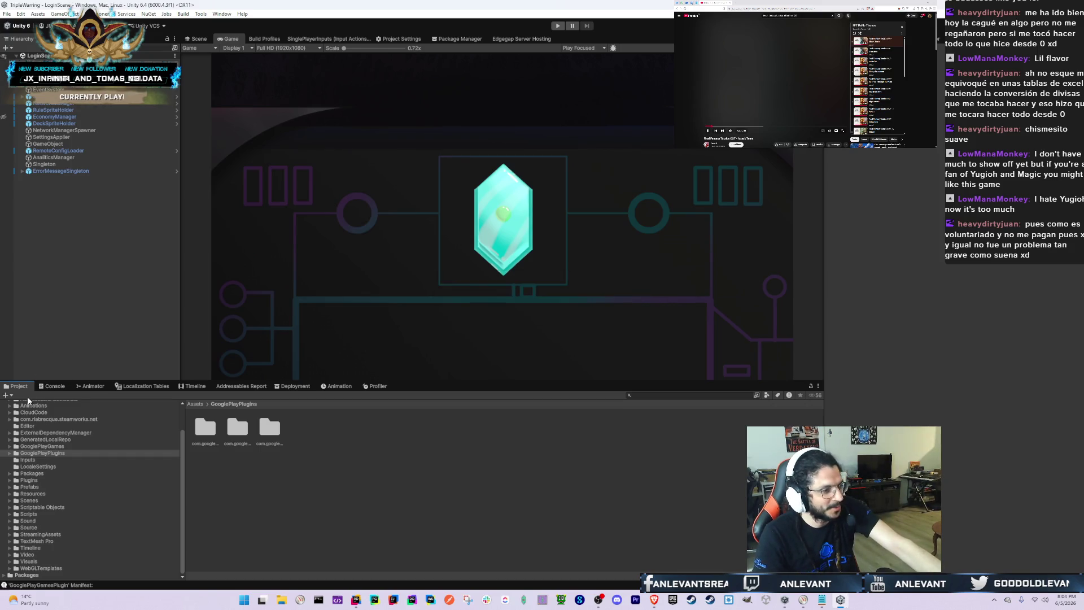
click(52, 386)
click(19, 387)
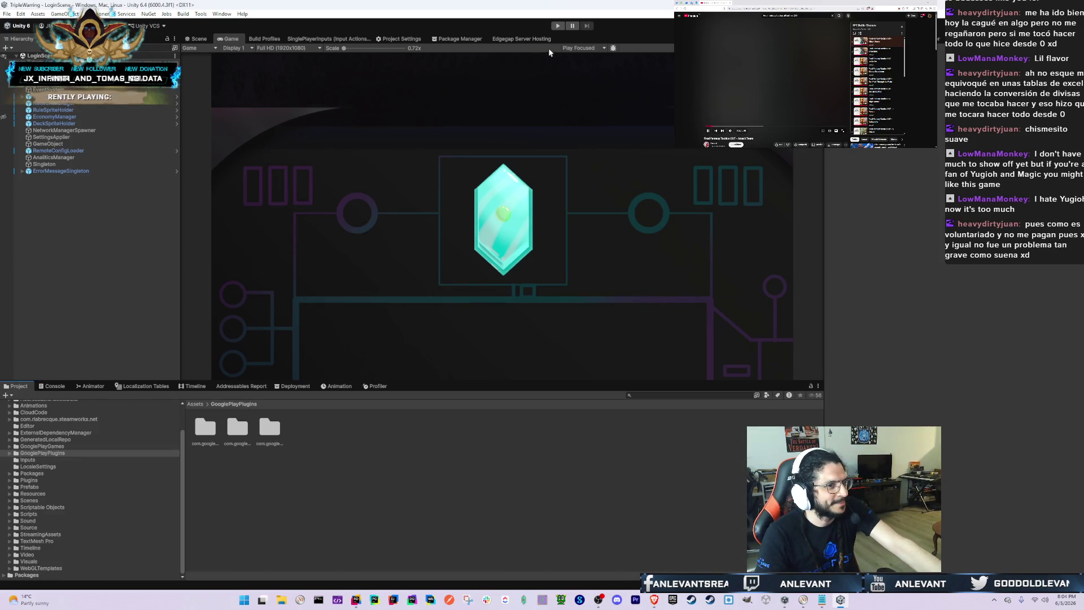
click(563, 26)
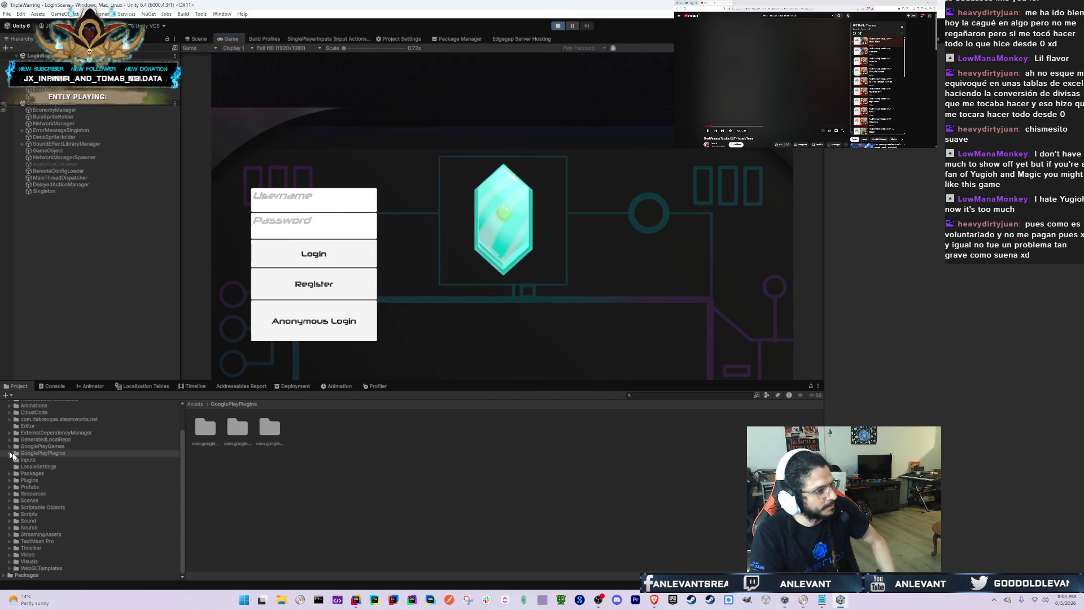
Step: Log in to the game with the test account's username and password
click(37, 388)
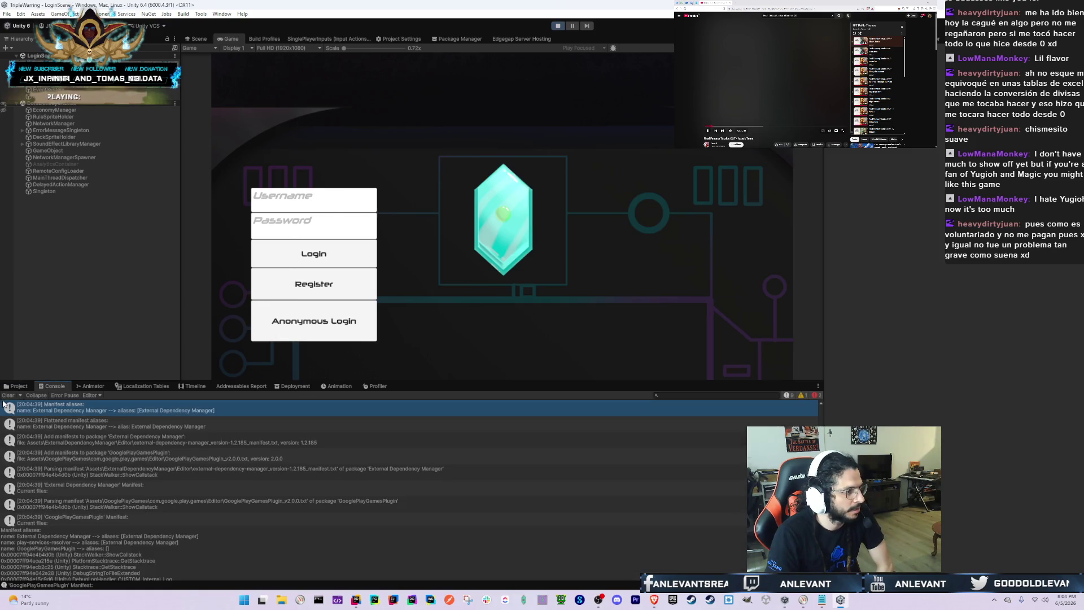
click(17, 387)
click(325, 208)
text(admin)
key(Tab)
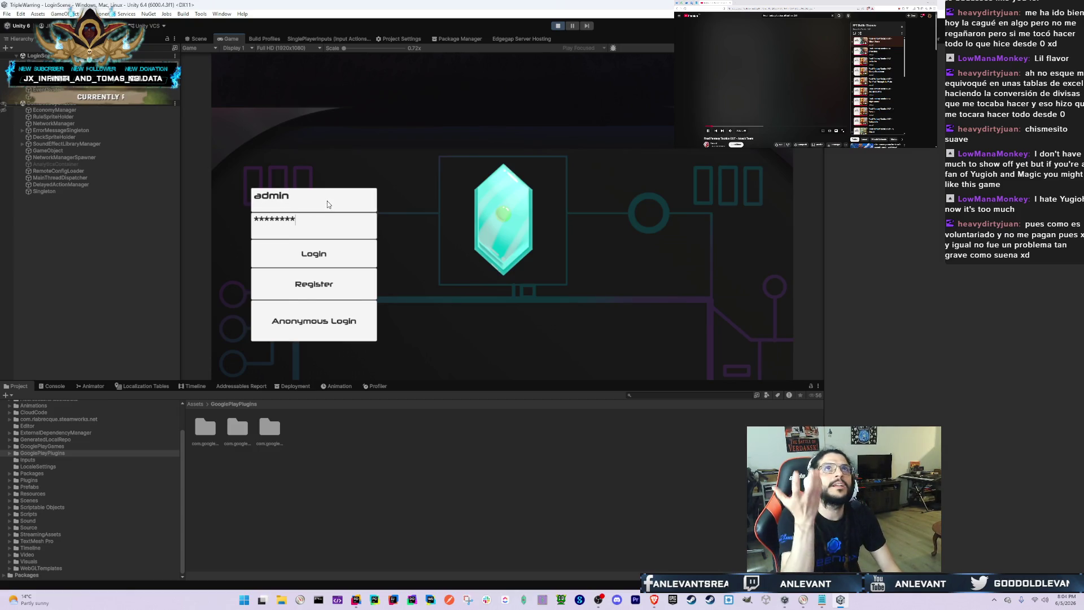
click(336, 254)
click(50, 386)
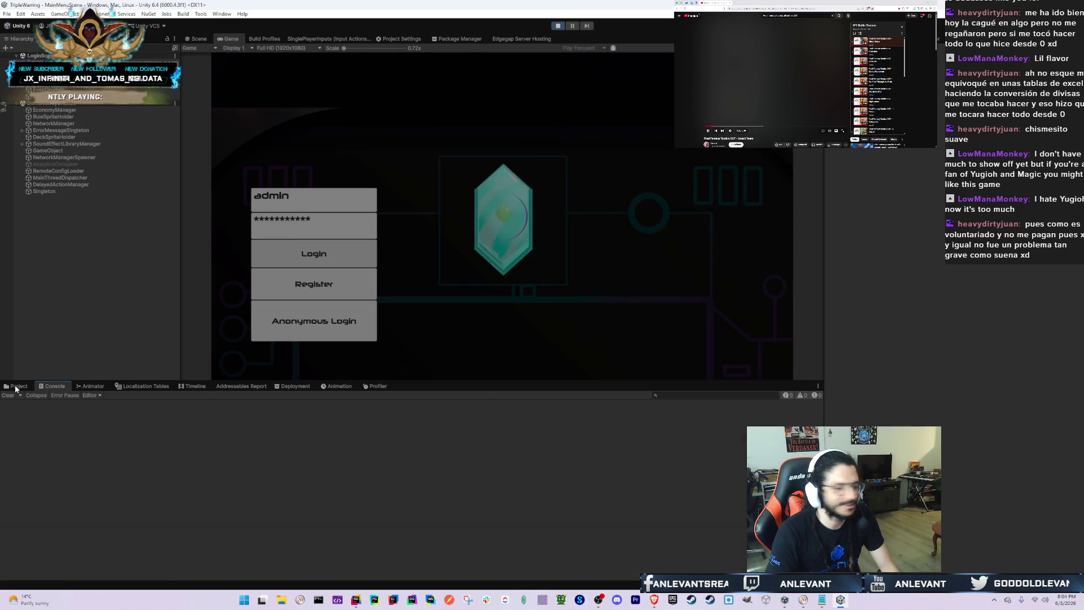
click(17, 386)
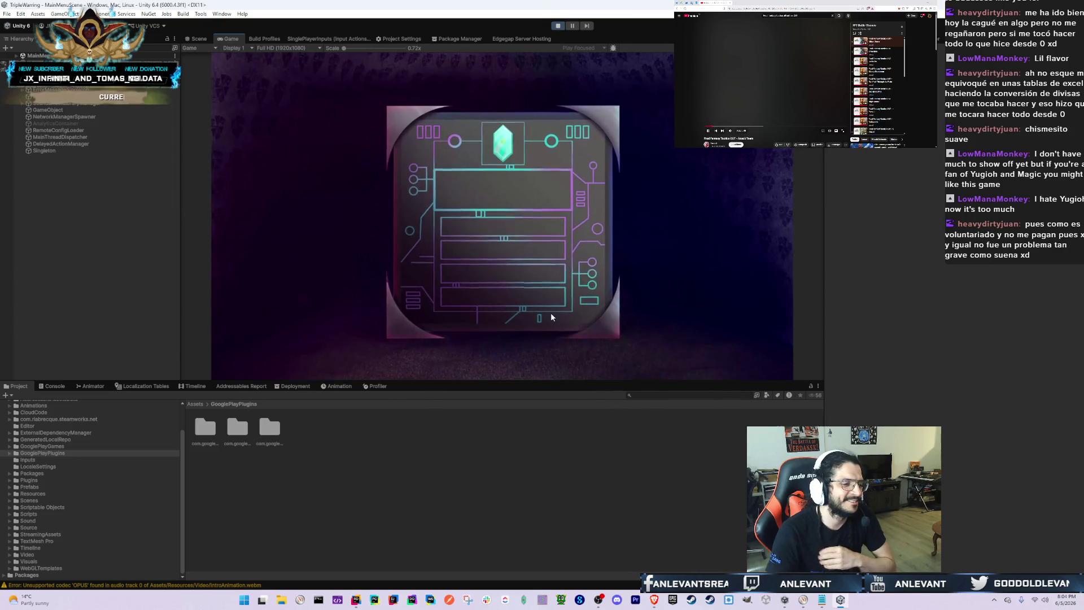
Step: Start the Solo Story campaign and clear all console messages
click(52, 387)
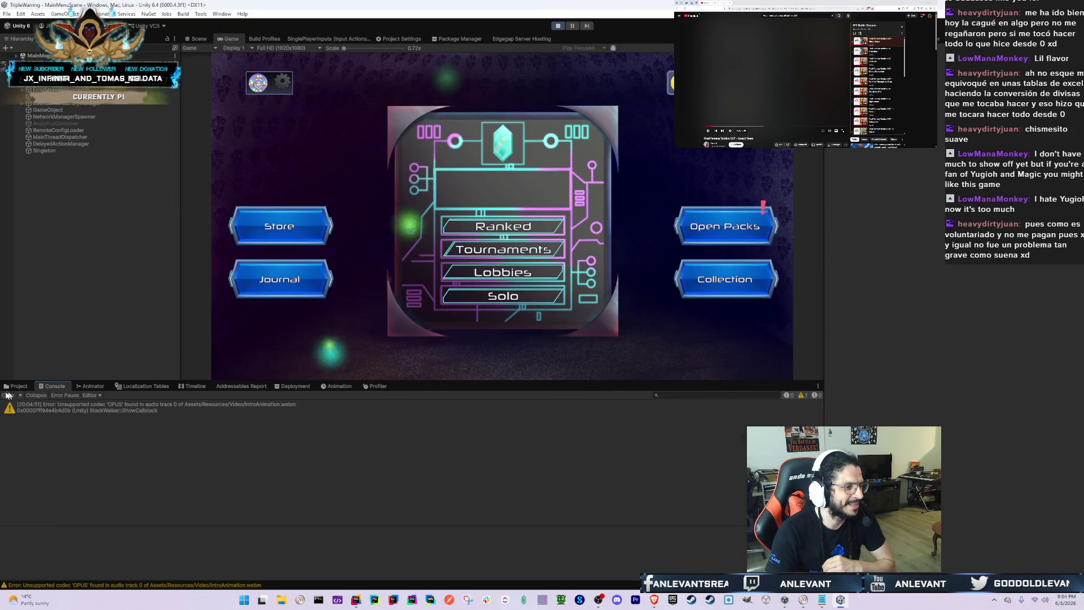
click(16, 386)
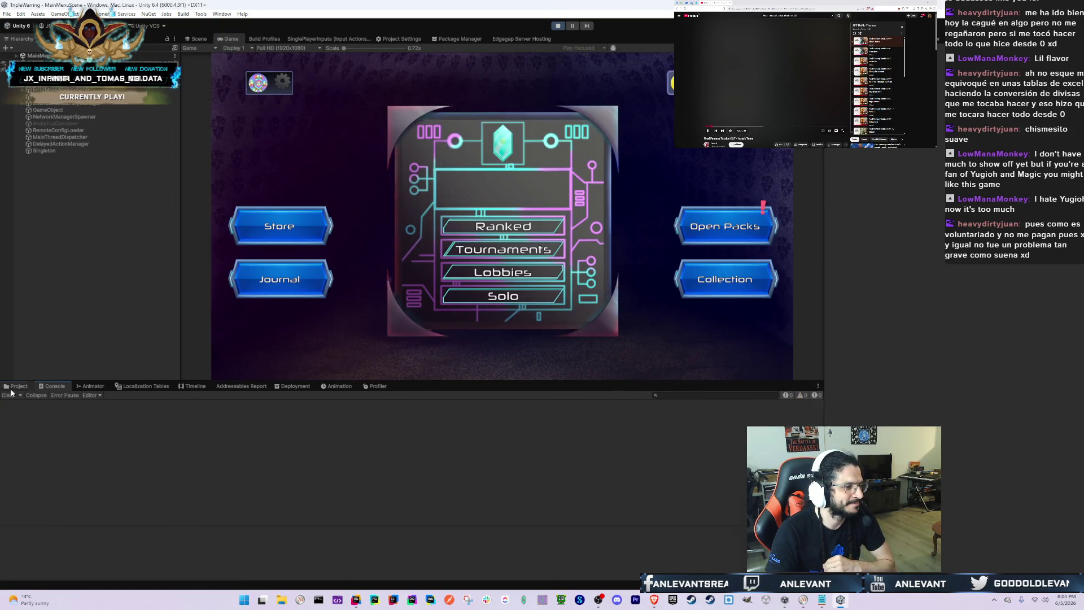
click(507, 301)
click(521, 220)
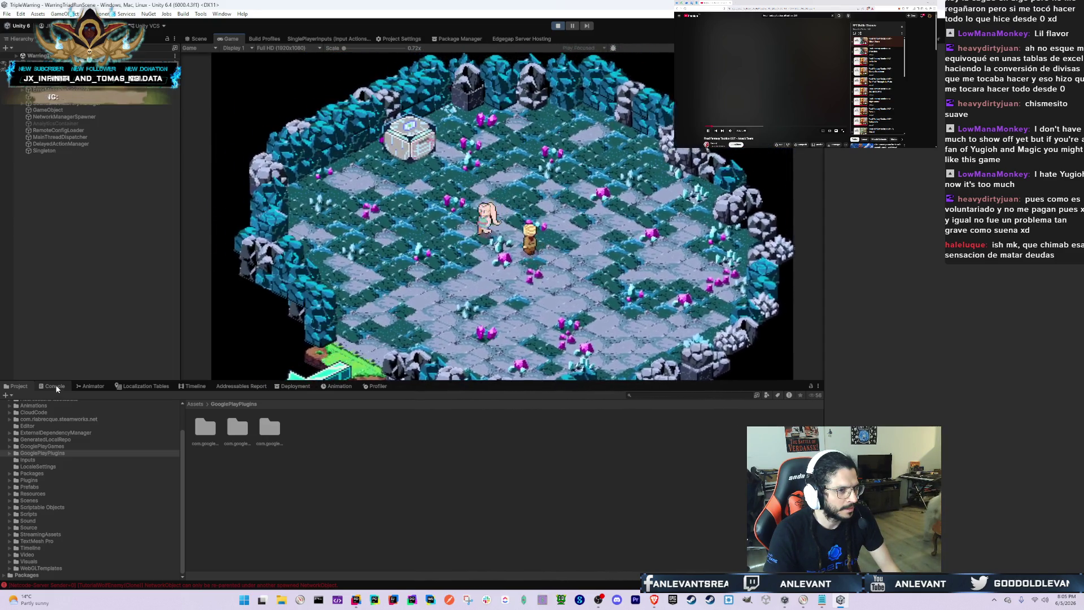
click(55, 386)
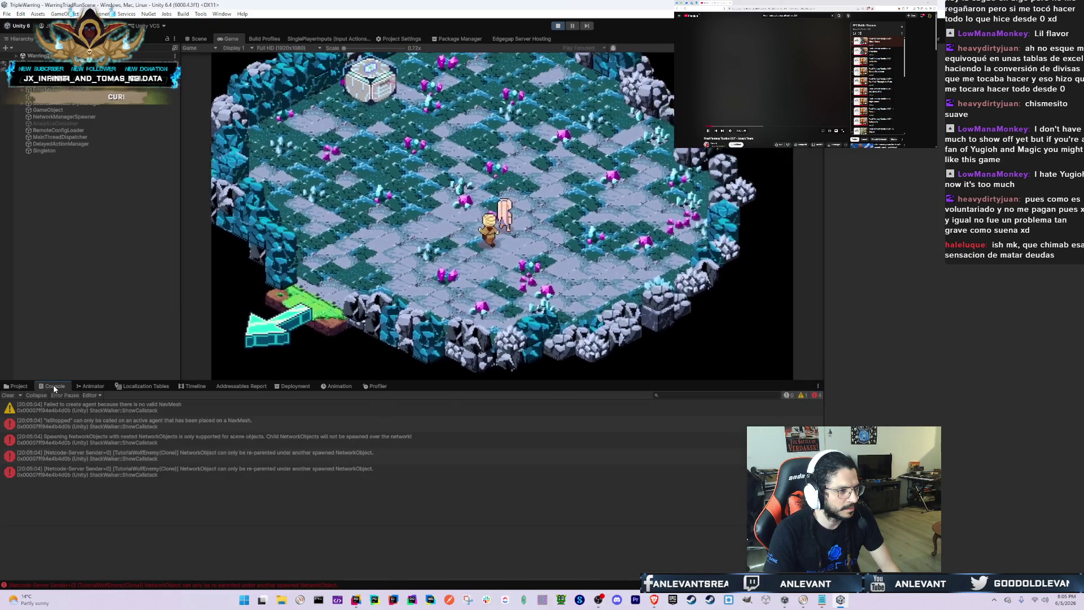
click(8, 395)
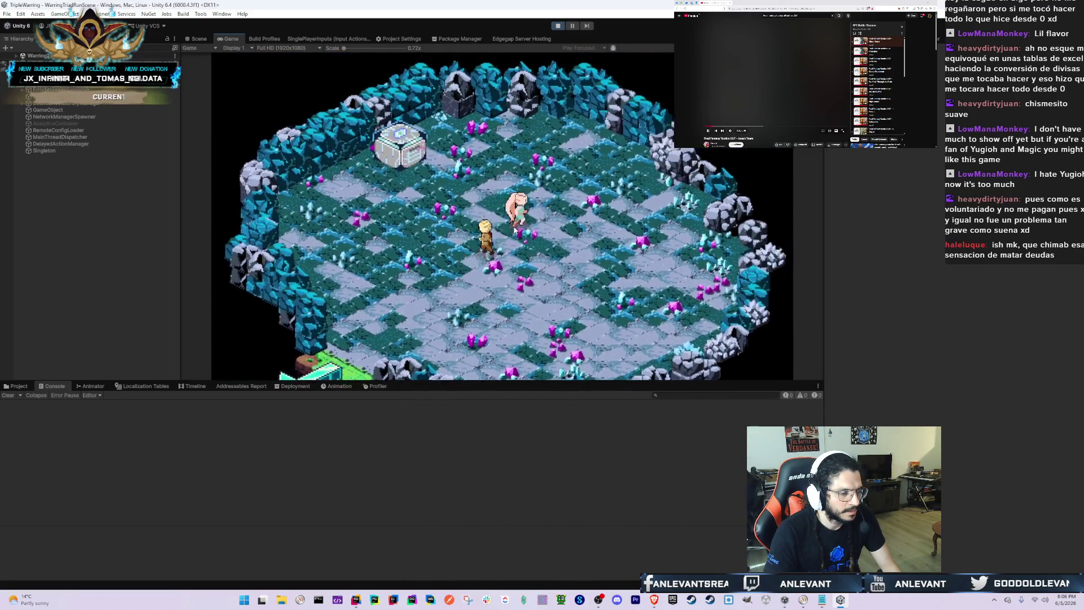
key(alt+Tab)
Step: Close the else-if condition's parenthesis and cut the two SetFloat lines out of that block
click(594, 230)
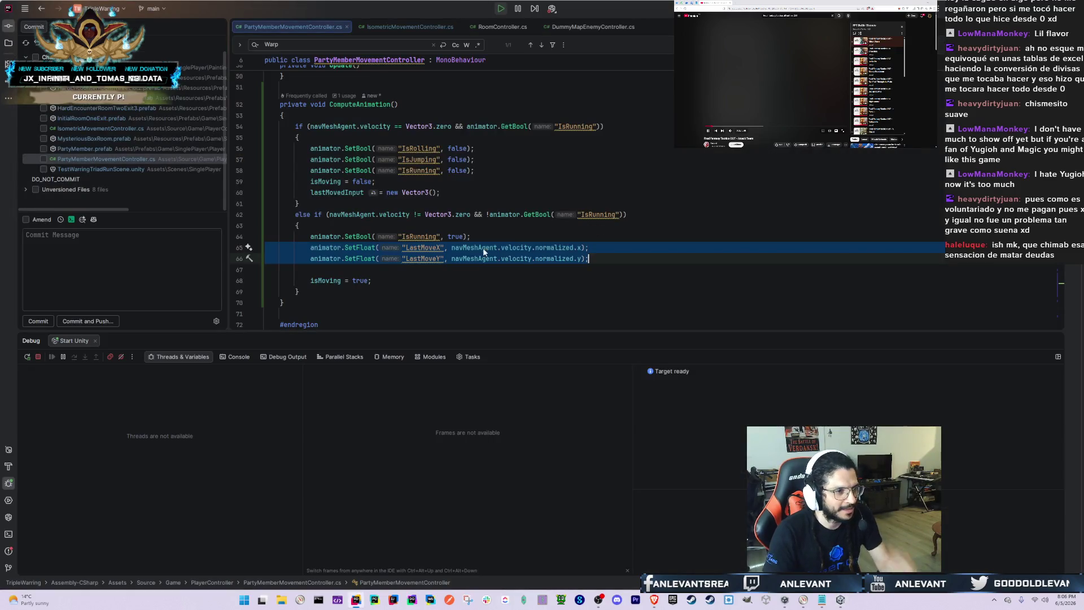
click(627, 216)
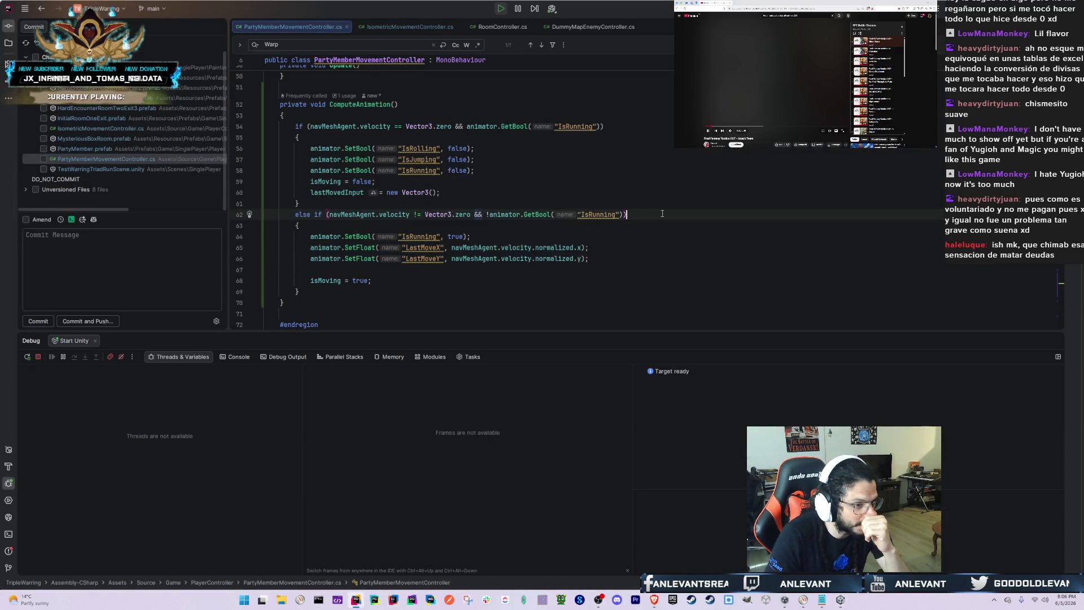
text())
key(Down)
key(Down)
key(Down)
key(shift+Up)
key(shift+Up)
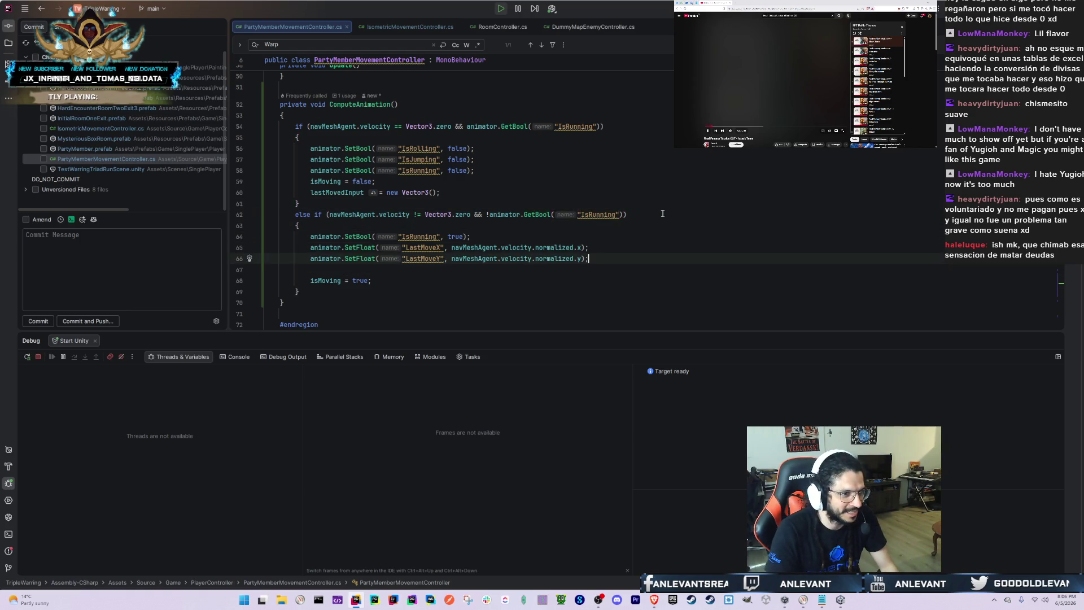
key(BackSpace)
key(BackSpace)
key(BackSpace)
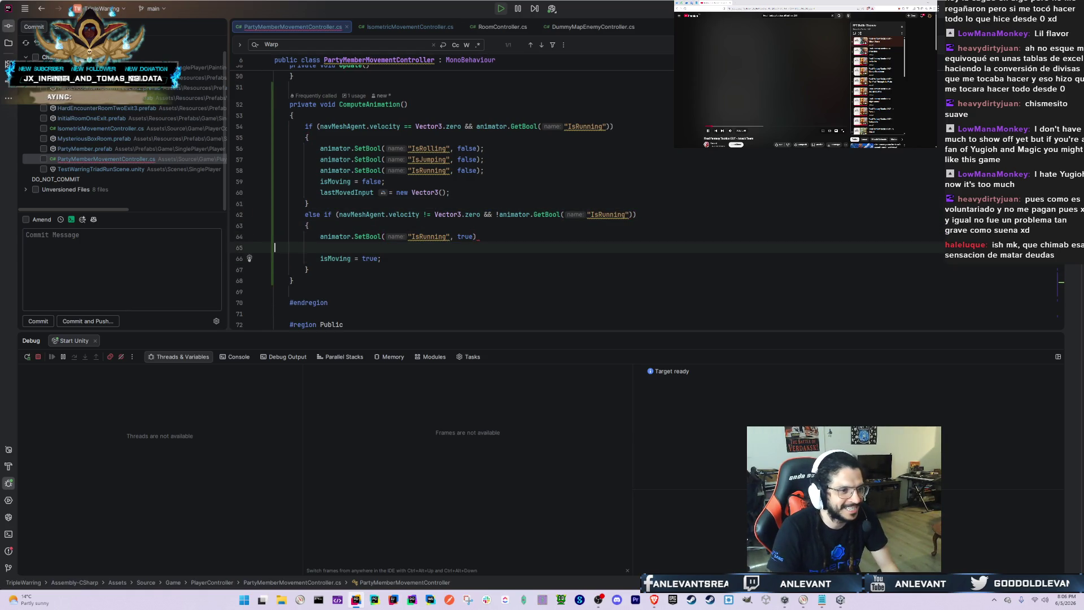
text(;)
key(Down)
key(Down)
key(Up)
key(Up)
key(Down)
key(BackSpace)
Step: Paste the LastMoveX and LastMoveY SetFloat lines after the if/else block
key(Up)
key(Up)
key(End)
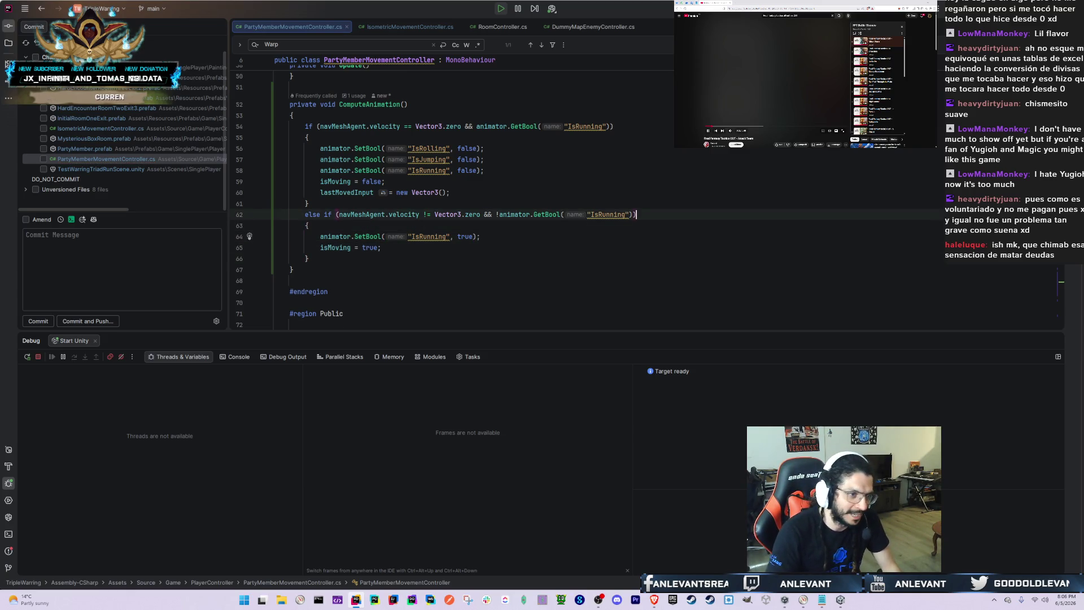
key(Home)
key(ctrl+Right)
key(ctrl+Right)
key(Right)
key(Right)
key(Right)
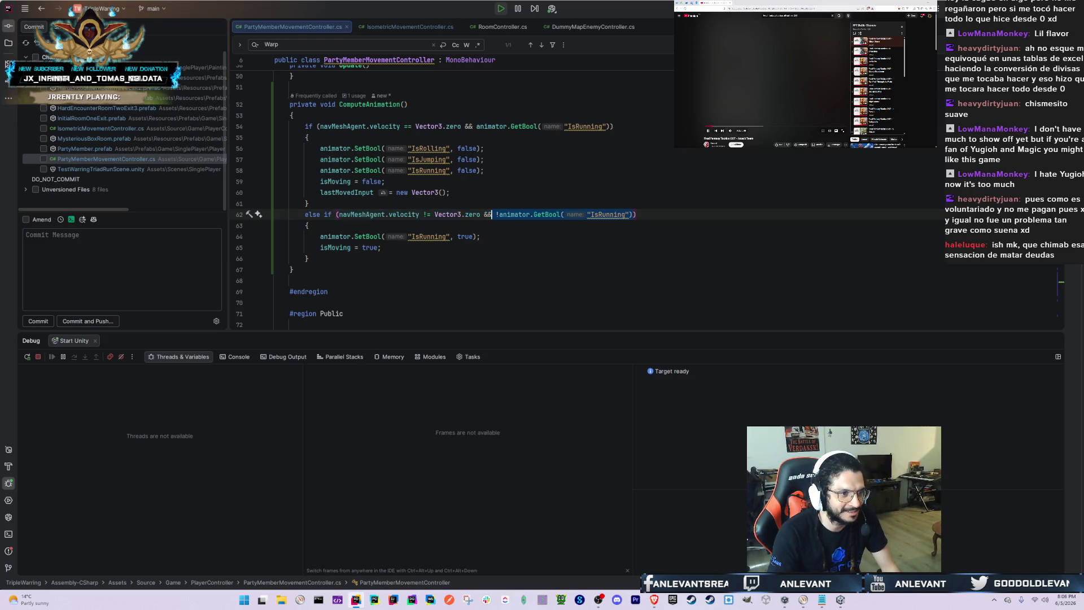
key(Down)
key(Down)
key(Down)
key(Down)
key(End)
key(Return)
key(Return)
key(Tab)
click(583, 281)
click(583, 292)
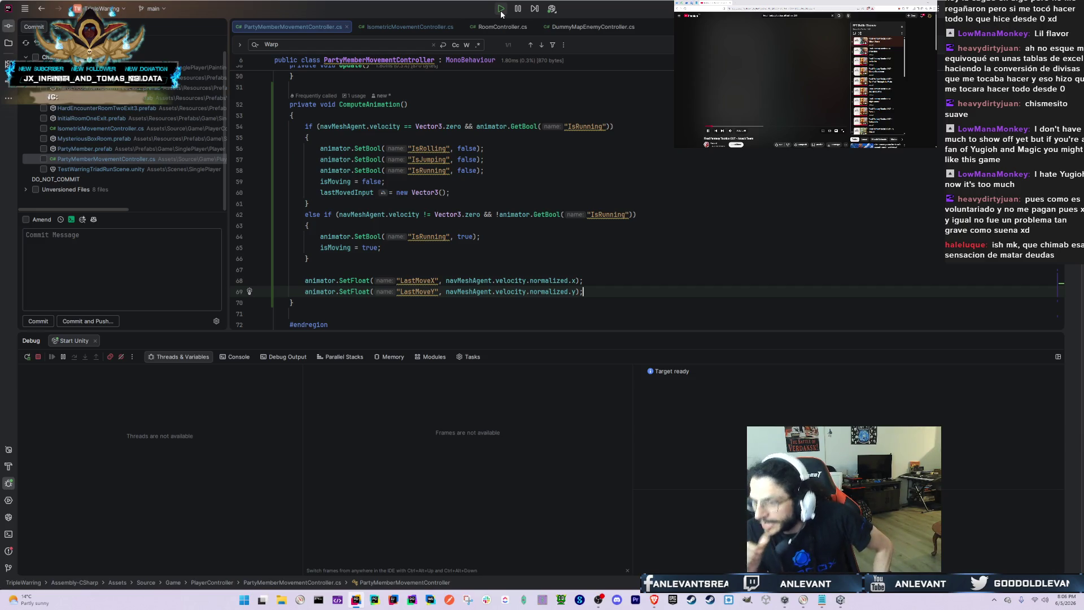
key(alt+Tab)
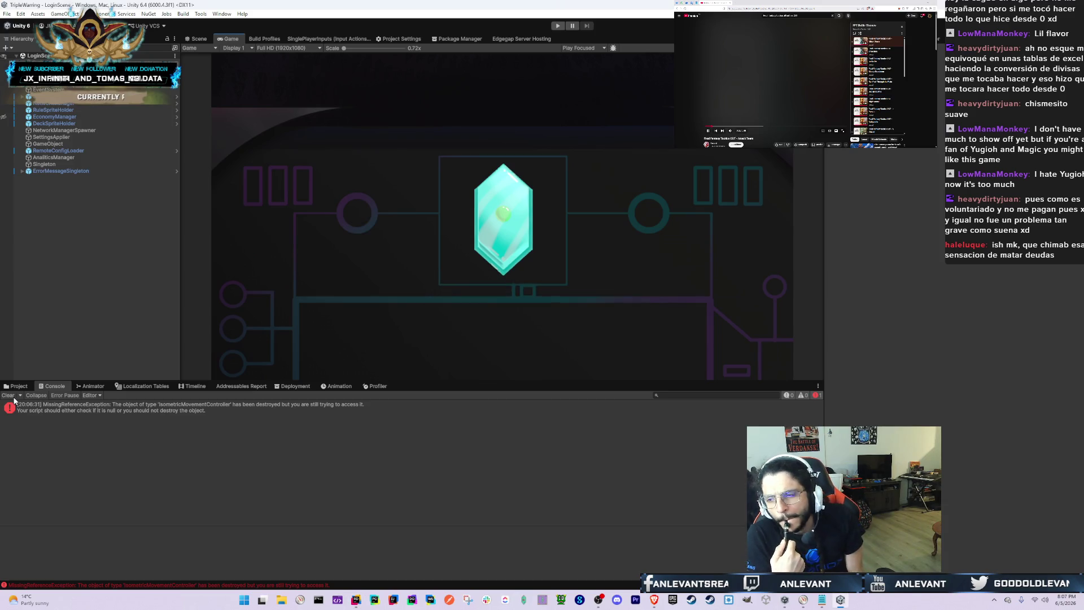
Step: Clear the console, enter Play Mode, log in, and start the Solo Story campaign
click(8, 395)
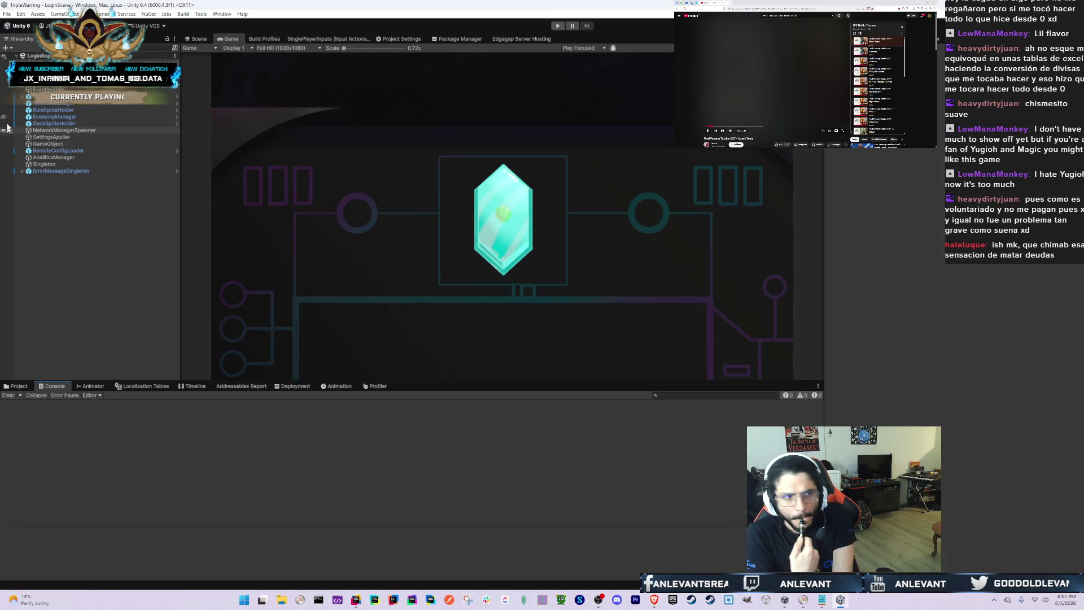
click(558, 26)
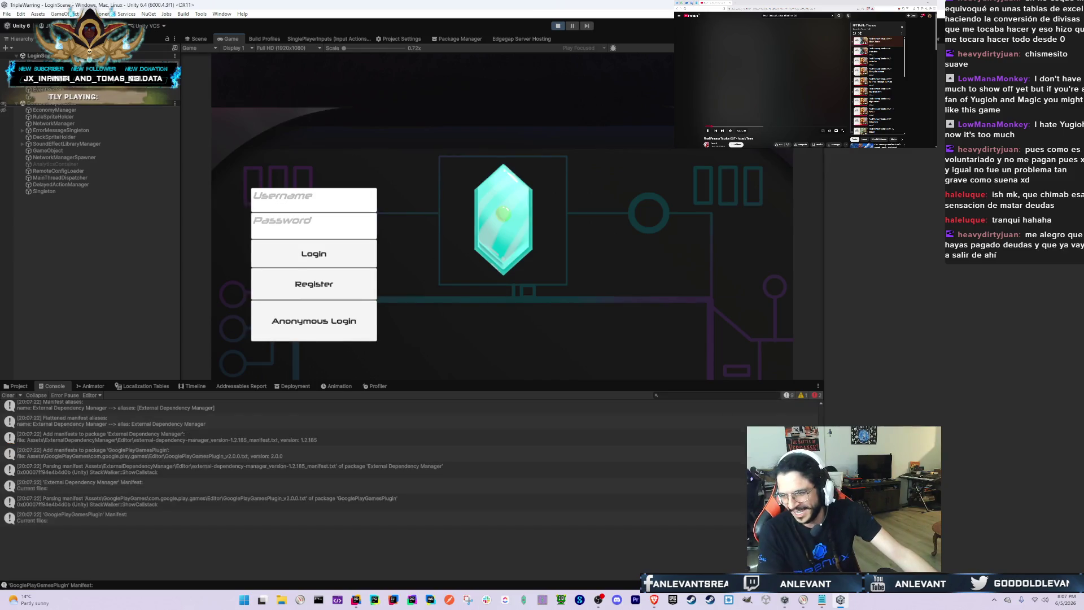
click(8, 396)
click(286, 258)
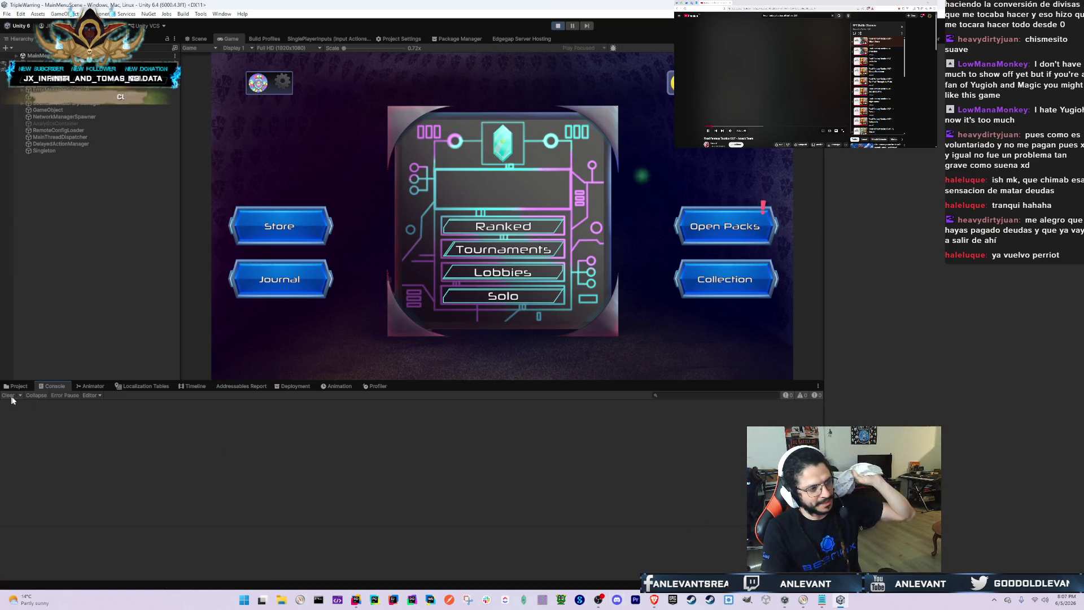
click(449, 297)
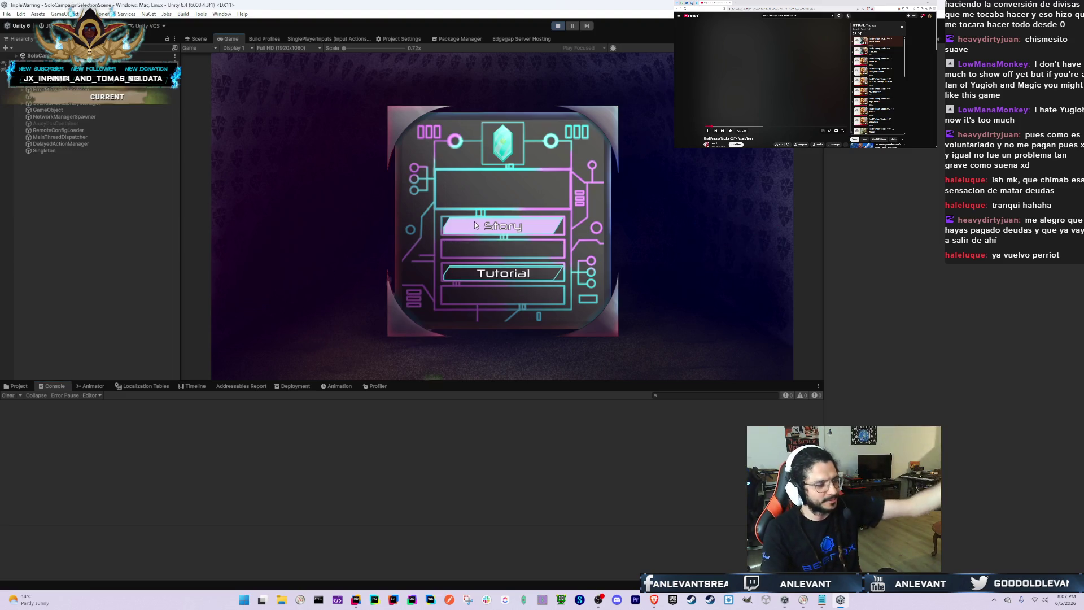
click(467, 219)
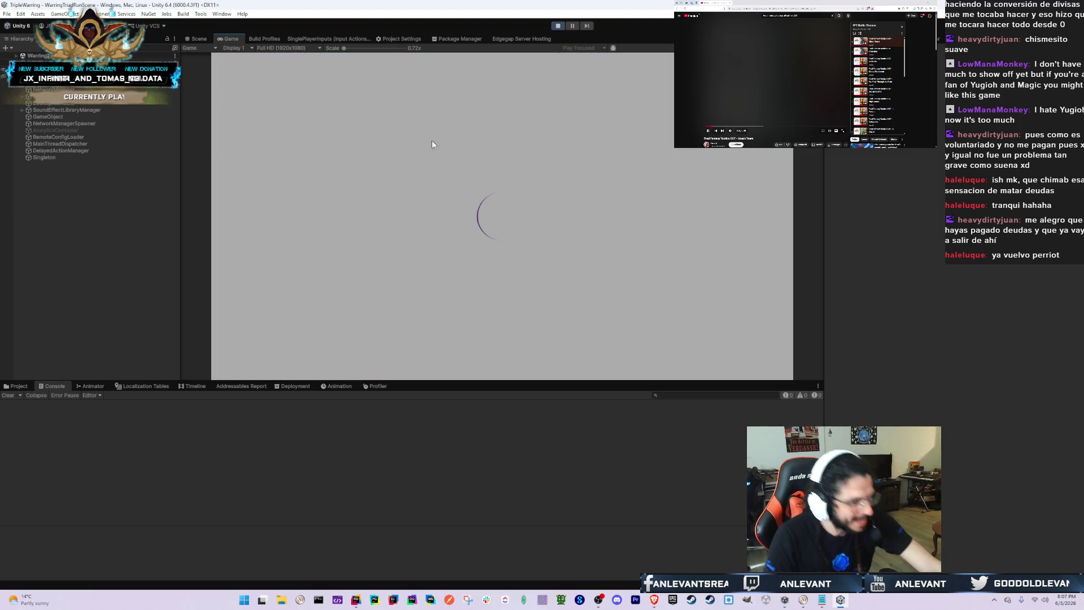
click(12, 399)
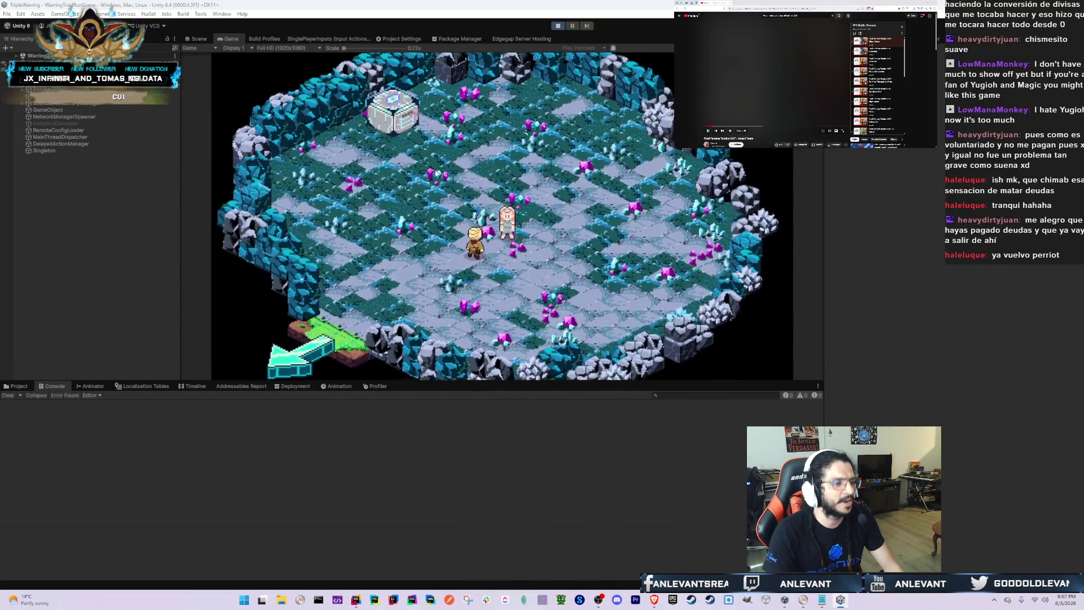
Step: Back in Rider, select the velocity check in the else-if condition on line 62
key(alt+Tab)
click(456, 259)
click(478, 214)
key(ctrl+shift+Left)
key(ctrl+shift+Left)
key(ctrl+shift+Left)
Step: Wrap the LastMoveX/LastMoveY SetFloat lines in if (navMeshAgent.velocity != Vector3.zero) { }
key(ctrl+c)
key(Down)
key(Down)
key(Down)
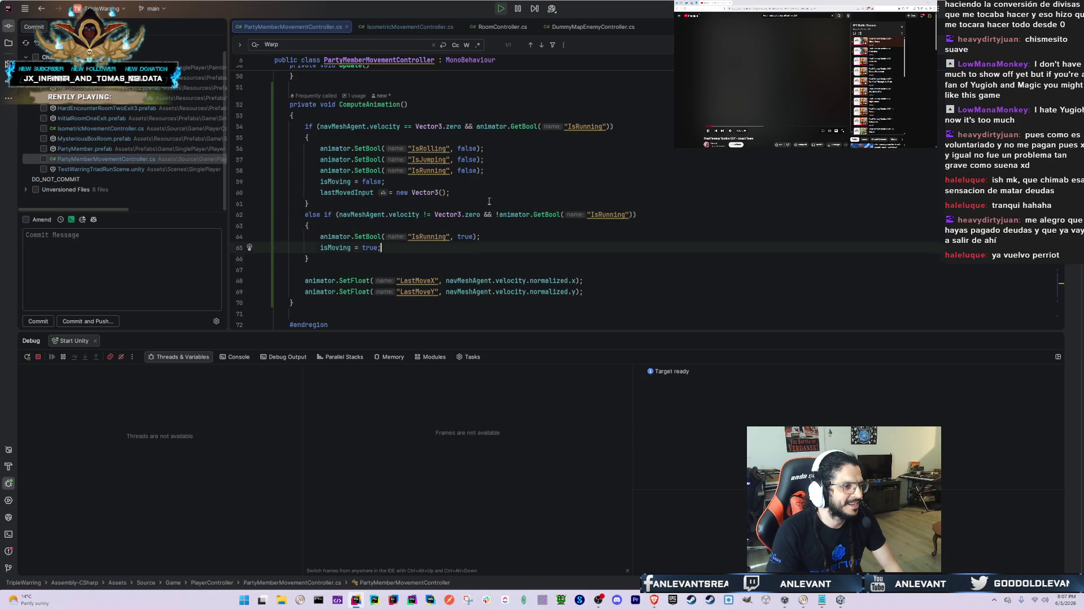
key(Return)
key(ctrl+v)
key(End)
key(BackSpace)
key(BackSpace)
key(BackSpace)
text())
key(Return)
text({)
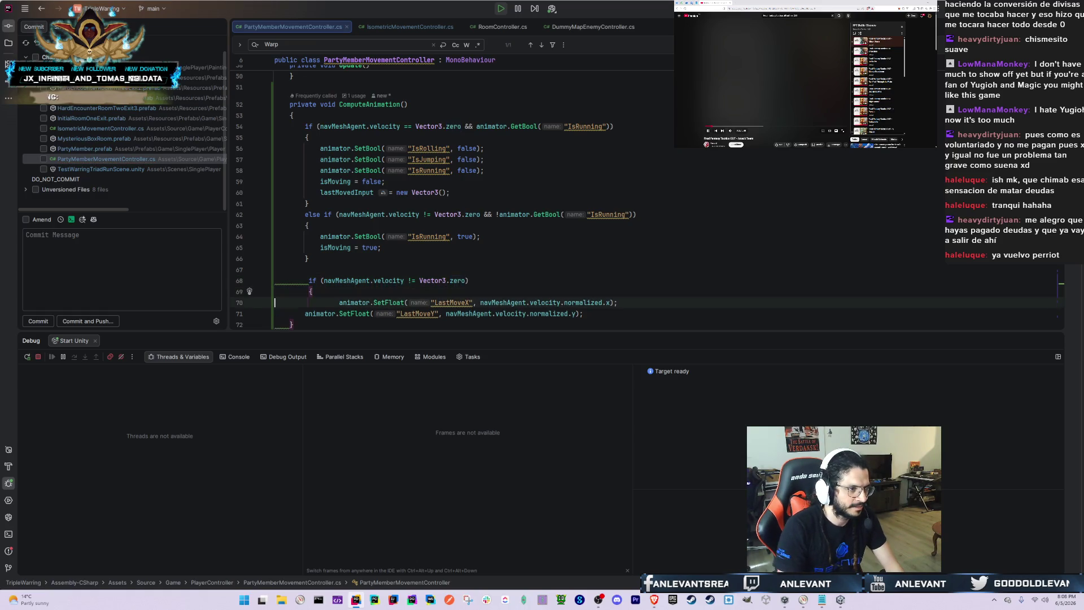
key(Down)
key(Down)
key(End)
key(Return)
text(})
key(alt+Tab)
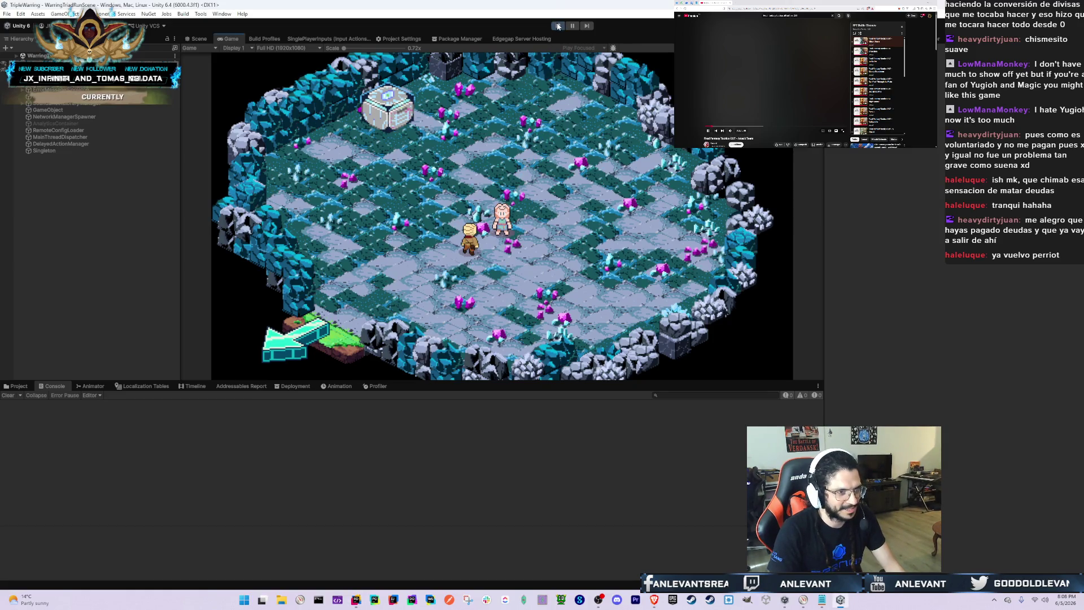
Step: Stop and restart Play Mode, then clear the console log
click(558, 26)
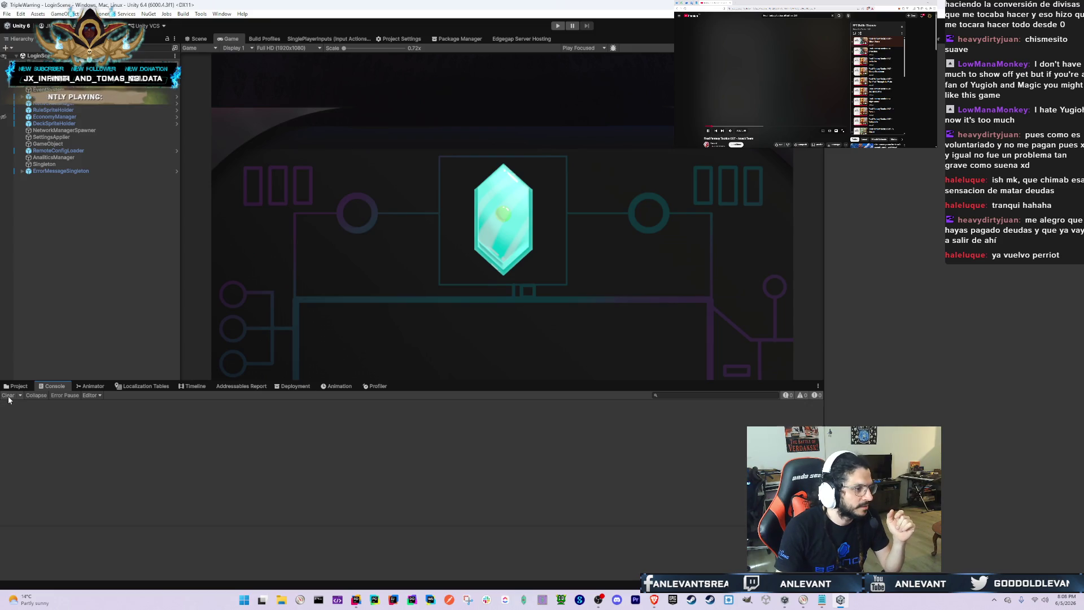
click(19, 387)
click(558, 25)
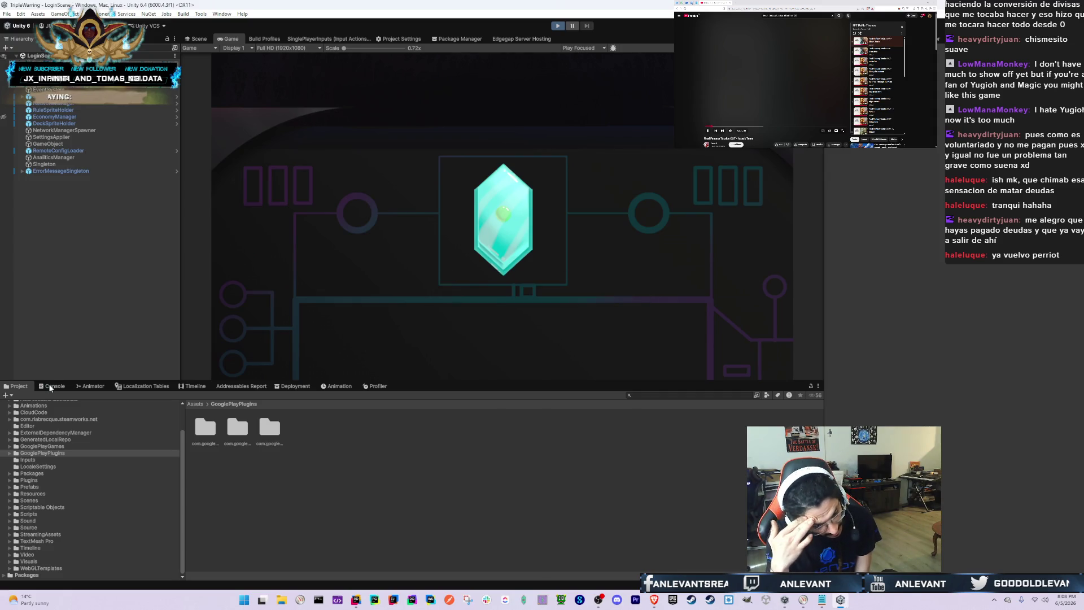
click(49, 386)
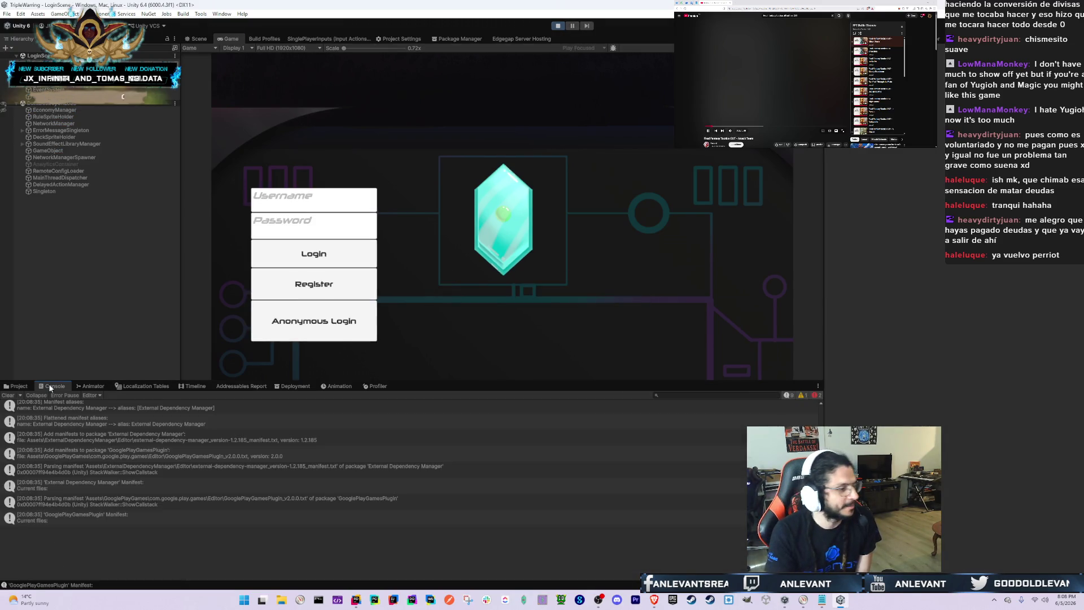
click(8, 395)
Step: Log in with the test account and start the Solo Story campaign
click(351, 204)
text(admin)
click(281, 226)
text(a)
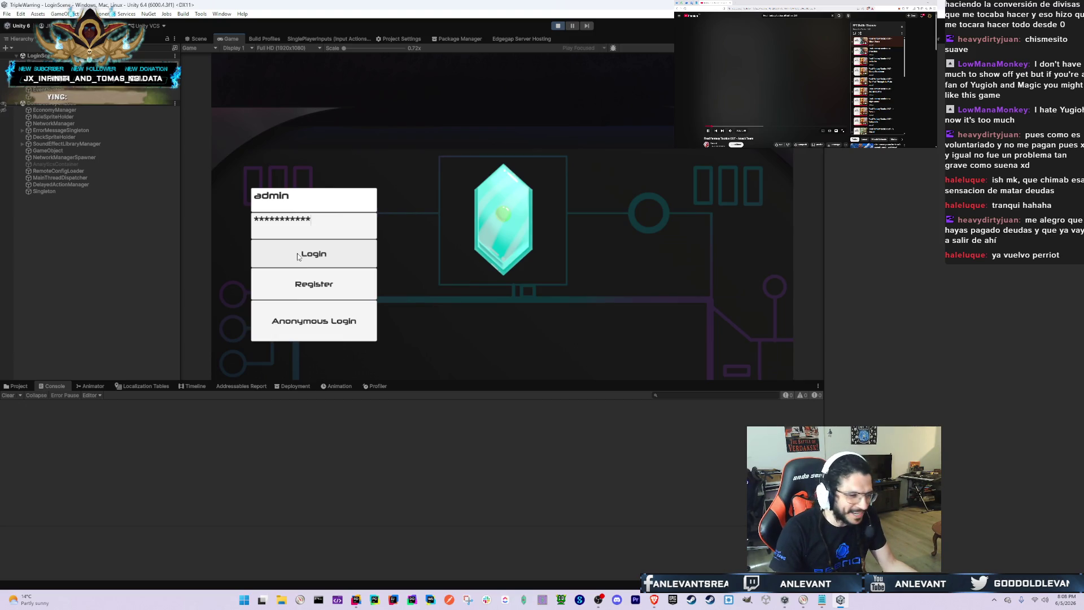
click(304, 255)
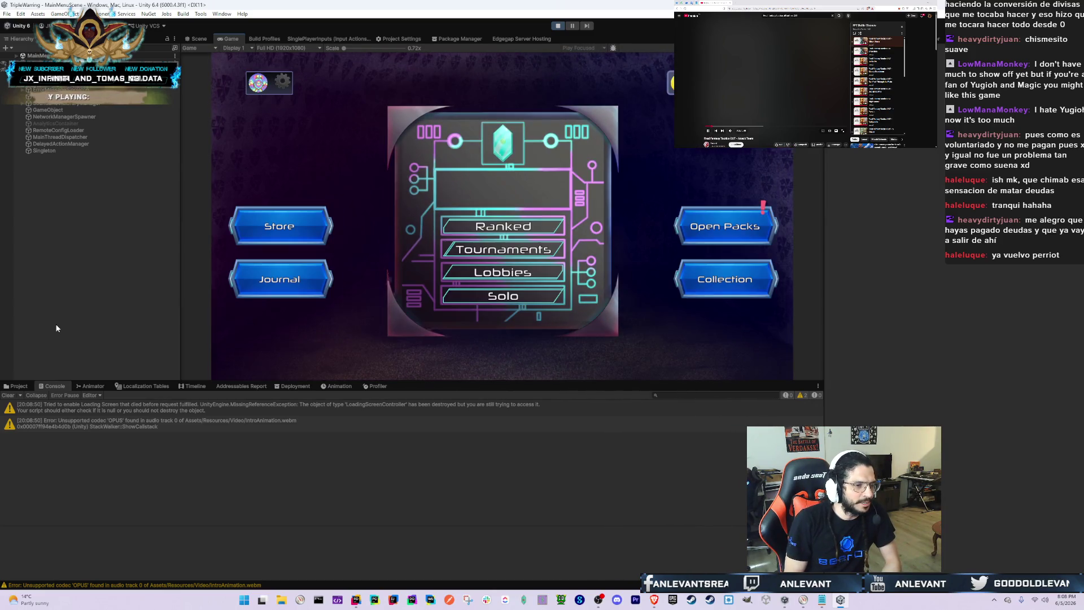
click(7, 395)
click(508, 298)
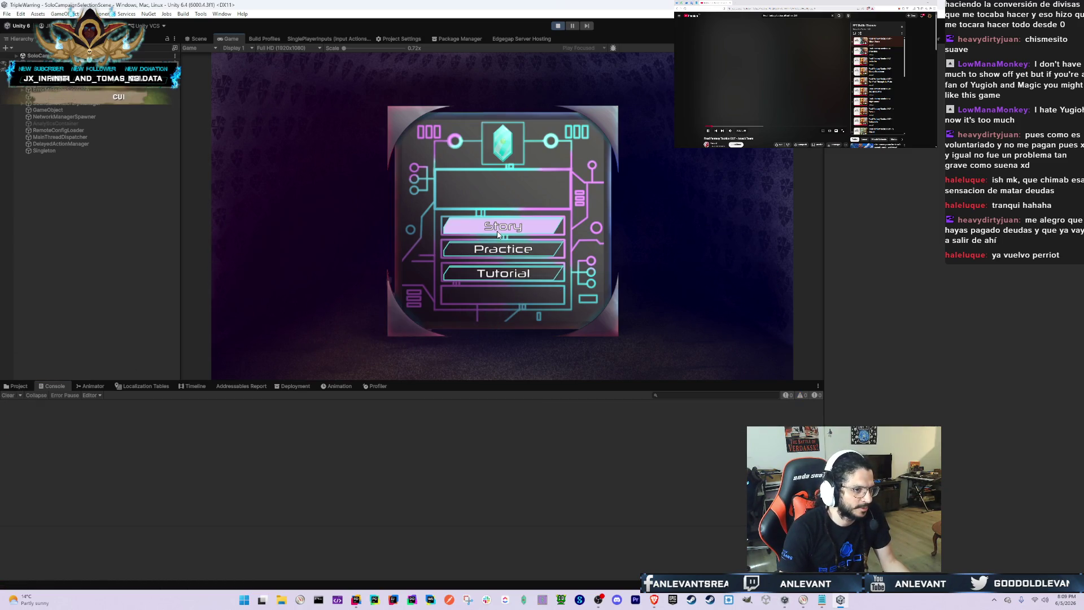
click(498, 234)
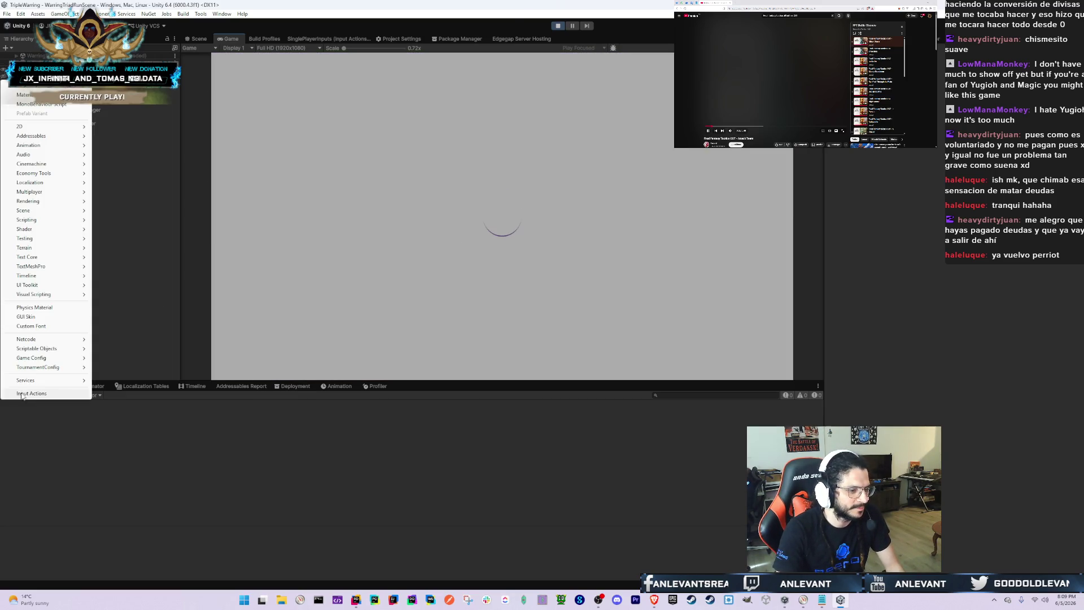
click(15, 386)
click(52, 386)
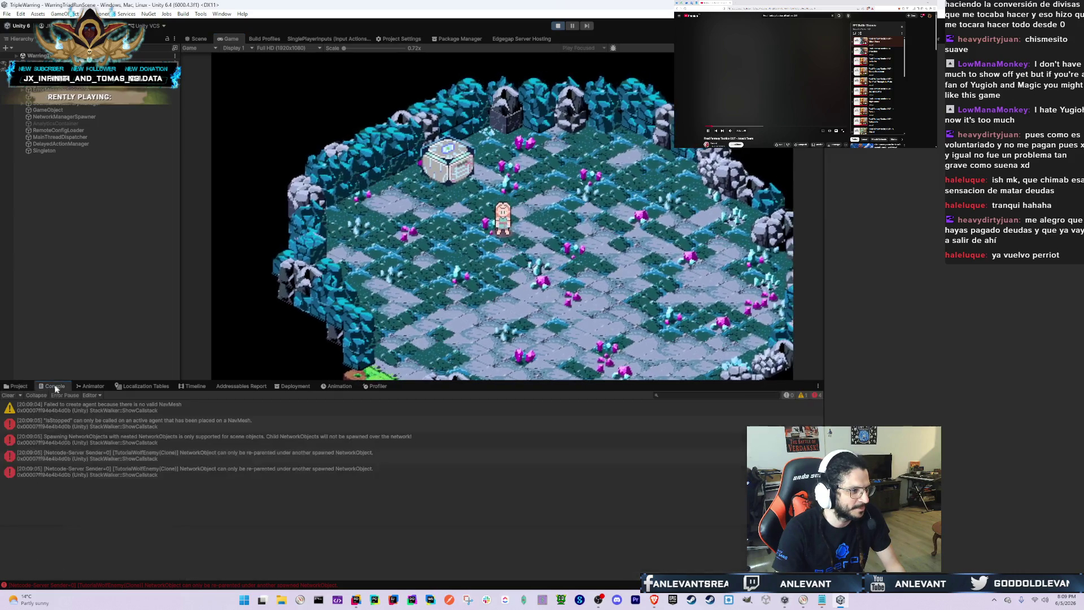
Step: Clear the console, dismiss the Sticky Keys prompt, enter the battle level, and move the pink character right
click(8, 395)
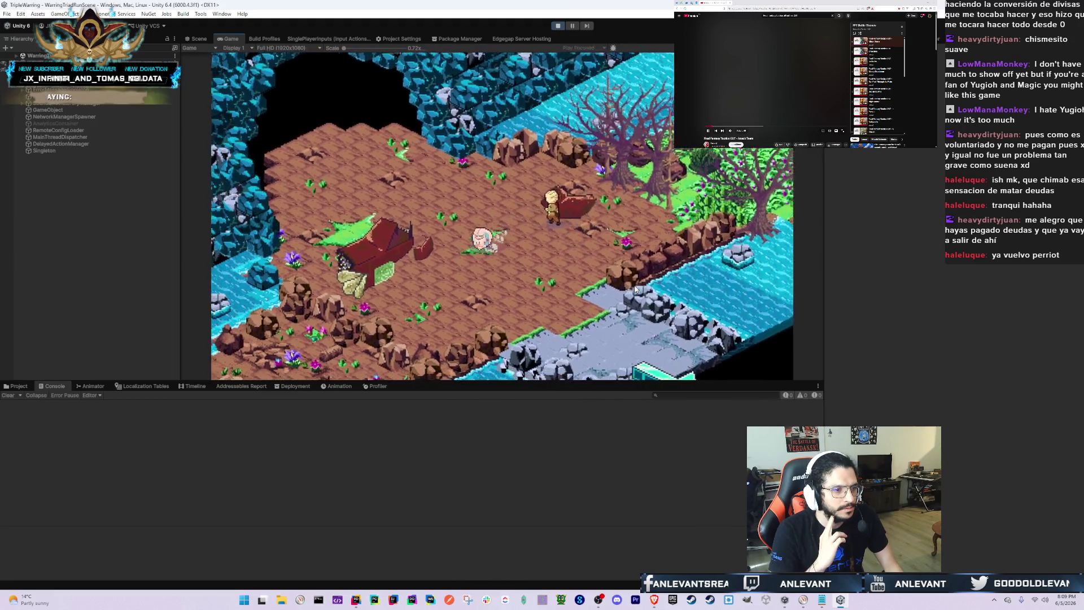
key(shift)
key(shift)
key(shift)
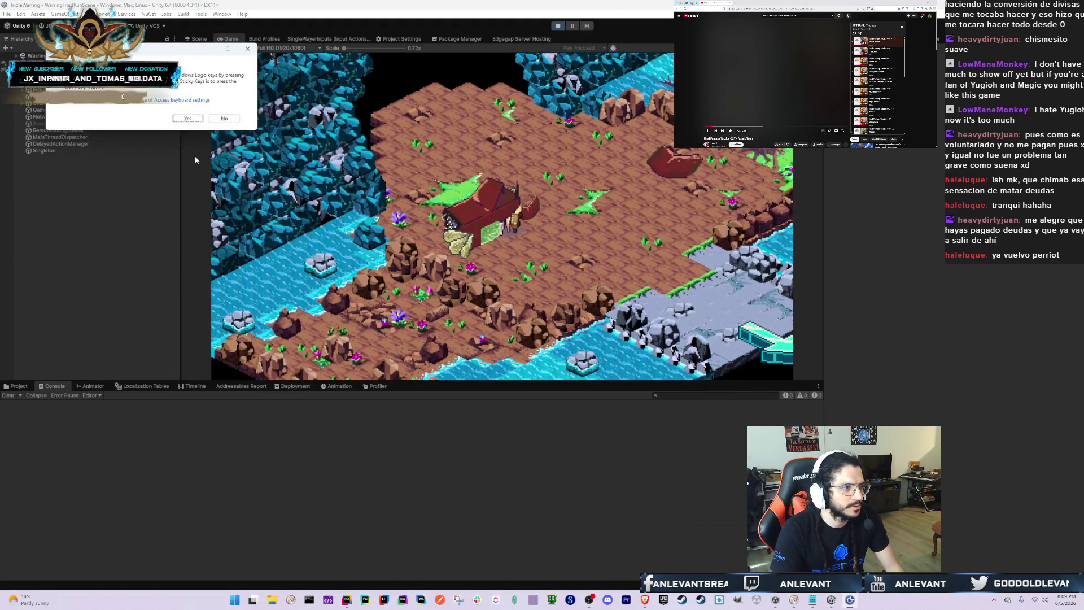
key(Escape)
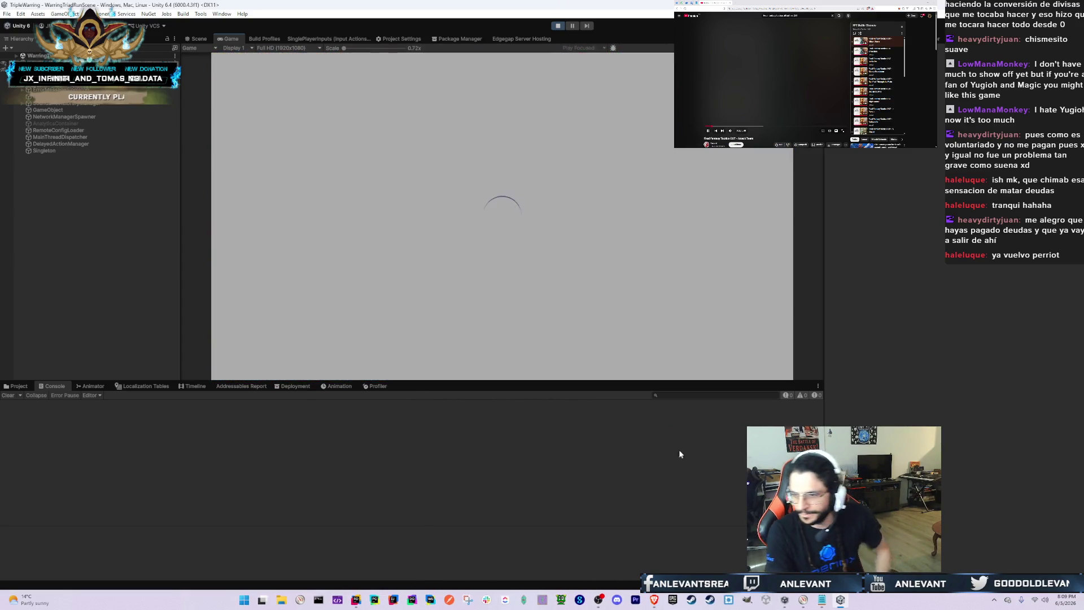
click(372, 221)
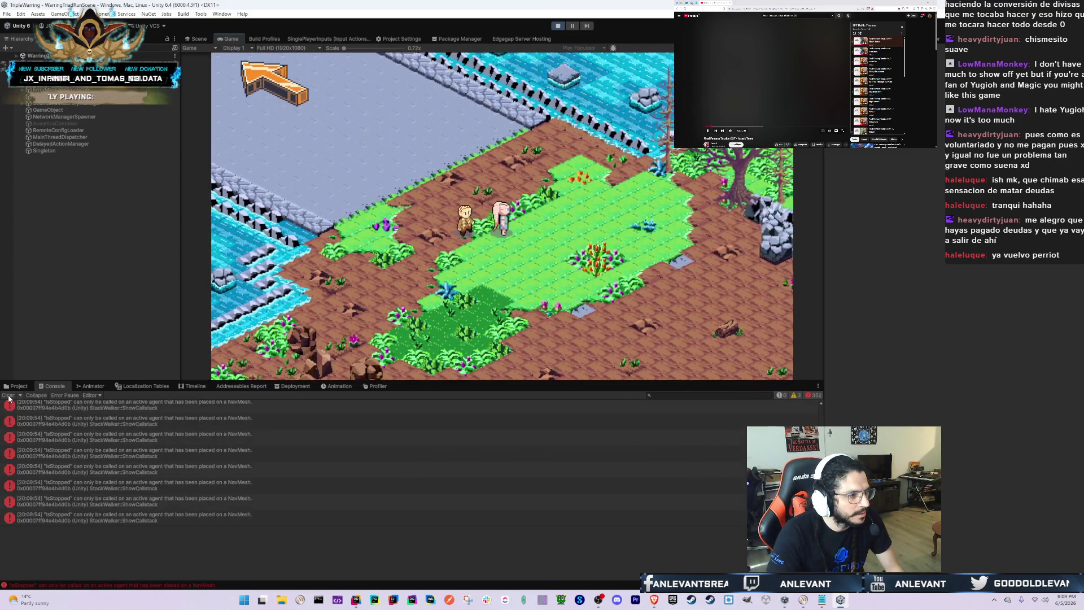
click(653, 270)
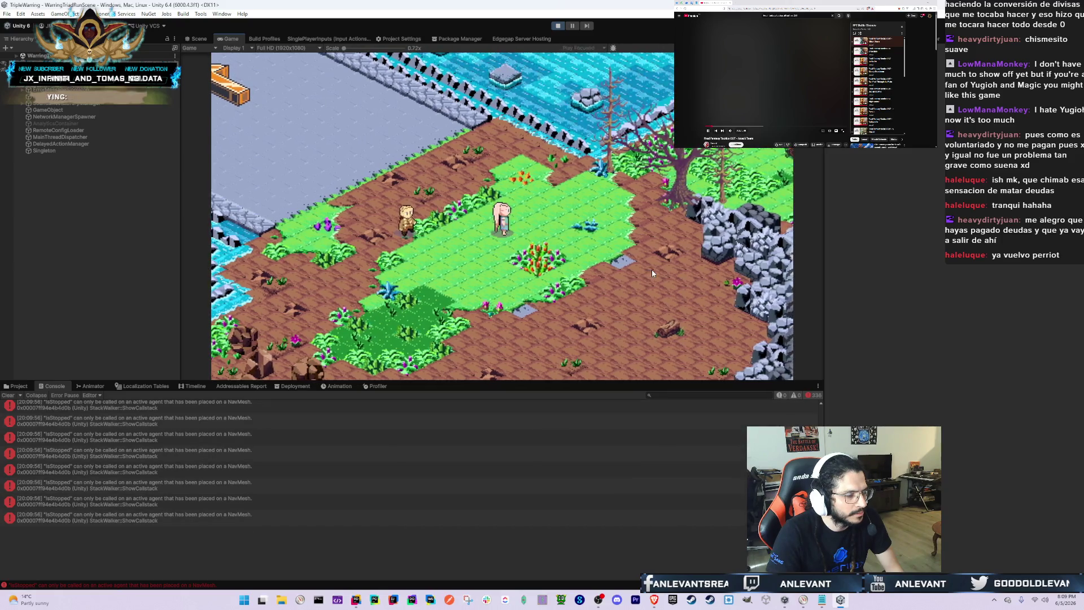
Step: Zoom in on the isometric map's NavMesh in the Scene view, then stop the game
click(198, 40)
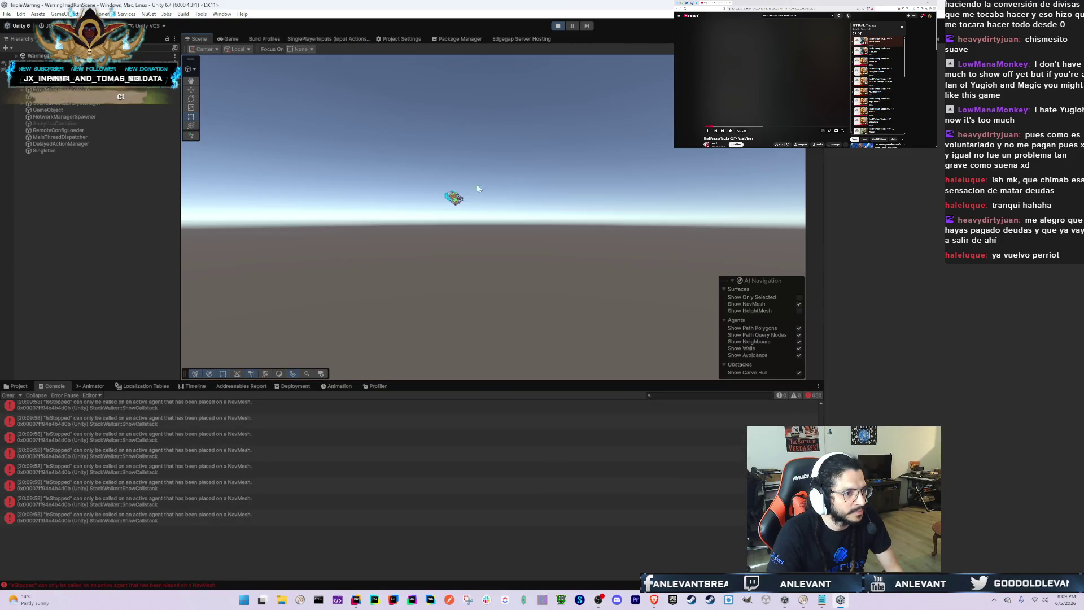
scroll(479, 193, up, 10)
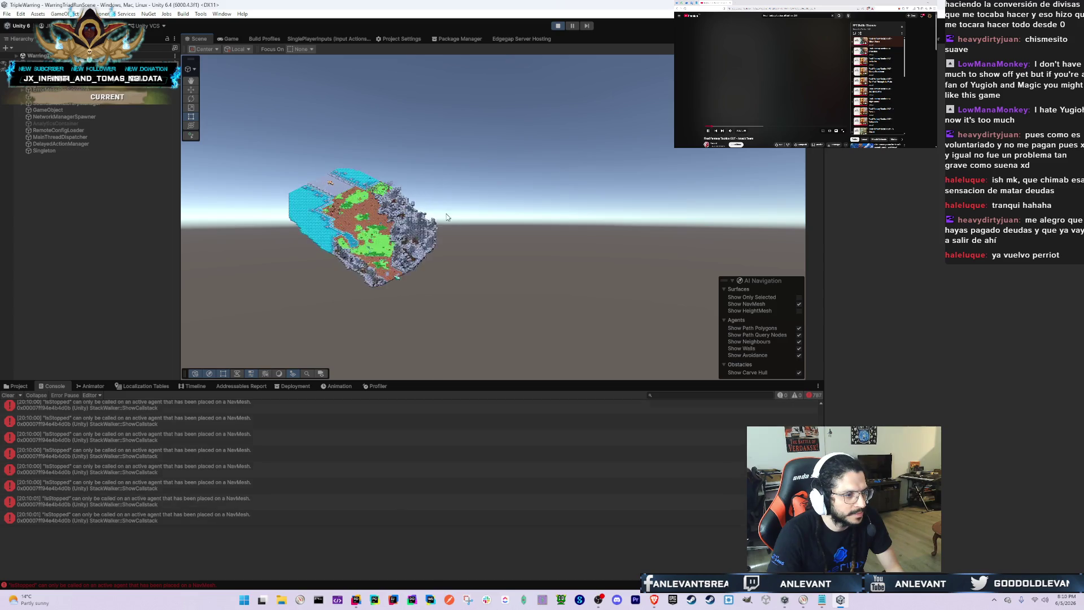
scroll(377, 232, up, 5)
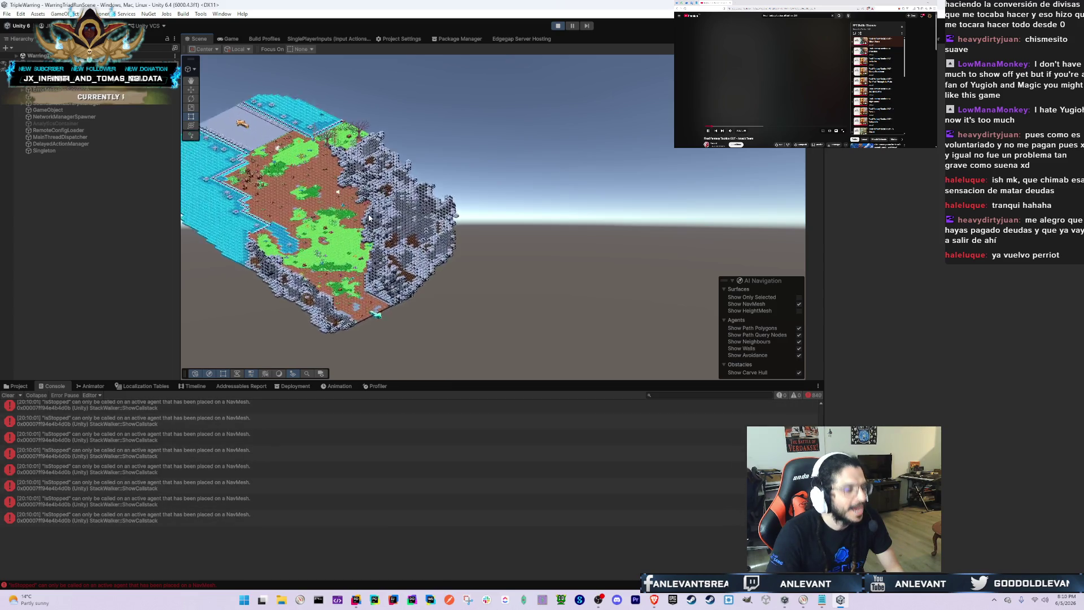
click(559, 27)
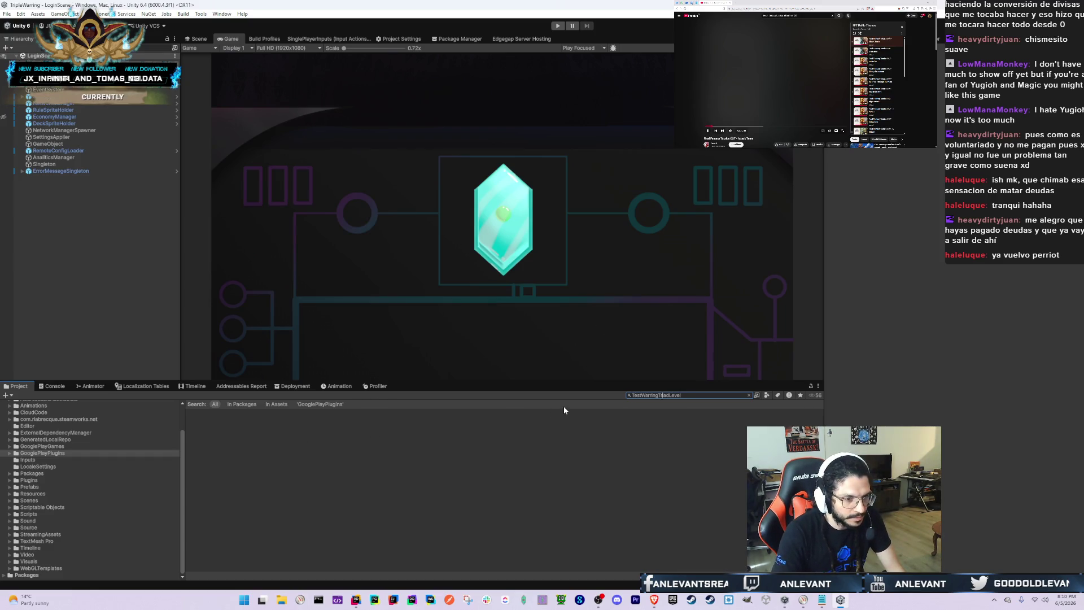
Step: Locate the TestWarringTriad scene, then select the MysteriousBoxRoom and FirstCardCreationRoom prefabs
key(BackSpace)
key(BackSpace)
key(BackSpace)
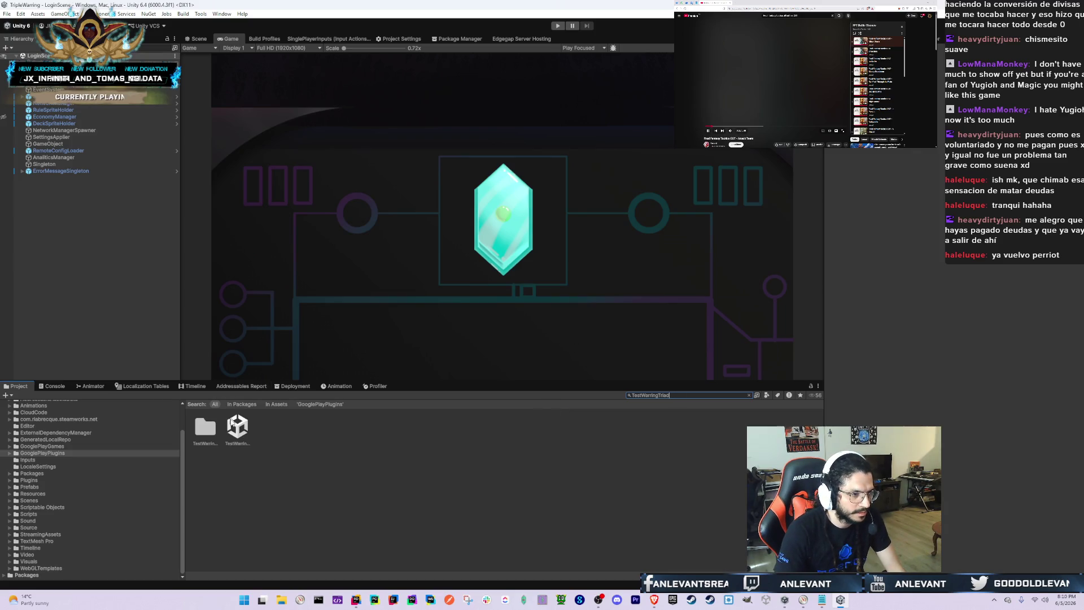
click(237, 434)
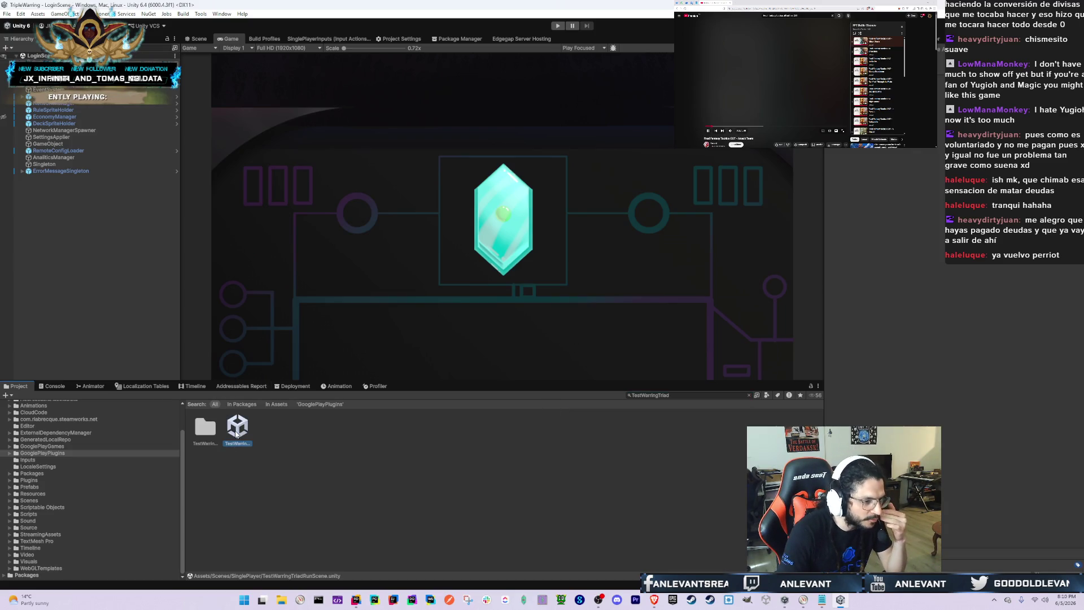
click(140, 156)
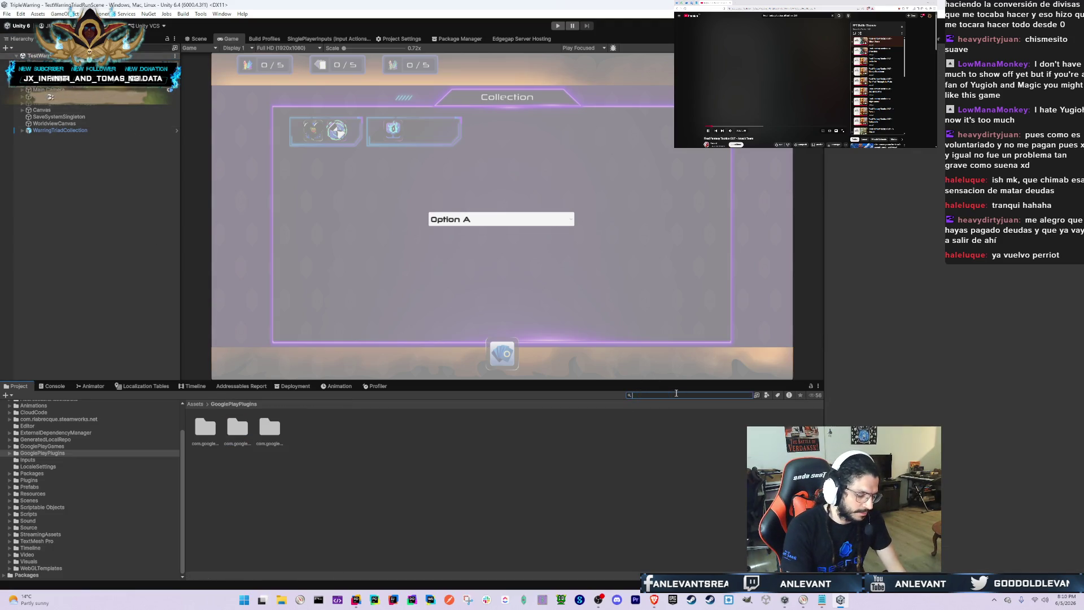
text(sterious)
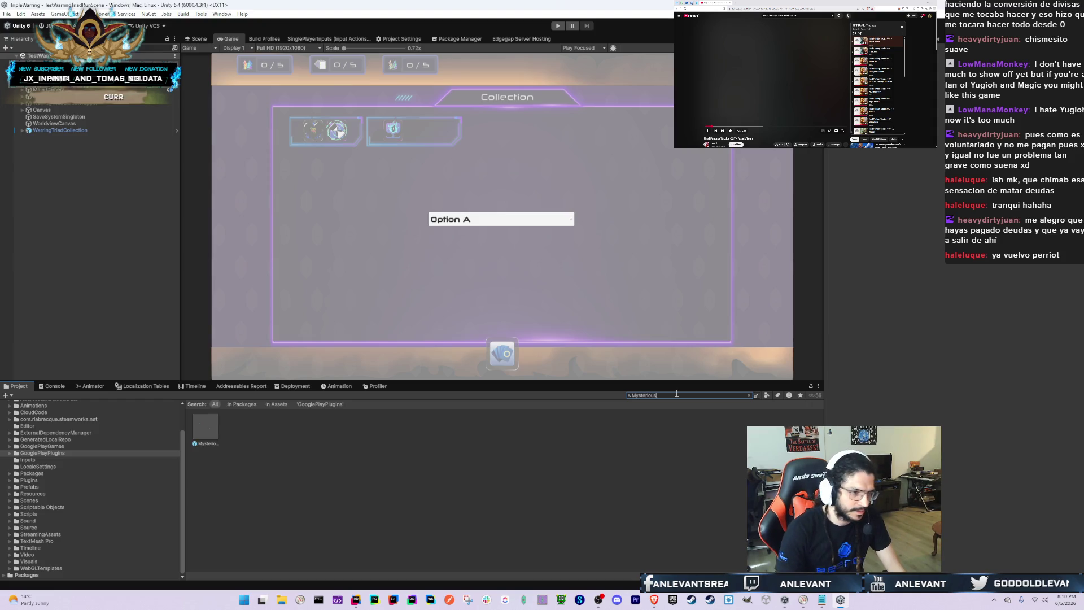
click(205, 431)
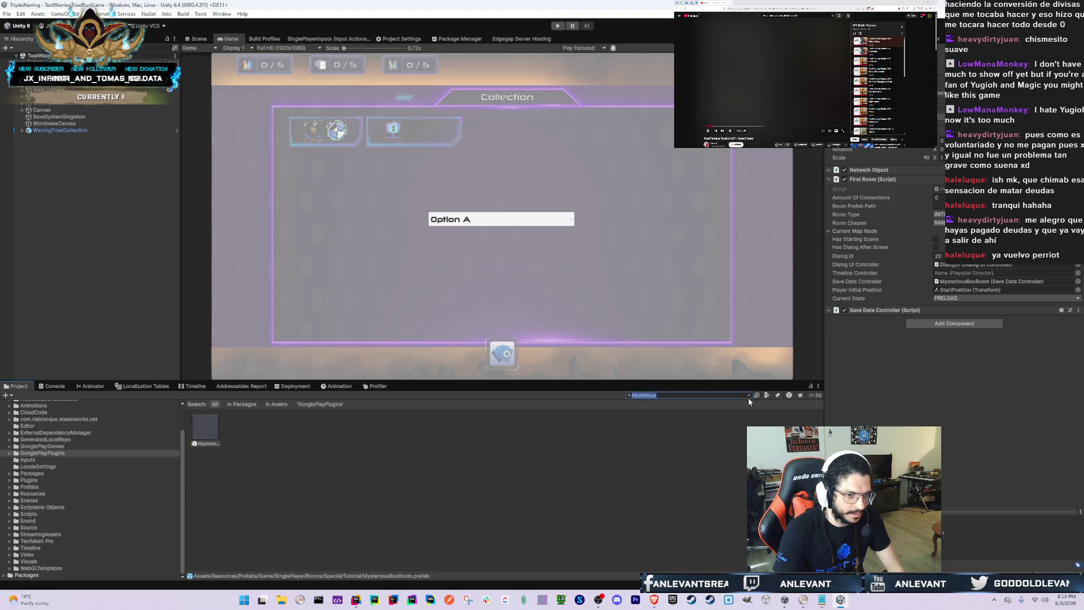
drag(240, 434, 248, 525)
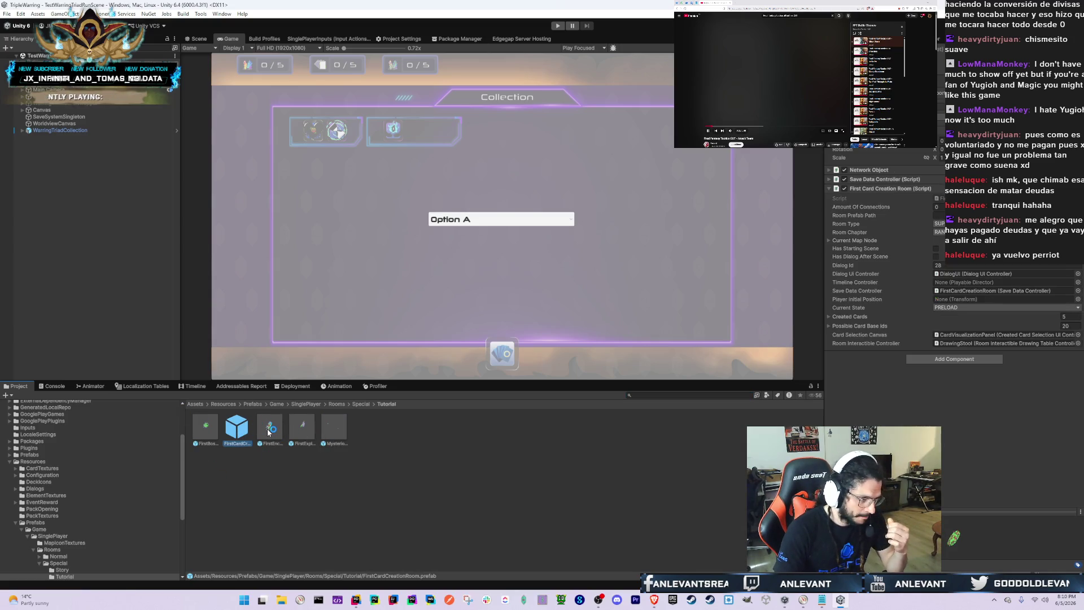
Step: Place a FirstEncounterRoom instance in the Hierarchy and open that prefab in context
mouse_move(270, 432)
mouse_down()
mouse_move(103, 273)
mouse_move(69, 312)
mouse_up()
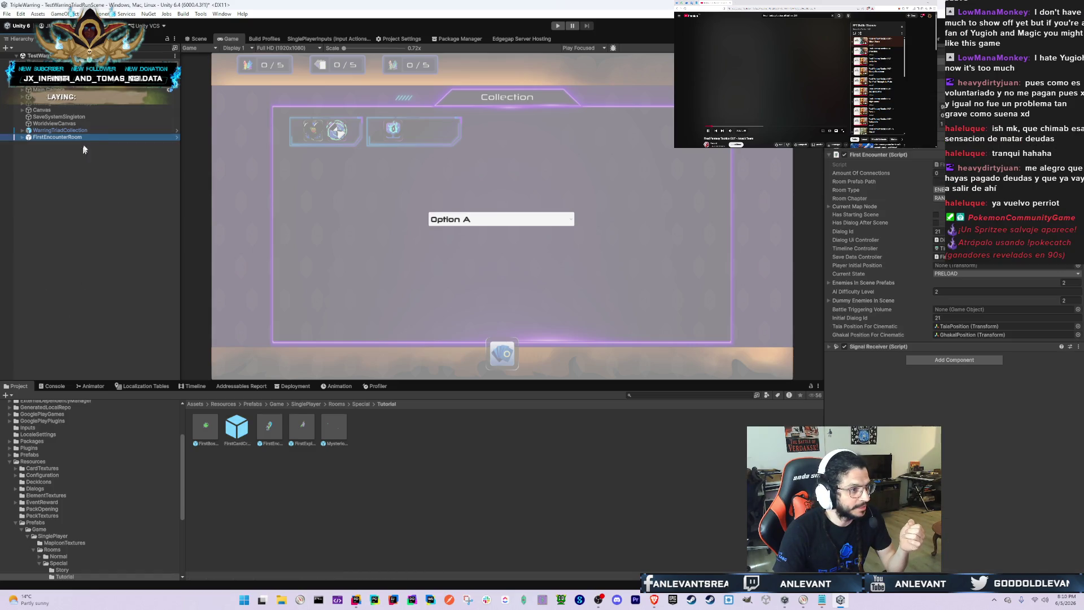
key(Up)
key(Down)
key(Right)
key(Down)
key(Down)
key(Down)
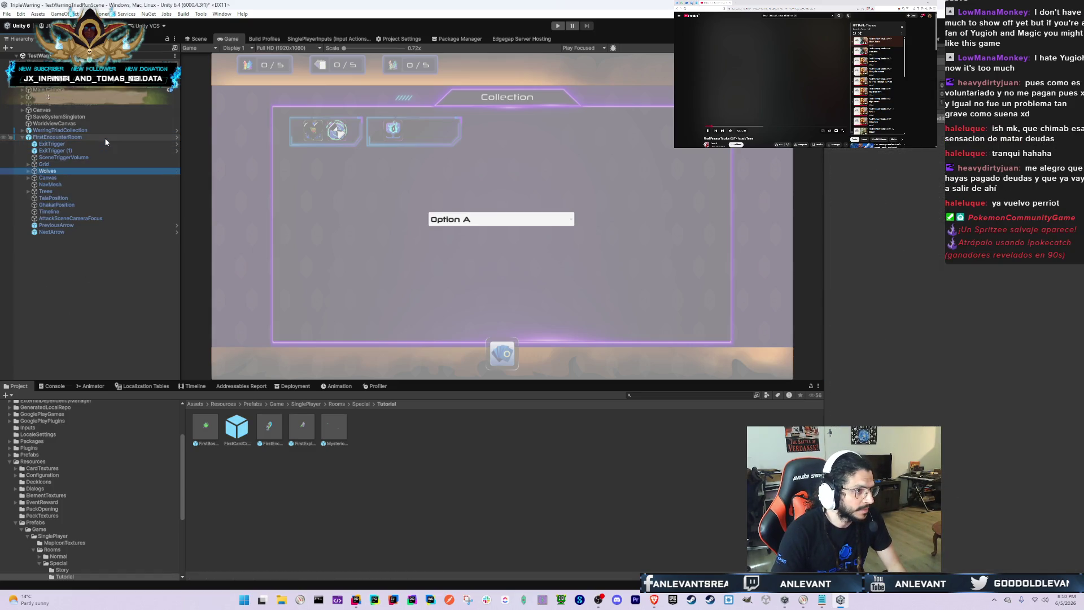
right_click(97, 137)
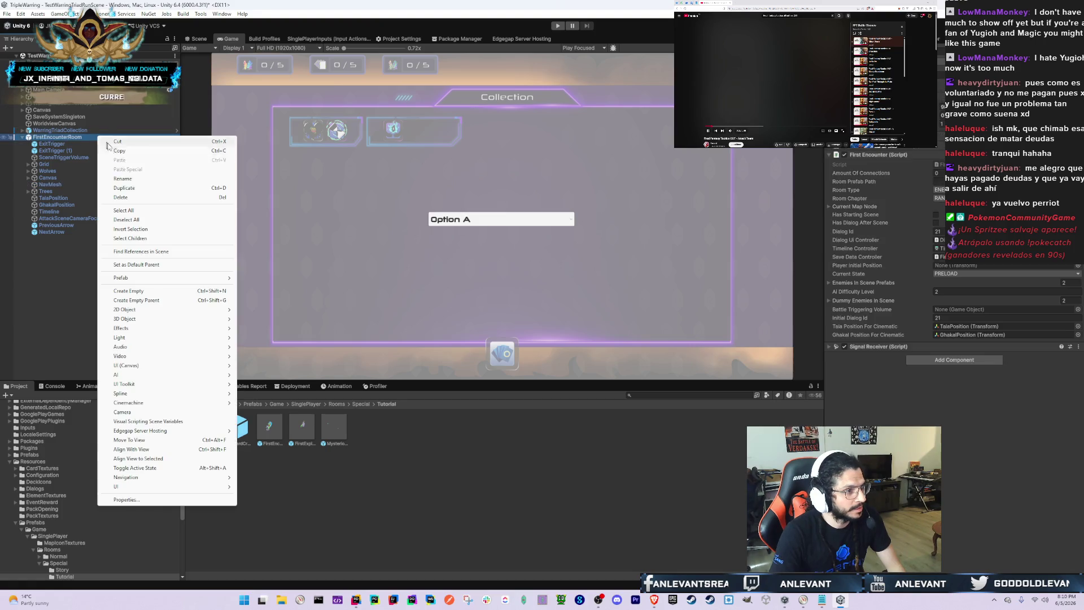
mouse_move(226, 278)
click(292, 279)
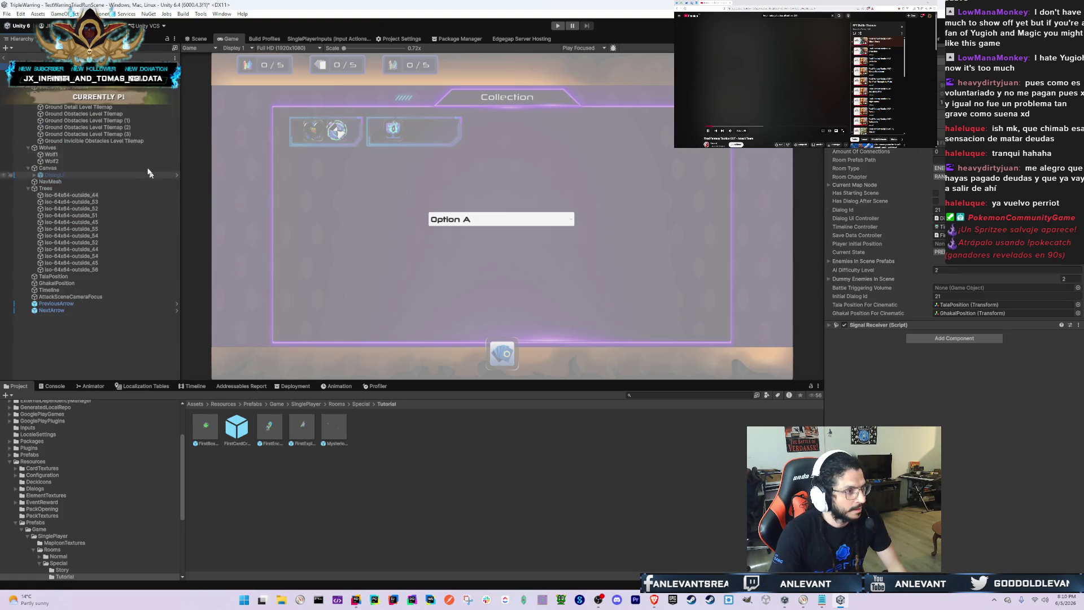
Step: Review the Ground, Ground Obstacles, and Trees tilemaps' Navigation Modifier settings
key(Down)
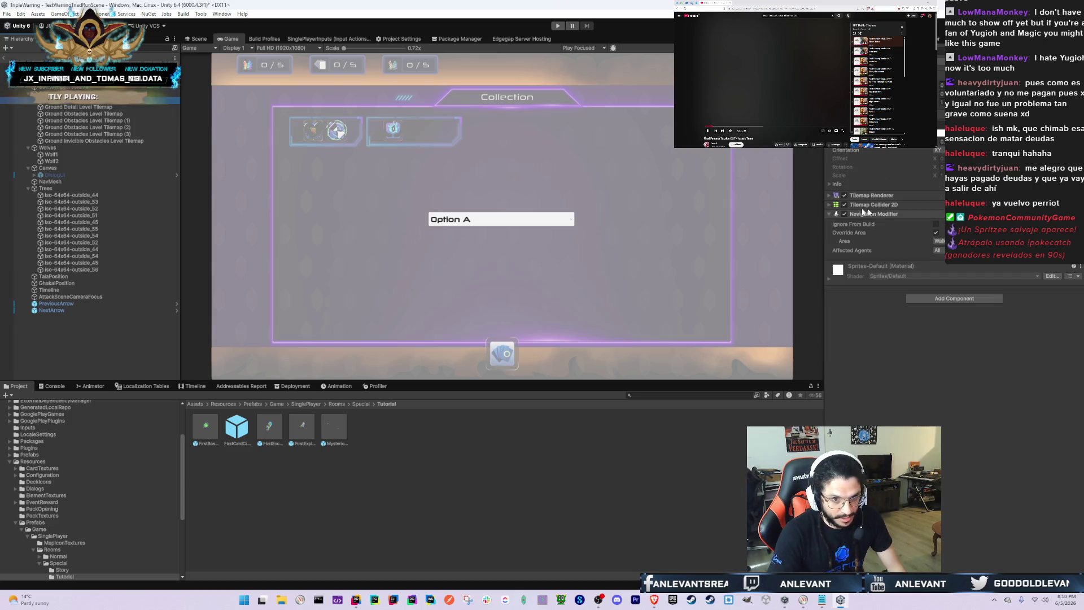
key(Down)
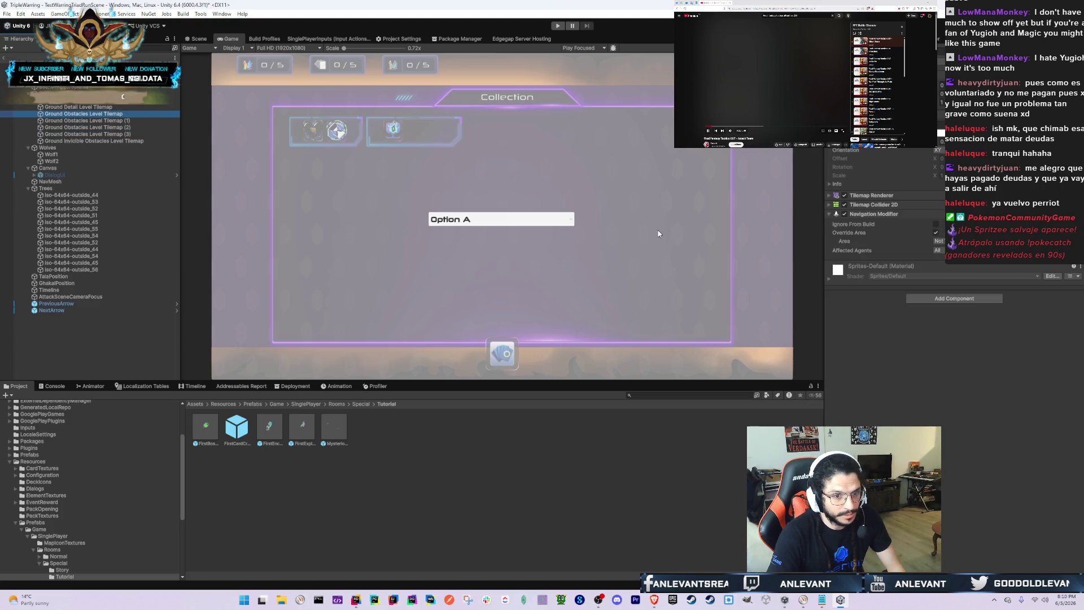
key(Left)
key(Left)
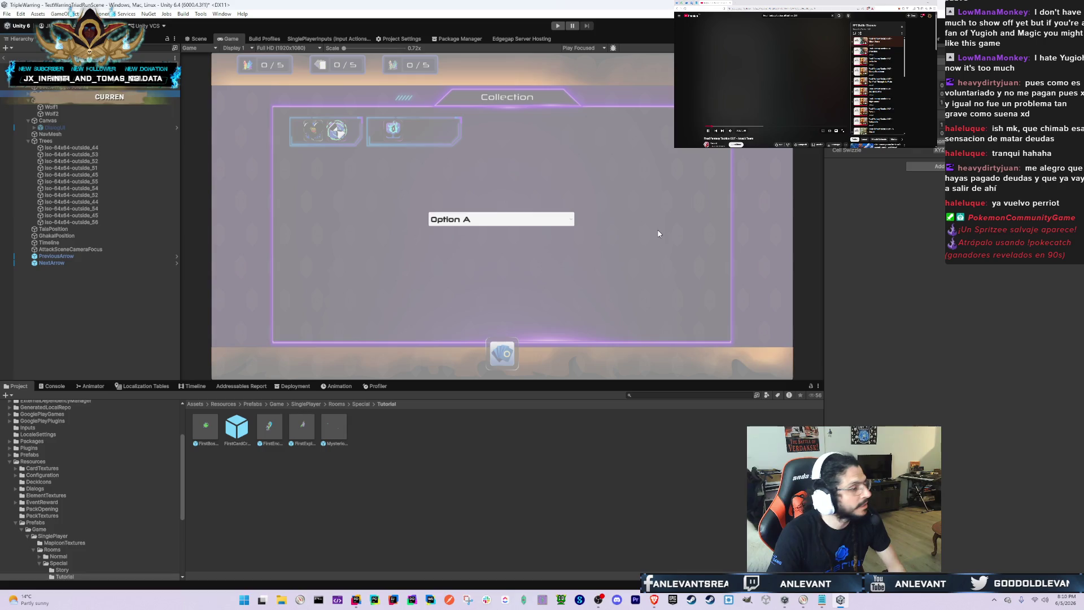
key(Up)
key(Up)
key(Up)
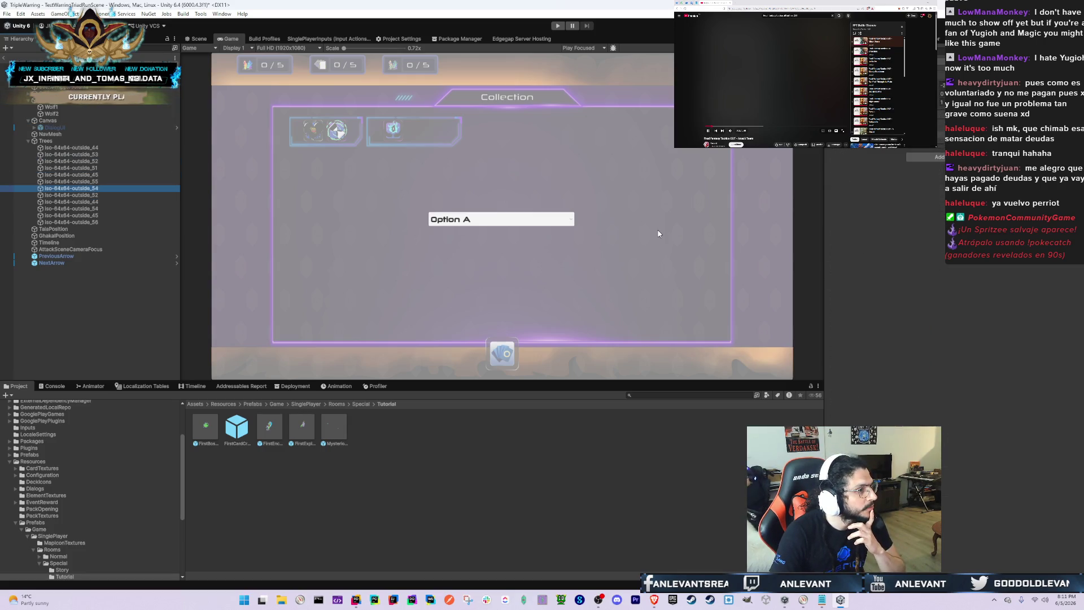
key(Up)
key(Up)
key(Up)
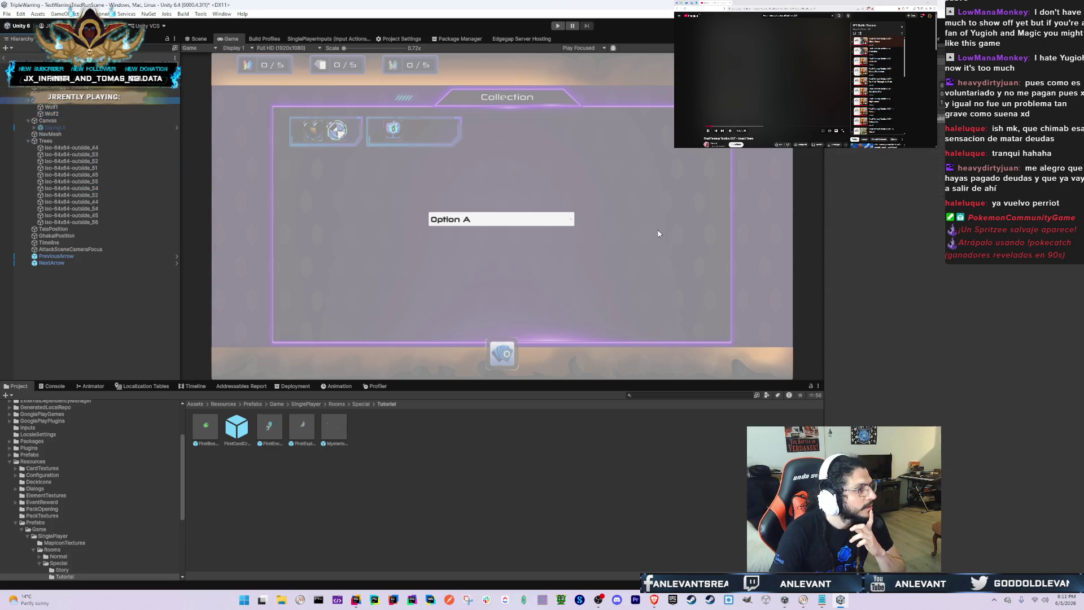
key(Left)
key(Left)
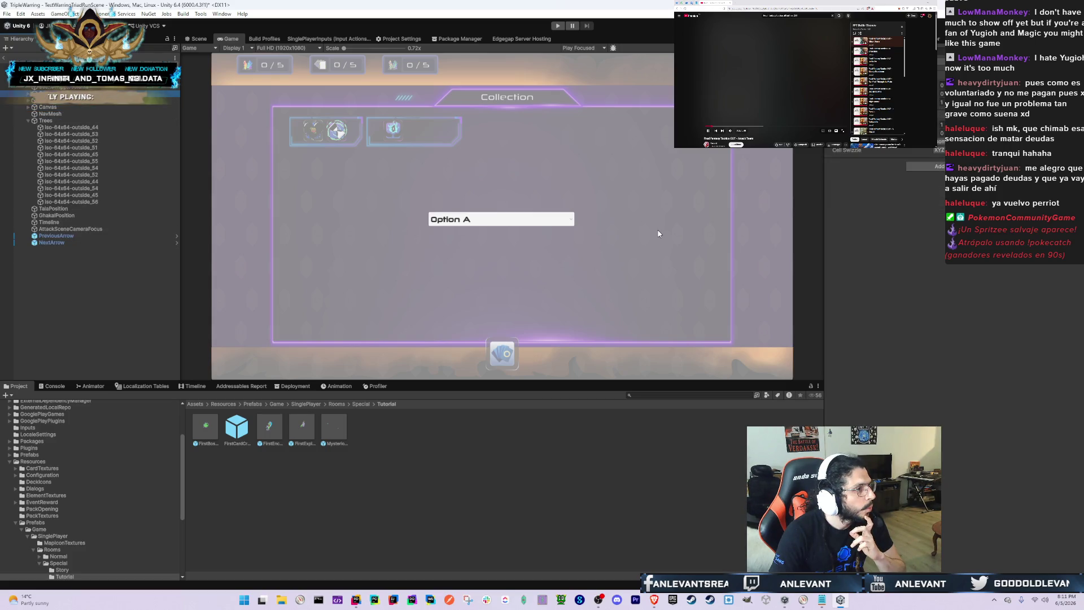
key(Down)
key(Down)
key(Down)
key(Left)
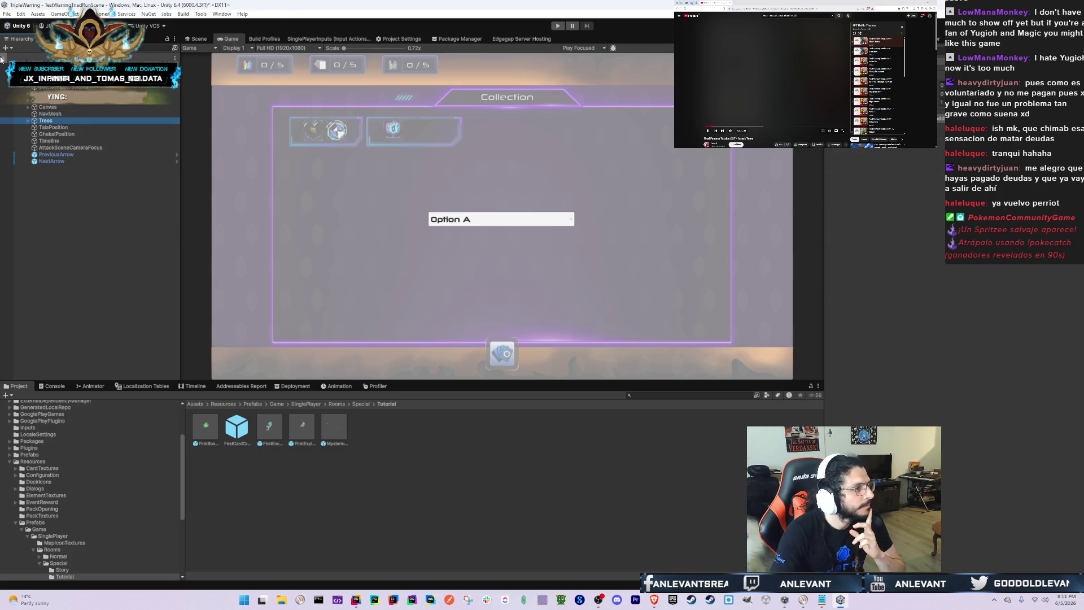
Step: Create a new empty object named NavMesh in the FirstEncounterRoom prefab
right_click(81, 66)
click(136, 223)
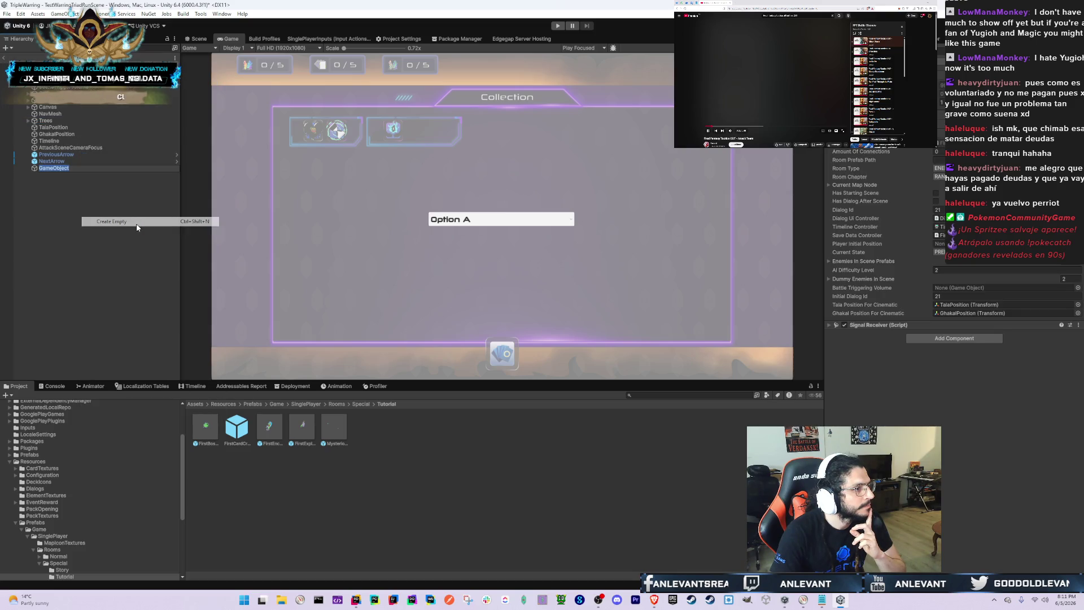
text(NavMesh)
key(Return)
click(71, 115)
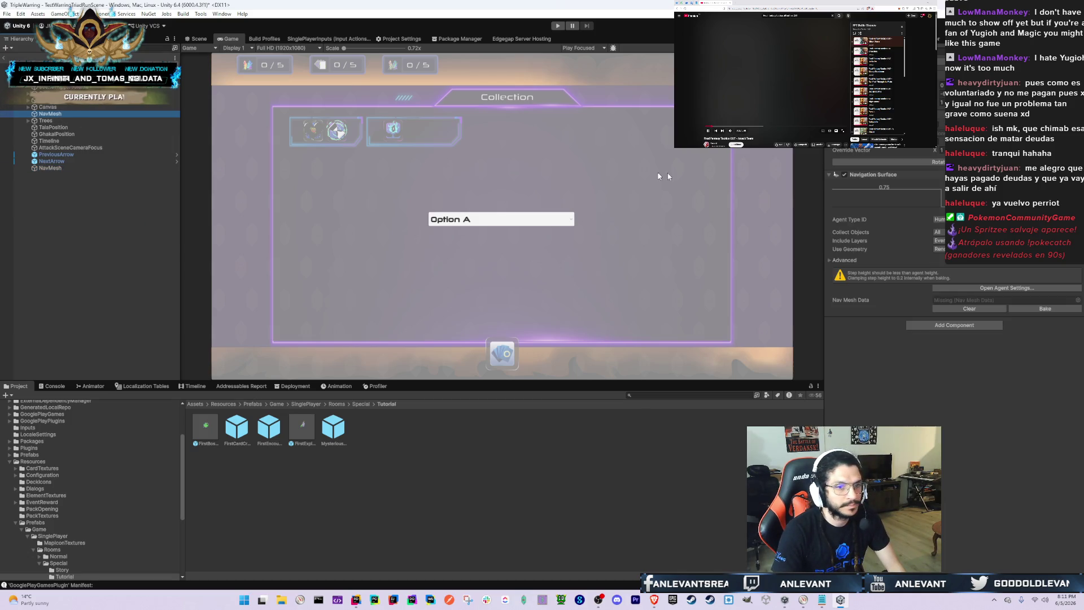
click(51, 168)
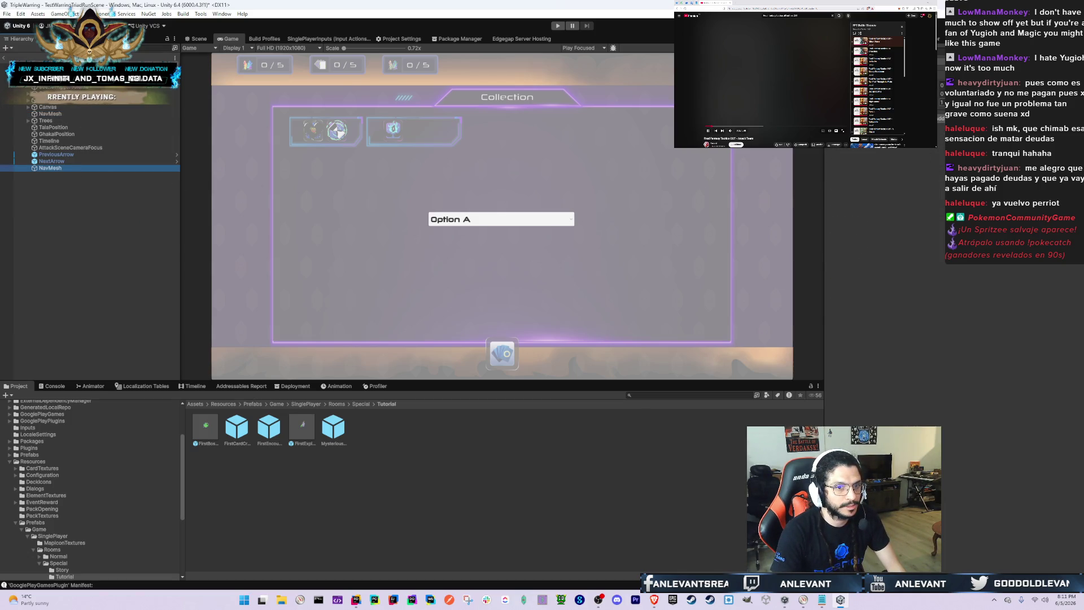
Step: Give NavMesh a Navigation Surface and Navigation CollectSources2d, then rotate the surface to XY
click(972, 128)
text(navigation)
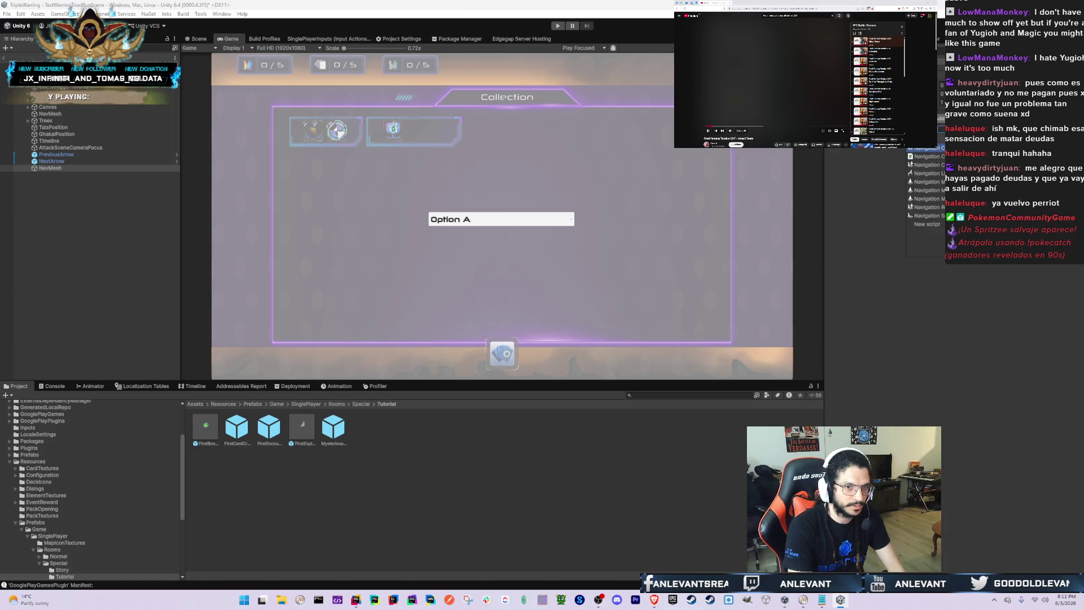
key(Return)
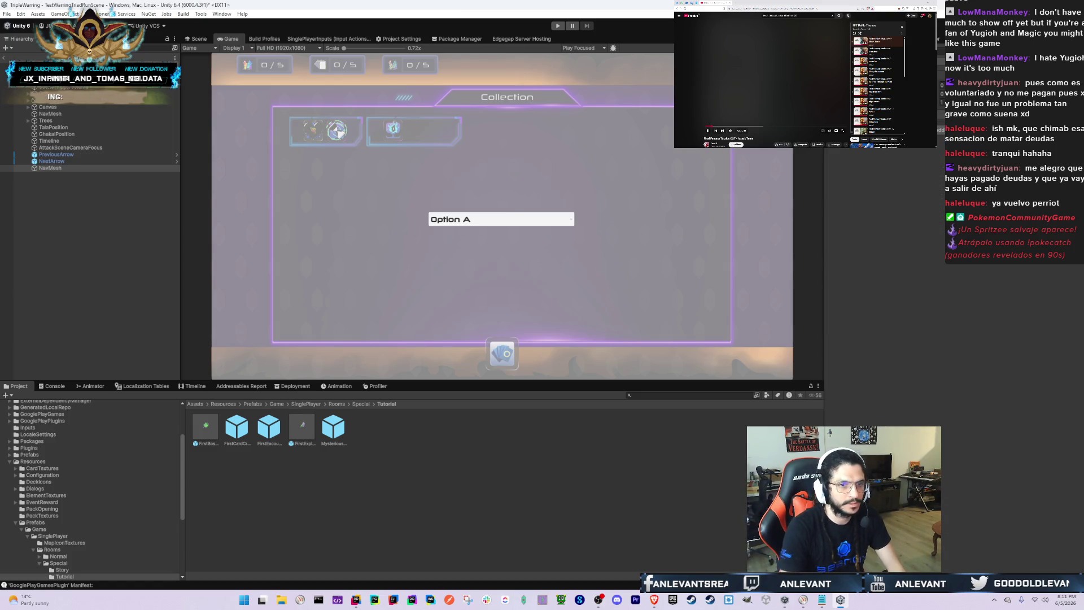
click(958, 267)
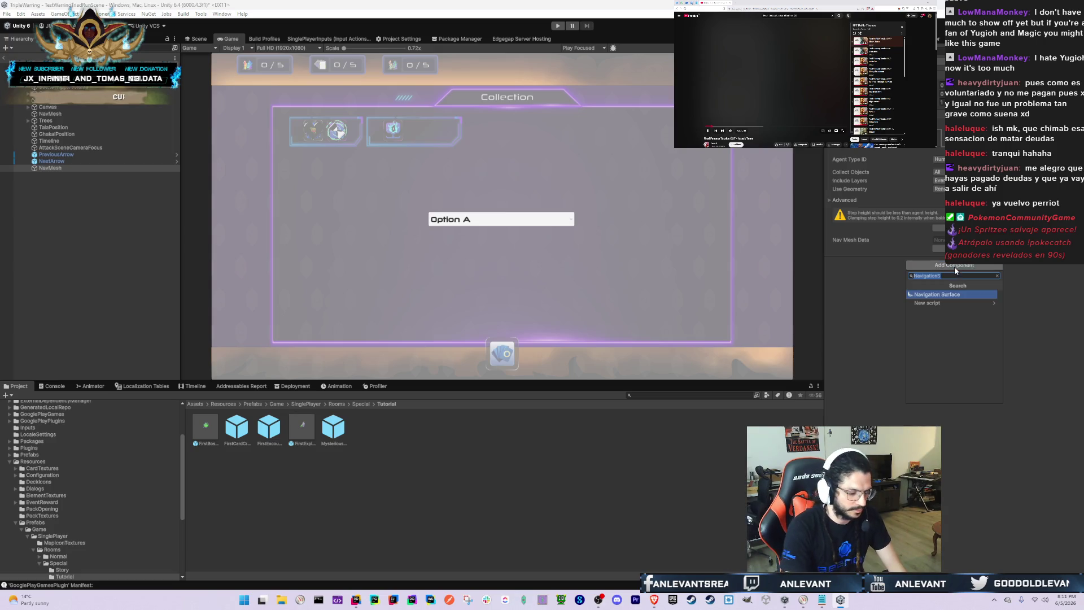
text(Coul)
key(BackSpace)
key(BackSpace)
text(llect)
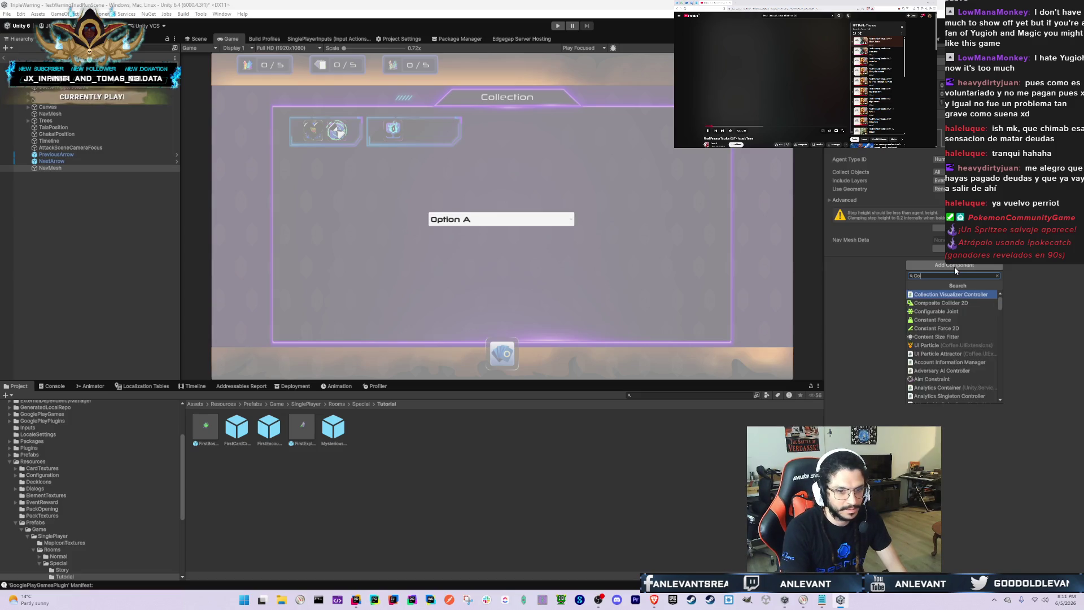
text( 2d)
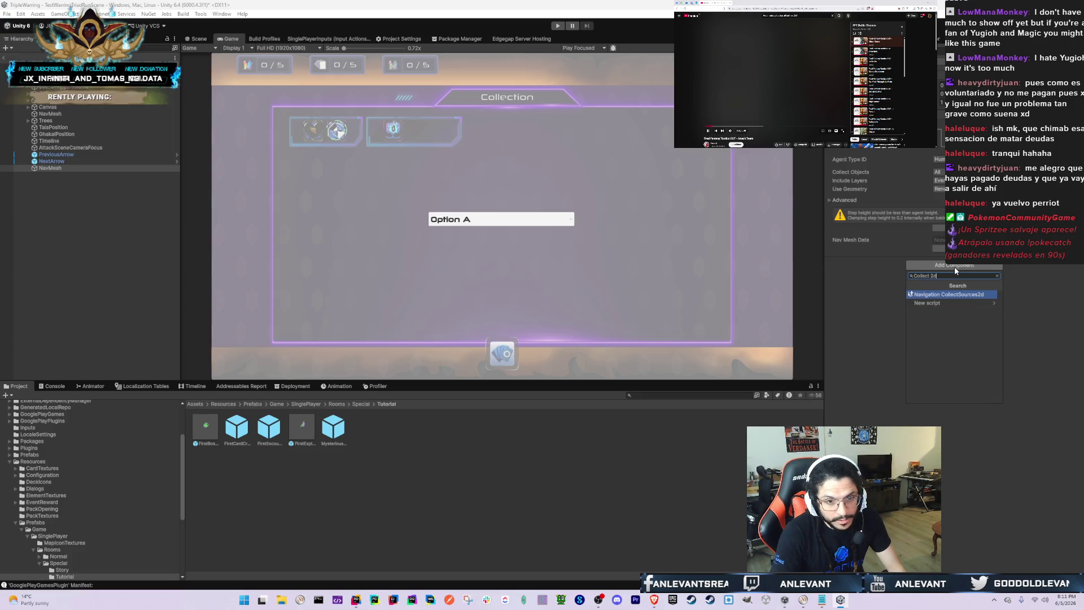
key(Return)
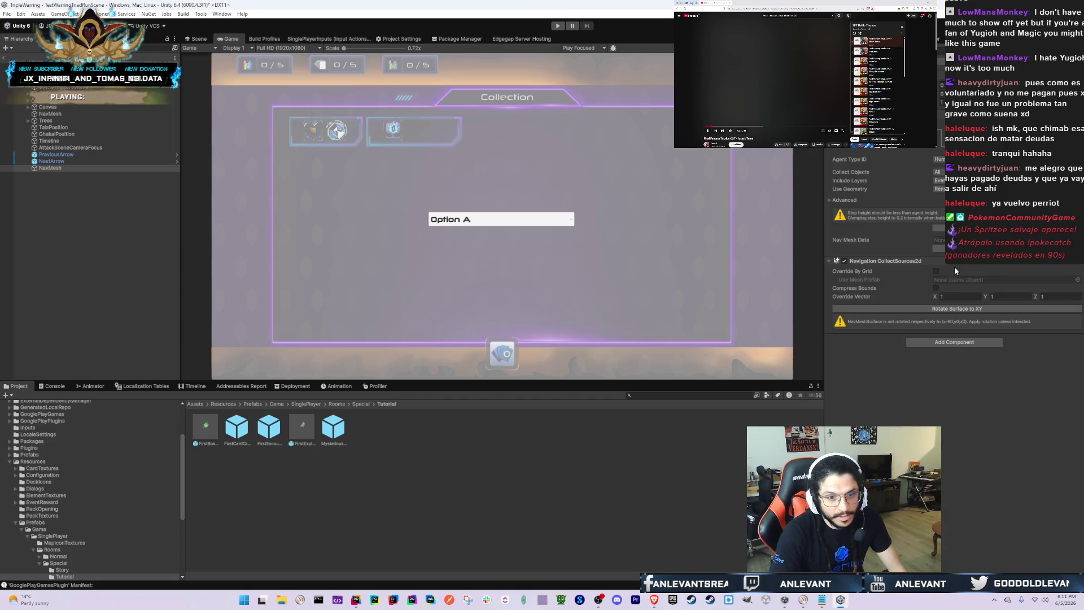
click(989, 309)
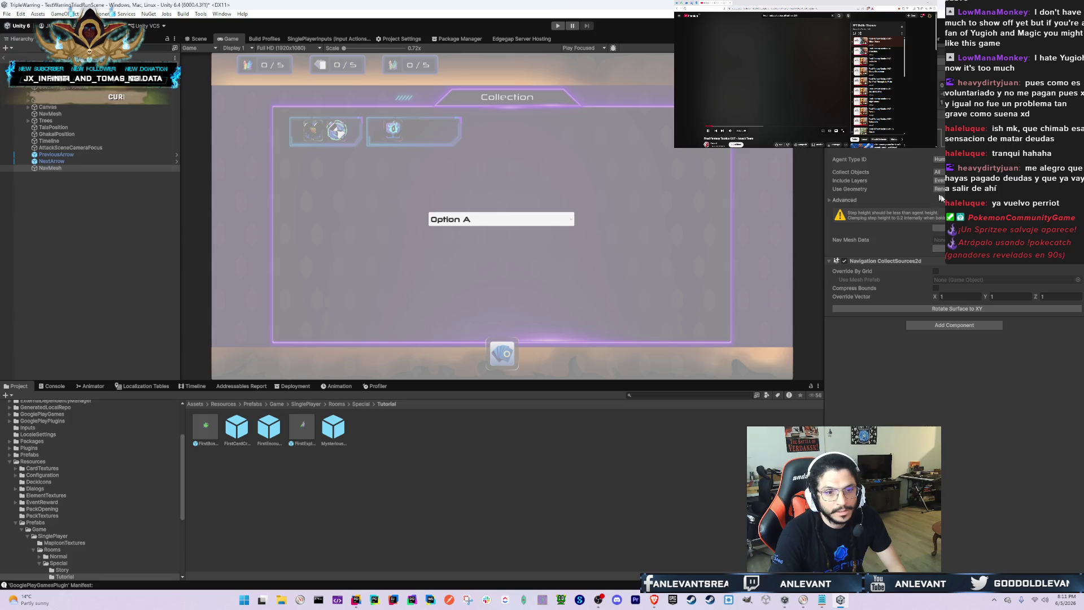
Step: Exit prefab mode and inspect the NavMesh object's components in the scene
click(4, 60)
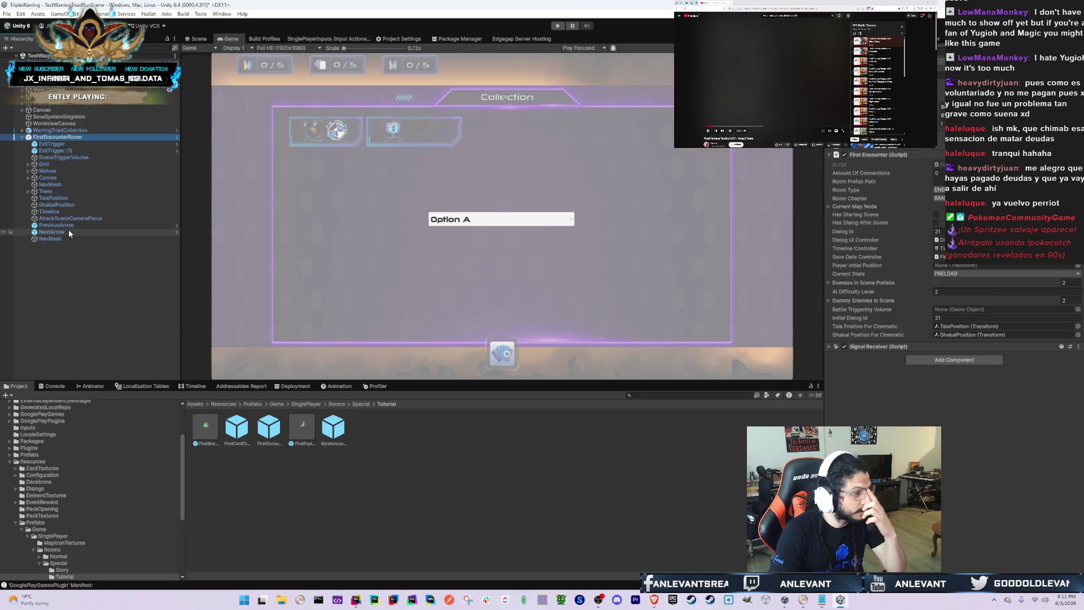
click(79, 239)
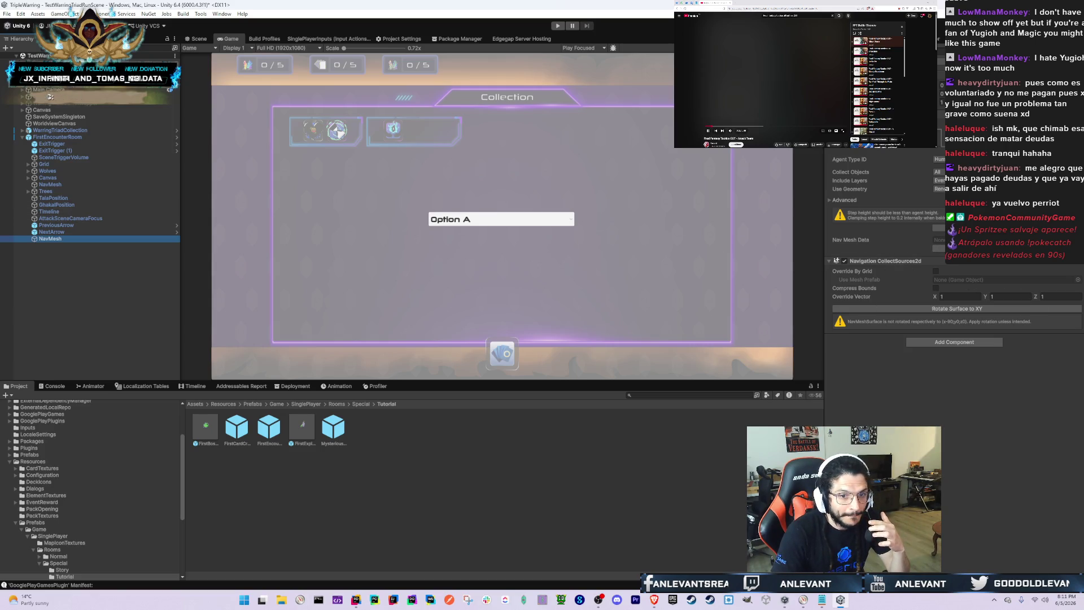
click(87, 238)
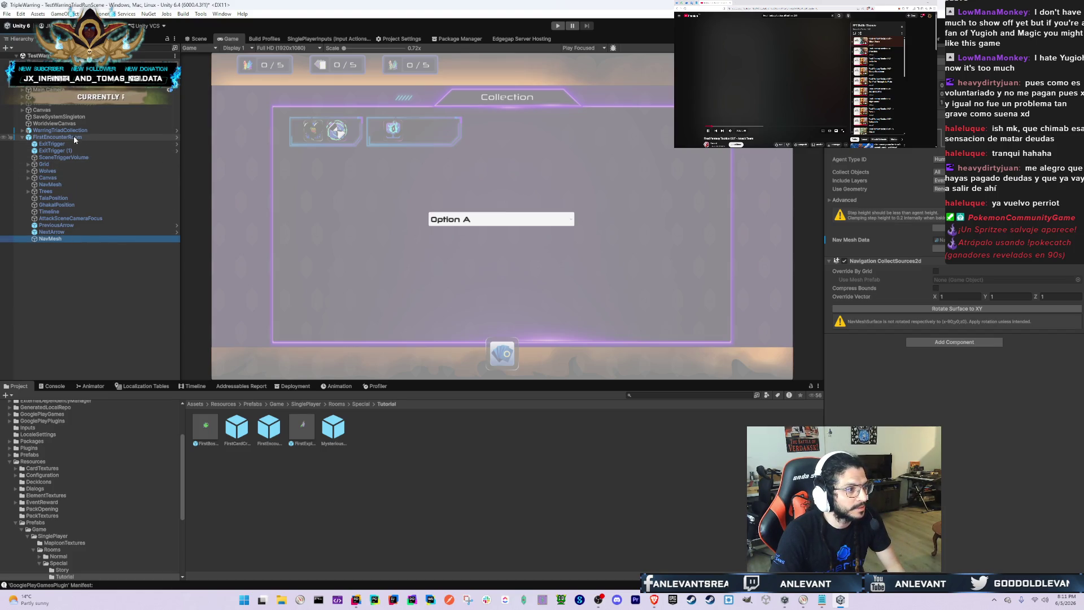
Step: Select FirstEncounterRoom and frame its tile map in the Scene view
click(101, 137)
key(f)
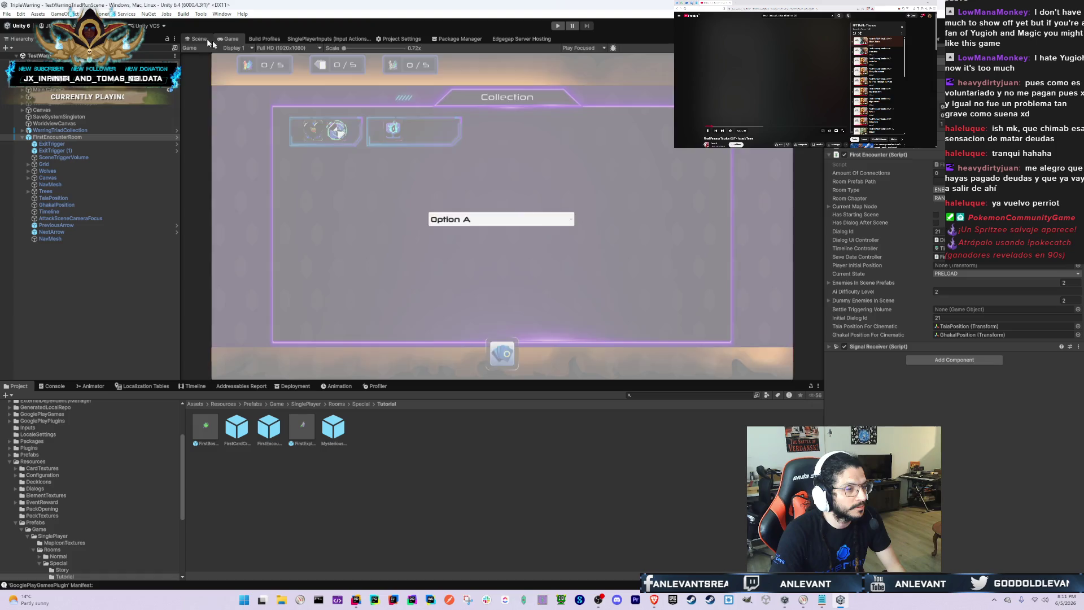
scroll(554, 254, down, 5)
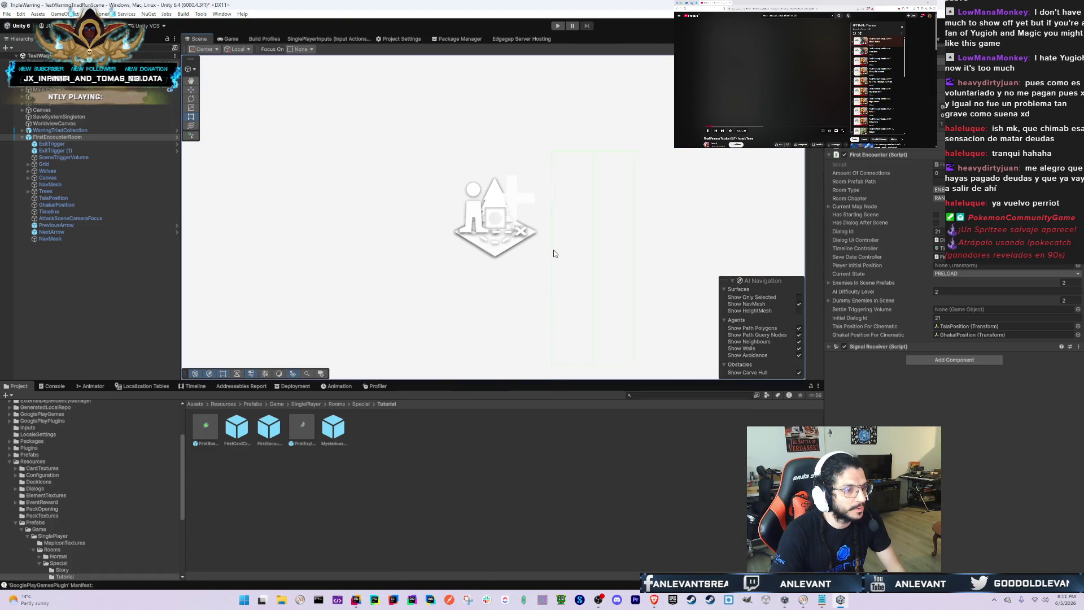
scroll(542, 243, down, 6)
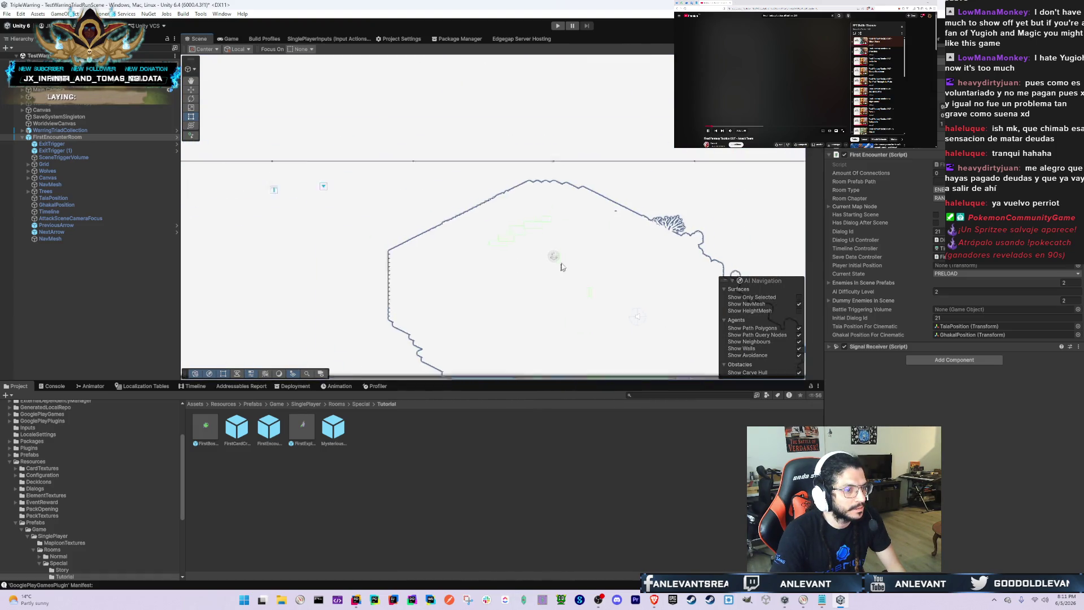
scroll(526, 231, down, 6)
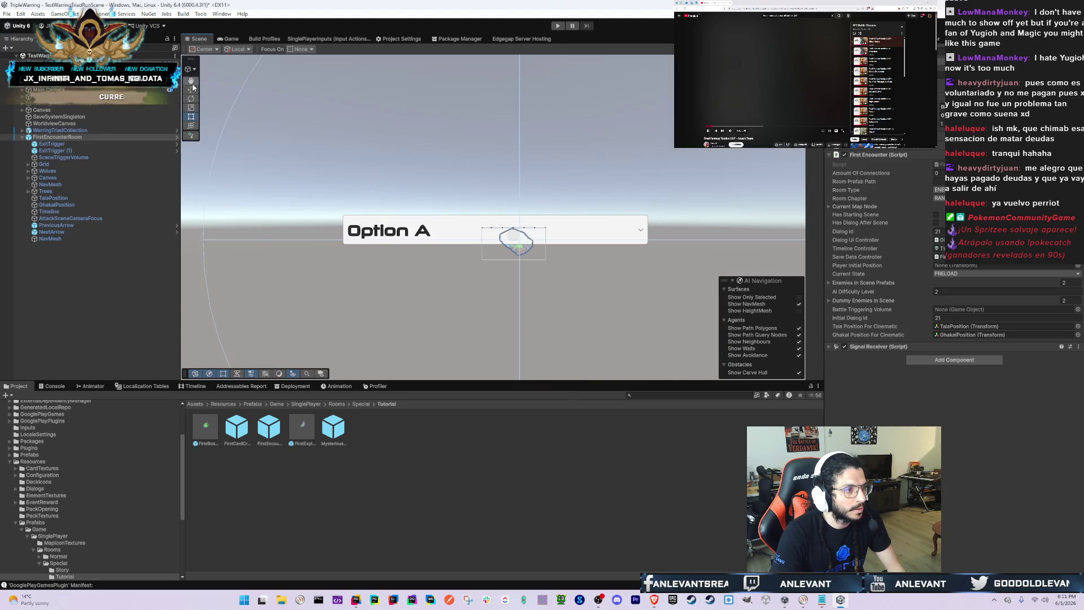
key(f)
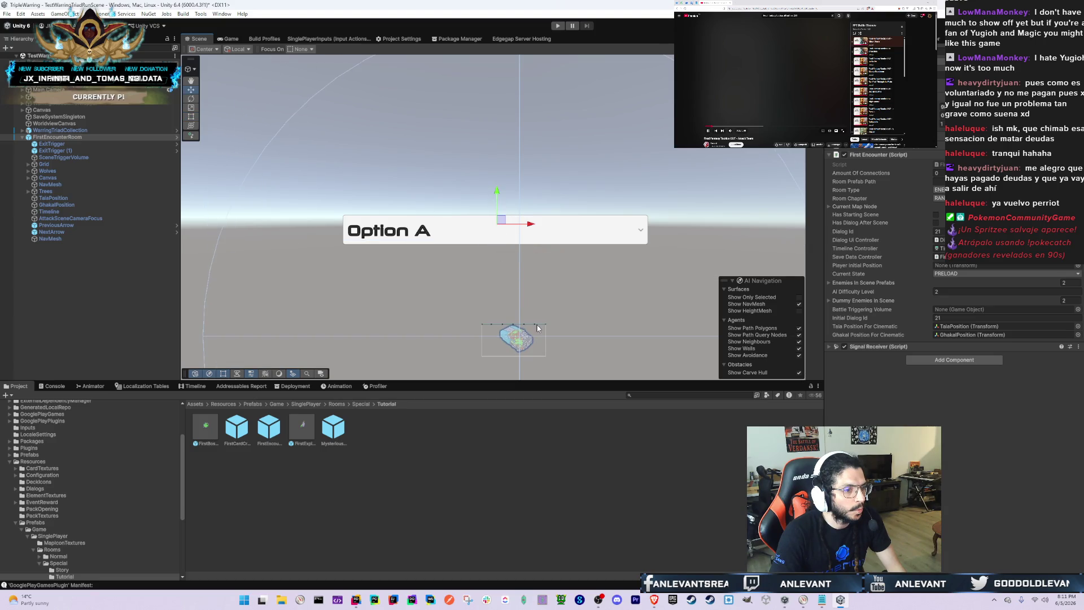
scroll(547, 202, up, 10)
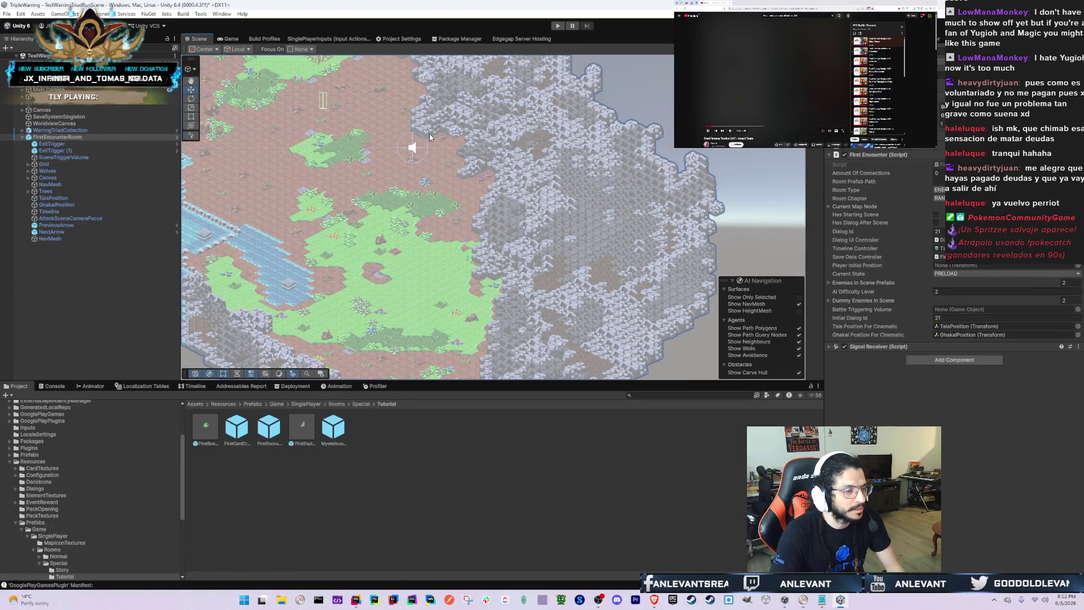
scroll(429, 137, down, 5)
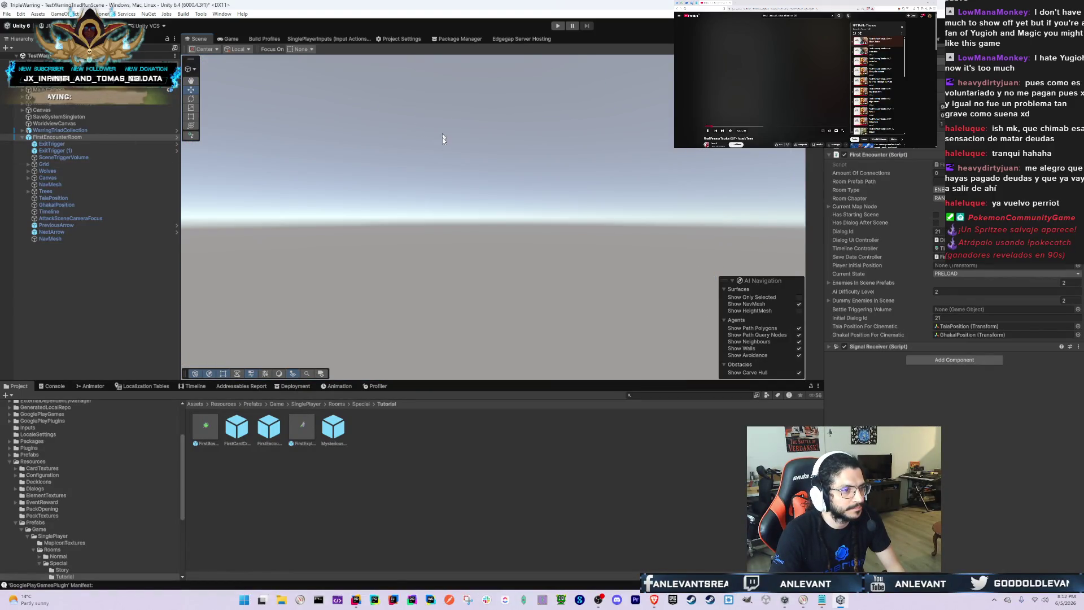
Step: Open the FirstEncounterRoom prefab asset in isolation
right_click(109, 137)
mouse_move(192, 282)
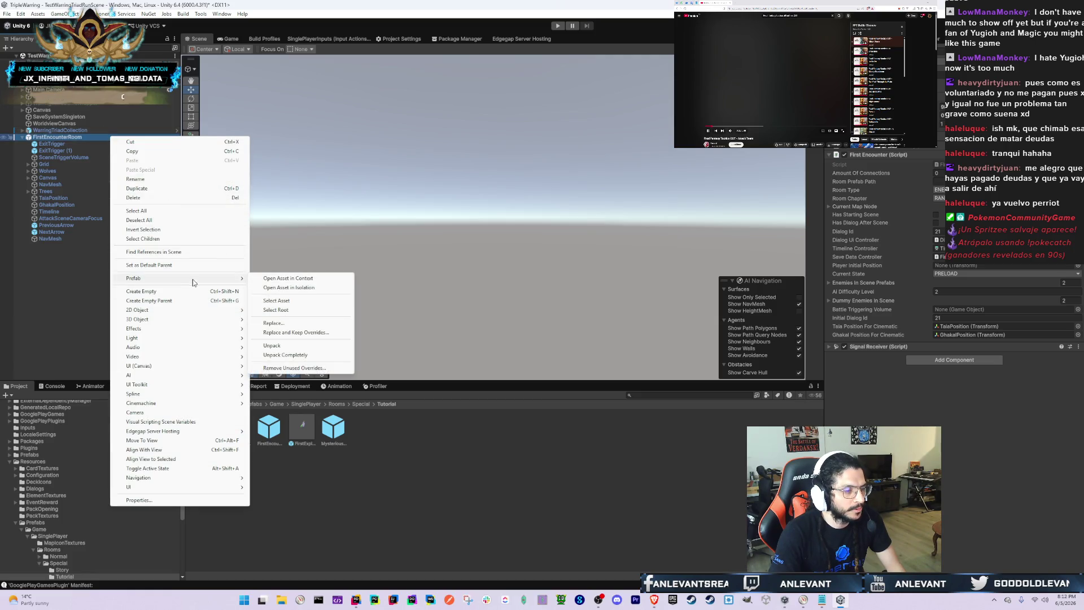
click(283, 288)
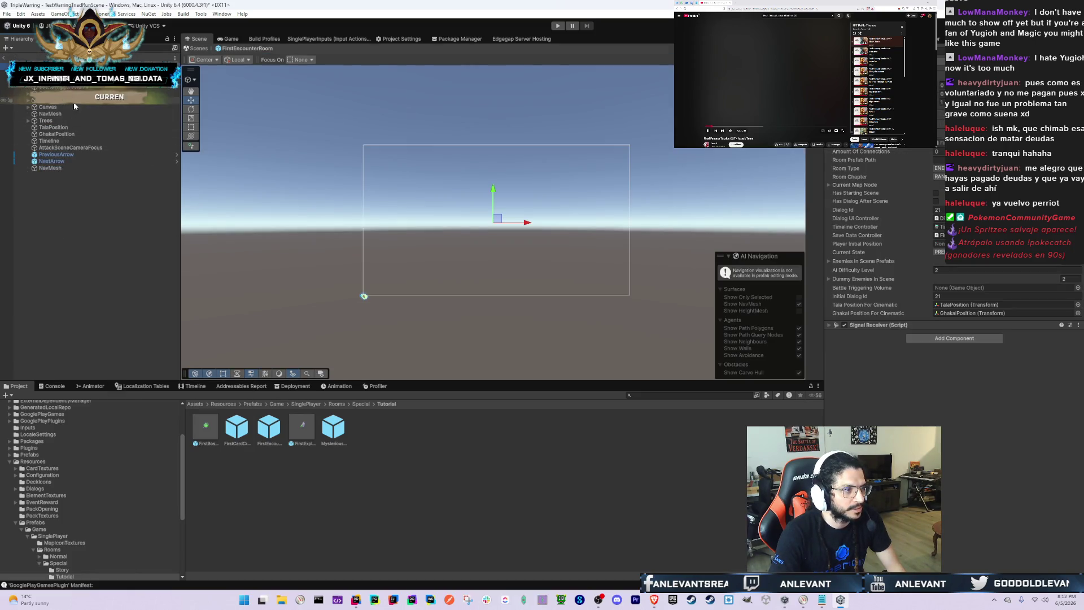
Step: Remove the existing Navigation Modifier from the first obstacle tilemap
click(365, 296)
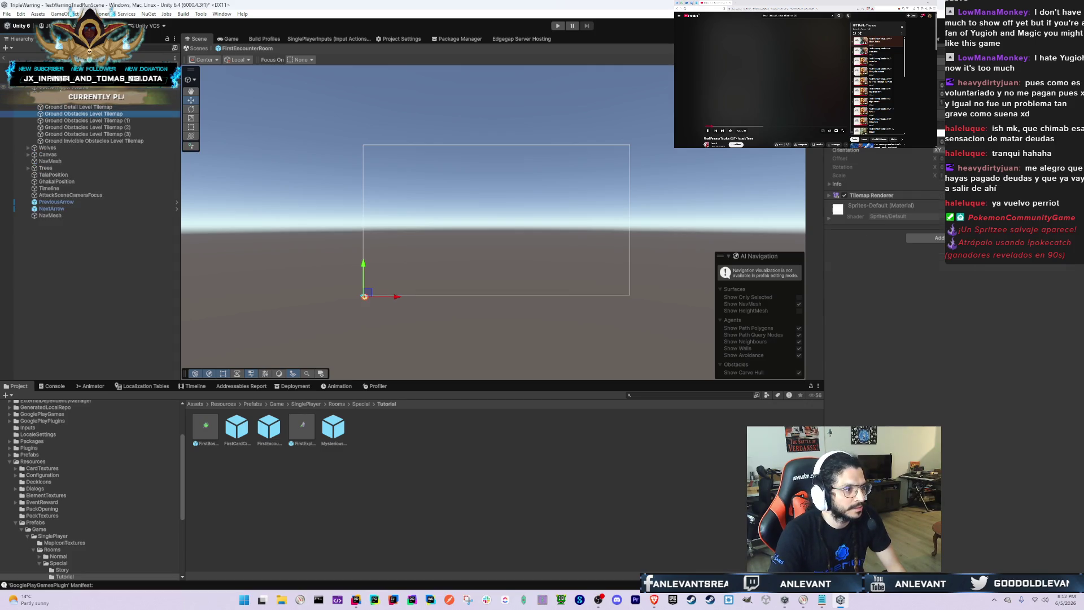
click(364, 295)
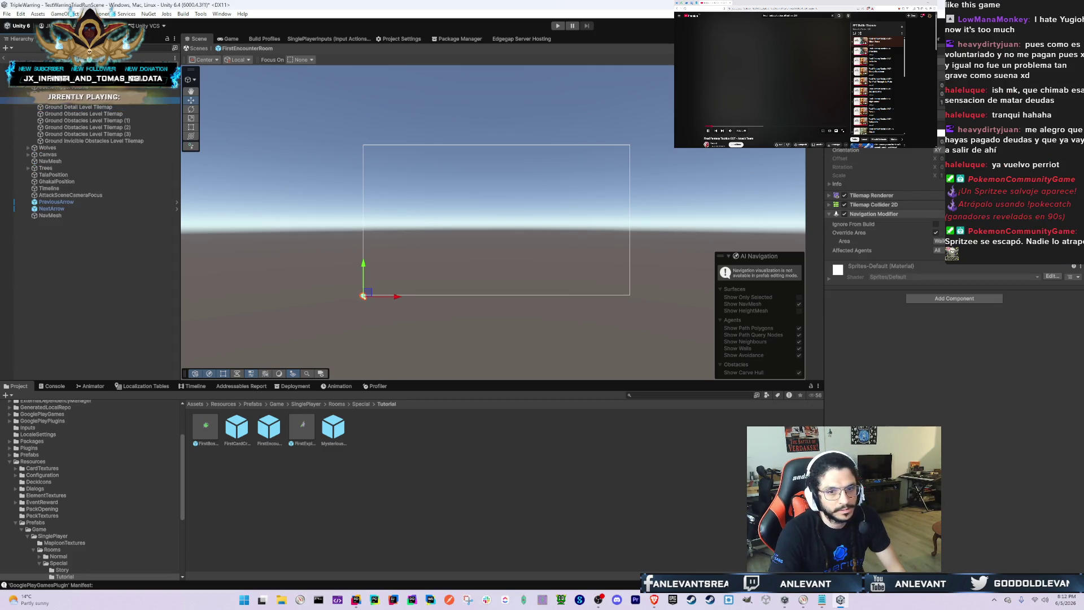
click(1076, 214)
click(1011, 231)
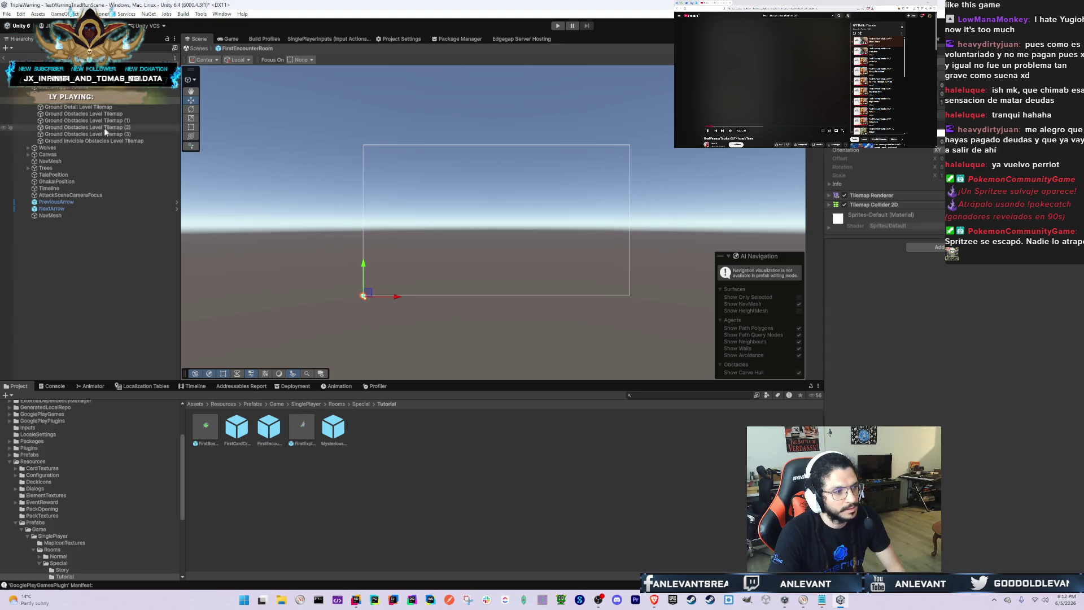
Step: Replace the Ground Obstacles Level Tilemap's Navigation Modifier with a new one with Override Area enabled
click(84, 114)
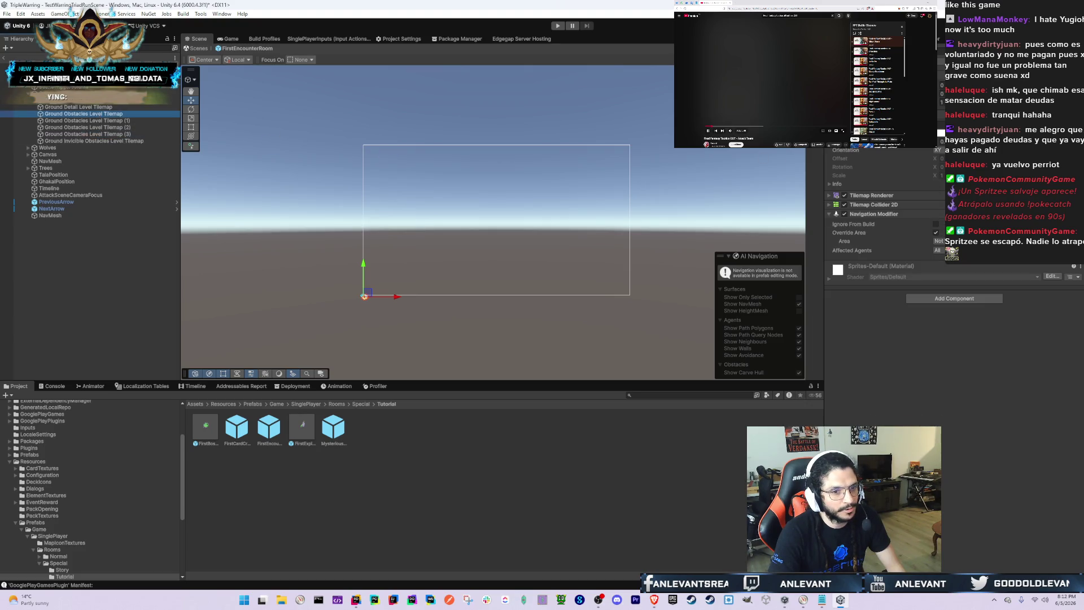
click(1076, 213)
click(1011, 232)
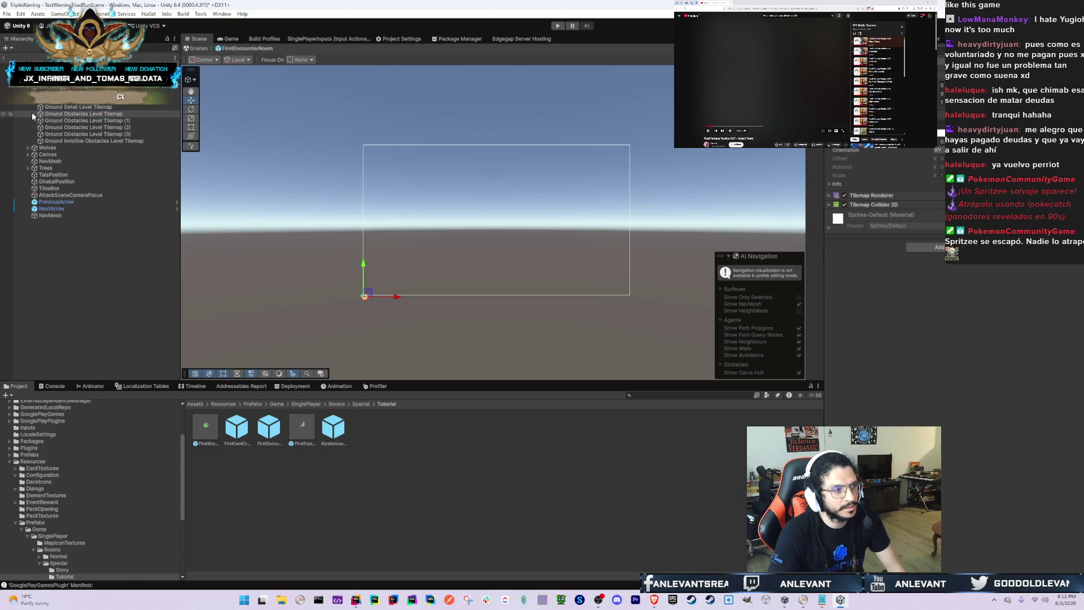
click(988, 248)
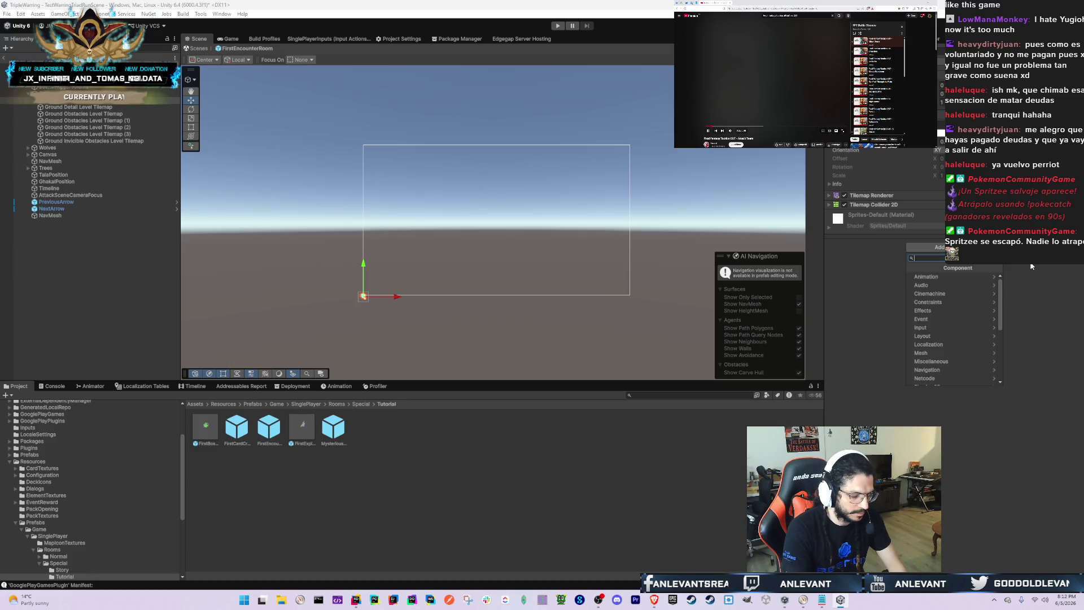
text(Modif)
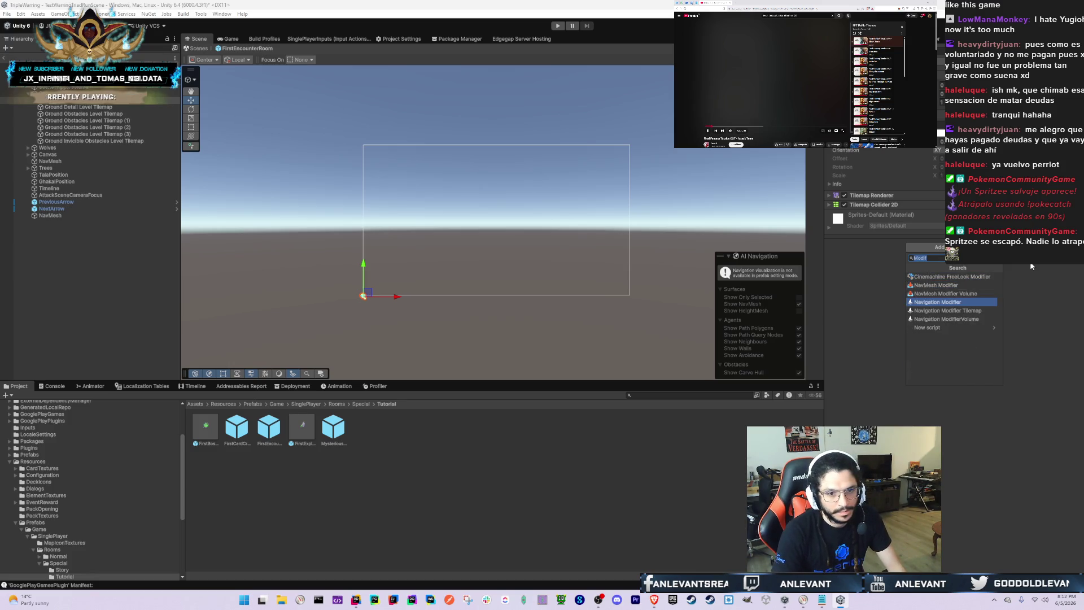
click(938, 302)
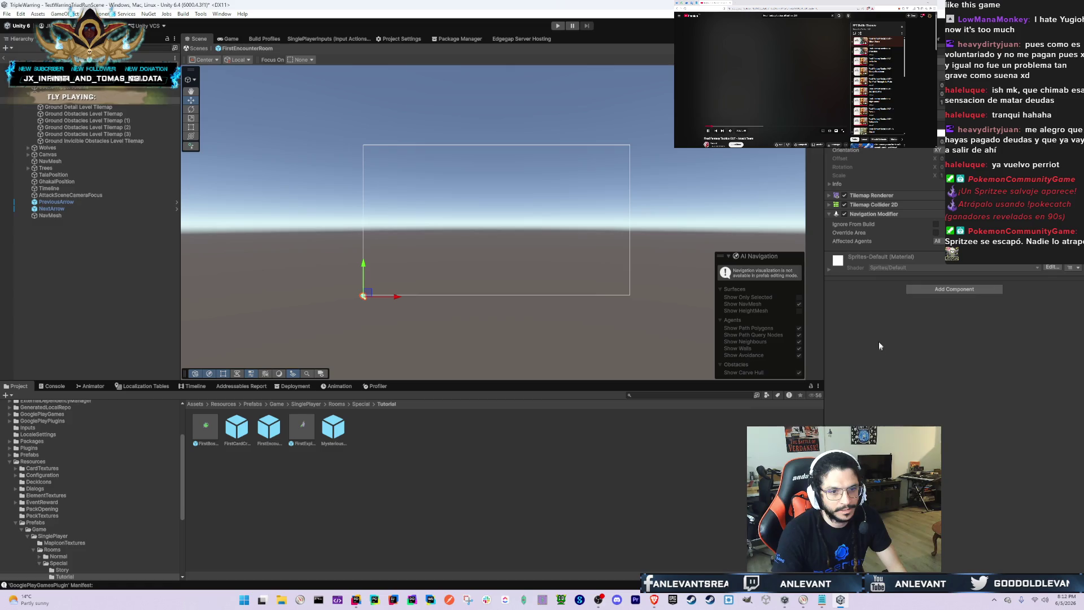
click(936, 232)
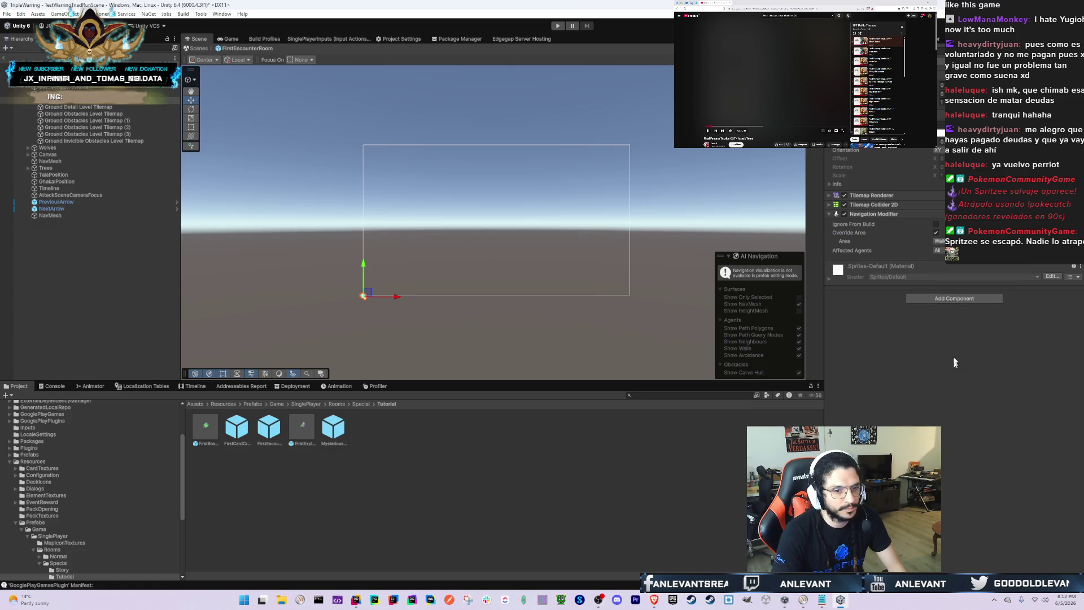
Step: Give the next ground obstacles tilemap a Navigation Modifier with Override Area enabled
click(111, 114)
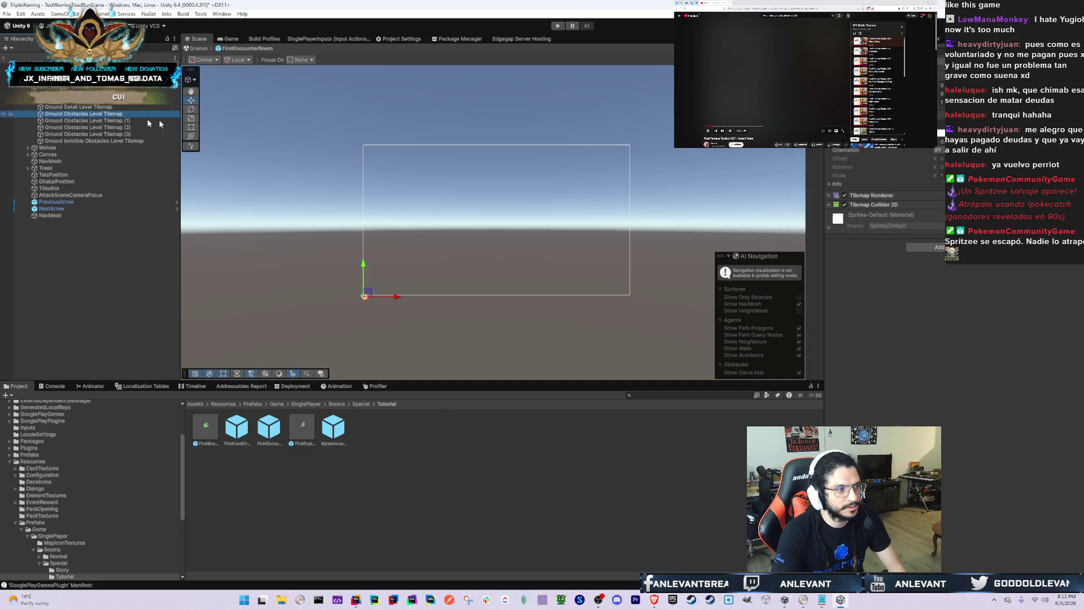
click(927, 248)
key(Return)
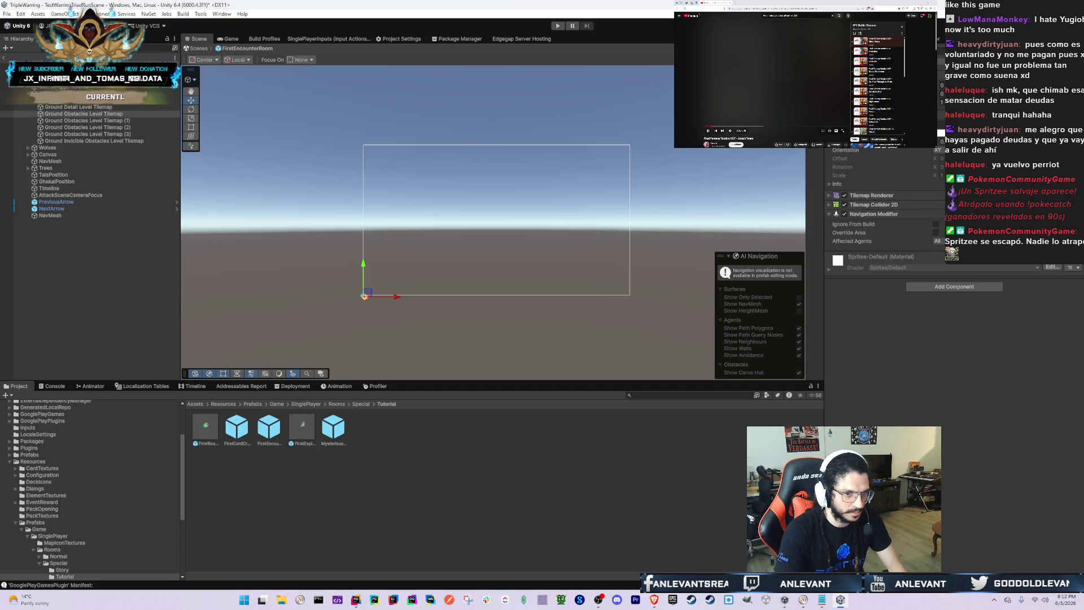
click(936, 233)
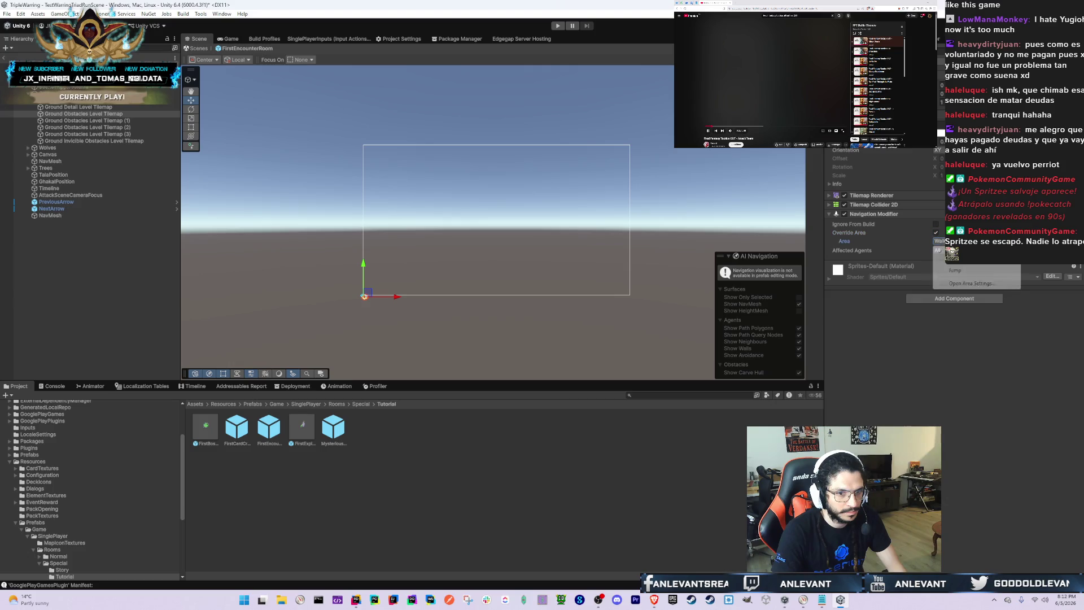
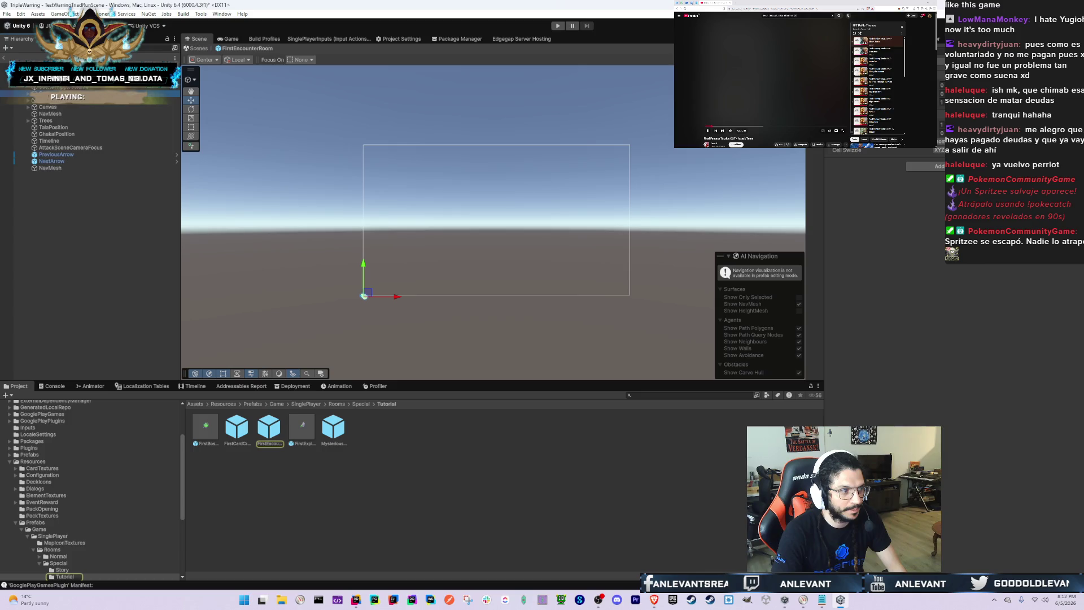
Step: Back in the scene, apply the NavMesh's baked Nav Mesh Data to the FirstEncounterRoom prefab
click(5, 60)
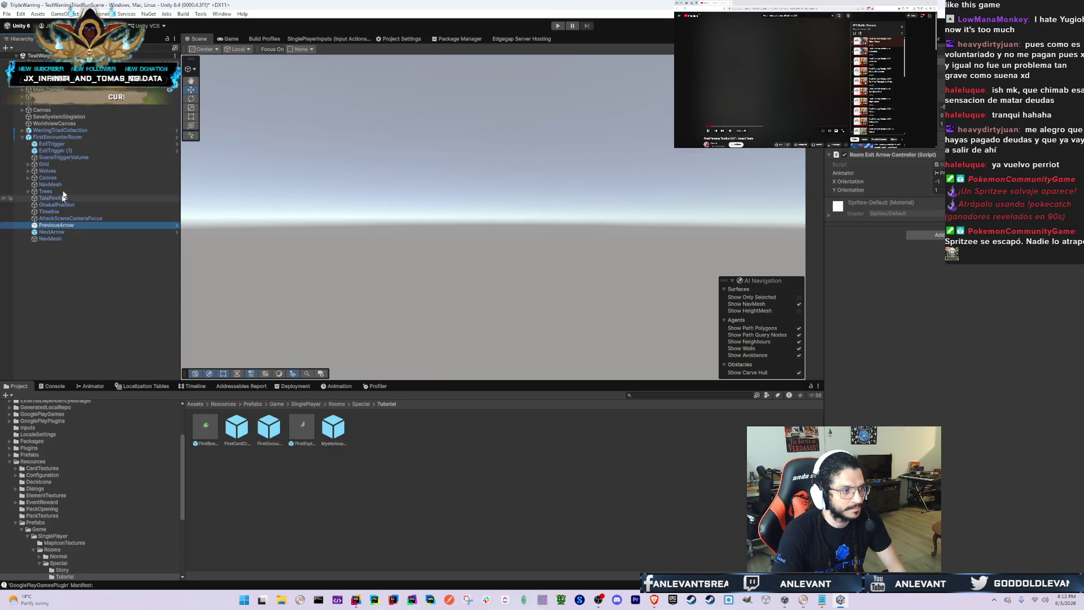
double_click(74, 164)
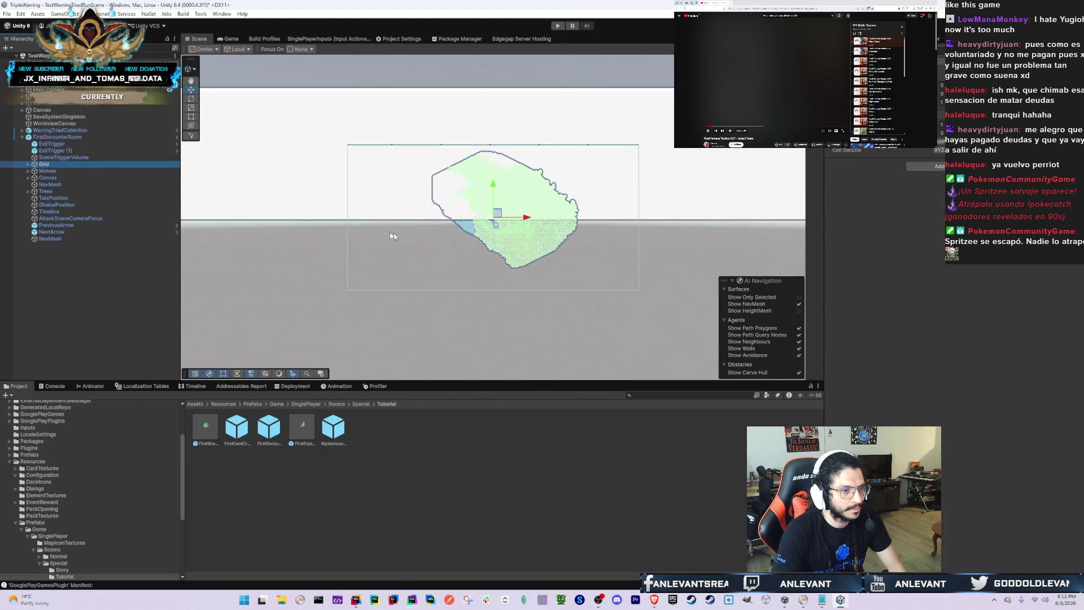
key(f)
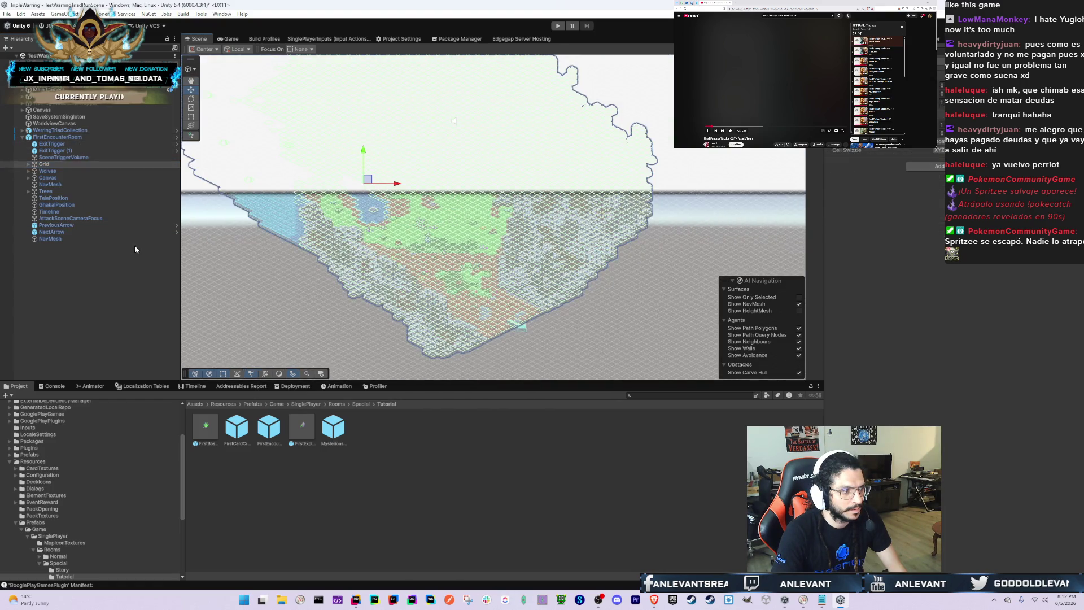
click(73, 237)
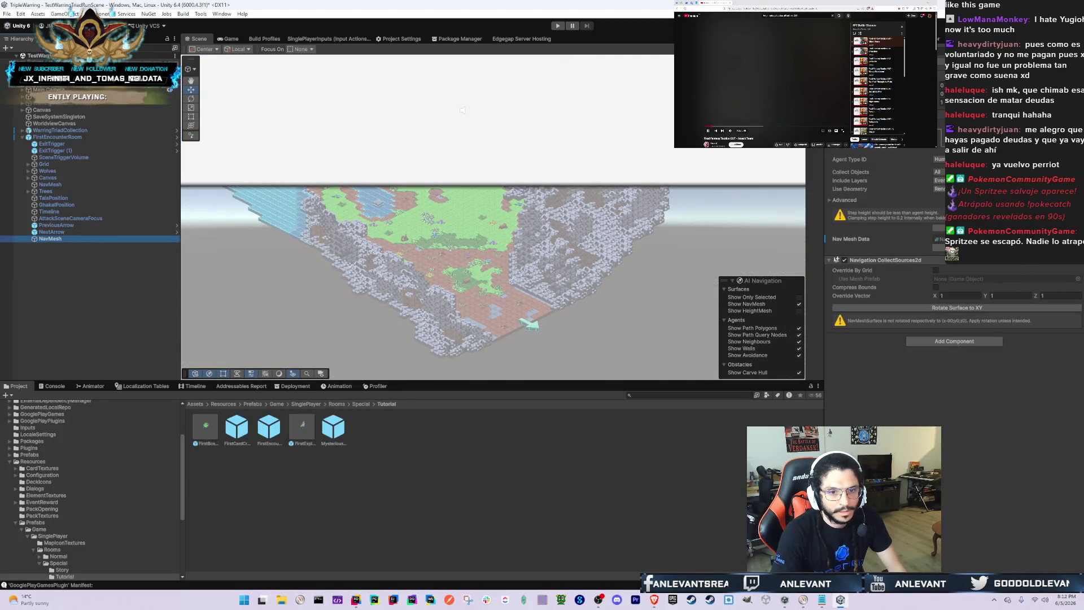
click(1005, 268)
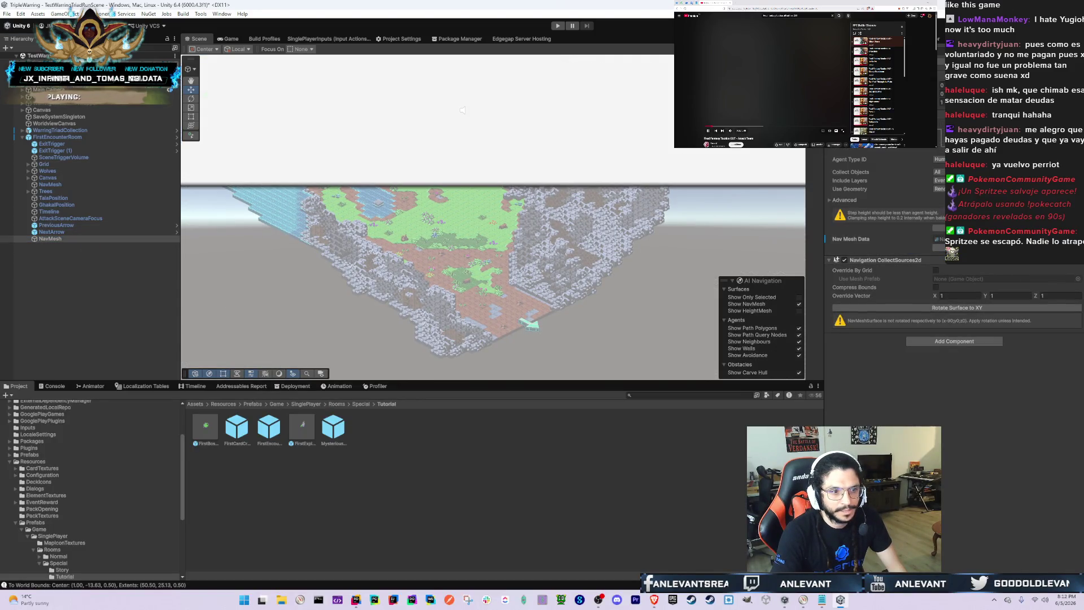
right_click(986, 240)
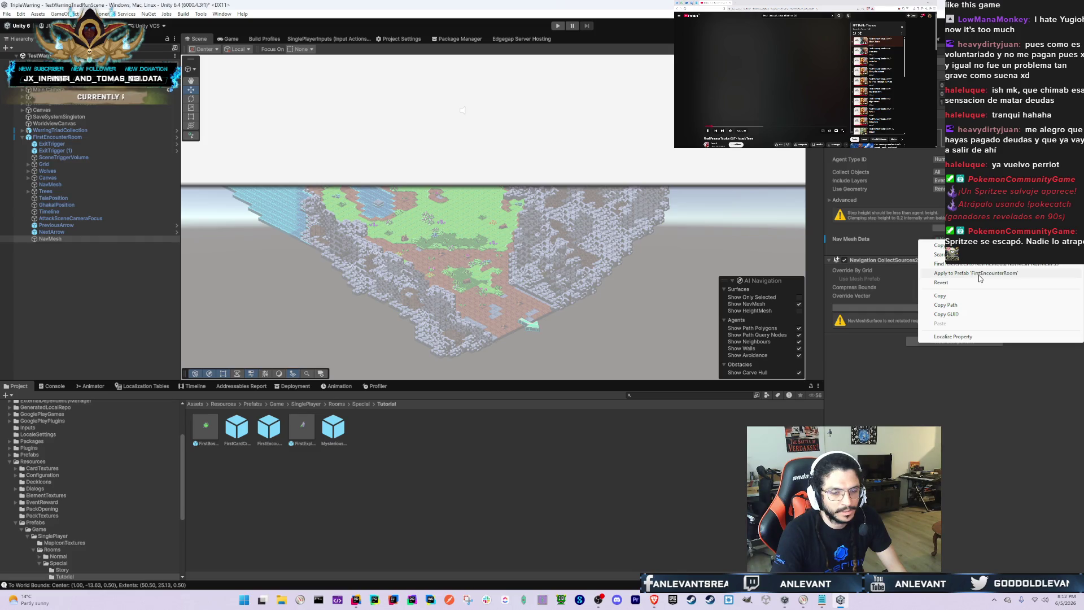
click(980, 273)
Step: Open FirstEncounterRoom in prefab mode, return to the scene, and recheck the NavMesh's data
drag(702, 267, 576, 274)
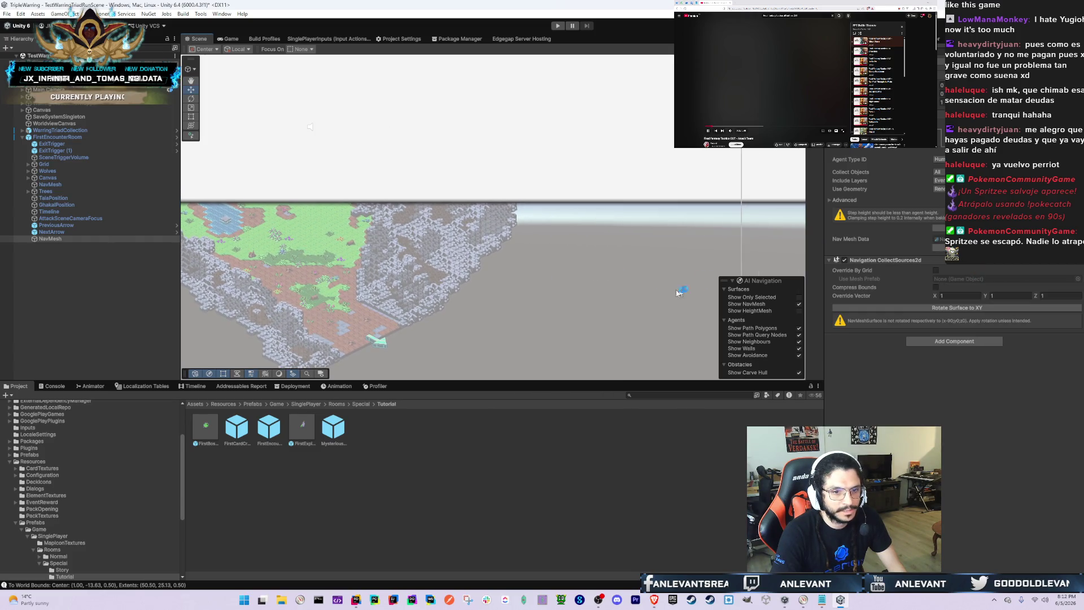
drag(692, 289, 538, 138)
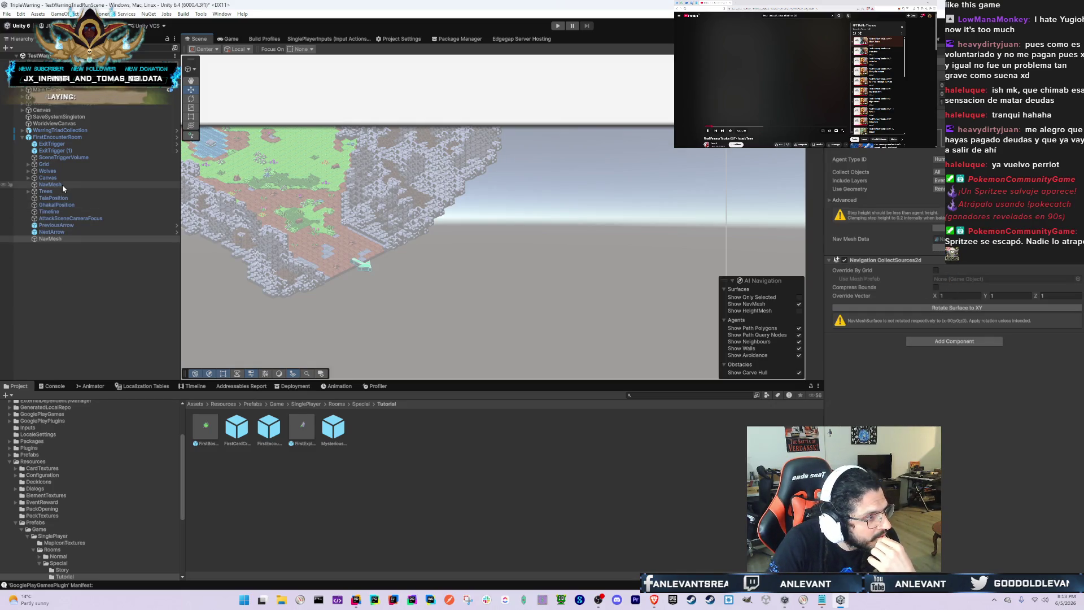
right_click(73, 137)
mouse_move(148, 279)
click(292, 285)
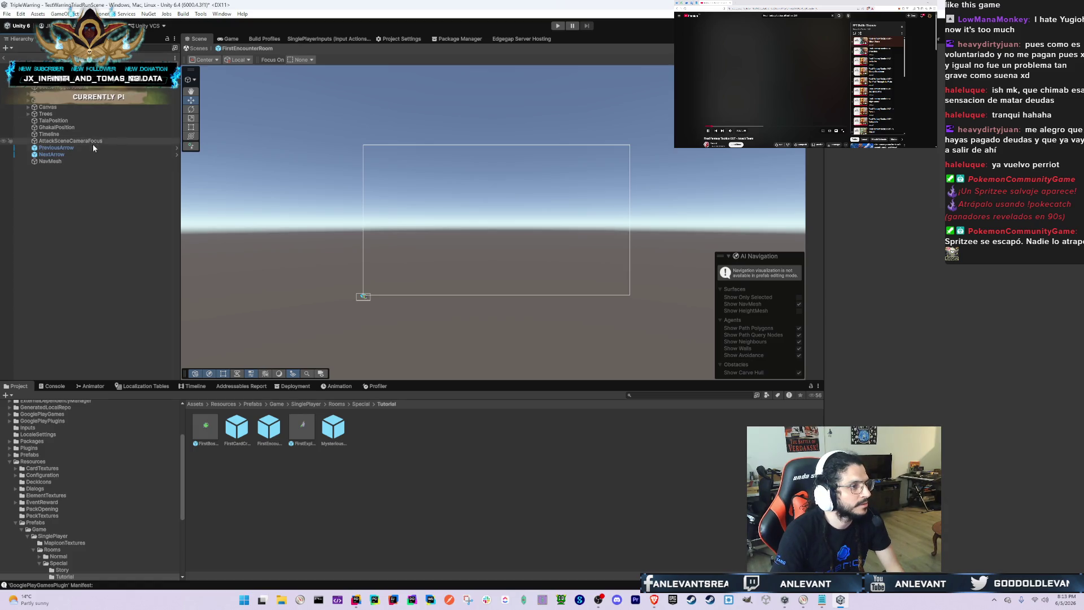
click(4, 57)
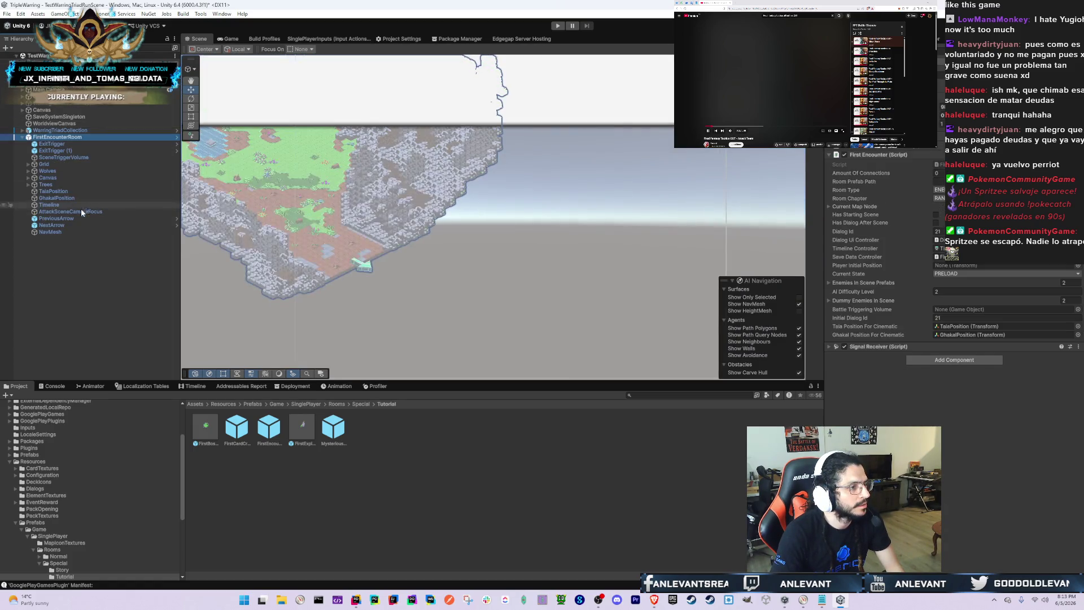
click(79, 233)
click(936, 239)
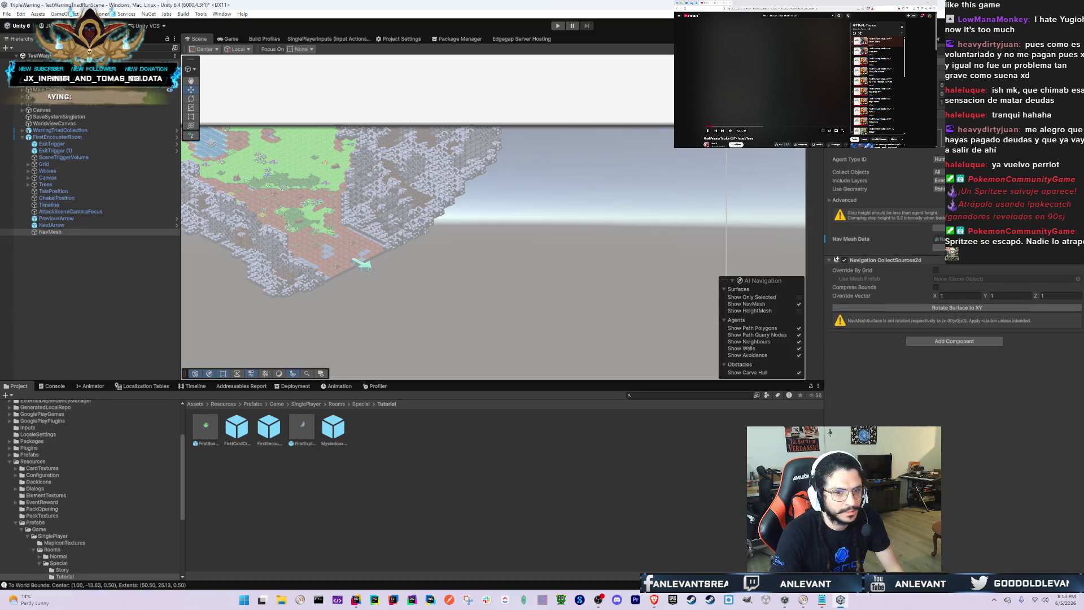
Step: Clear the console log of earlier bake messages
click(55, 386)
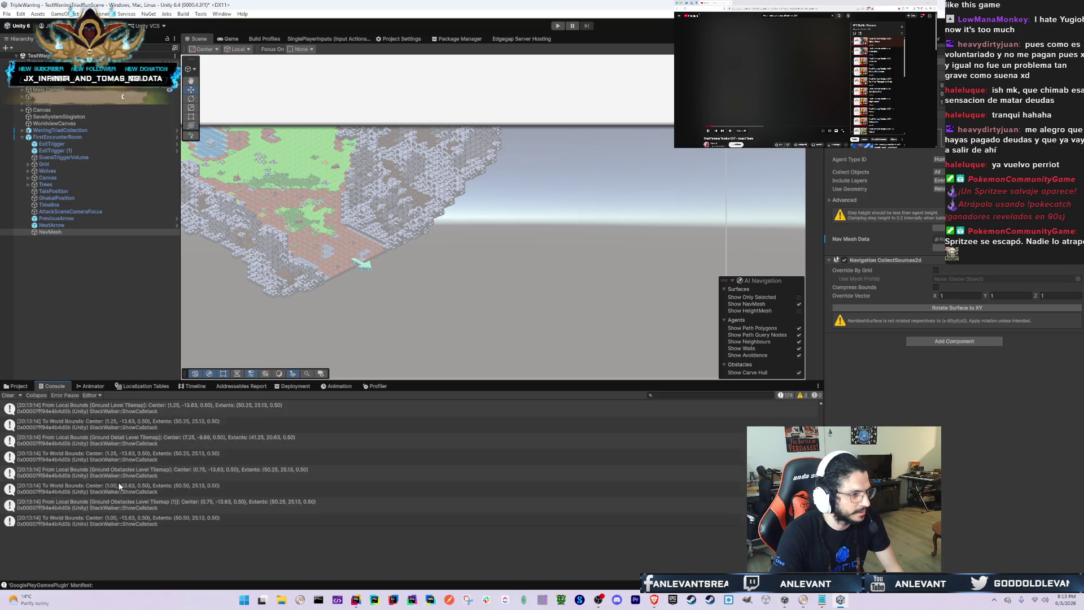
click(8, 396)
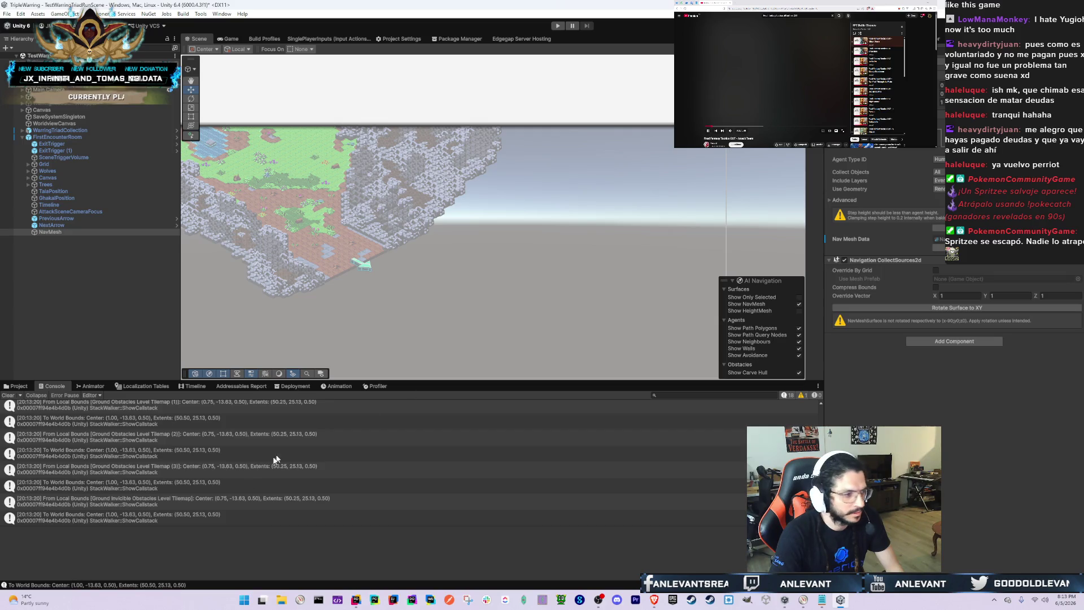
scroll(242, 496, up, 5)
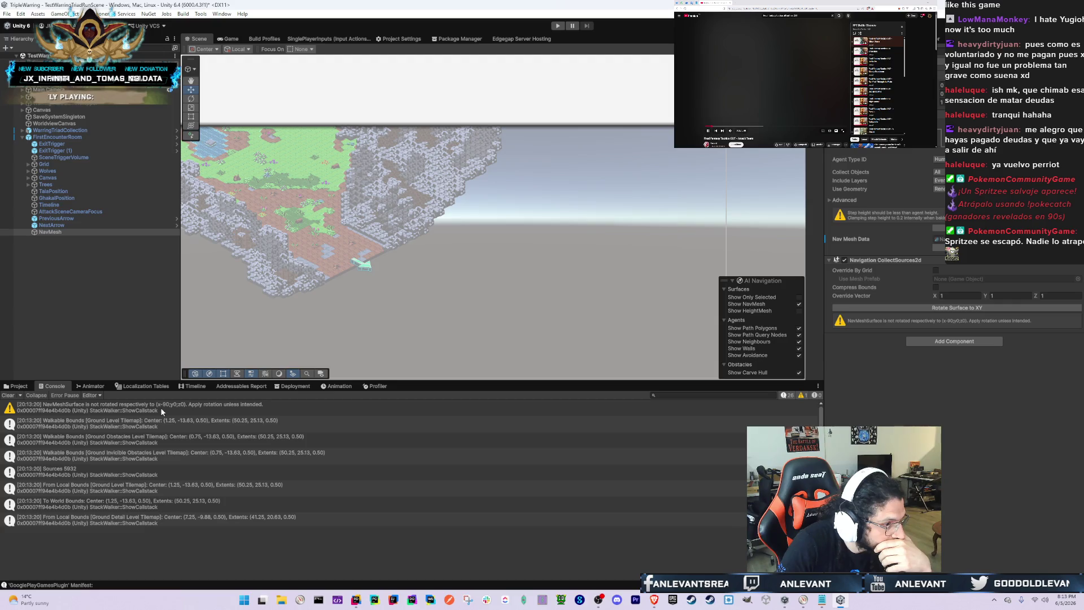
Step: Rotate the FirstEncounterRoom prefab's NavMesh surface to XY, return to the scene, and clear the console
click(90, 138)
right_click(90, 138)
click(266, 279)
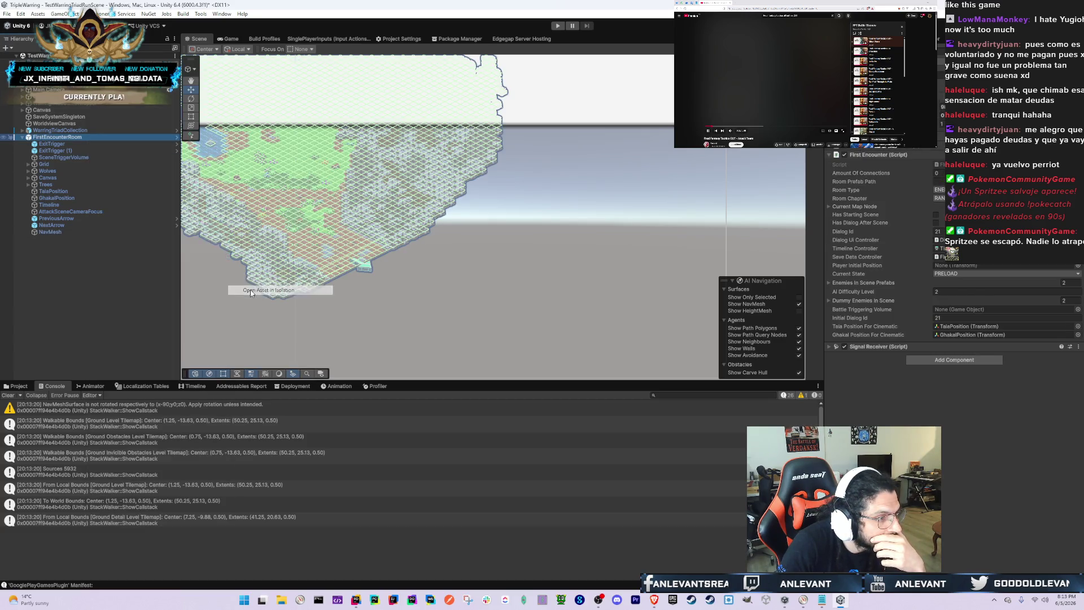
click(73, 161)
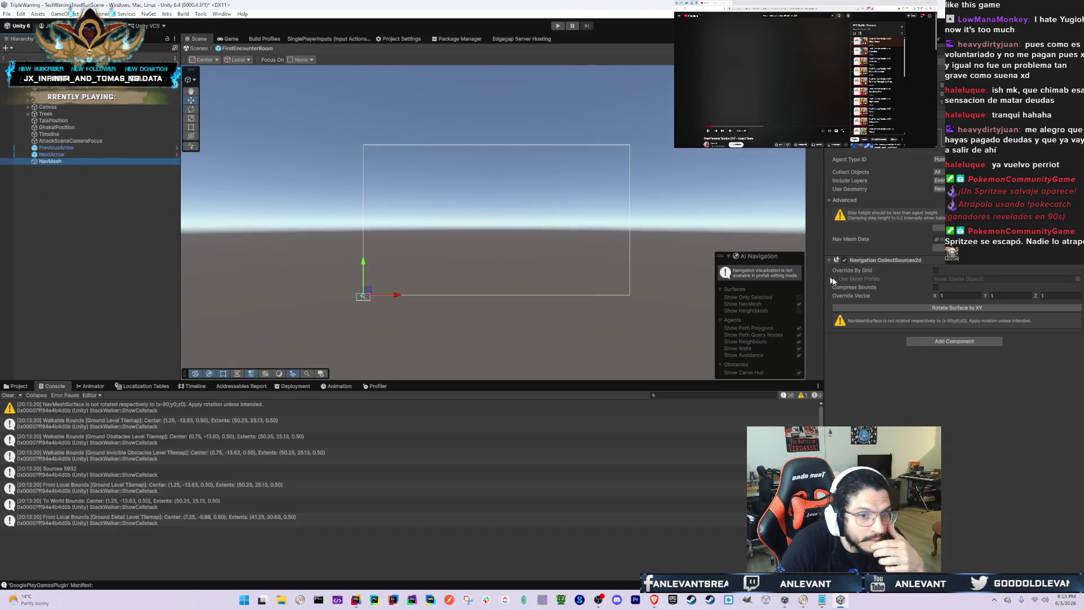
click(924, 307)
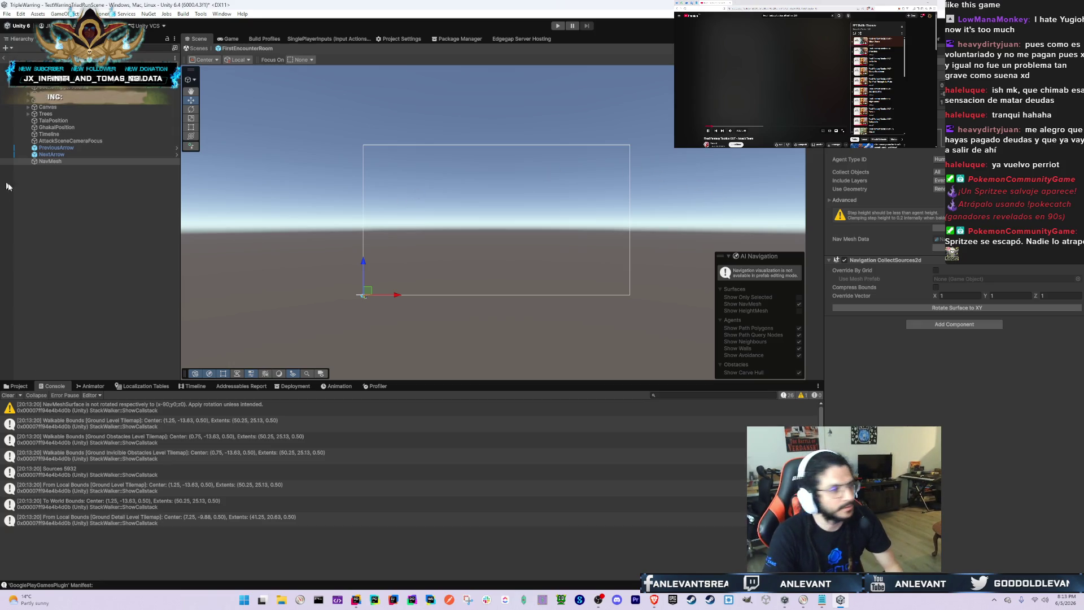
click(3, 61)
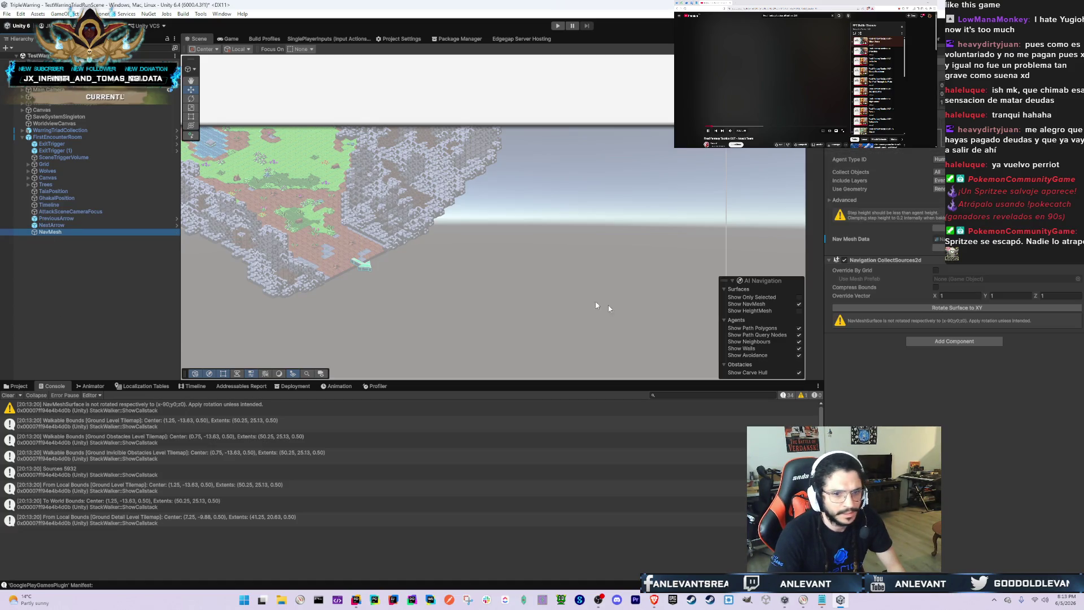
click(8, 395)
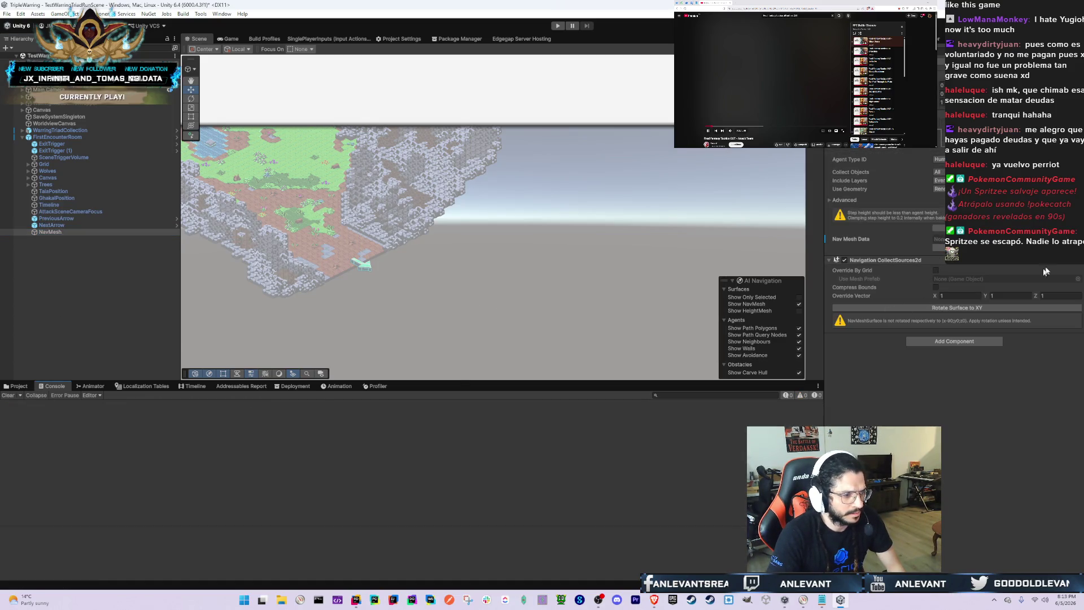
Step: Bake the room's navmesh, then rotate the FirstEncounterRoom prefab's NavMesh surface onto XY
click(1011, 247)
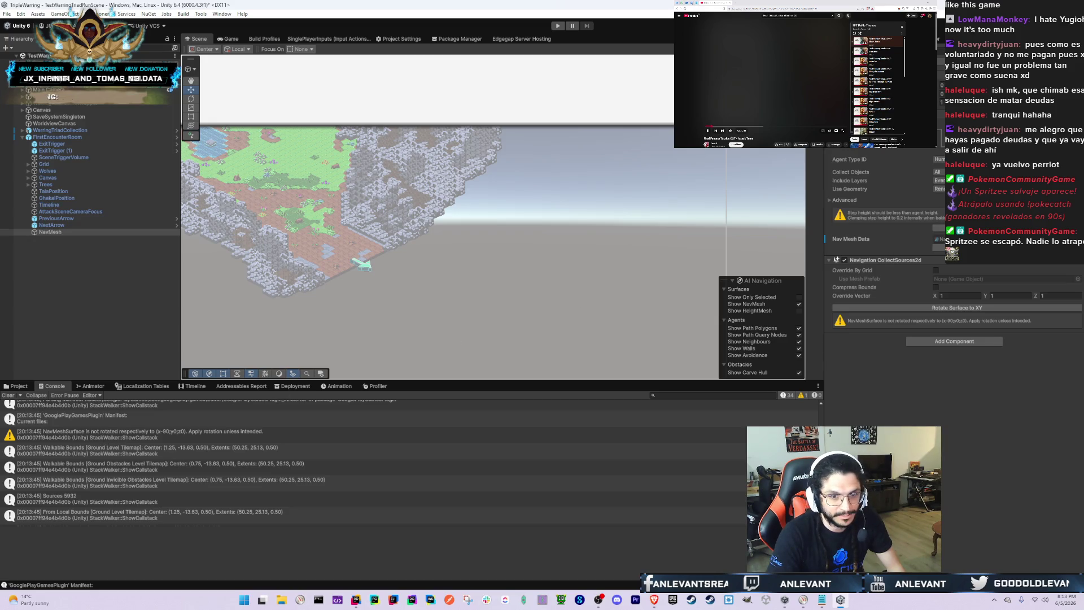
click(84, 225)
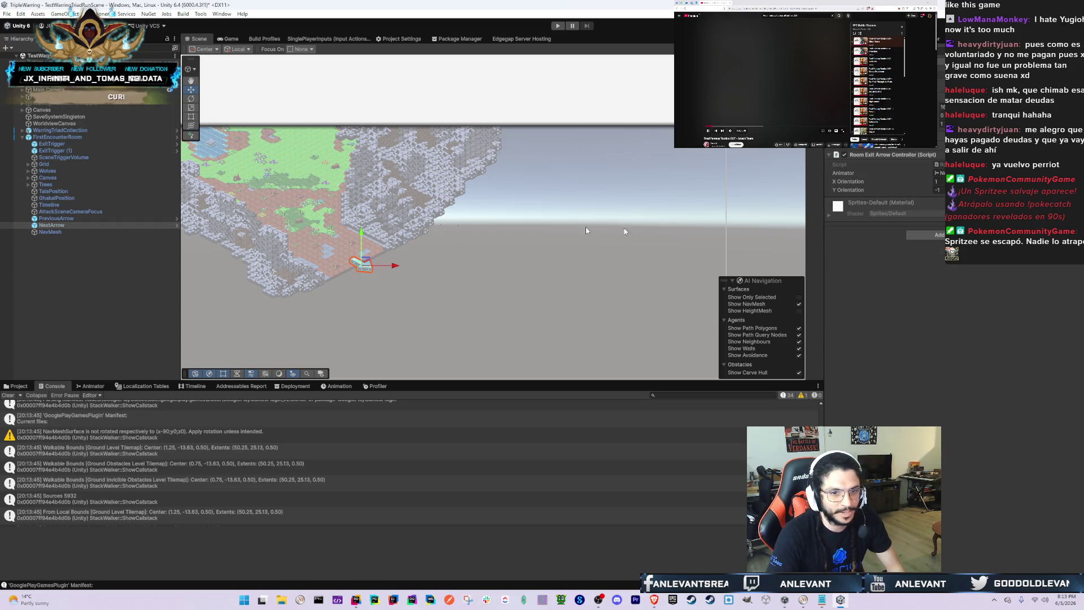
right_click(99, 137)
mouse_move(148, 278)
click(300, 288)
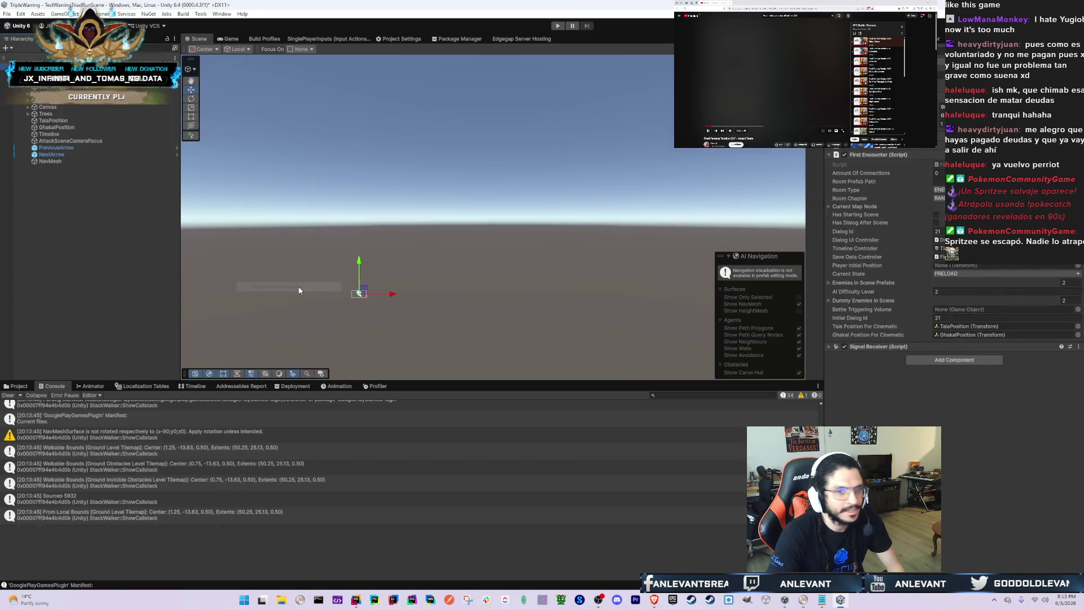
click(88, 161)
click(968, 307)
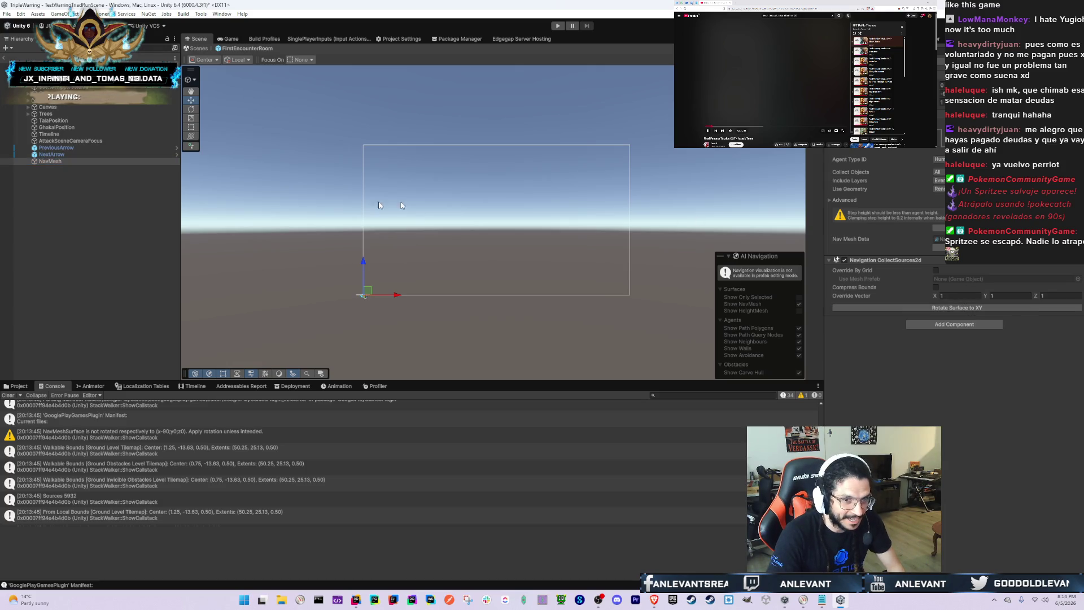
click(2, 59)
Step: Start renaming the scene NavMesh object, then select WarringTriadCollection instead
click(59, 230)
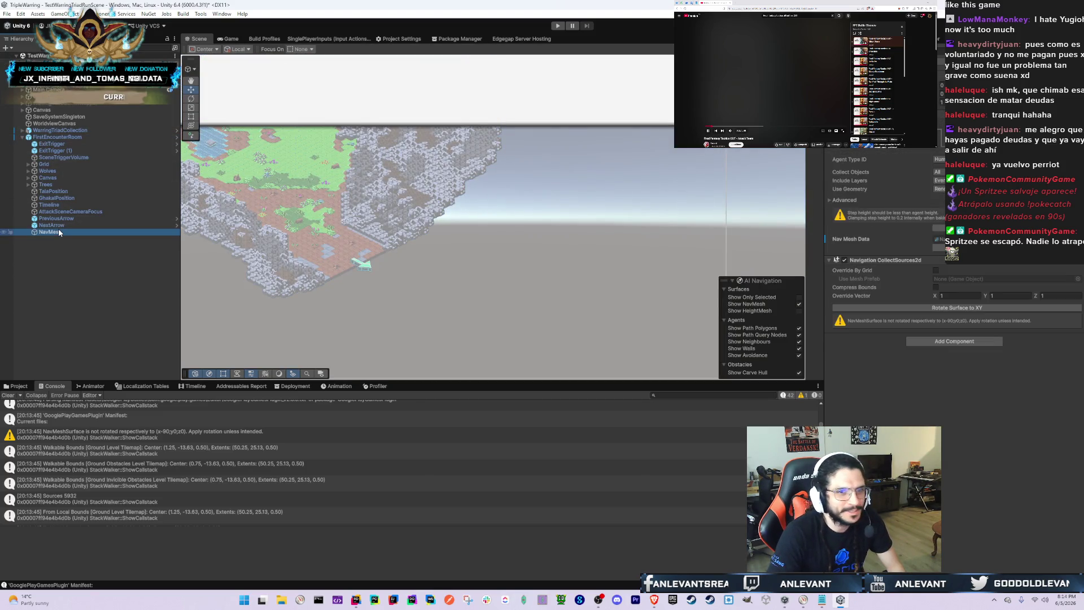
click(65, 232)
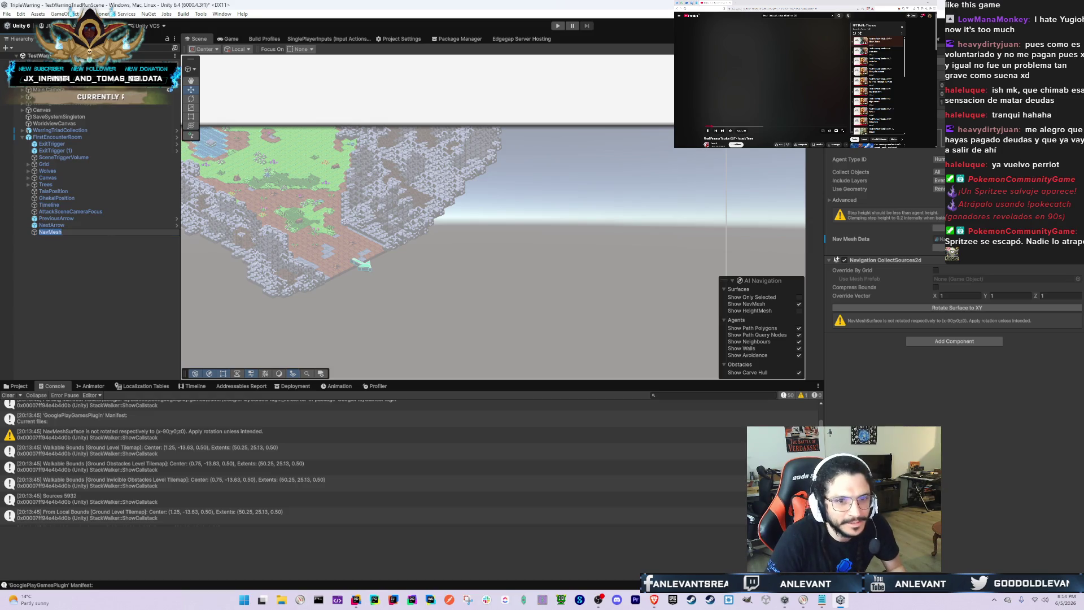
click(69, 130)
Step: Open FirstEncounterRoom in context and rotate its NavMesh surface onto the XY plane
right_click(76, 137)
mouse_move(150, 280)
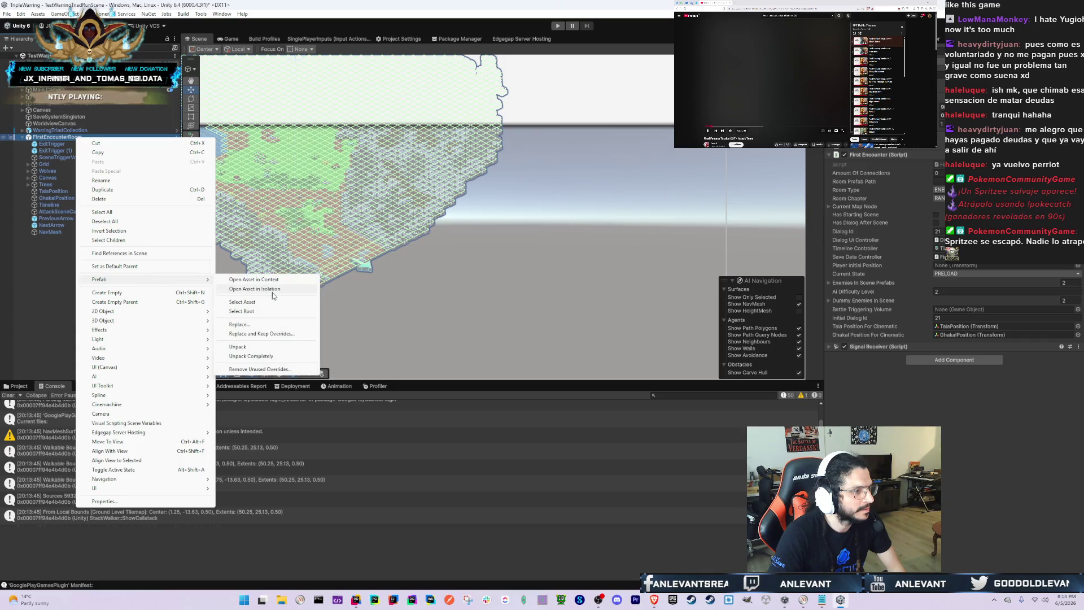
click(280, 282)
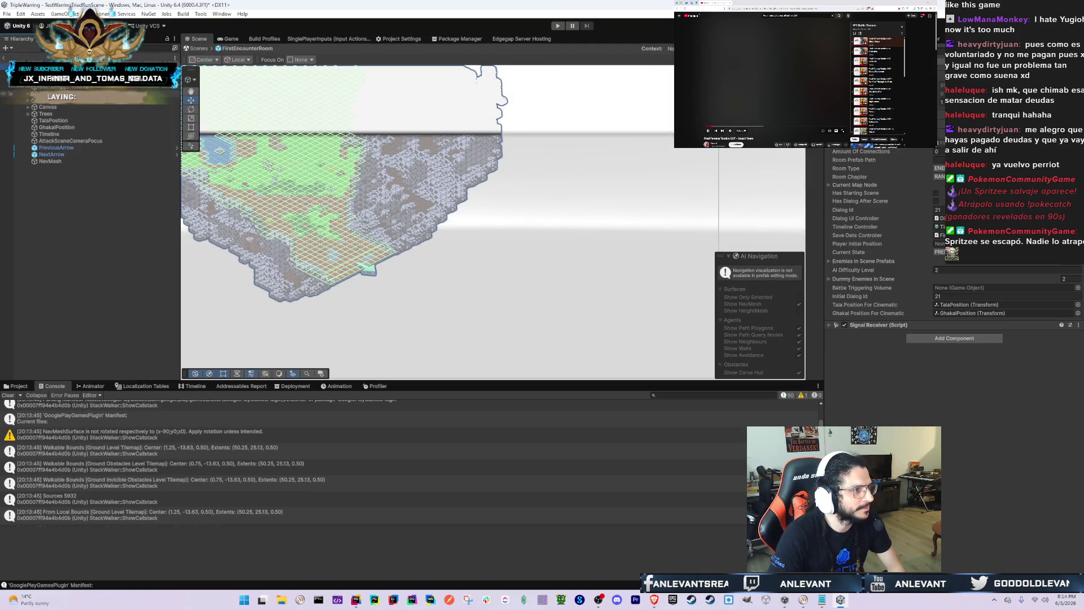
click(88, 162)
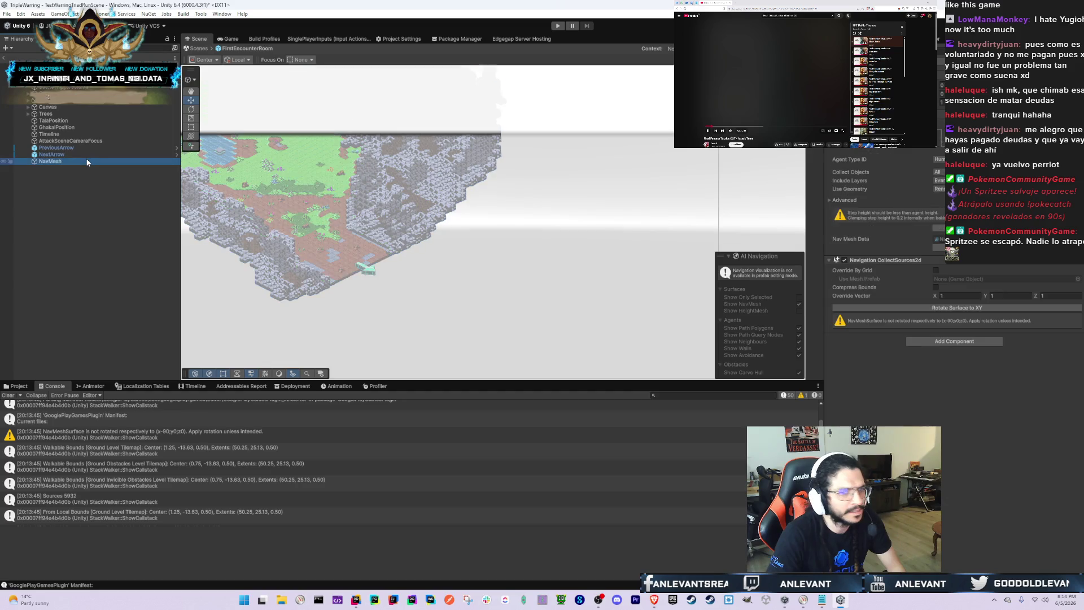
click(981, 306)
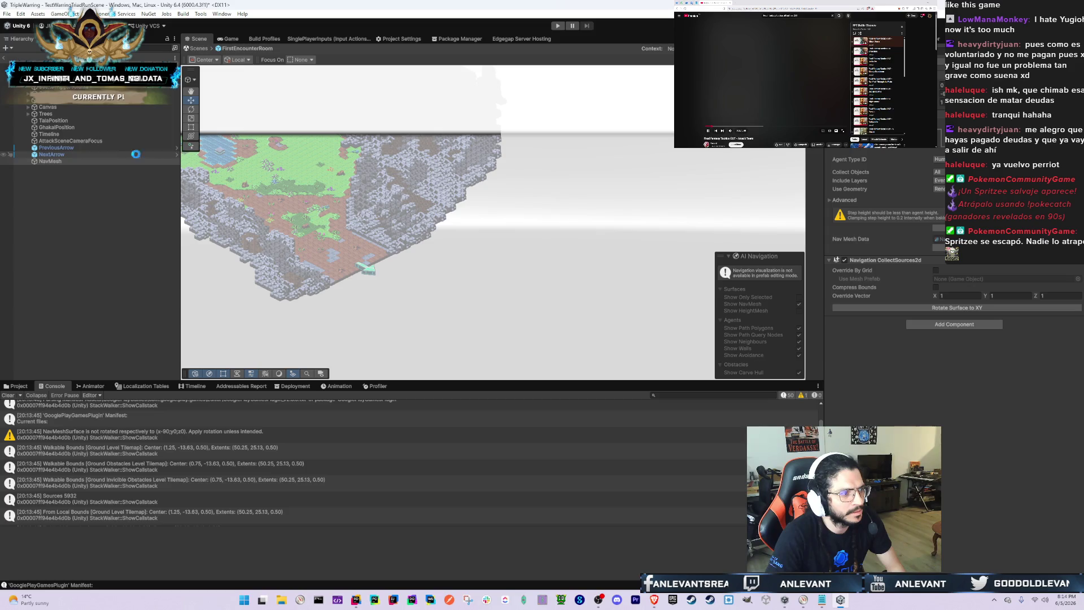
click(87, 148)
click(87, 161)
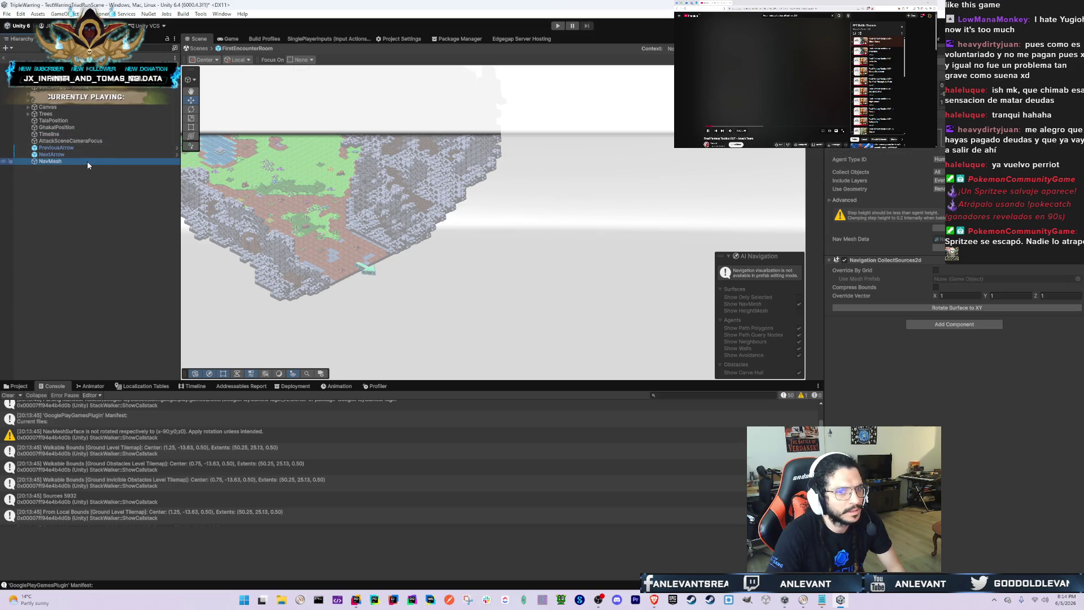
scroll(486, 184, down, 2)
mouse_move(486, 184)
mouse_down()
mouse_move(460, 222)
mouse_move(466, 260)
mouse_move(467, 209)
mouse_up()
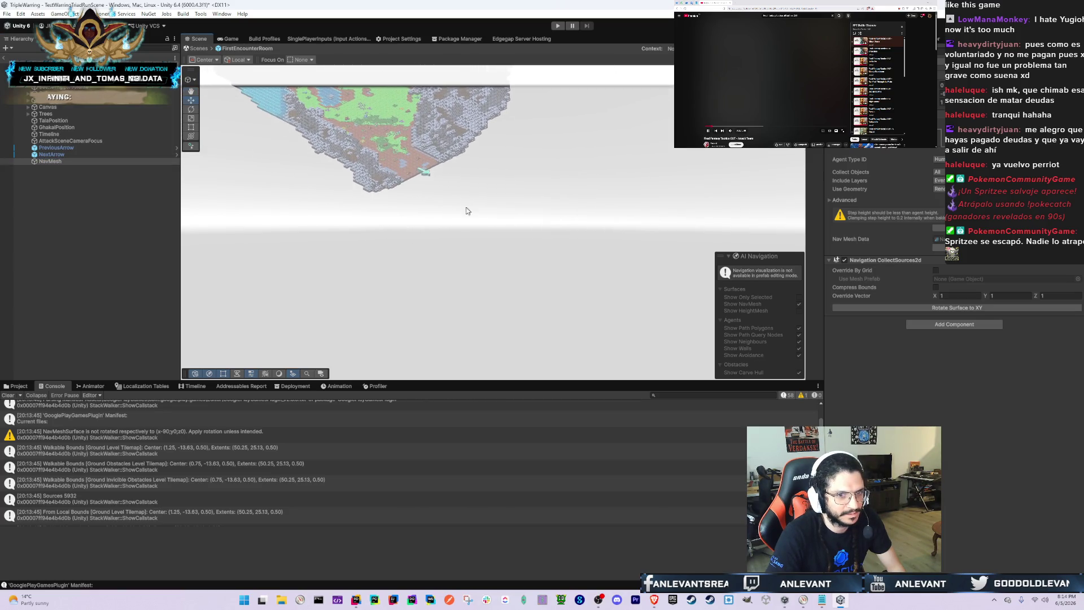
Step: Exit prefab mode and rotate the scene NavMesh surface onto XY as well
click(6, 58)
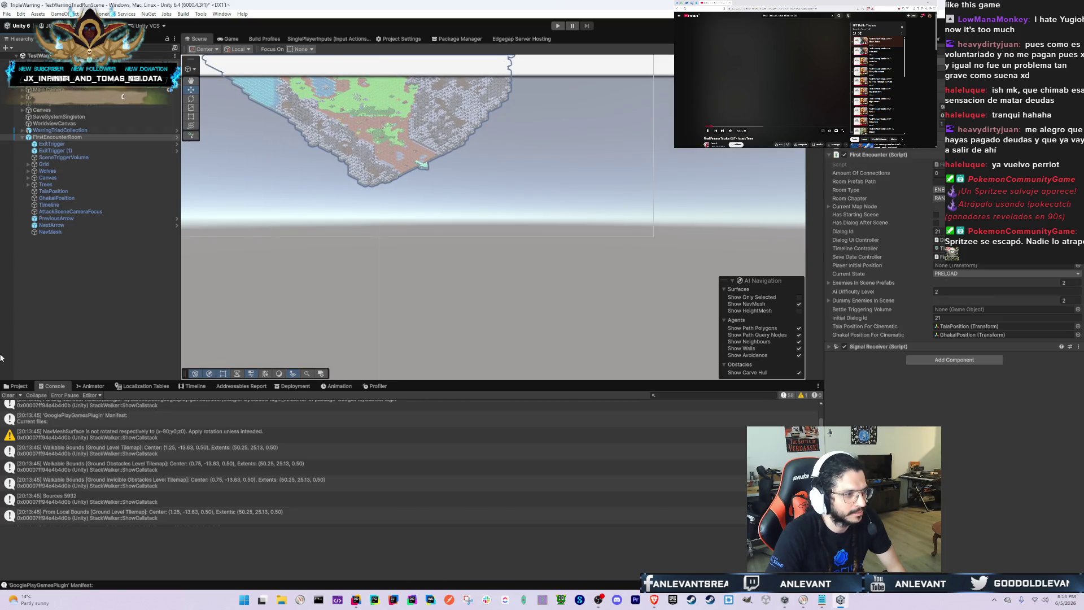
click(73, 232)
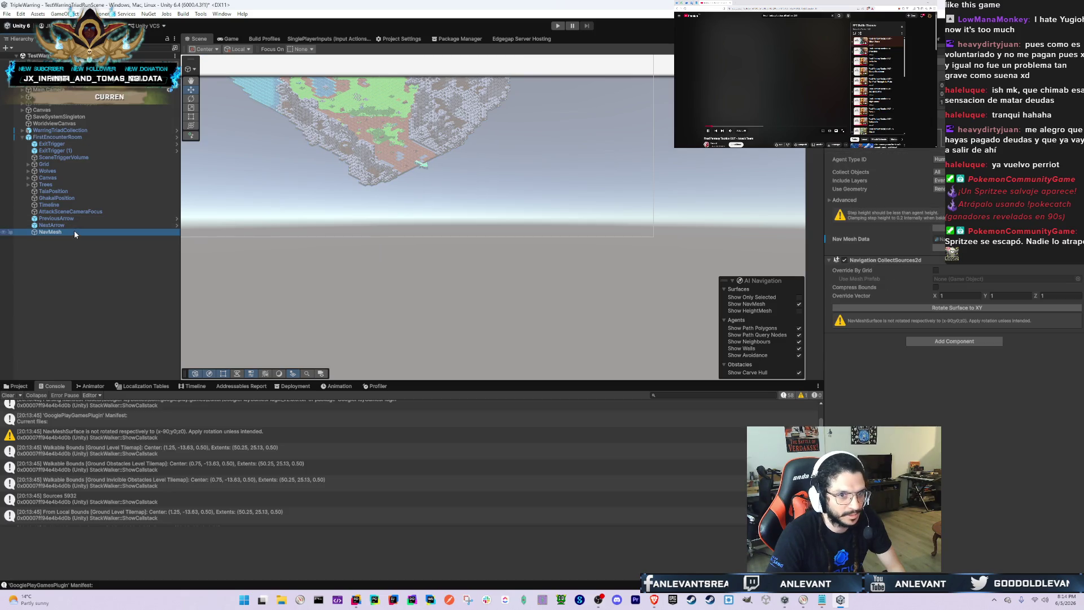
click(947, 308)
right_click(939, 113)
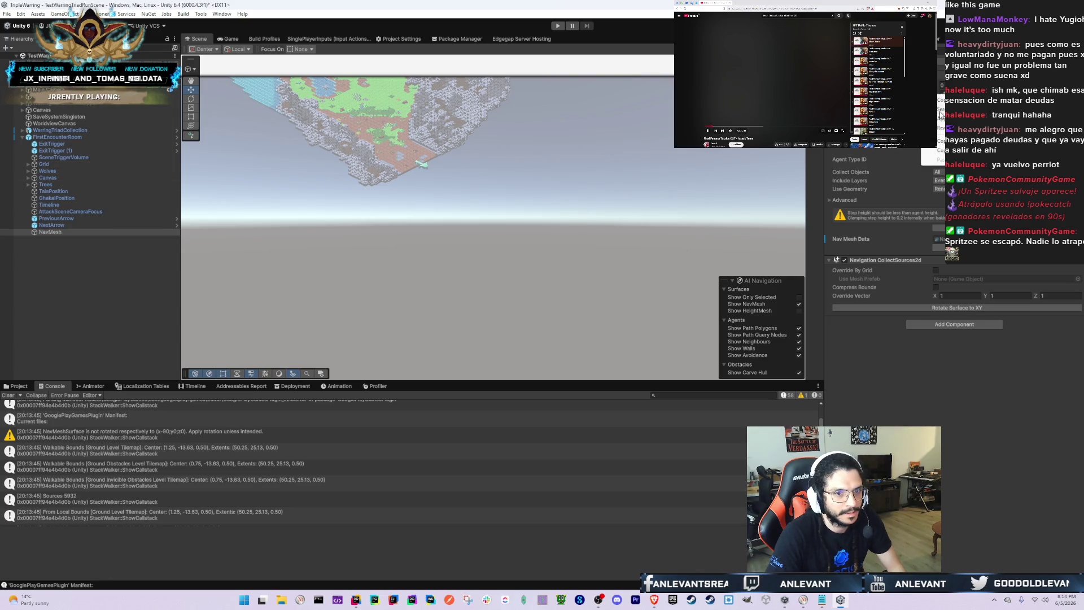
key(Escape)
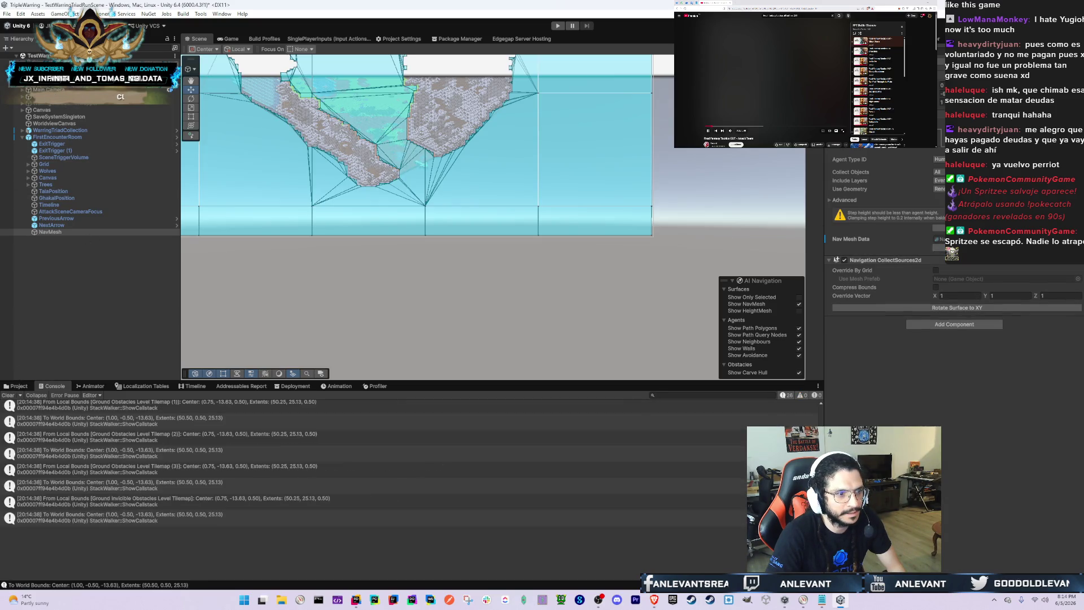
Step: Pan and zoom around the baked cyan navmesh to inspect it across the tilemap
mouse_move(385, 114)
mouse_down()
mouse_move(482, 198)
mouse_move(572, 312)
mouse_up()
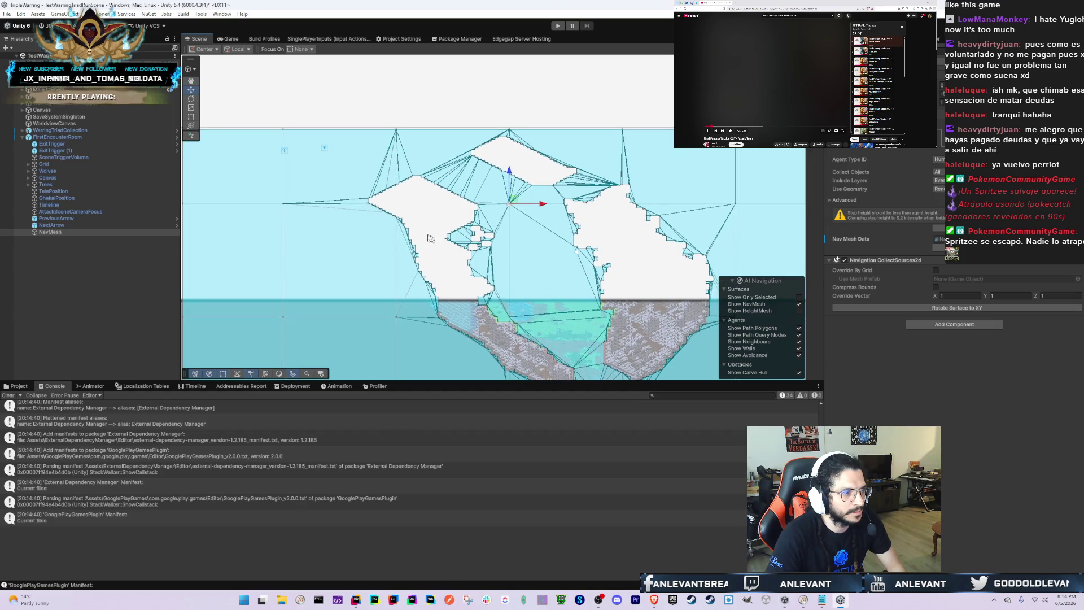
scroll(540, 270, up, 5)
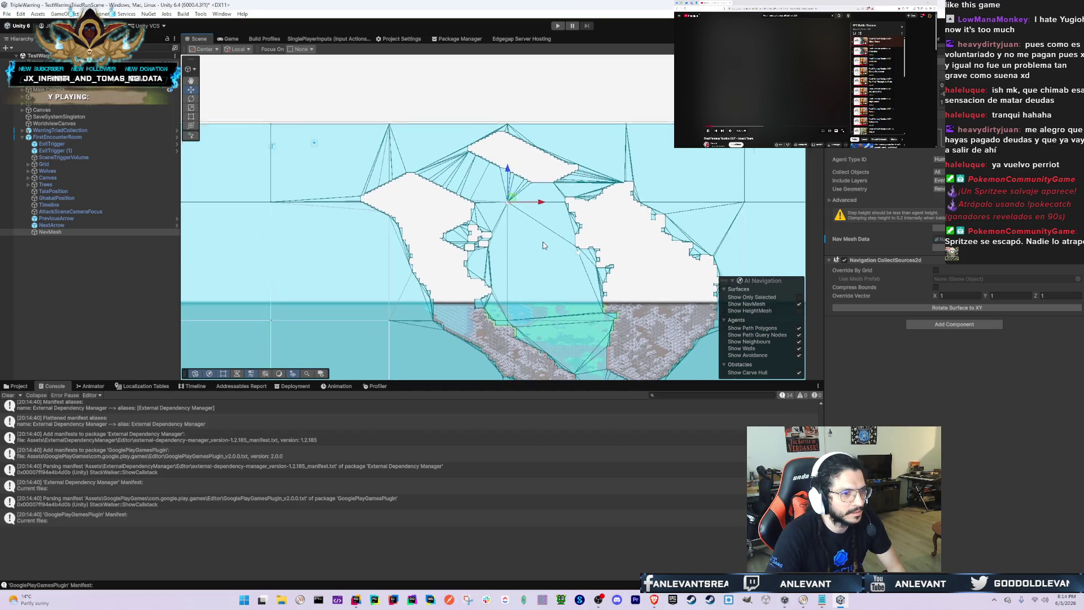
scroll(534, 252, down, 2)
scroll(534, 254, down, 4)
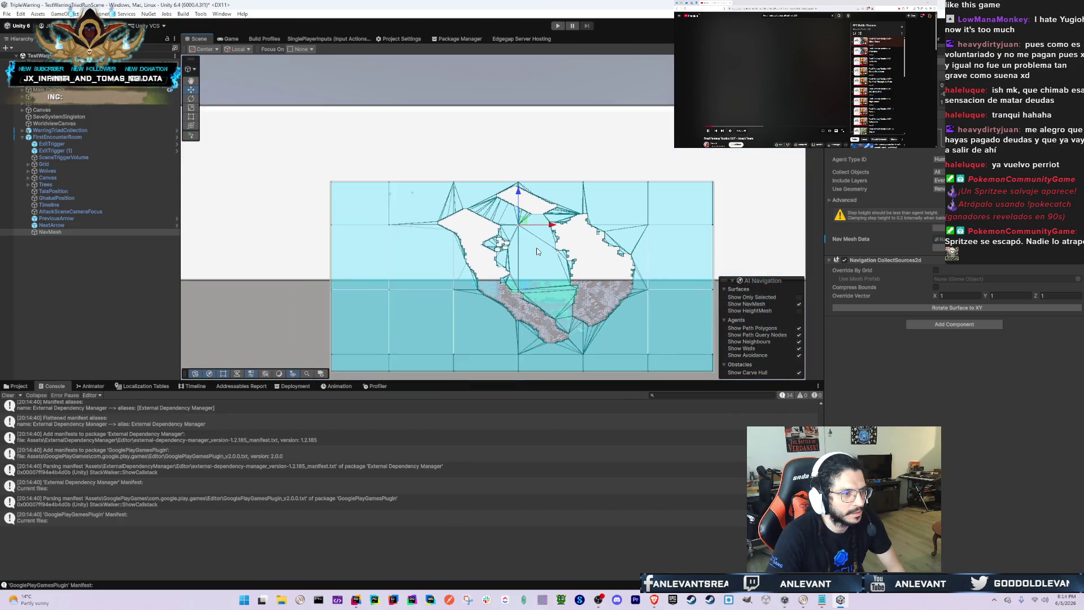
scroll(520, 253, up, 2)
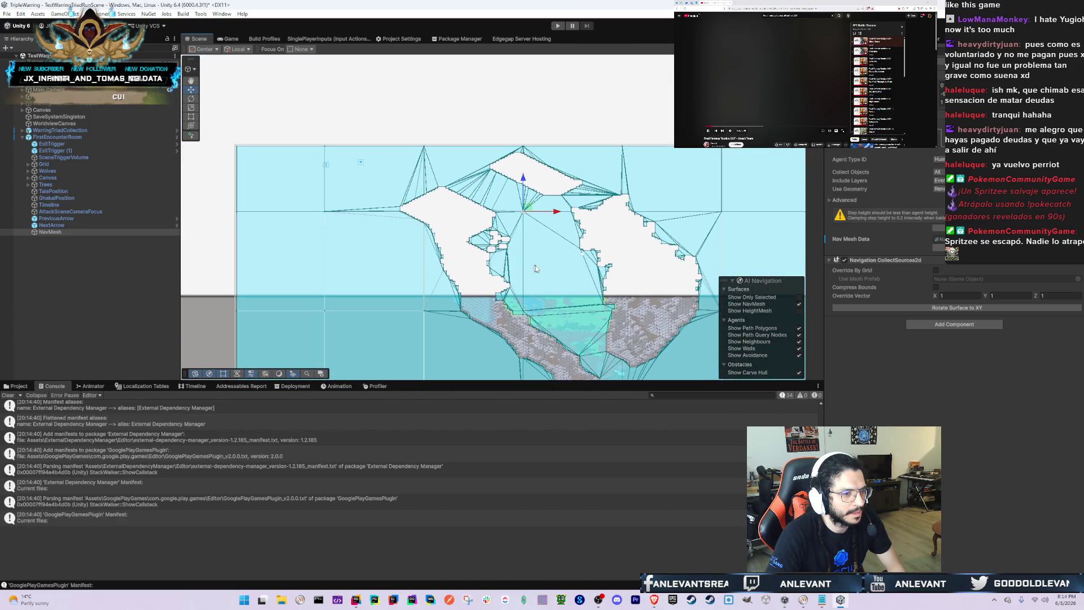
drag(532, 267, 562, 197)
scroll(565, 194, up, 3)
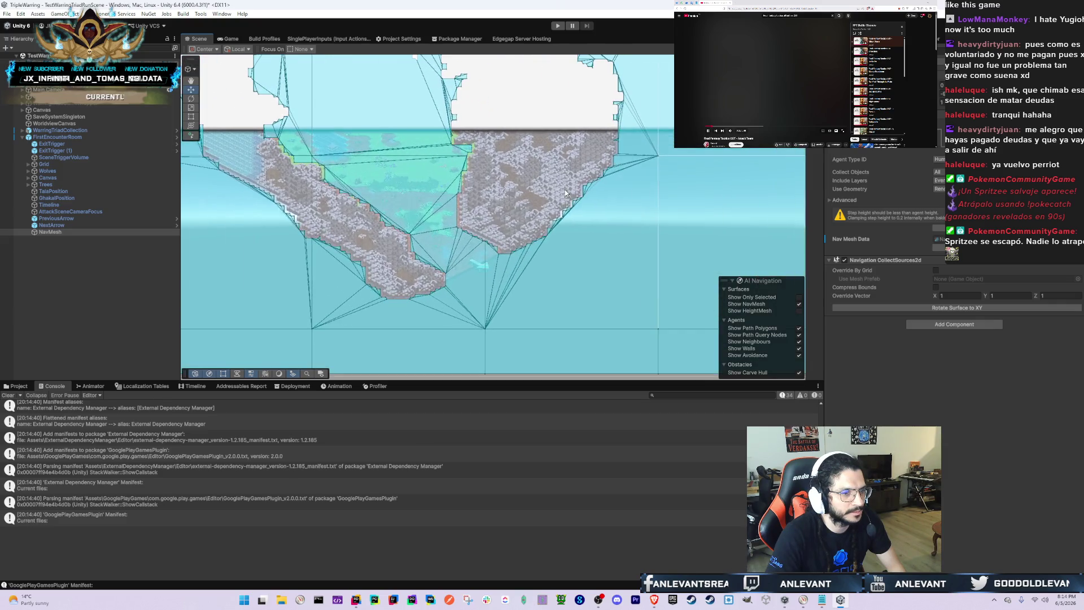
scroll(567, 256, up, 6)
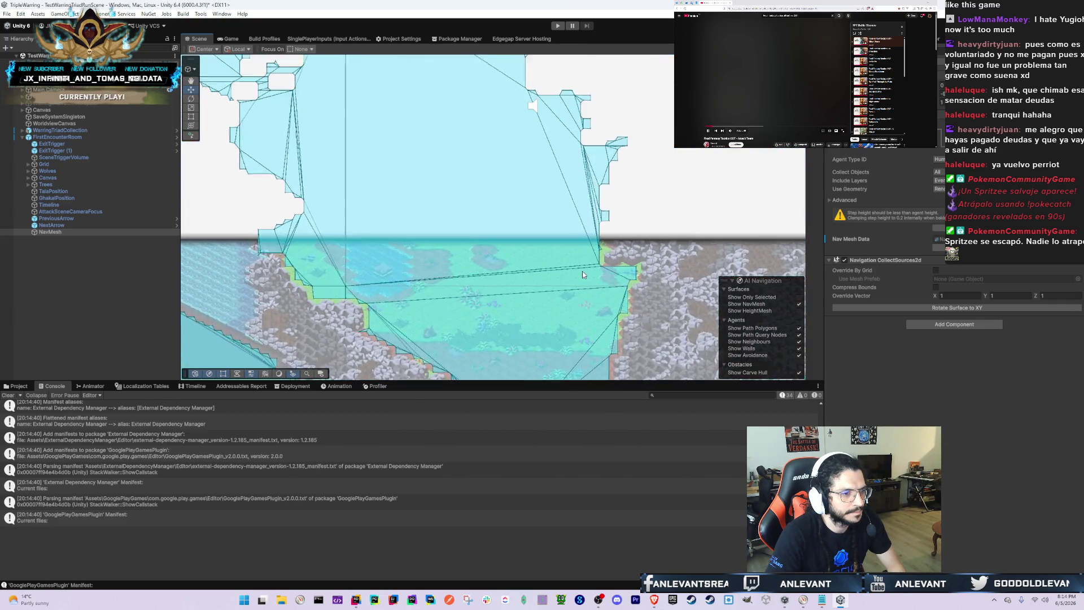
scroll(568, 255, down, 6)
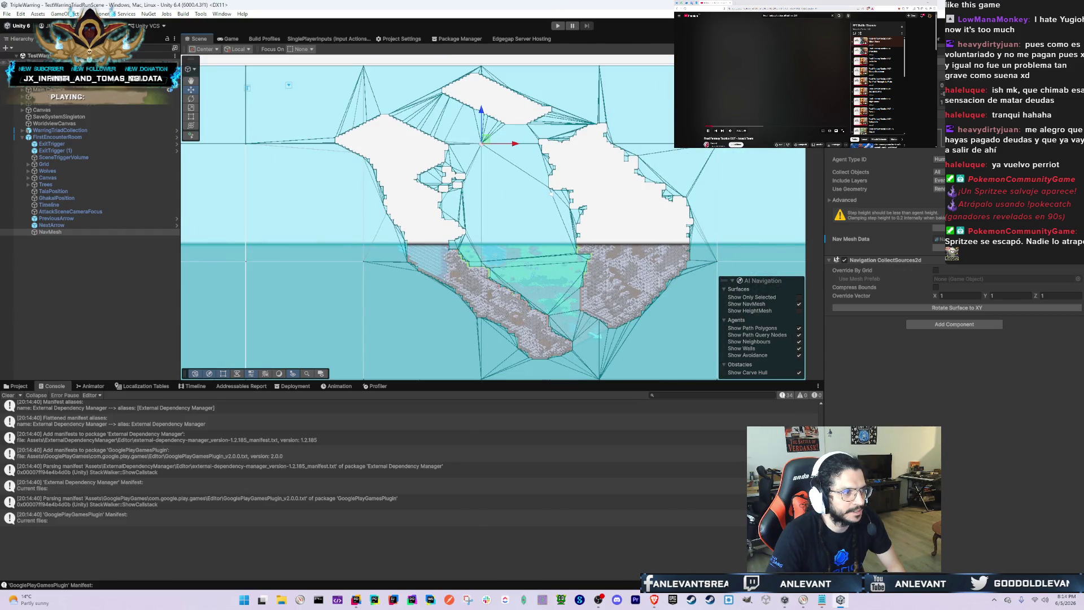
Step: Switch the bottom panel to the Project files and bring up FirstEncounterRoom's prefab options
right_click(121, 56)
click(348, 230)
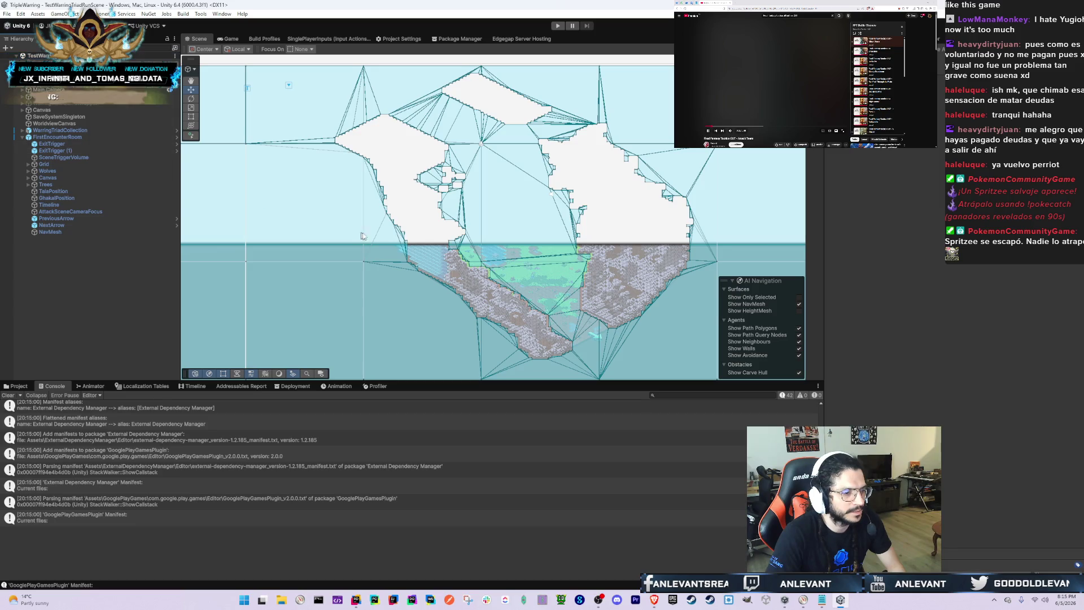
click(18, 388)
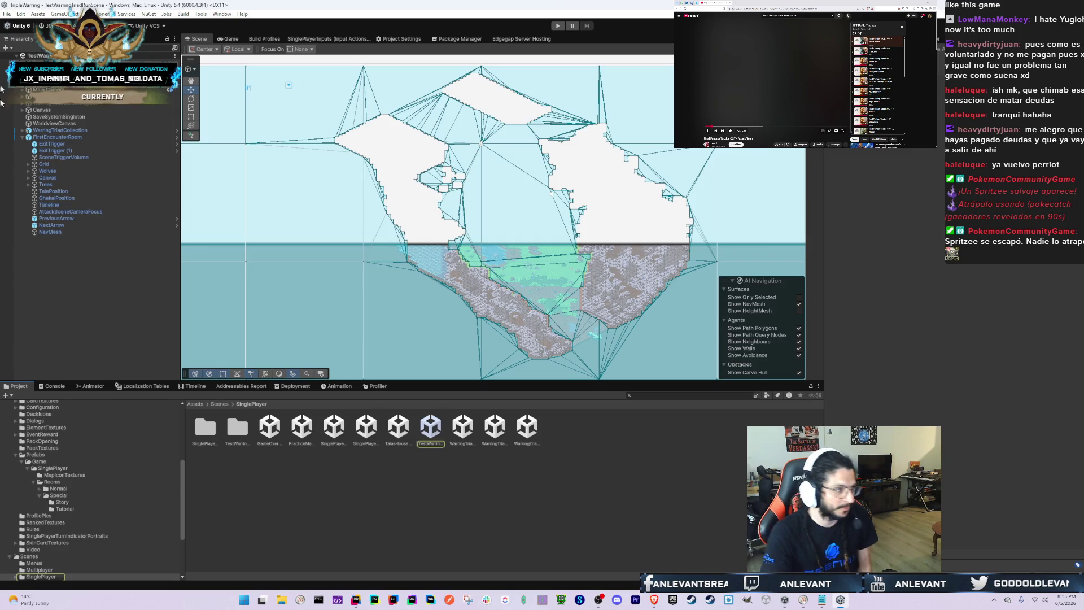
right_click(68, 137)
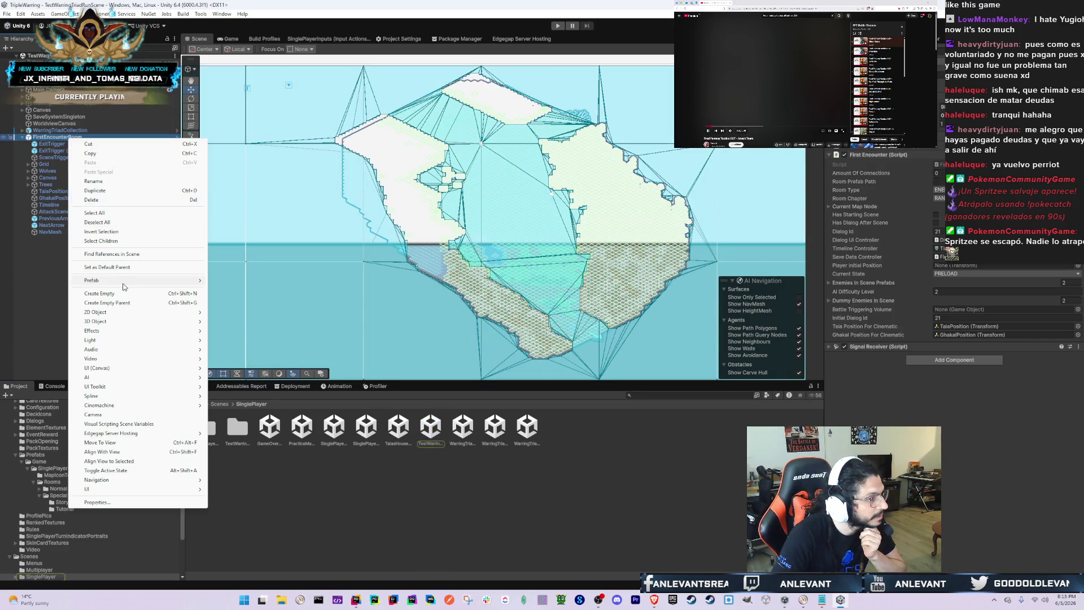
mouse_move(123, 283)
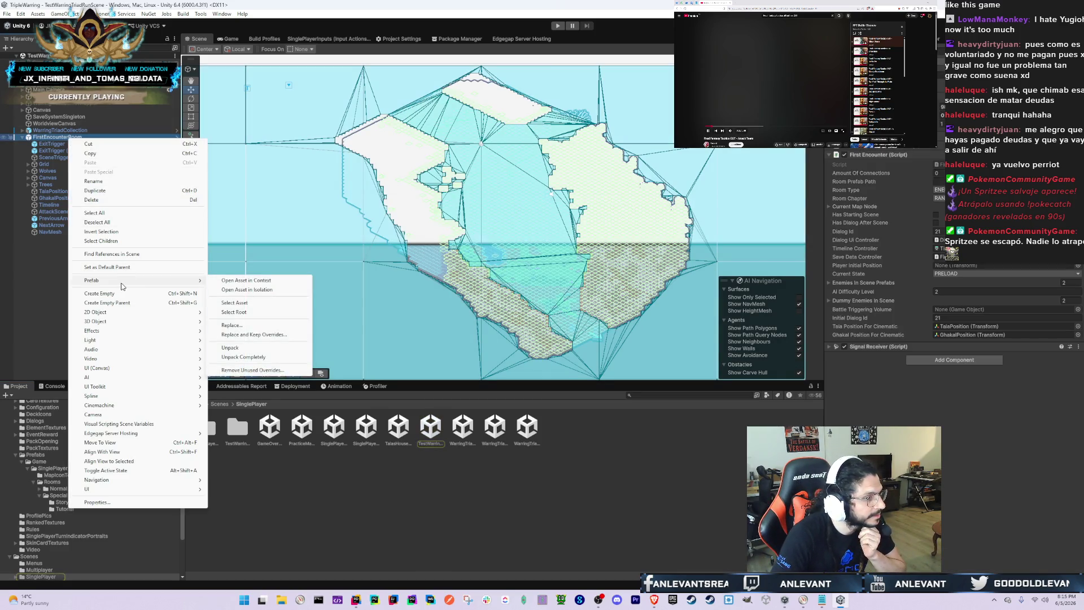
Step: Locate the room prefabs in the Project and drag FirstCardCreationRoom into the scene
click(257, 305)
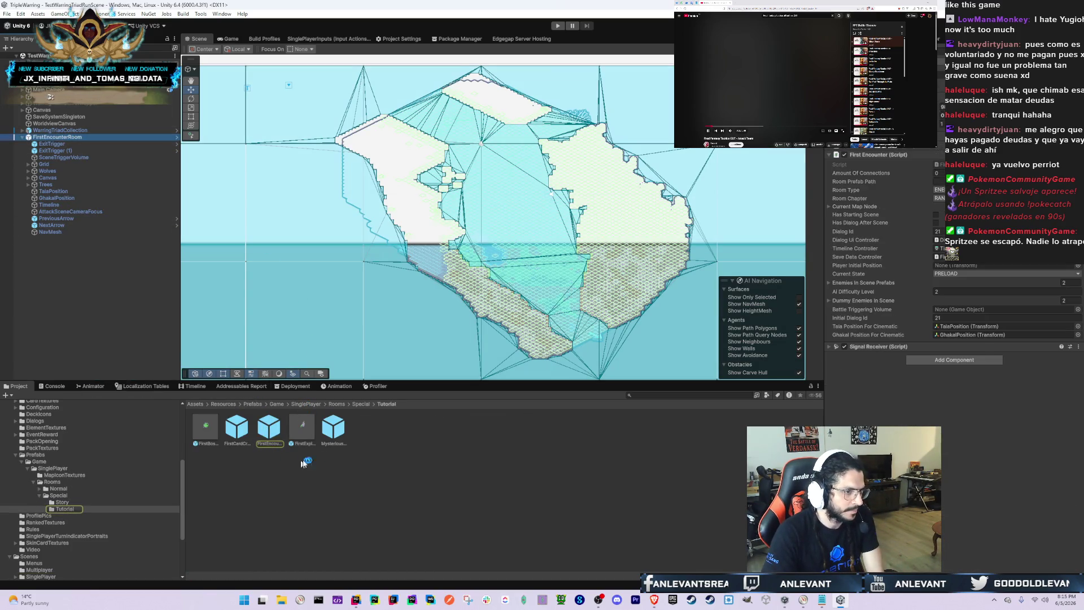
double_click(268, 442)
drag(236, 440, 87, 213)
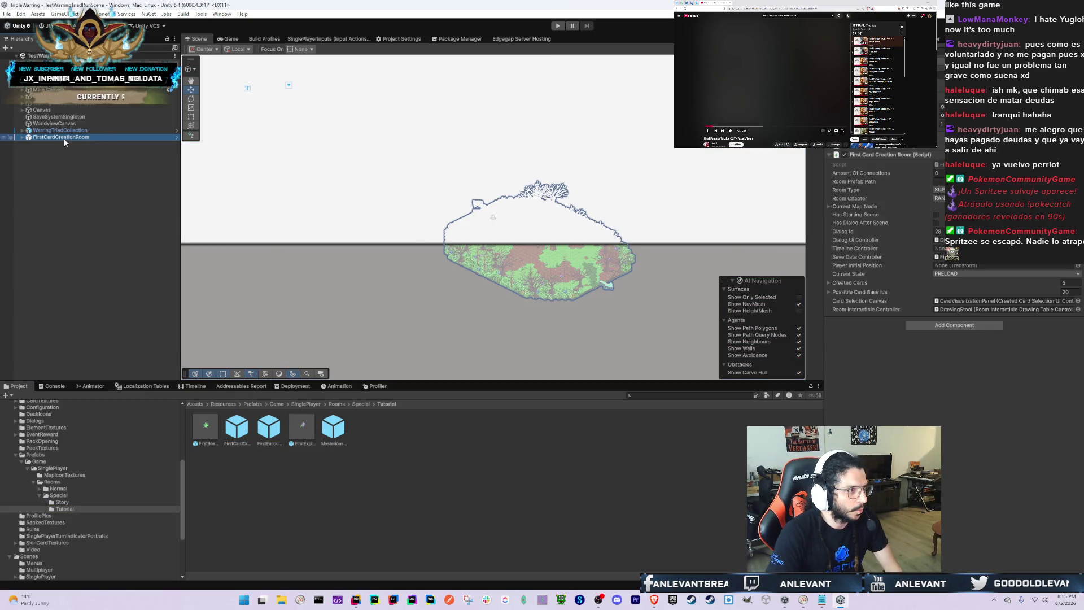
key(Right)
Step: Open FirstCardCreationRoom in prefab editing, select its NavMesh, and show the console
right_click(63, 138)
mouse_move(90, 282)
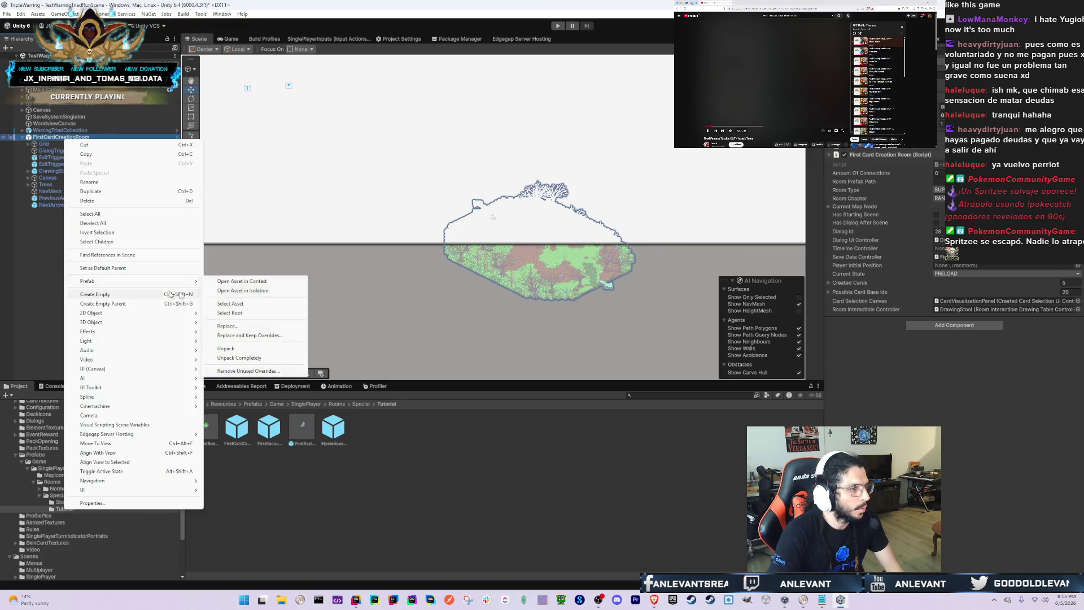
click(237, 291)
click(67, 131)
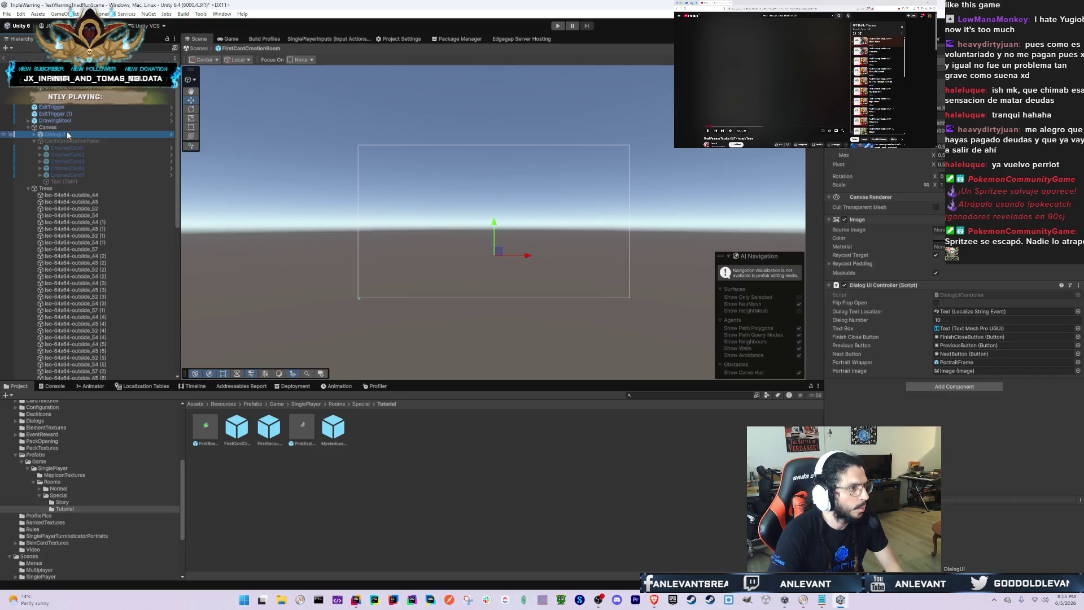
key(Left)
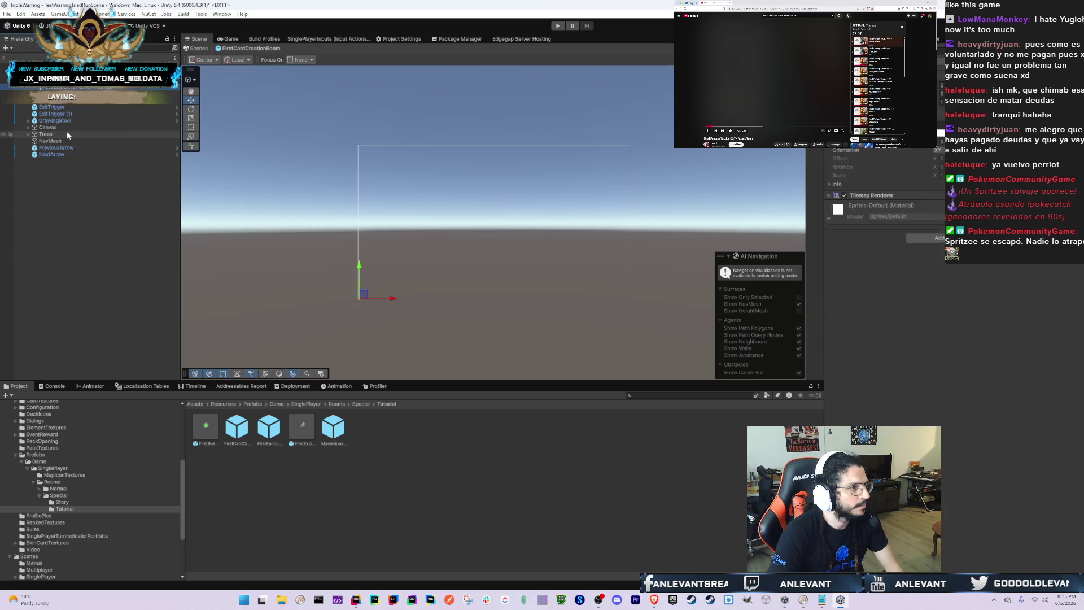
key(Down)
key(Down)
scroll(67, 131, down, 1)
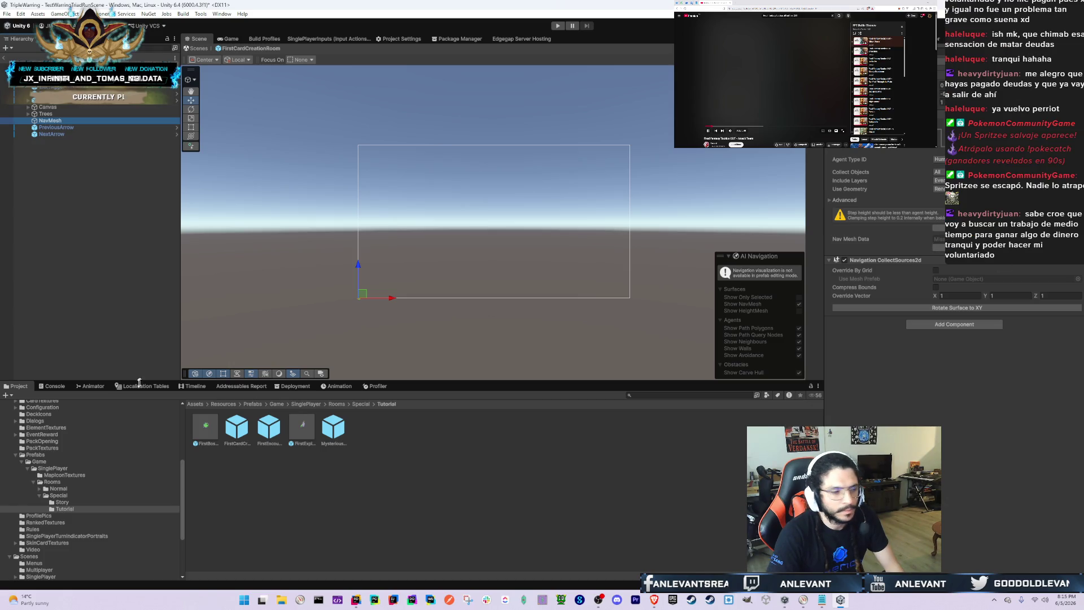
click(54, 387)
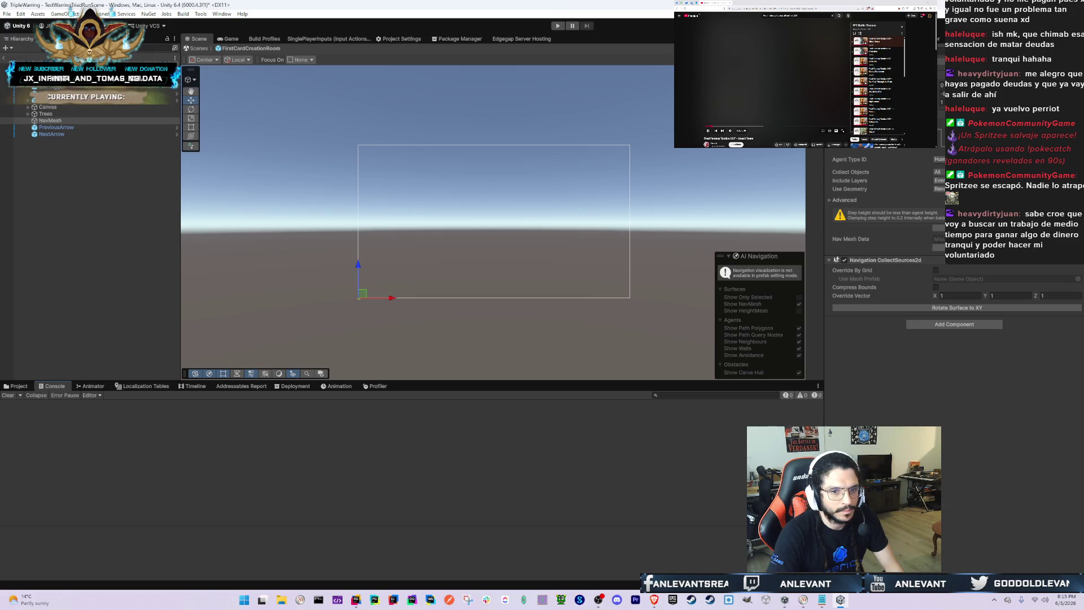
Step: Bake FirstCardCreationRoom's NavMesh, clear the console, and return to the full scene
click(1011, 247)
click(145, 432)
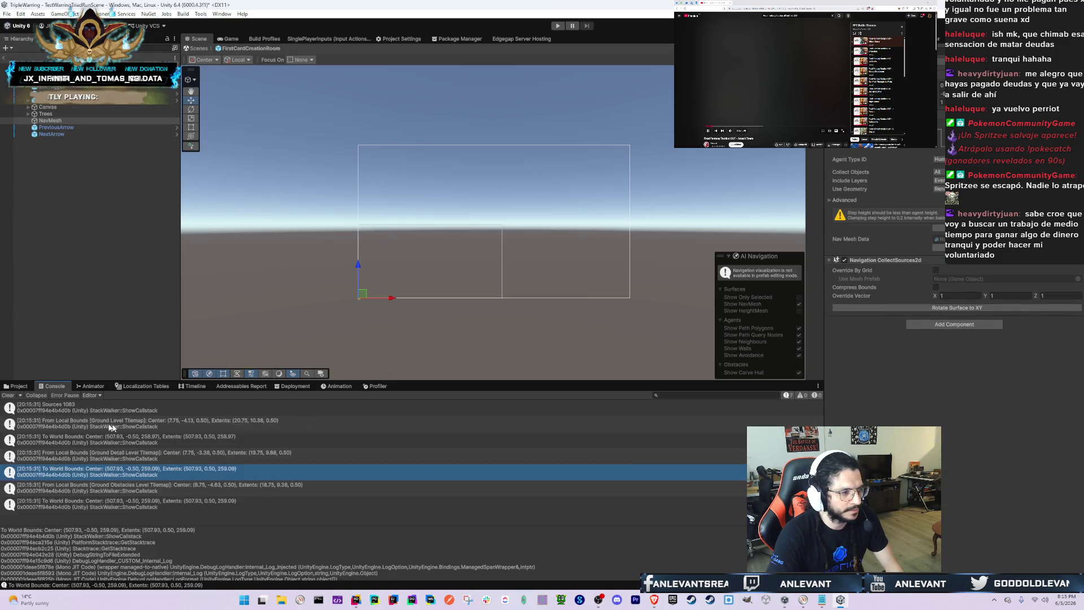
click(8, 396)
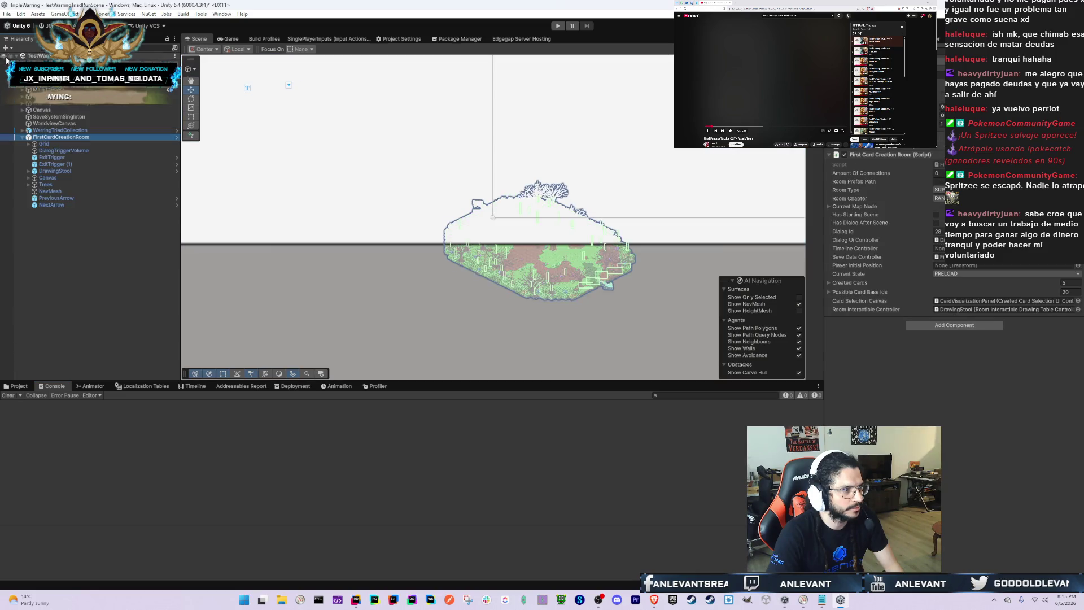
click(11, 58)
click(58, 191)
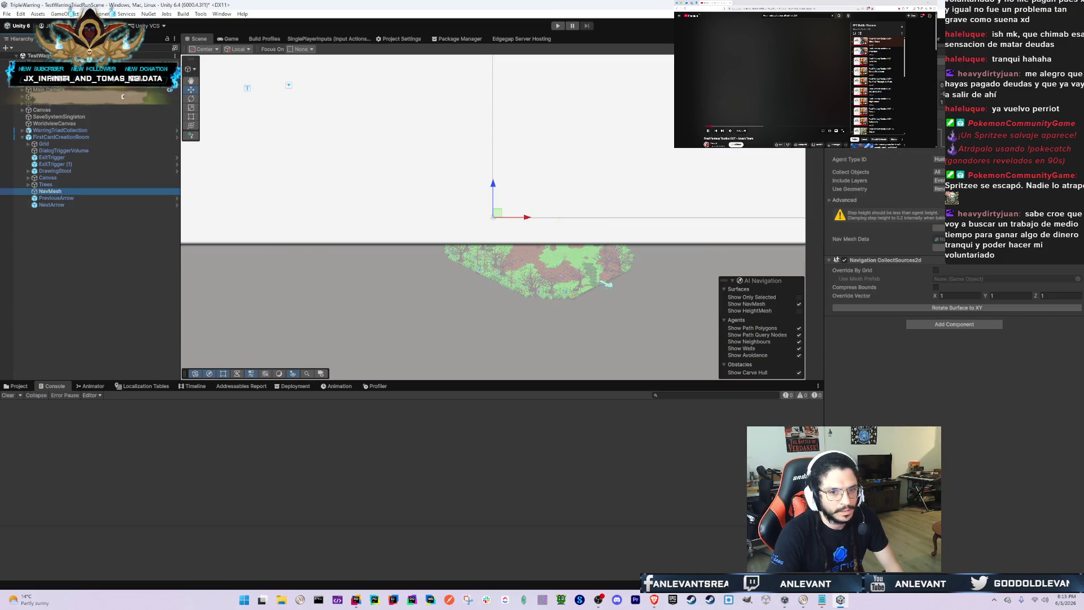
Step: Apply the scene's Nav Mesh Data override to the FirstCardCreationRoom prefab and clear the console
click(970, 248)
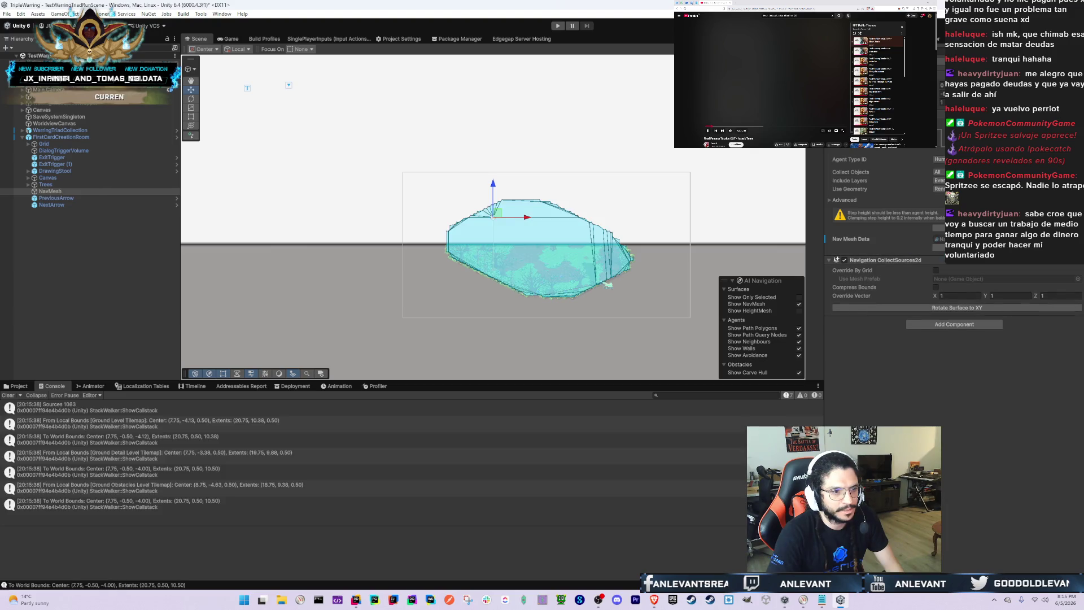
right_click(960, 241)
click(997, 265)
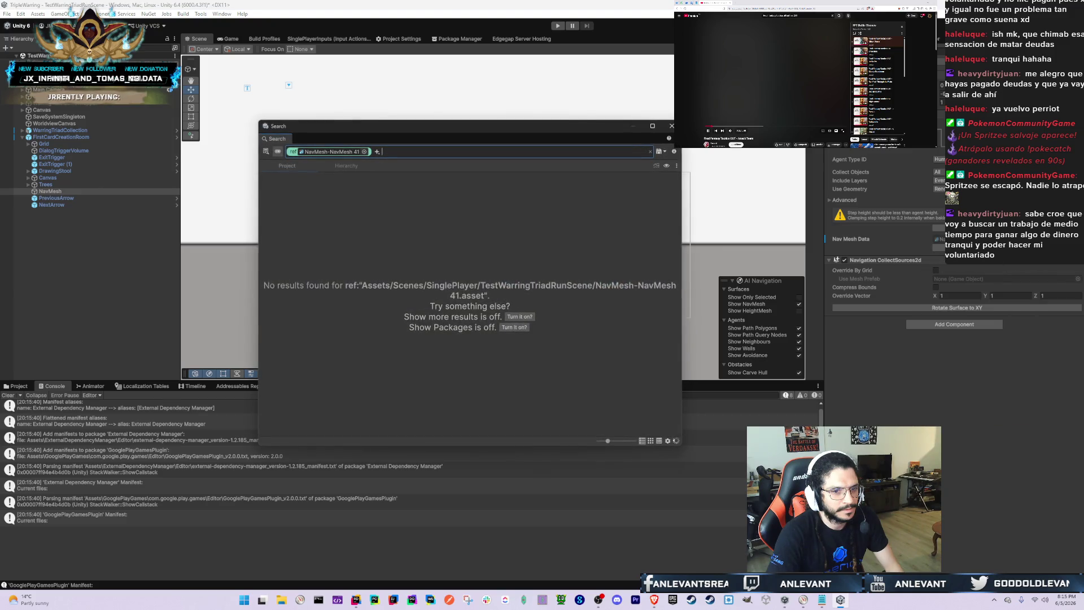
key(Escape)
right_click(941, 239)
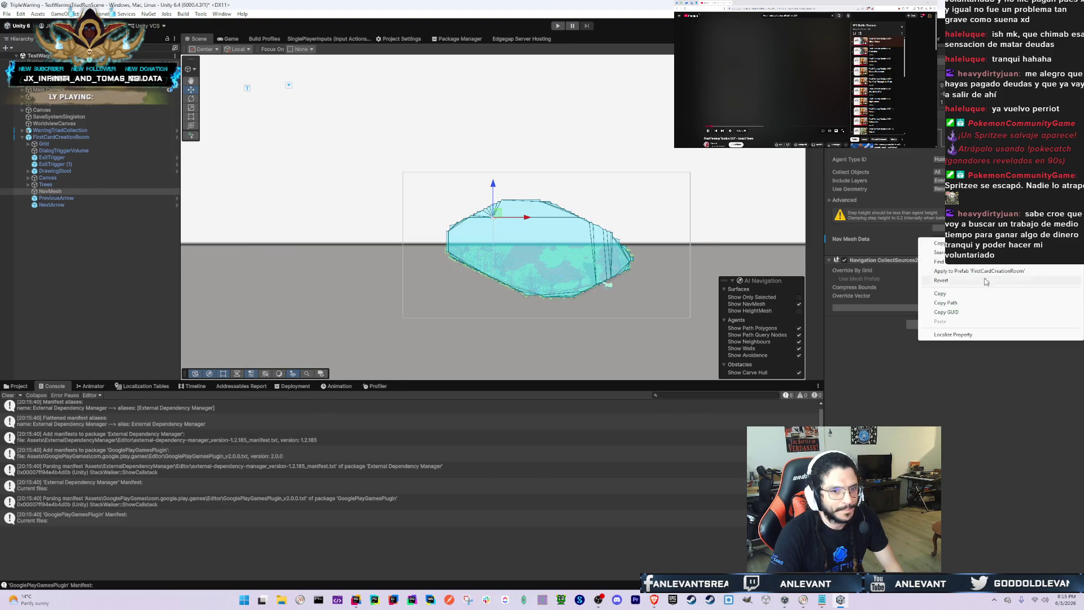
click(968, 279)
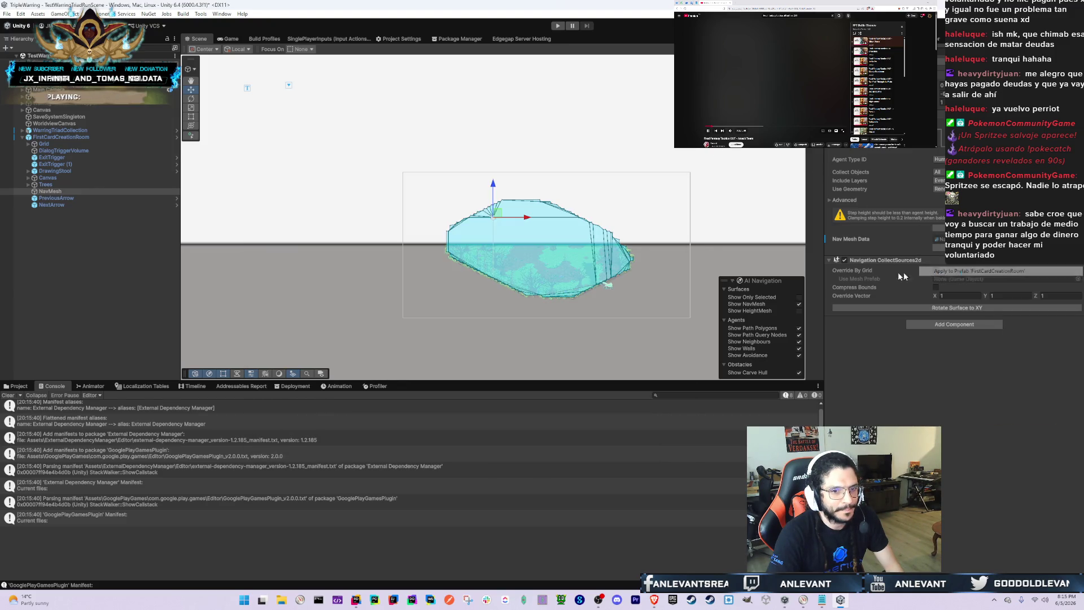
click(8, 396)
right_click(67, 137)
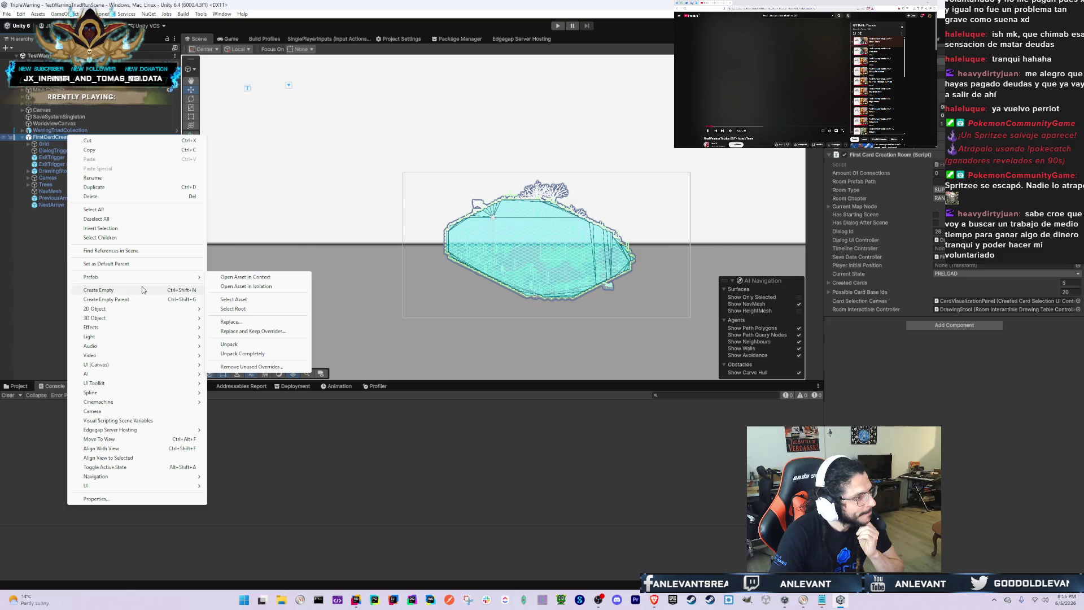
Step: Open FirstCardCreationRoom in prefab mode and return to the scene
mouse_move(170, 277)
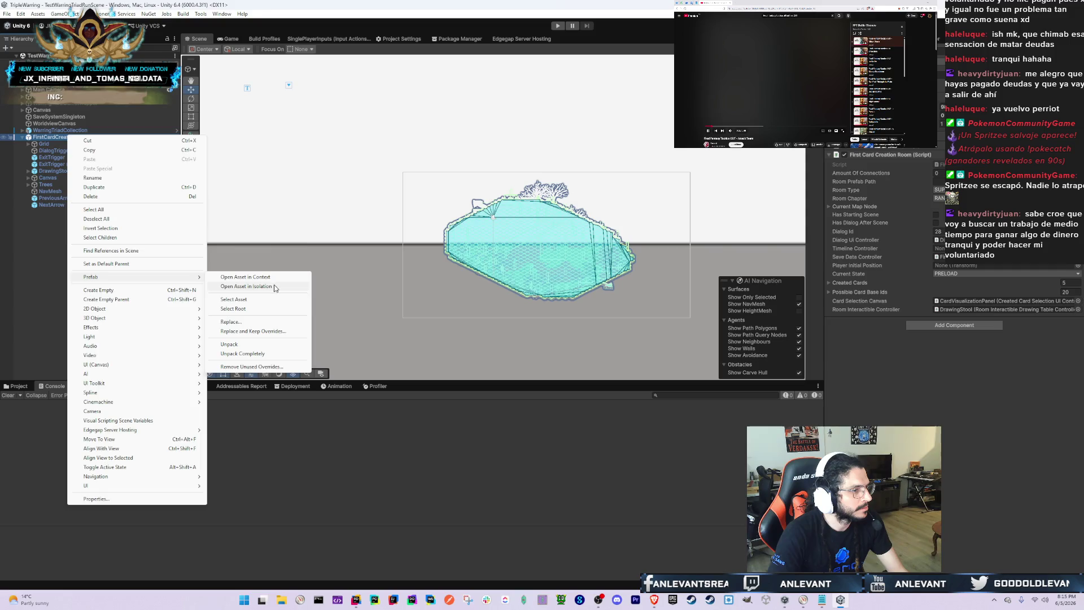
click(279, 286)
click(6, 58)
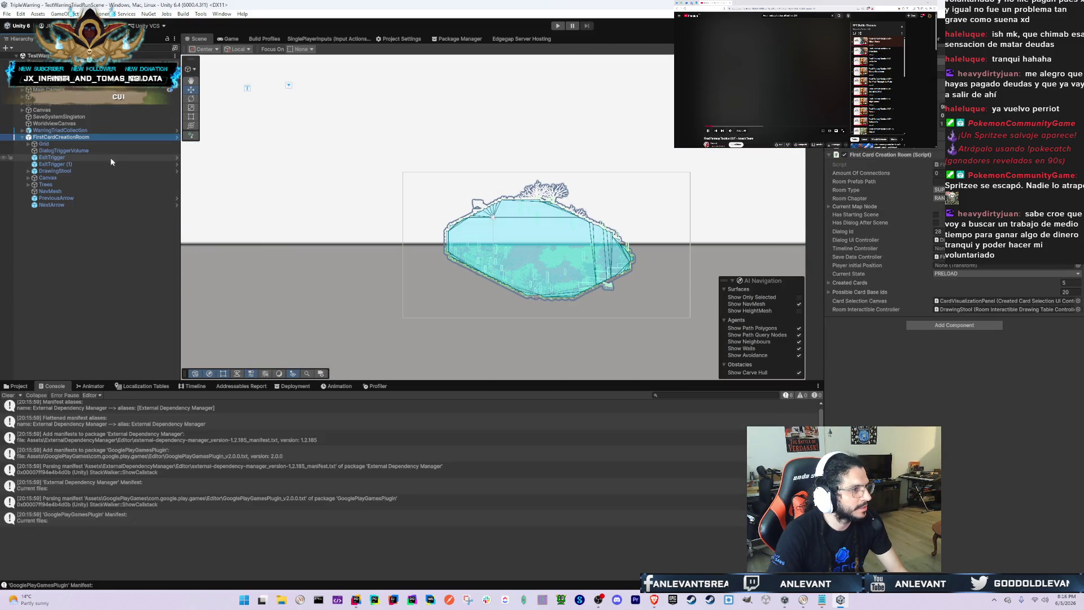
Step: Add the FirstEncounter room prefab from the Tutorial folder and delete FirstCardCreationRoom
right_click(119, 137)
mouse_move(186, 279)
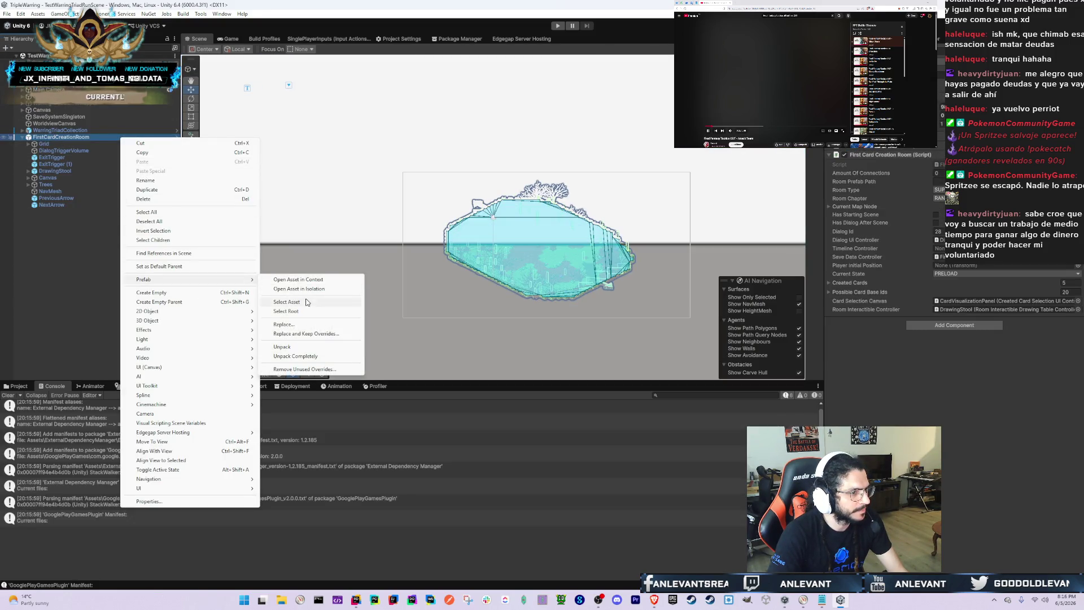
click(305, 301)
click(21, 386)
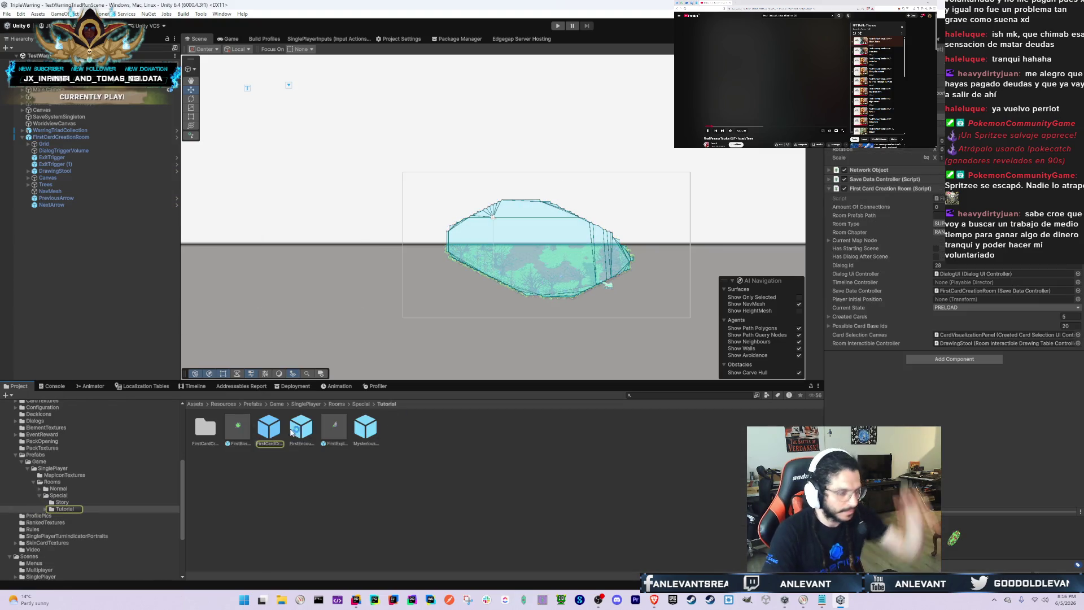
mouse_move(303, 433)
mouse_down()
mouse_move(237, 362)
mouse_move(85, 137)
mouse_move(116, 141)
mouse_up()
key(Delete)
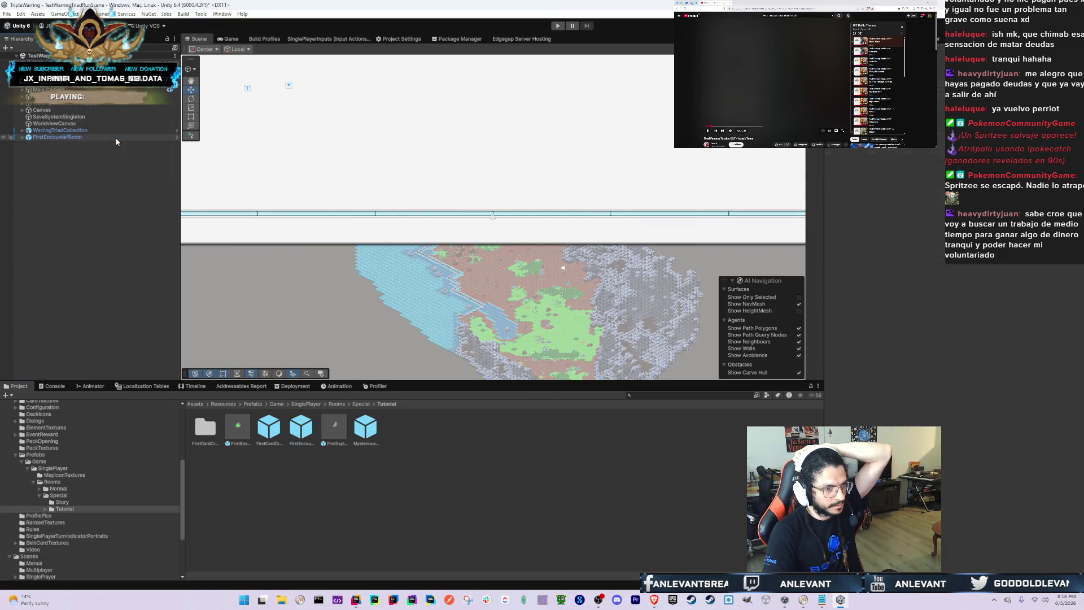
Step: Clear the FirstEncounterRoom NavMesh's existing data, then place the FirstBoss room prefab
click(79, 137)
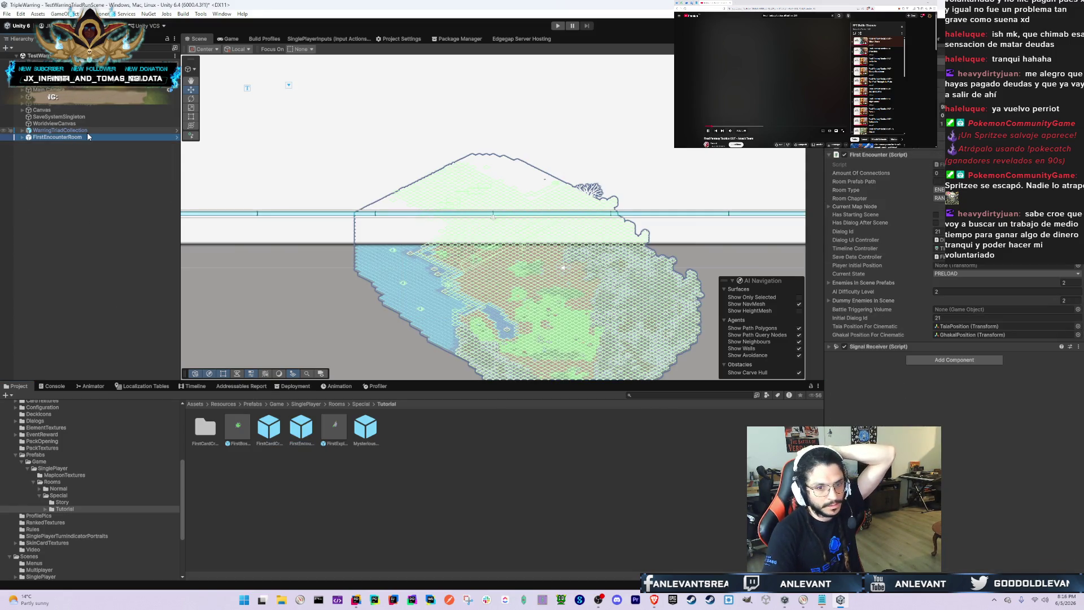
key(Right)
key(End)
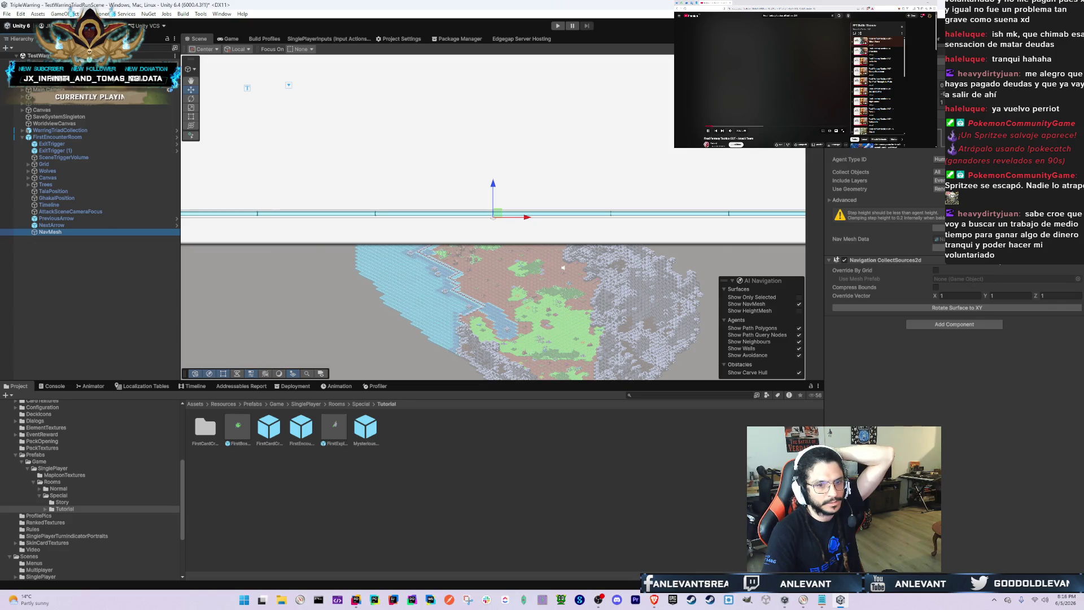
click(971, 248)
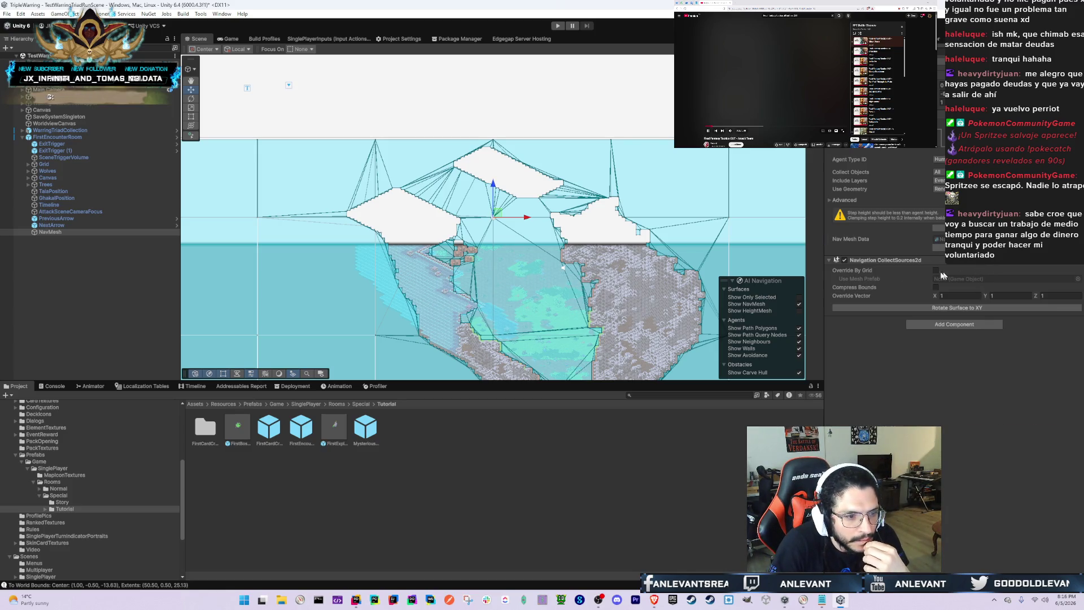
click(96, 136)
double_click(247, 432)
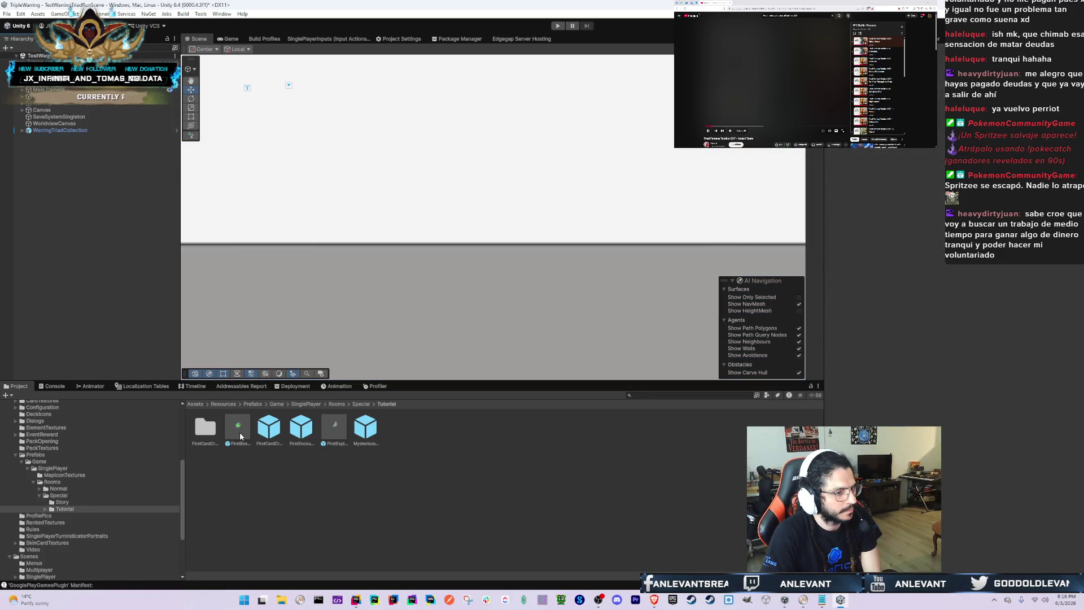
Step: Bake FirstBossRoom's Navmesh and apply the Nav Mesh Data to its prefab
key(Right)
key(Down)
key(Down)
click(63, 190)
click(108, 204)
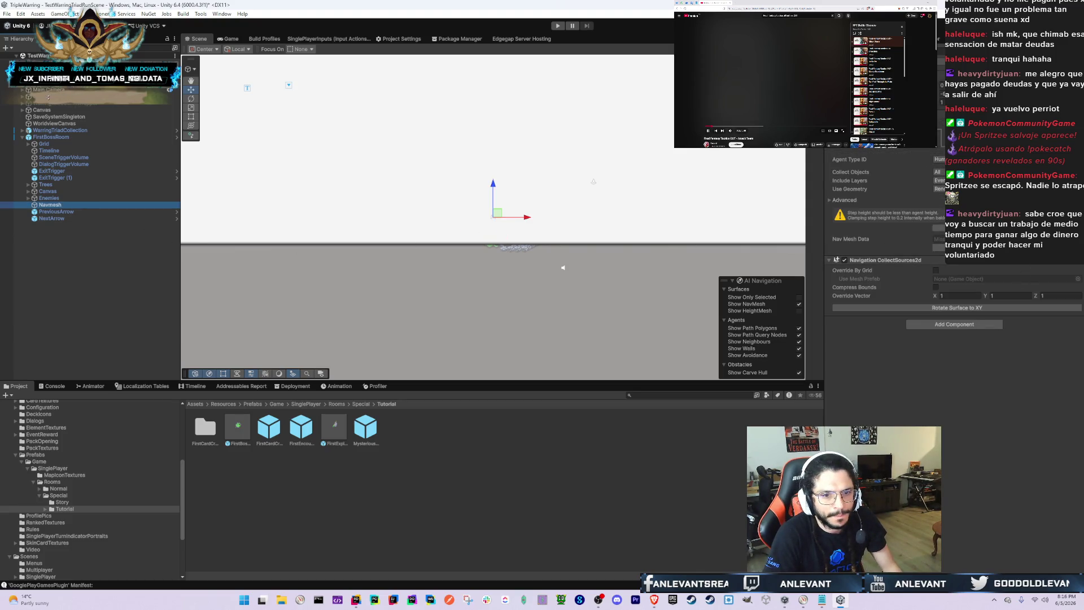
click(1044, 247)
right_click(919, 239)
click(986, 277)
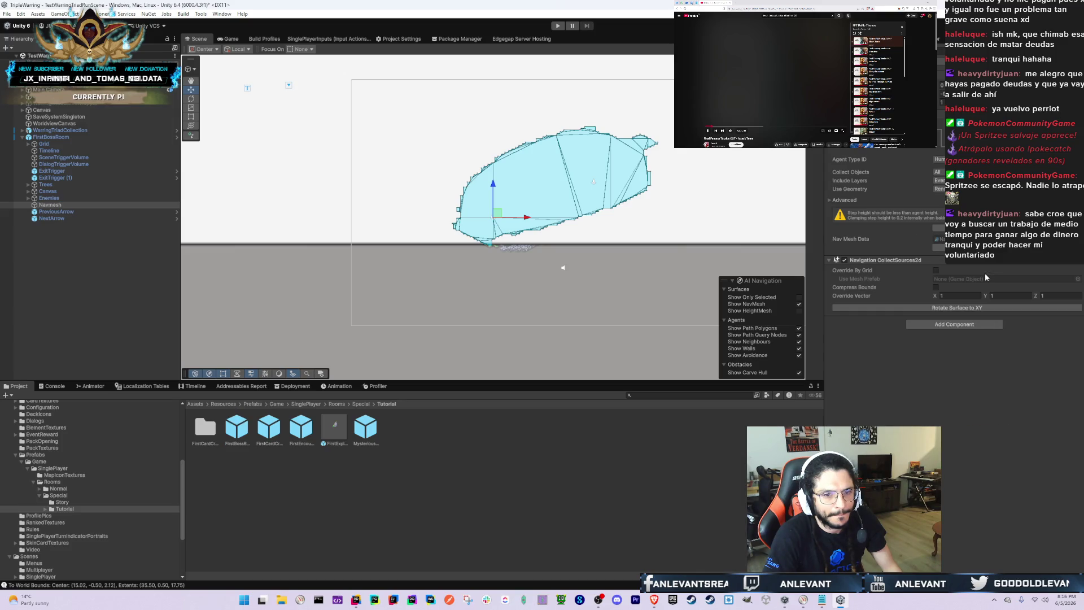
Step: Remove FirstBossRoom from the scene, re-add it, and undo so it's gone
click(65, 140)
key(Delete)
drag(301, 428, 117, 241)
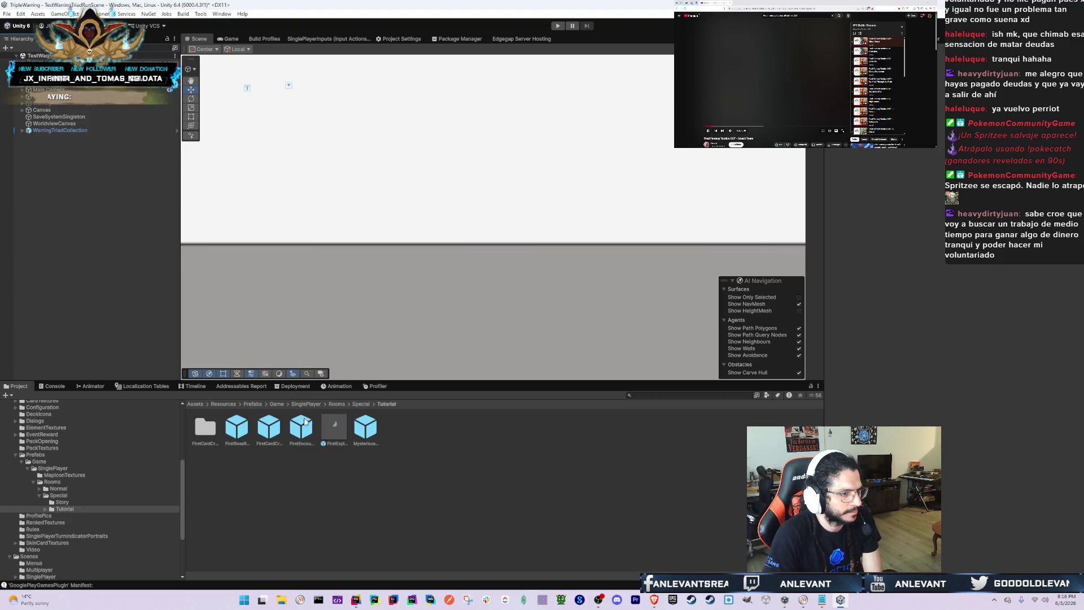
mouse_move(360, 436)
mouse_down()
mouse_move(48, 232)
mouse_move(303, 361)
mouse_move(293, 421)
mouse_move(266, 390)
mouse_move(540, 240)
mouse_move(215, 392)
mouse_move(129, 324)
mouse_move(84, 259)
mouse_up()
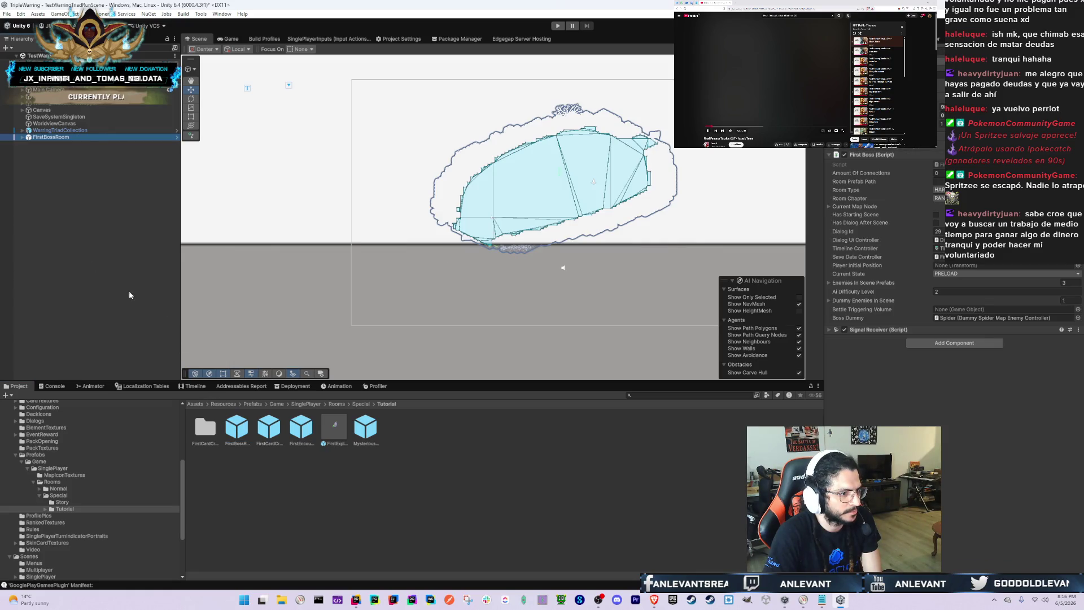
key(ctrl+z)
Step: Delete the FirstCardCreationRoom folder from the Tutorial prefabs
click(213, 439)
key(Delete)
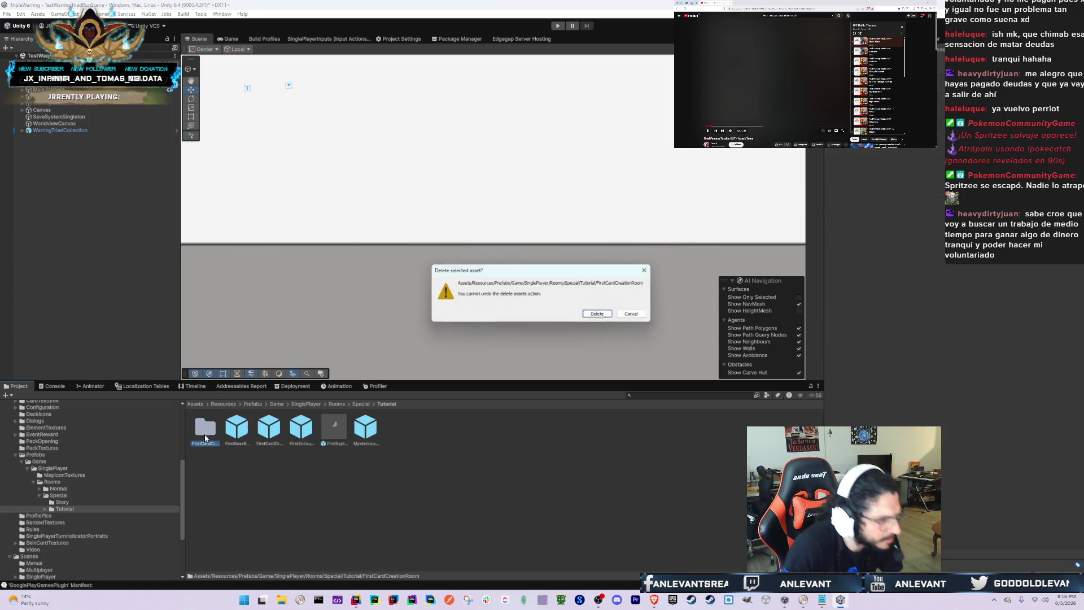
click(603, 317)
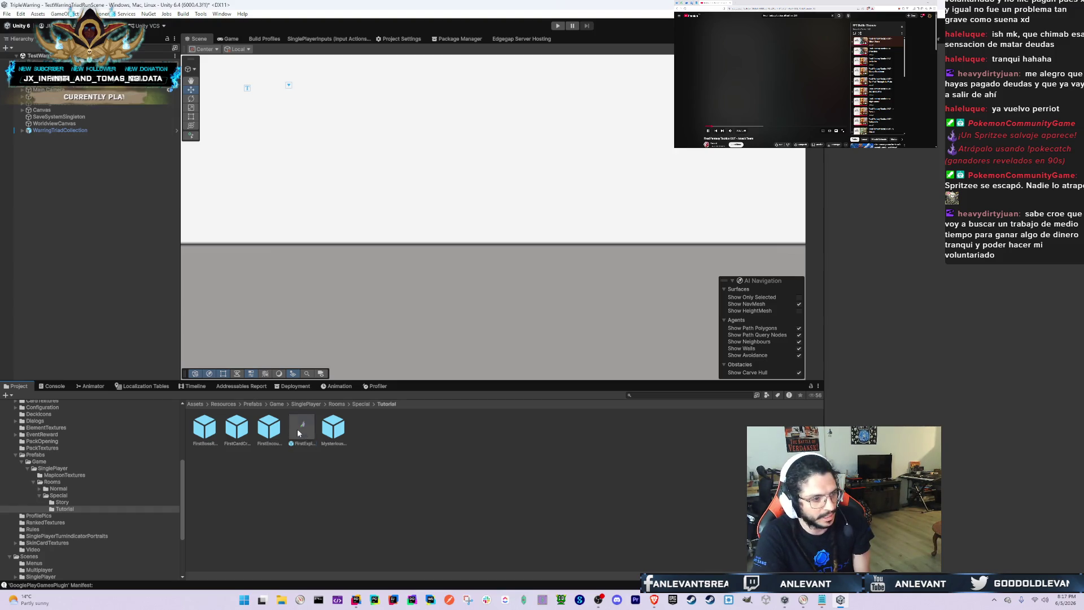
drag(96, 217, 99, 251)
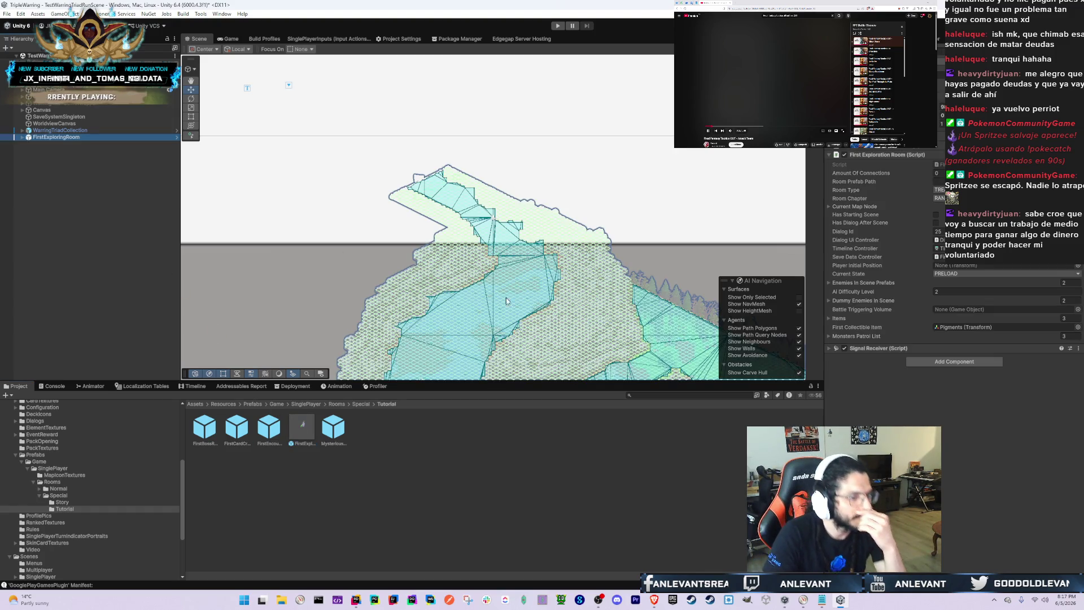
key(f)
drag(394, 226, 414, 252)
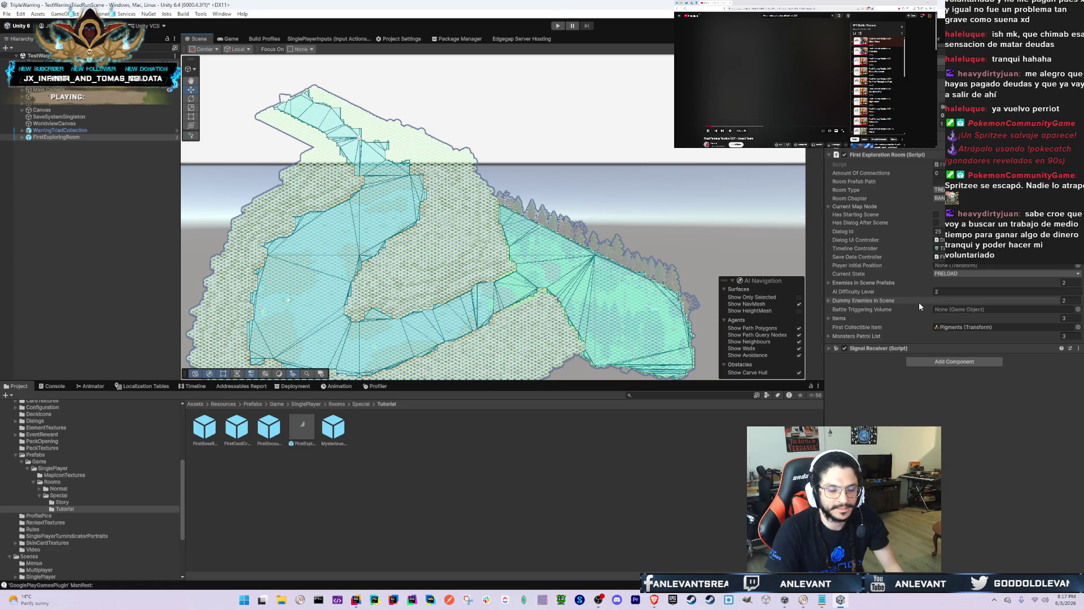
click(892, 283)
click(891, 283)
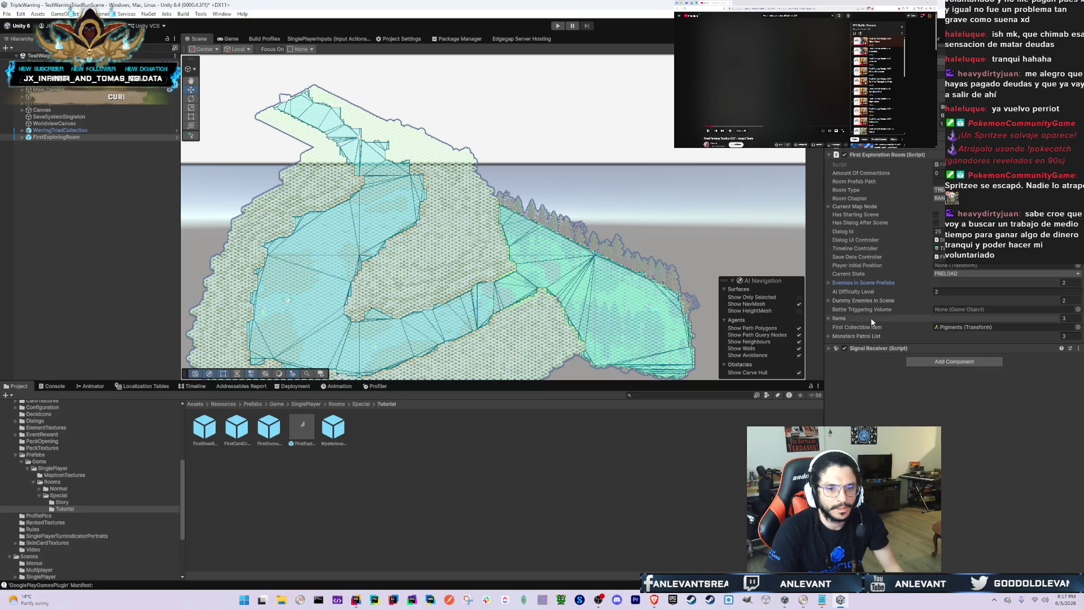
click(871, 318)
click(871, 317)
click(875, 336)
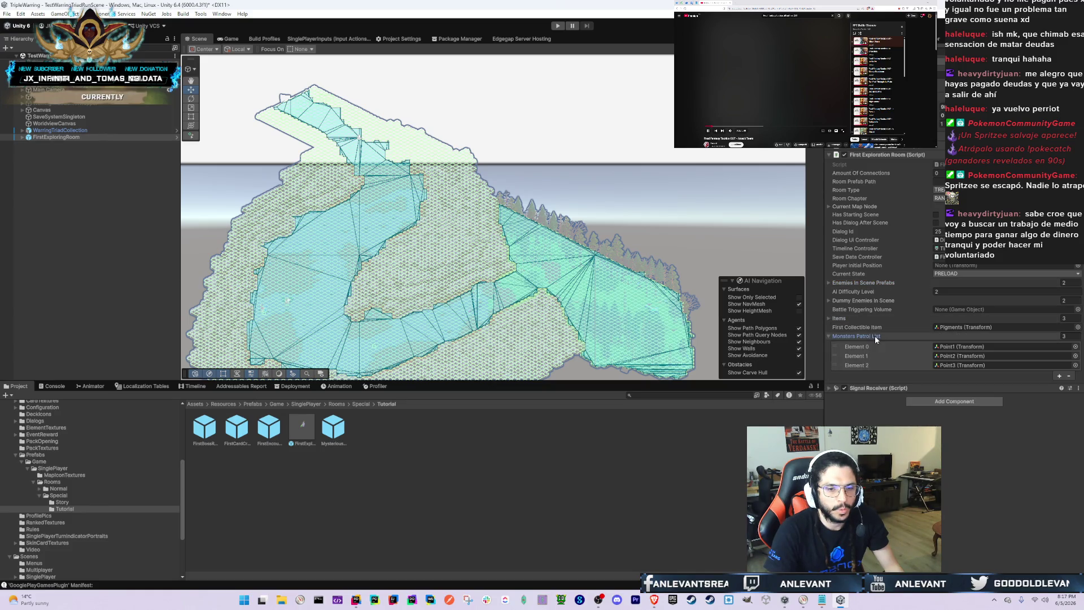
click(876, 336)
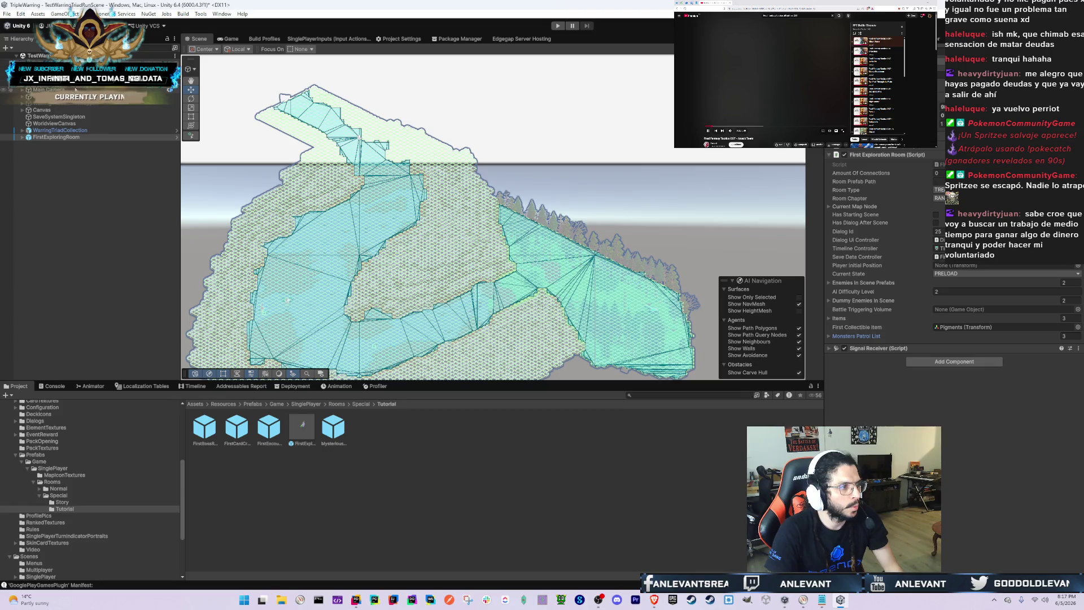
click(98, 137)
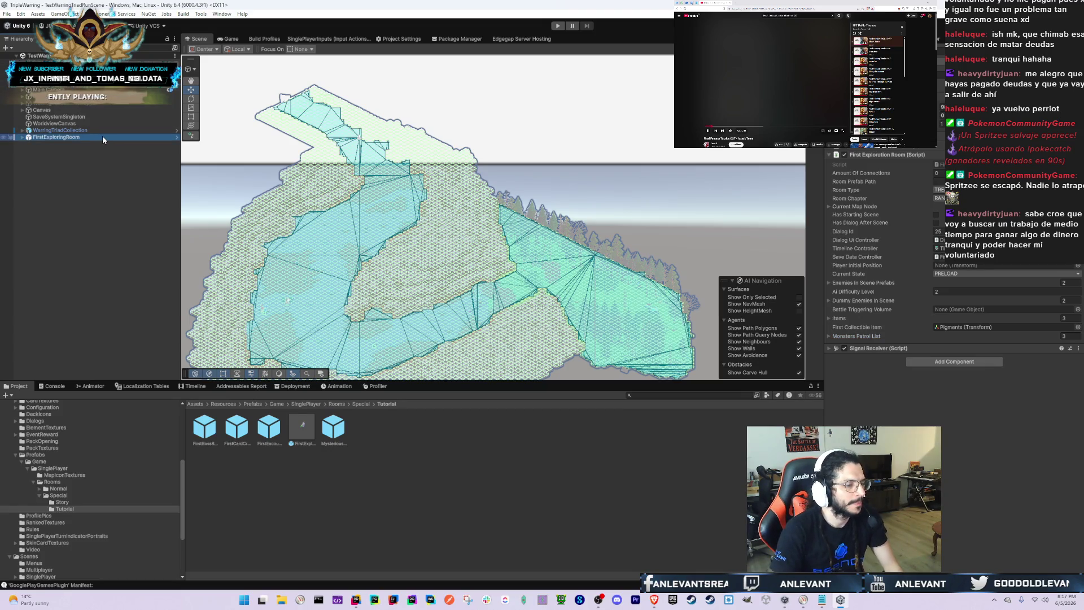
key(Delete)
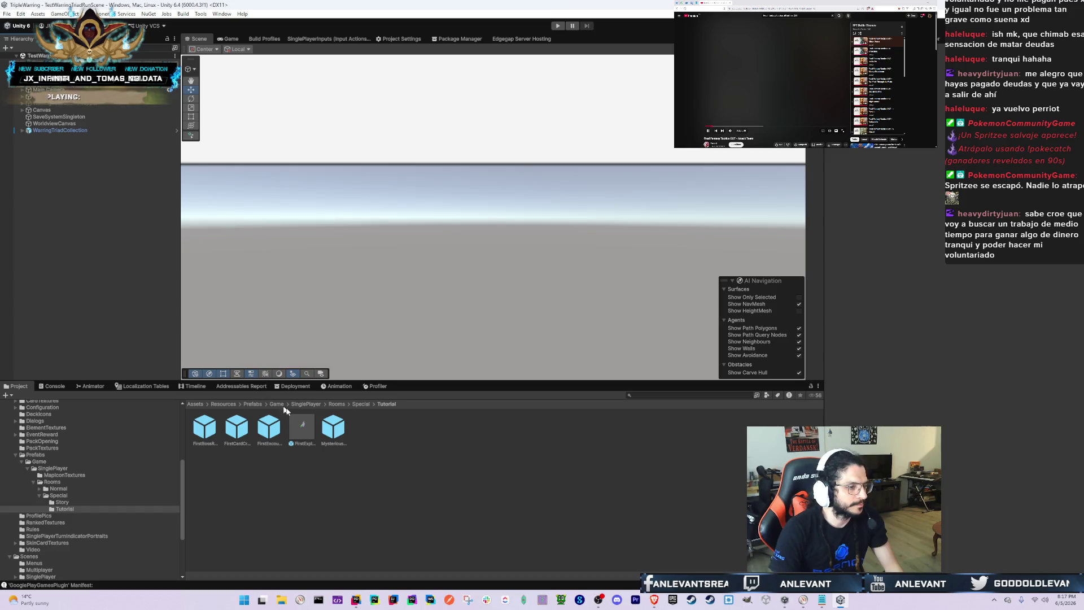
Step: Place KidsKidnapBossRoom from the Story folder, review its NavMesh surface, and open its actions menu
click(63, 503)
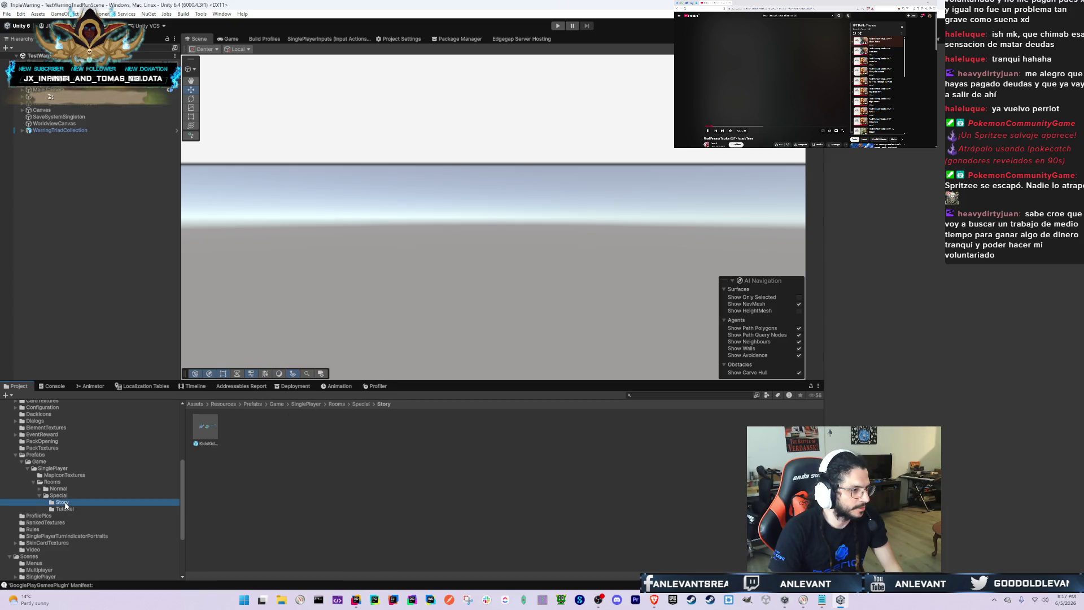
click(210, 435)
drag(81, 146, 82, 141)
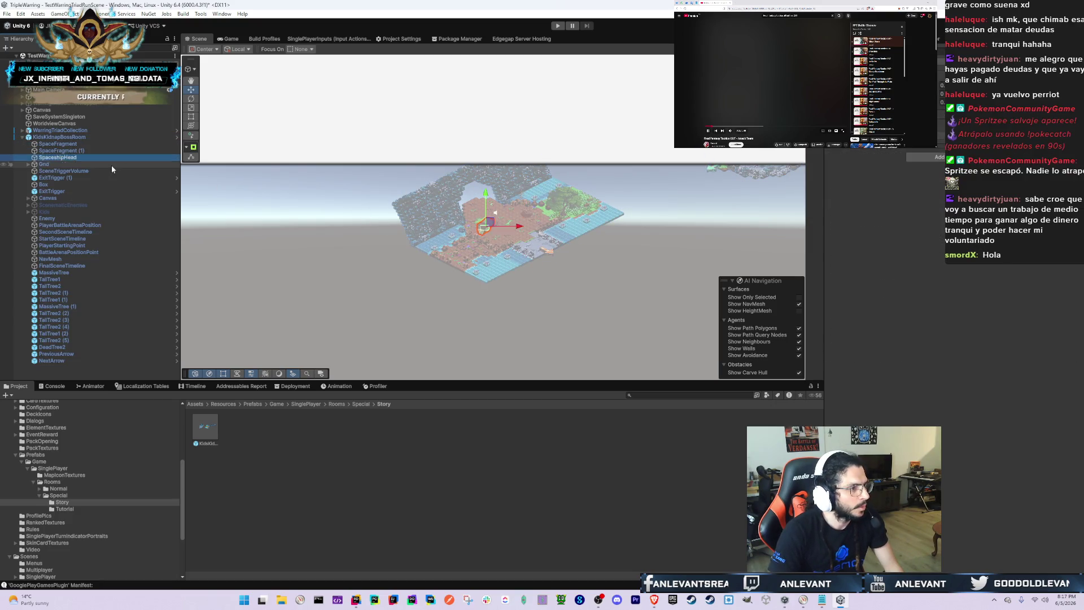
key(Down)
key(Down)
key(Down)
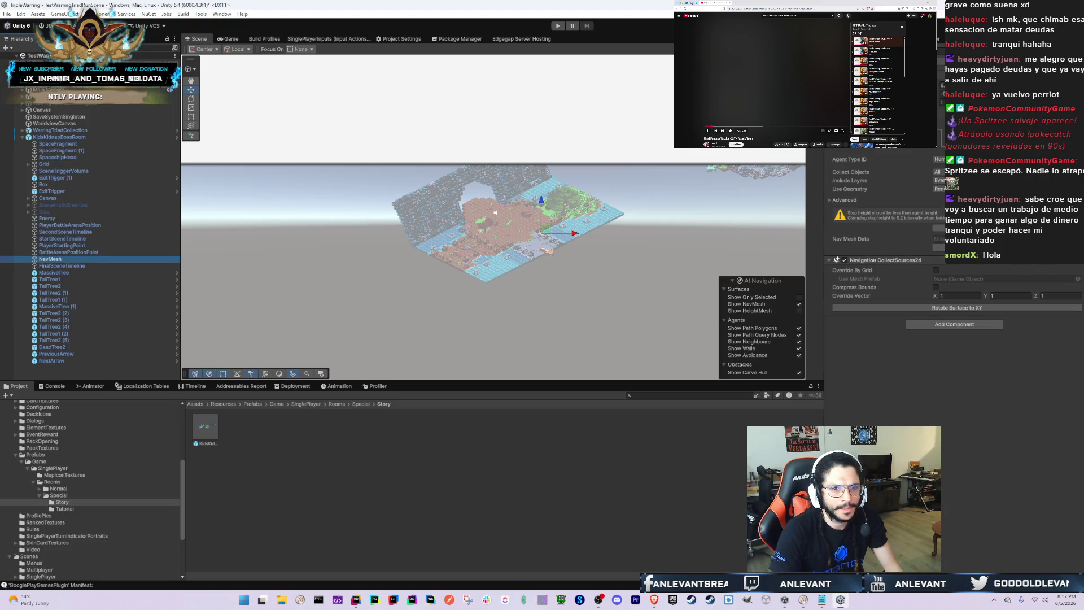
click(942, 94)
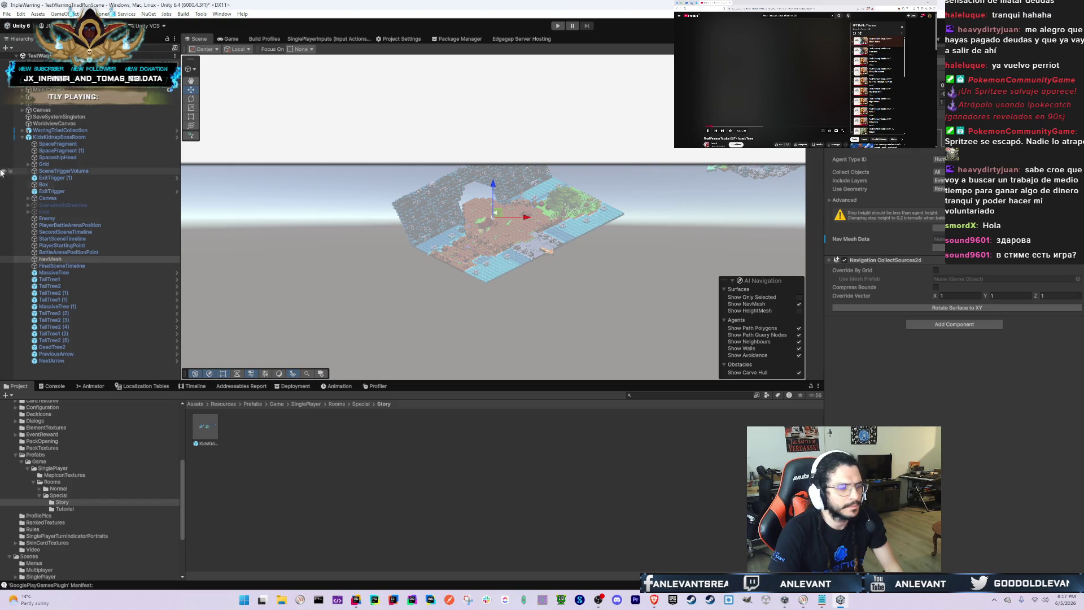
right_click(41, 138)
Step: Open KidsKidnapBossRoom in isolation and give its CaveWall tilemap a Walkable Navigation Modifier
mouse_move(77, 281)
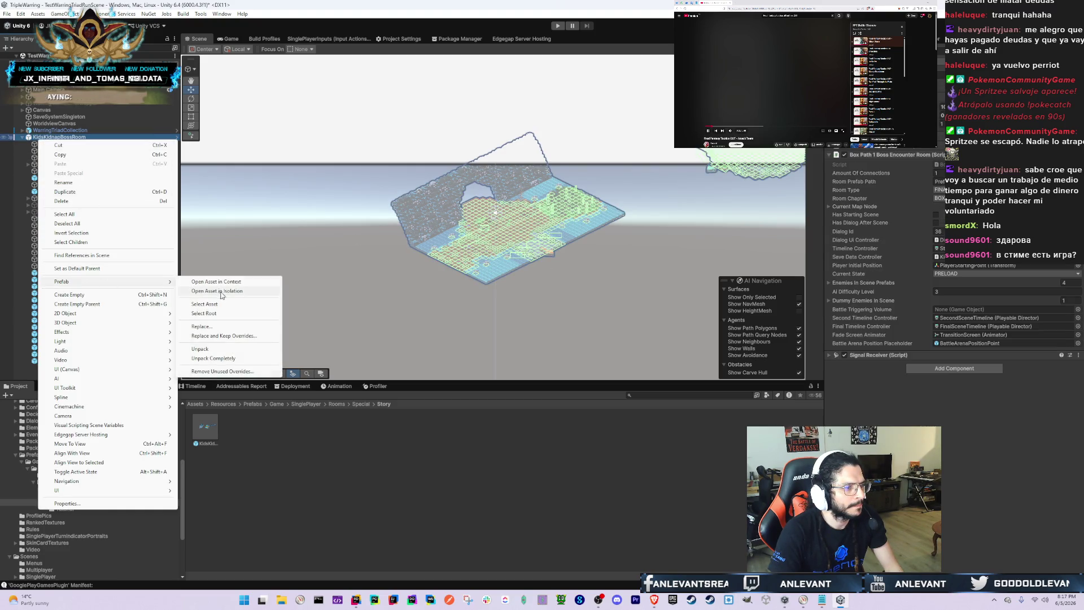
click(209, 291)
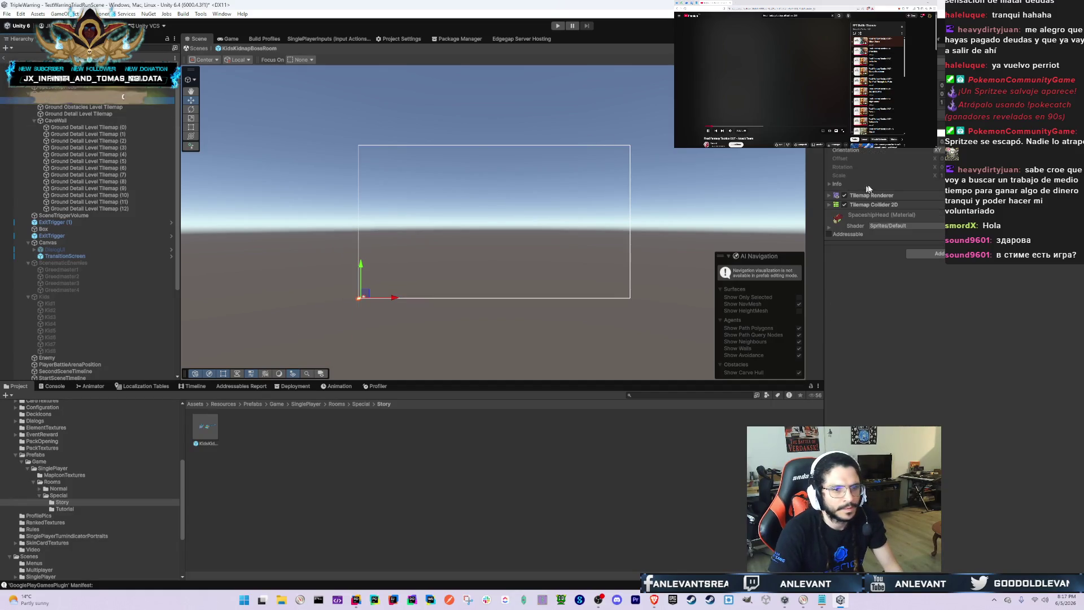
click(926, 254)
click(865, 314)
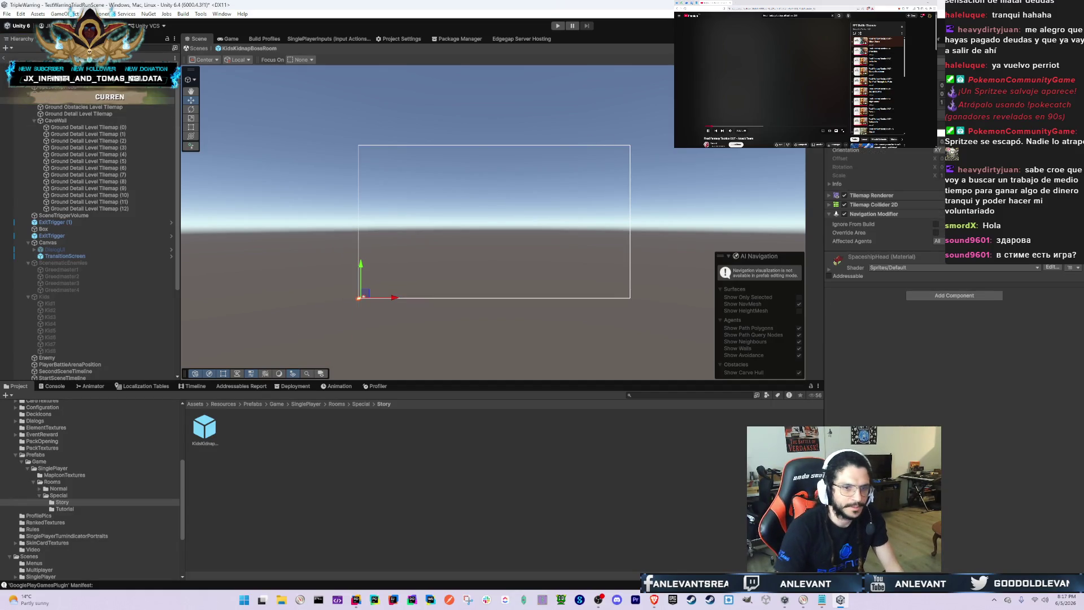
click(935, 233)
click(938, 241)
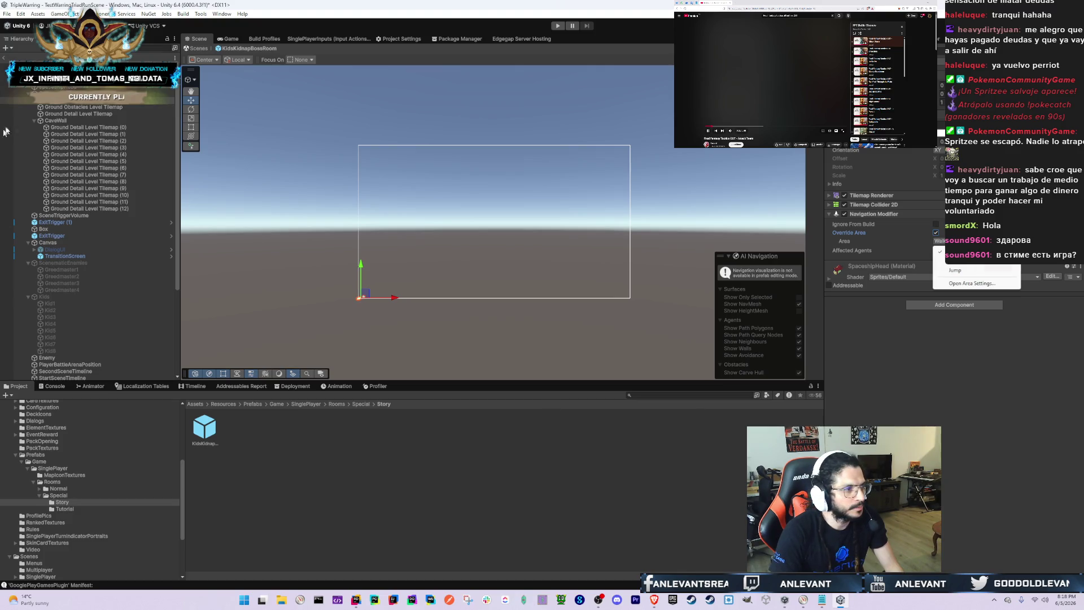
key(Escape)
Step: Add a Navigation Modifier to another tilemap with Override Area set to Not Walkable
click(94, 117)
click(93, 113)
click(954, 247)
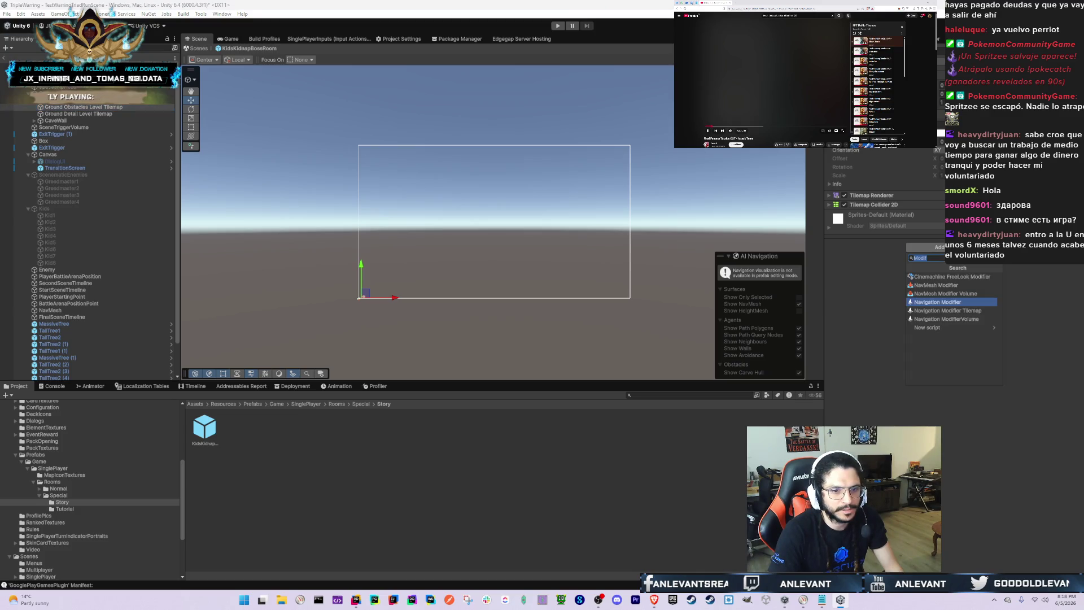
click(967, 305)
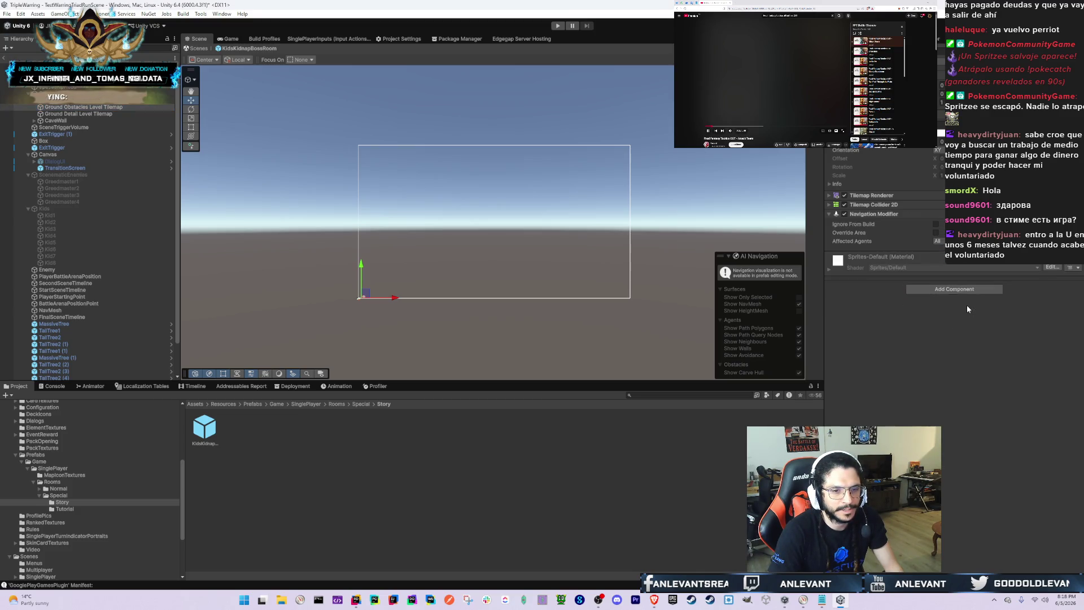
click(936, 232)
click(939, 241)
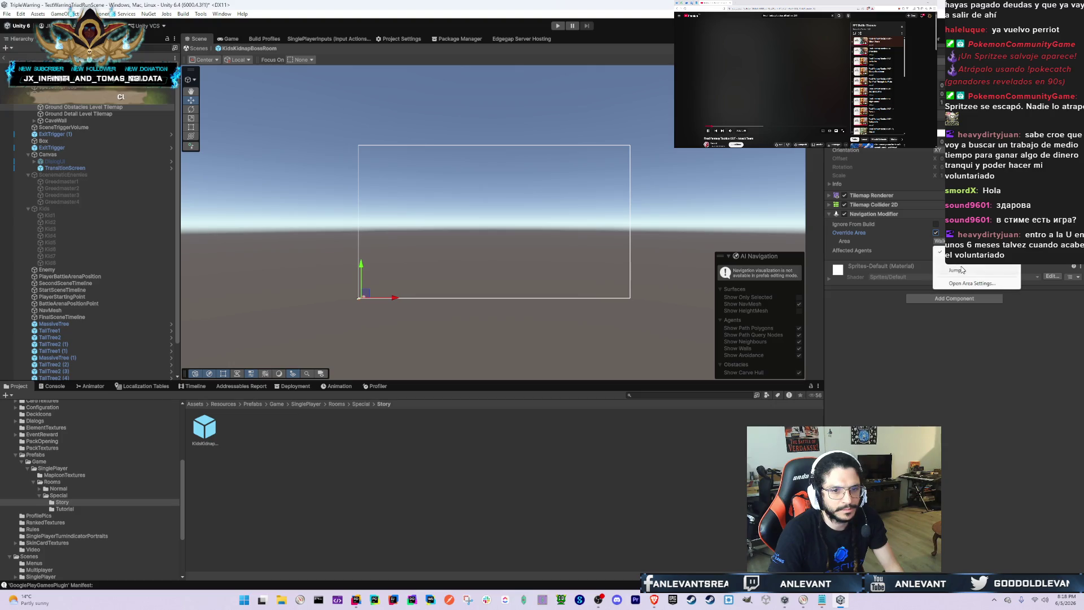
click(960, 261)
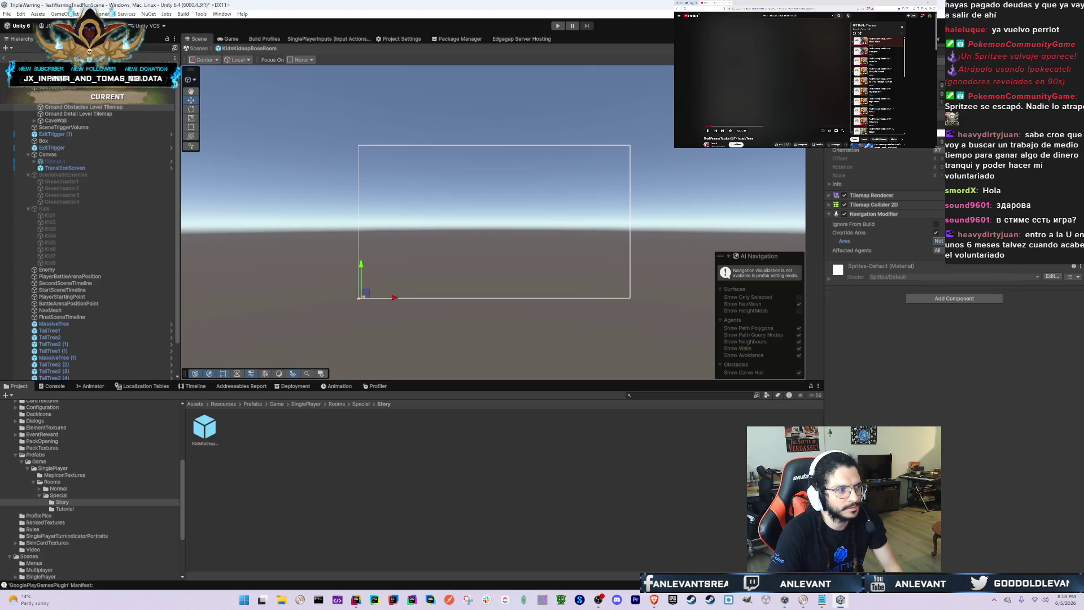
Step: Return to the scene, review the rebaked navmeshes, and delete the KidsKidnapBossRoom instance
click(3, 61)
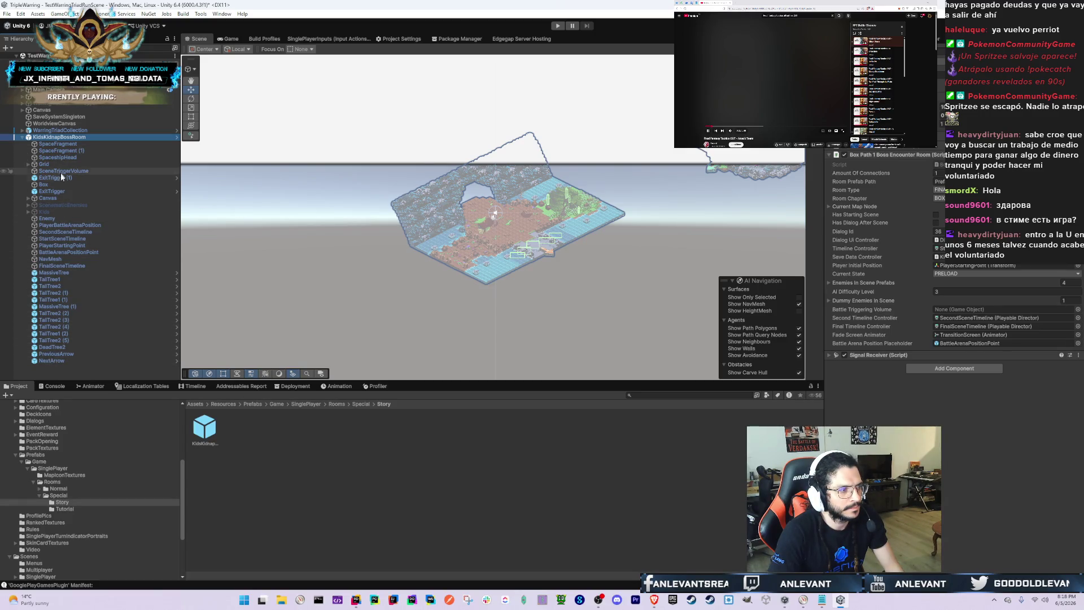
click(55, 259)
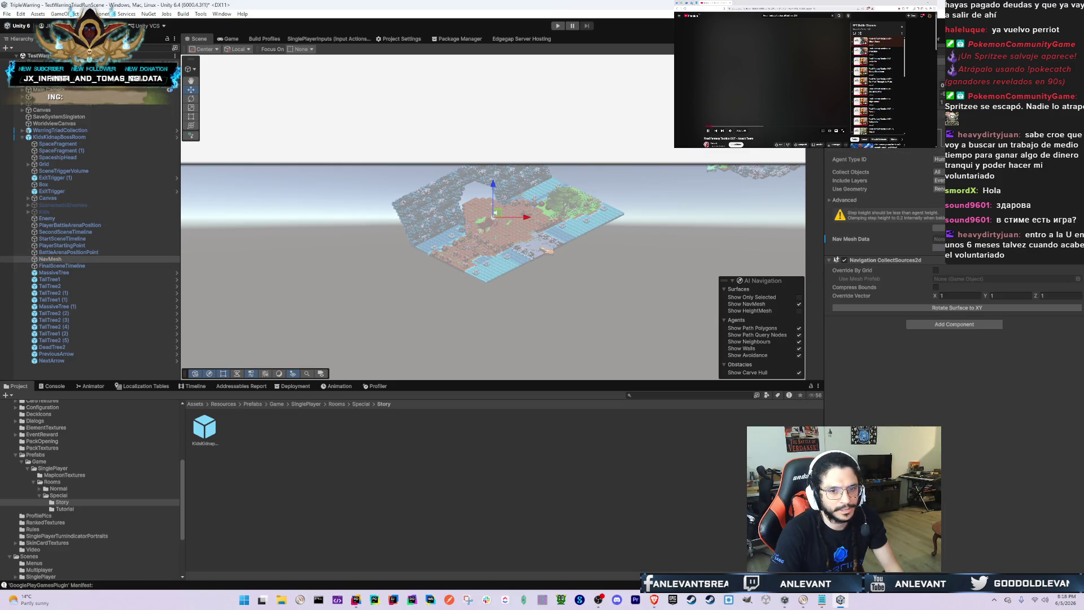
drag(672, 235, 503, 256)
click(534, 224)
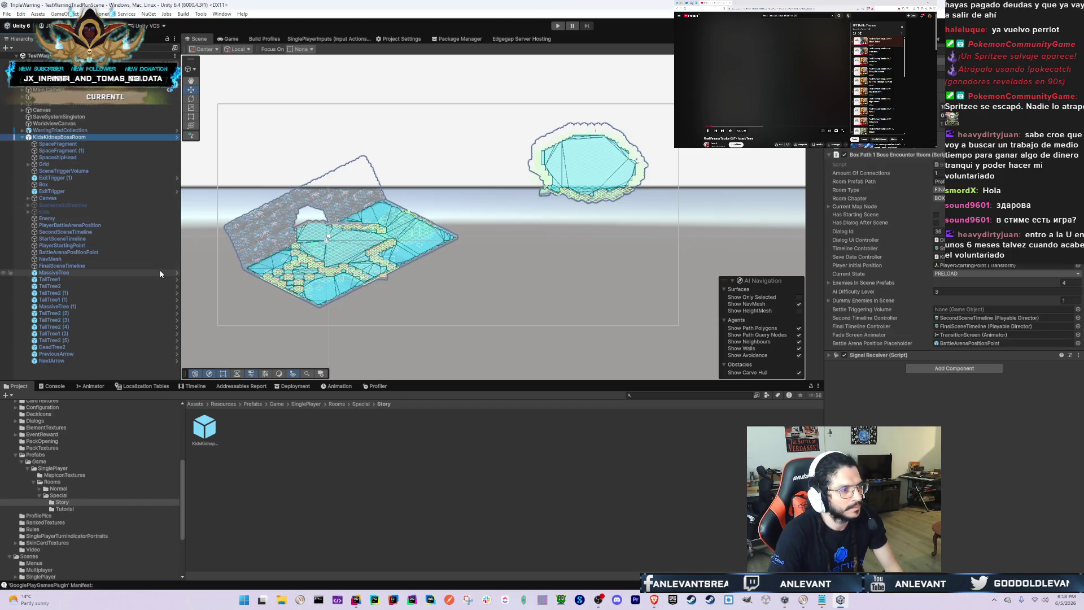
key(Left)
key(Delete)
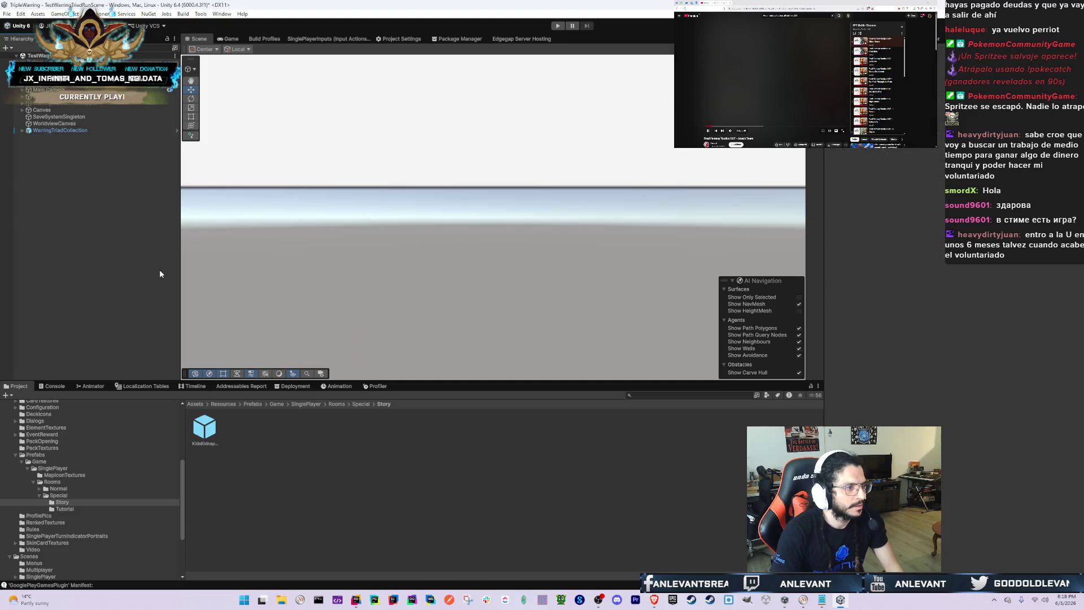
Step: Drag HardEncounterRoomFourExit from the HardEncounterRooms folder into the scene
click(59, 489)
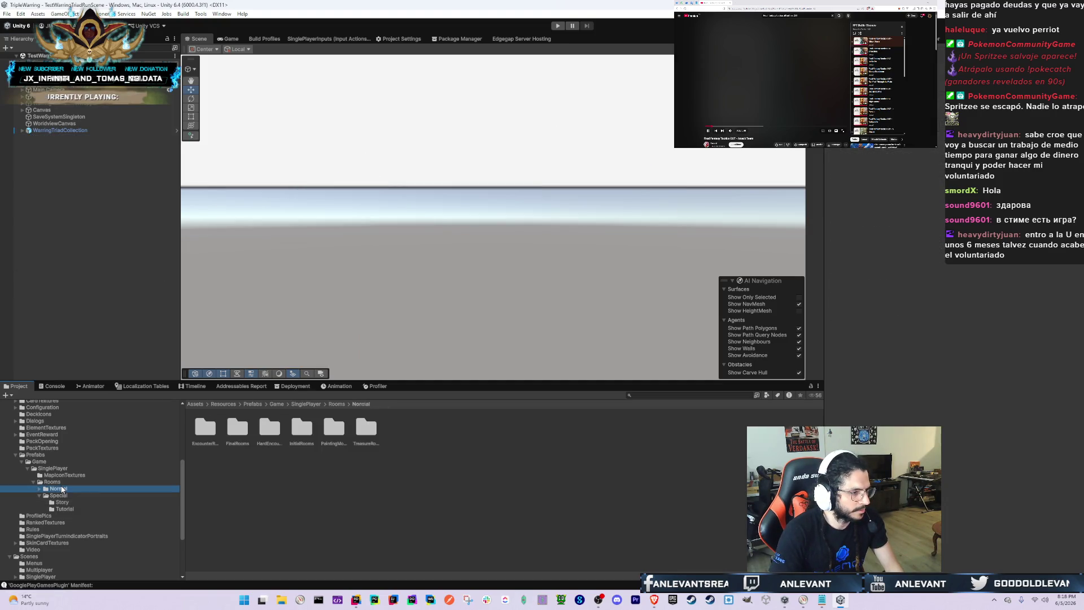
double_click(213, 435)
click(96, 509)
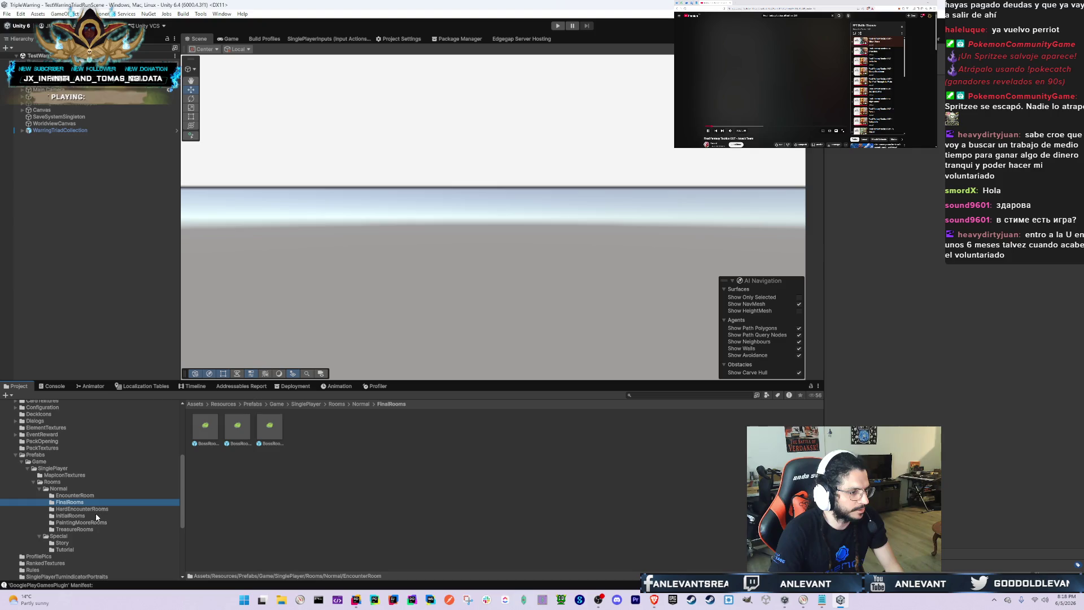
mouse_move(213, 438)
mouse_down()
mouse_move(109, 305)
mouse_move(102, 322)
mouse_up()
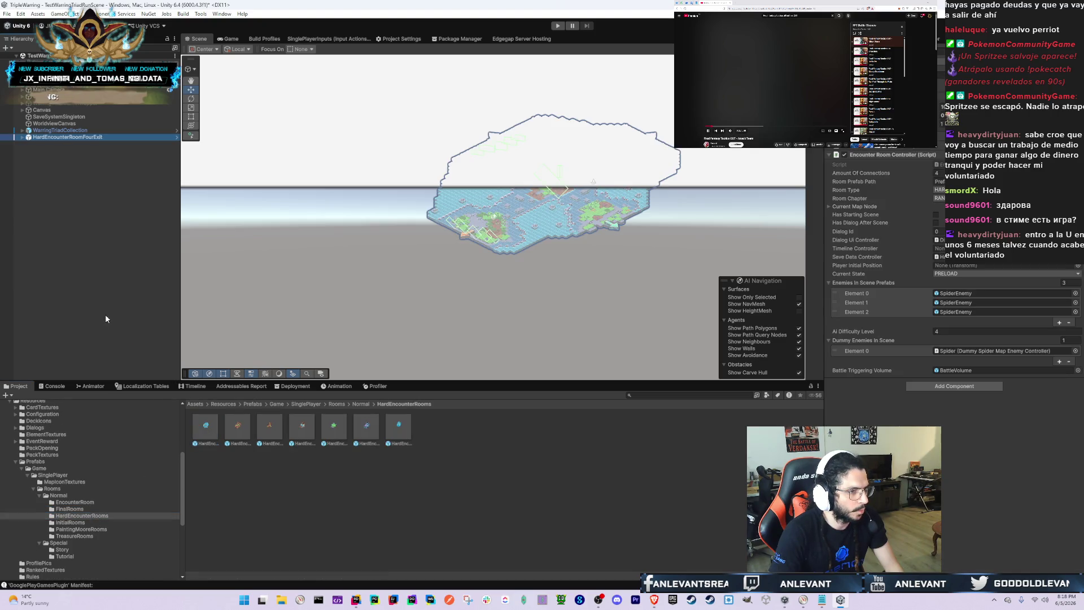
Step: Inspect the room's Ground Detail, Ground Obstacles and Ground Level tilemaps' navigation modifiers
key(Right)
key(Down)
key(Down)
key(Down)
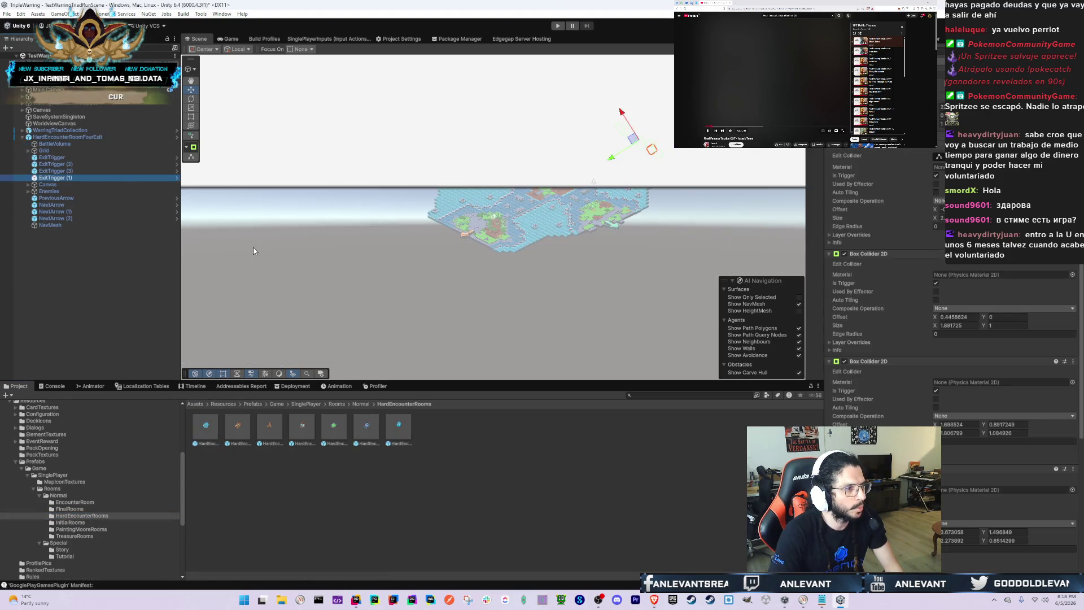
key(Down)
key(Down)
key(Down)
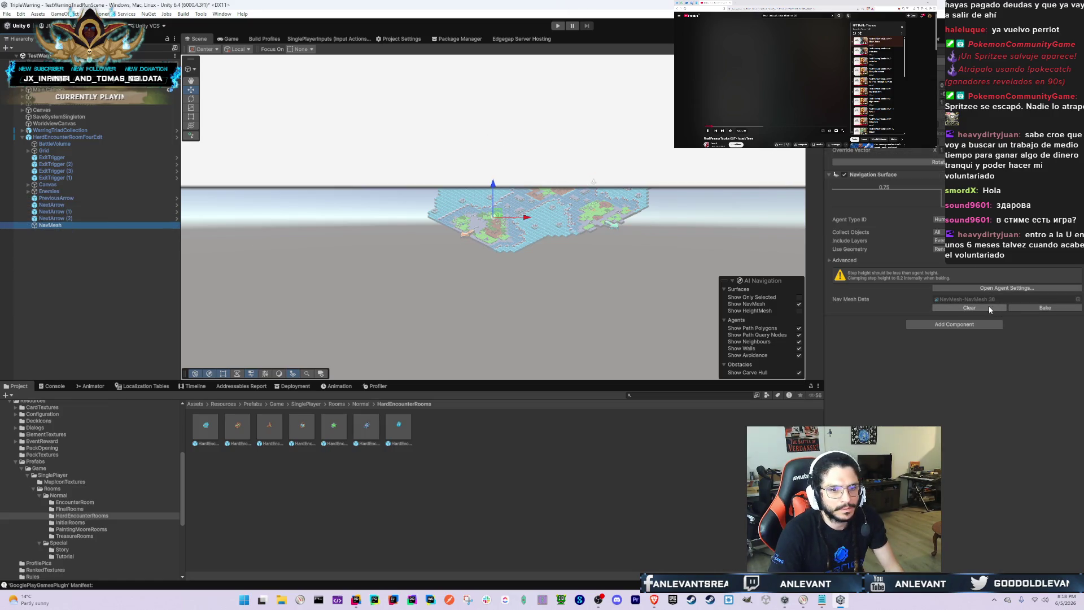
click(28, 150)
click(72, 157)
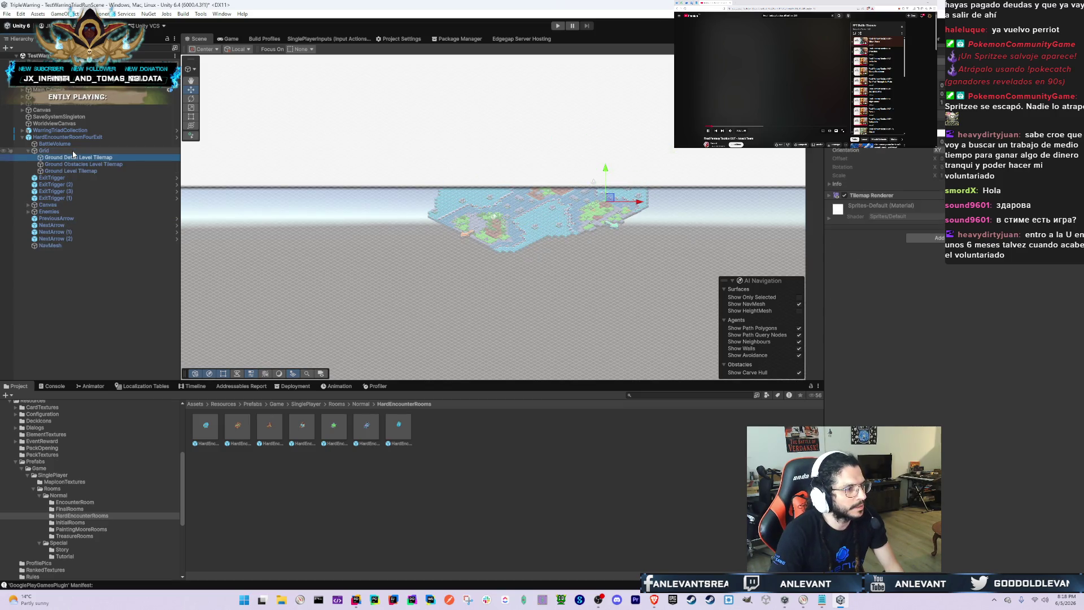
key(Down)
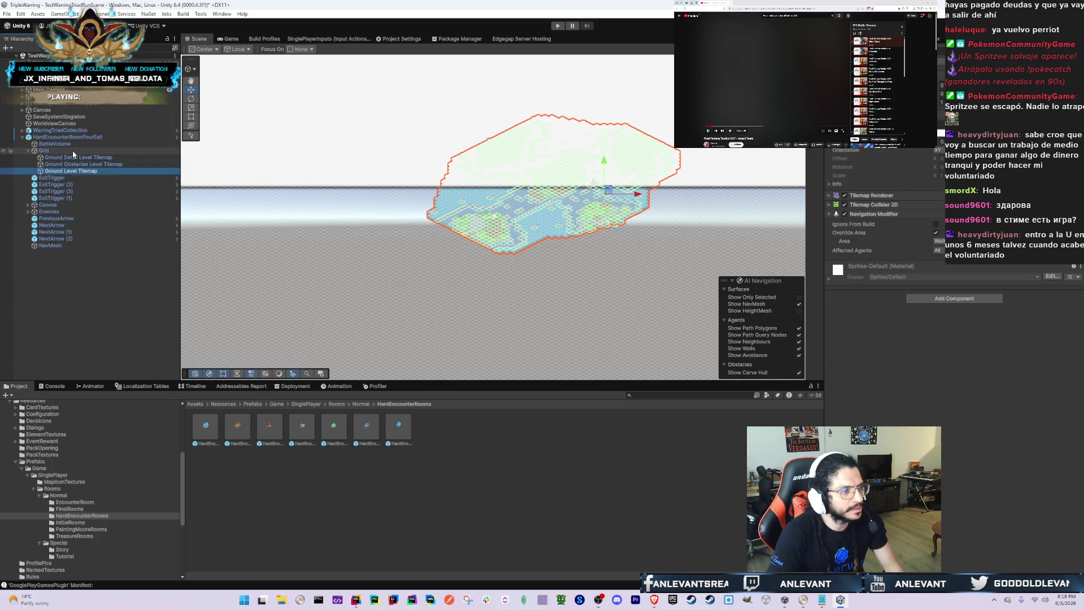
key(Down)
key(Up)
key(Down)
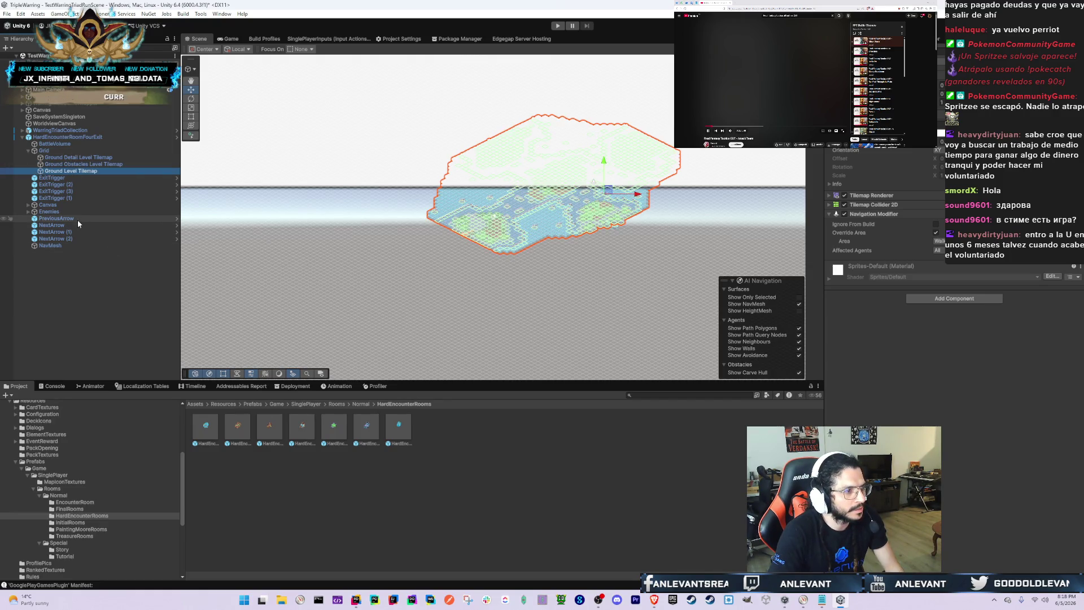
Step: Clear the room's NavMesh data, rebake it, and check the Console for errors
click(73, 209)
click(72, 231)
click(72, 246)
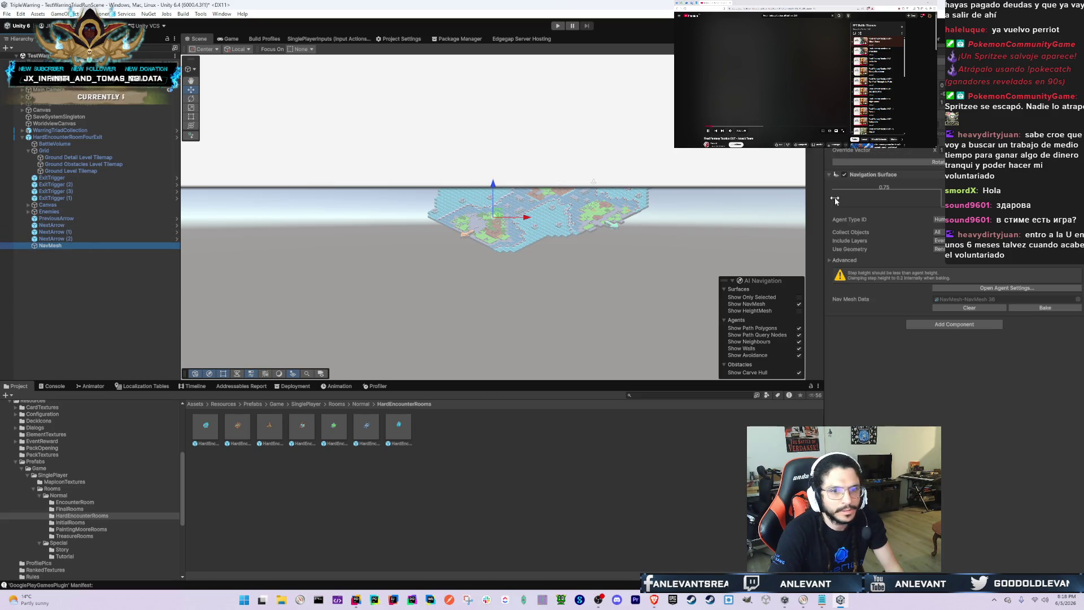
click(887, 161)
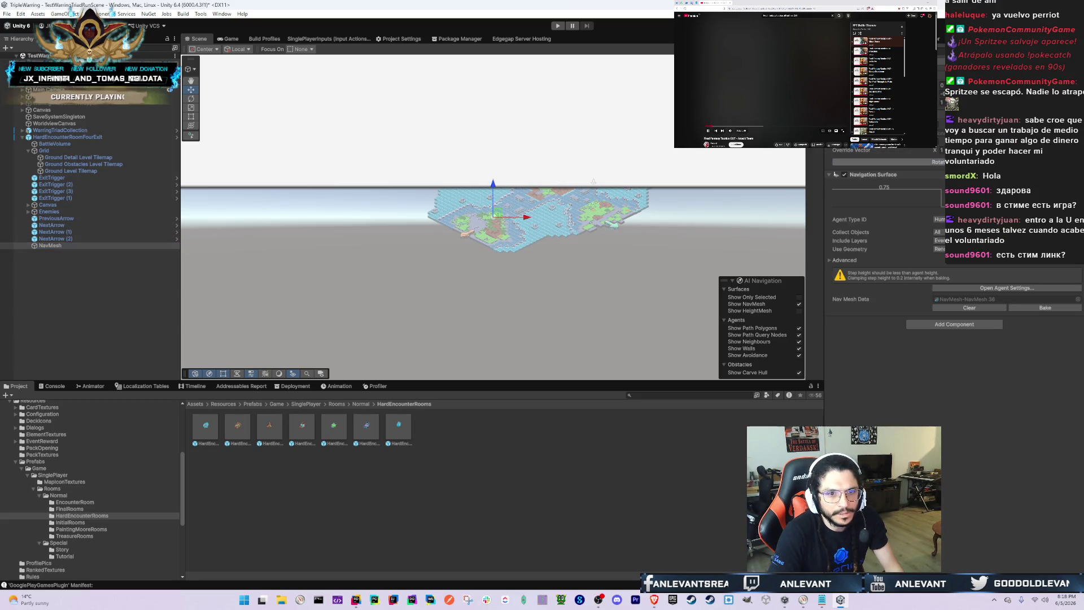
click(989, 308)
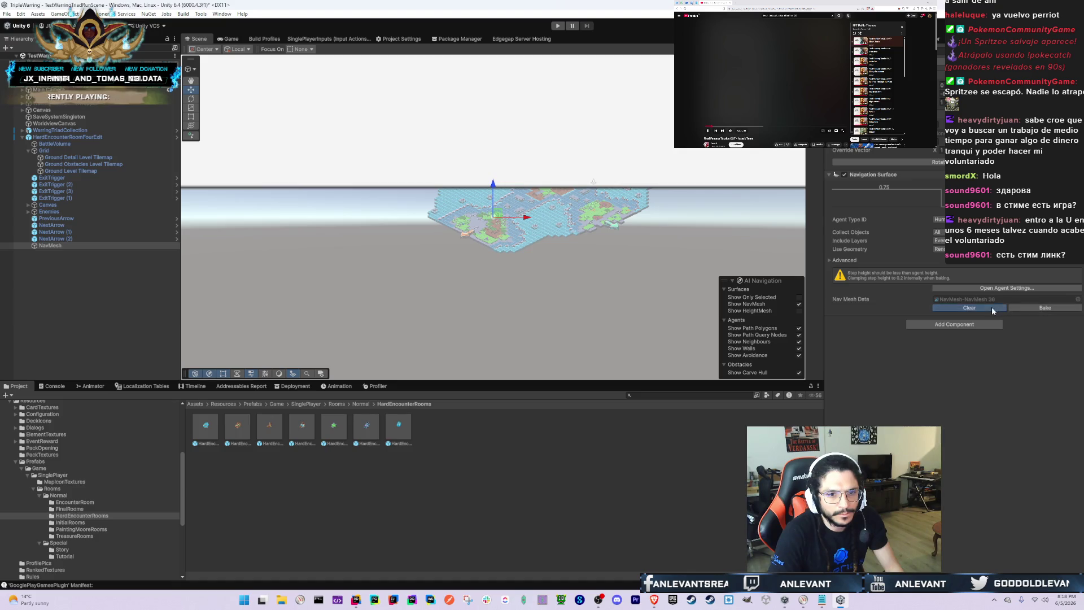
click(1045, 310)
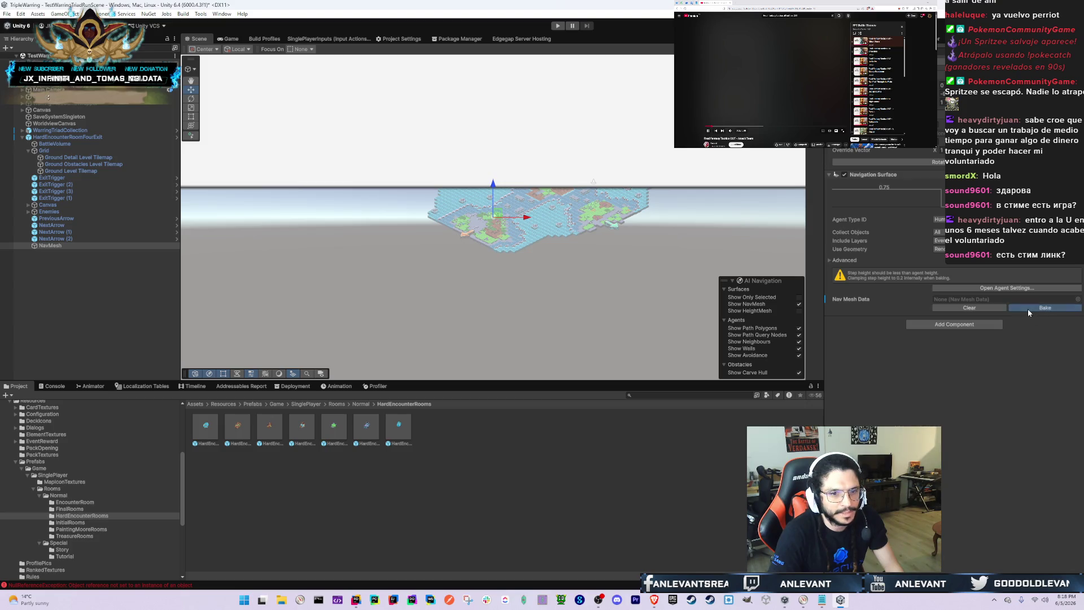
click(52, 386)
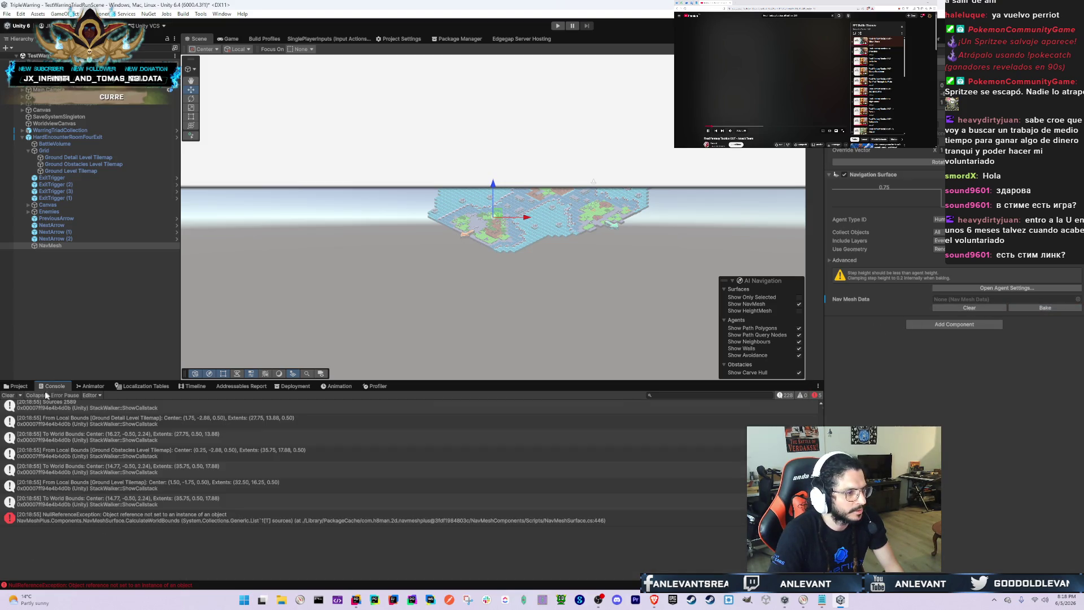
click(8, 395)
Step: Open the HardEncounterRoomFourExit prefab in isolation and select its NavMesh object
right_click(68, 137)
mouse_move(170, 286)
click(223, 289)
click(87, 164)
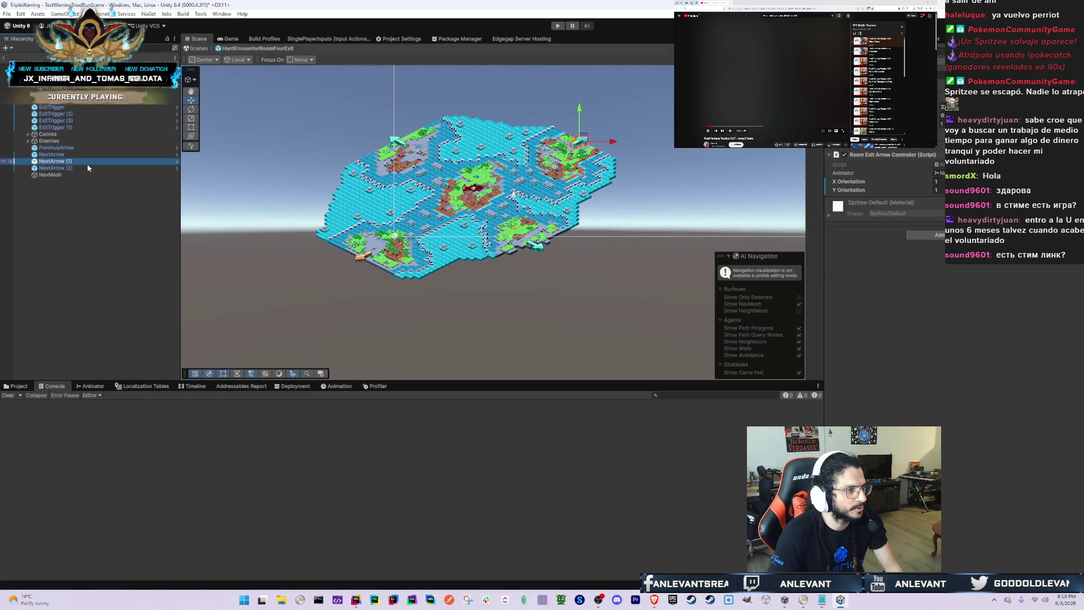
click(96, 225)
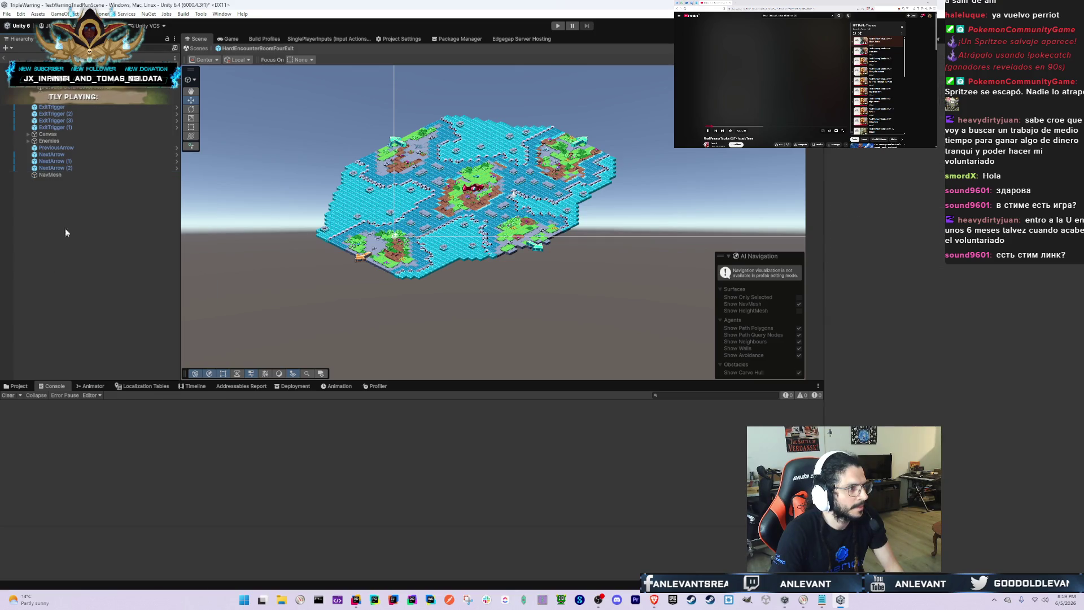
Step: Create a new empty object in the prefab, then undo it
right_click(96, 224)
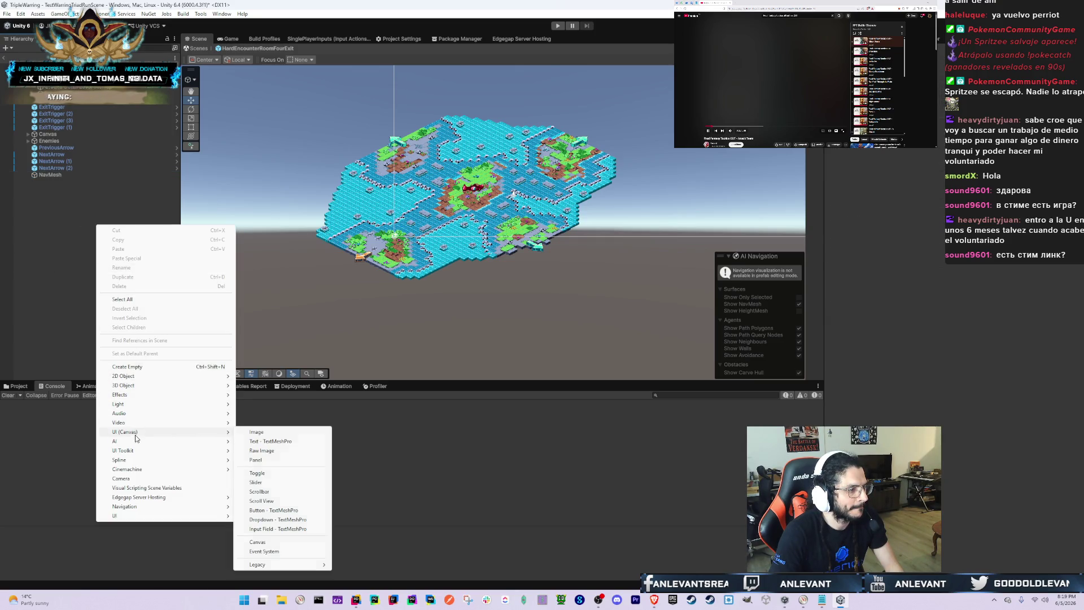
click(128, 367)
click(79, 175)
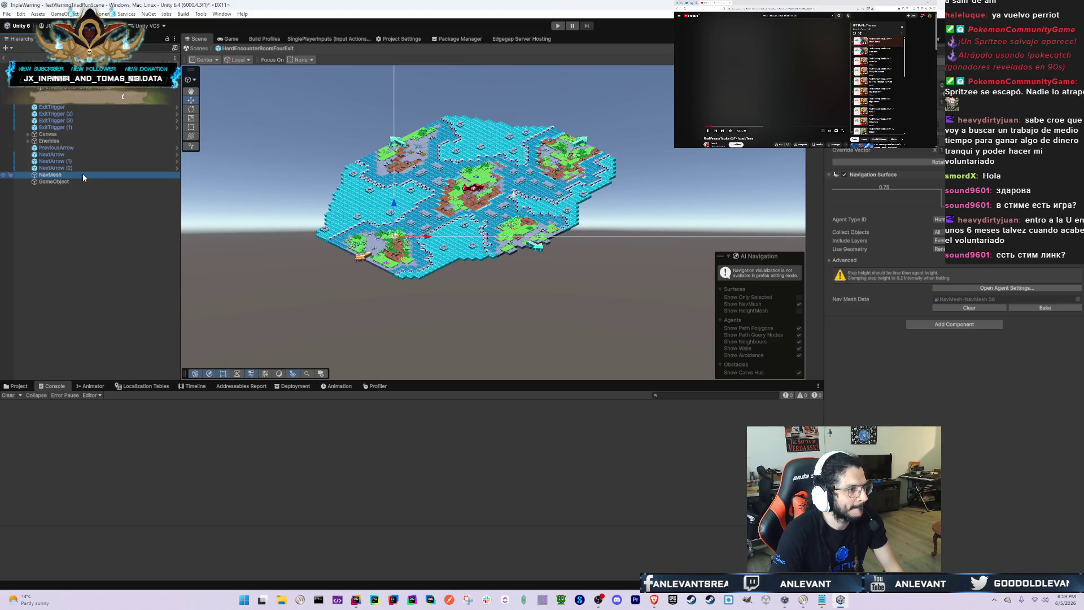
key(Down)
key(F2)
text(NavMe)
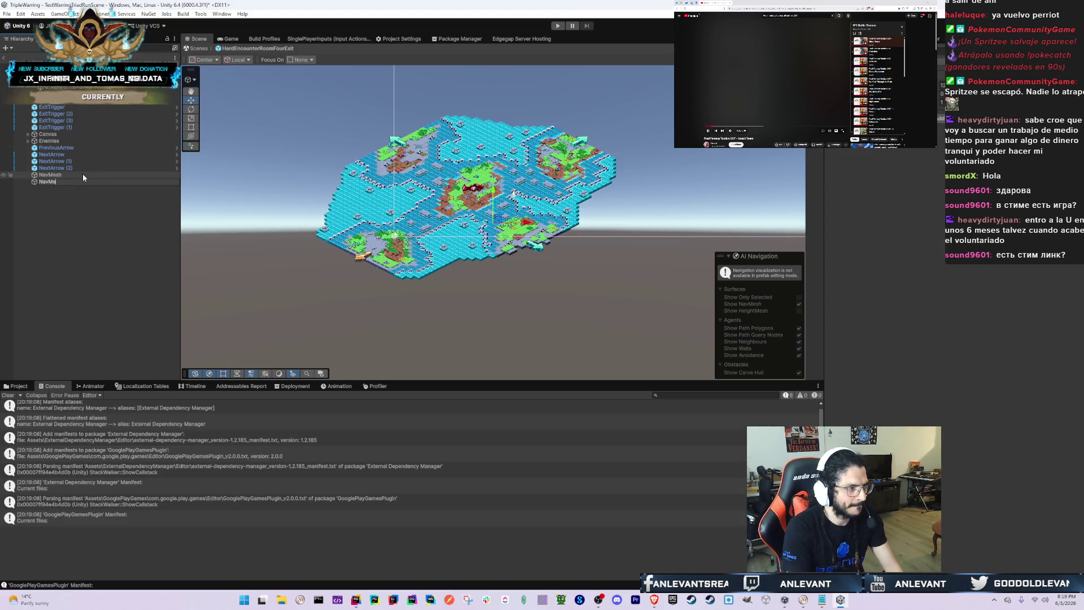
key(ctrl+z)
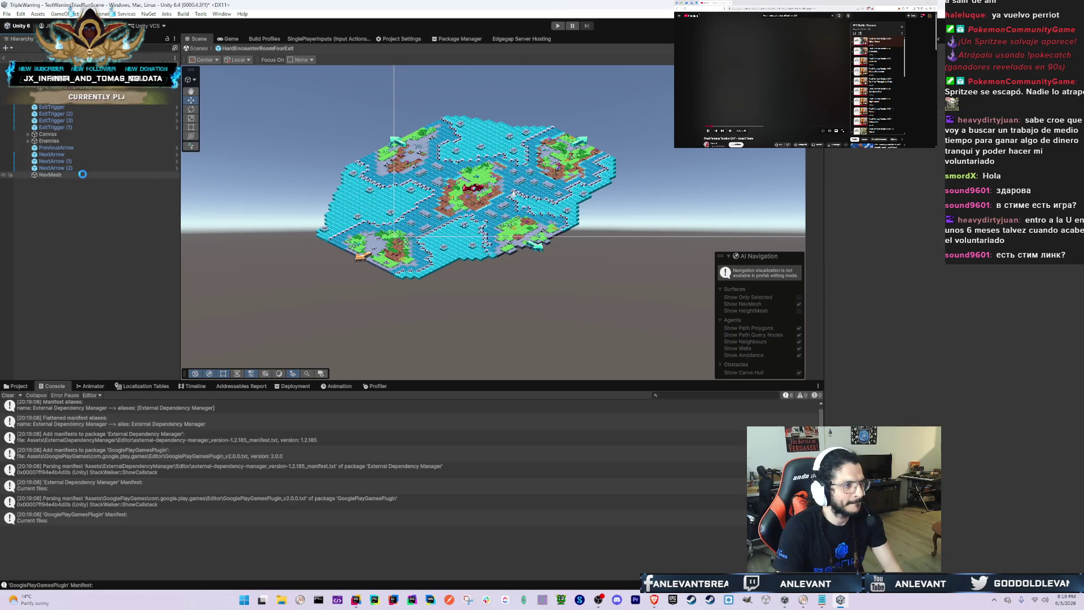
Step: Add a Navigation CollectSources2d component to NavMesh, then switch to the browser
click(82, 175)
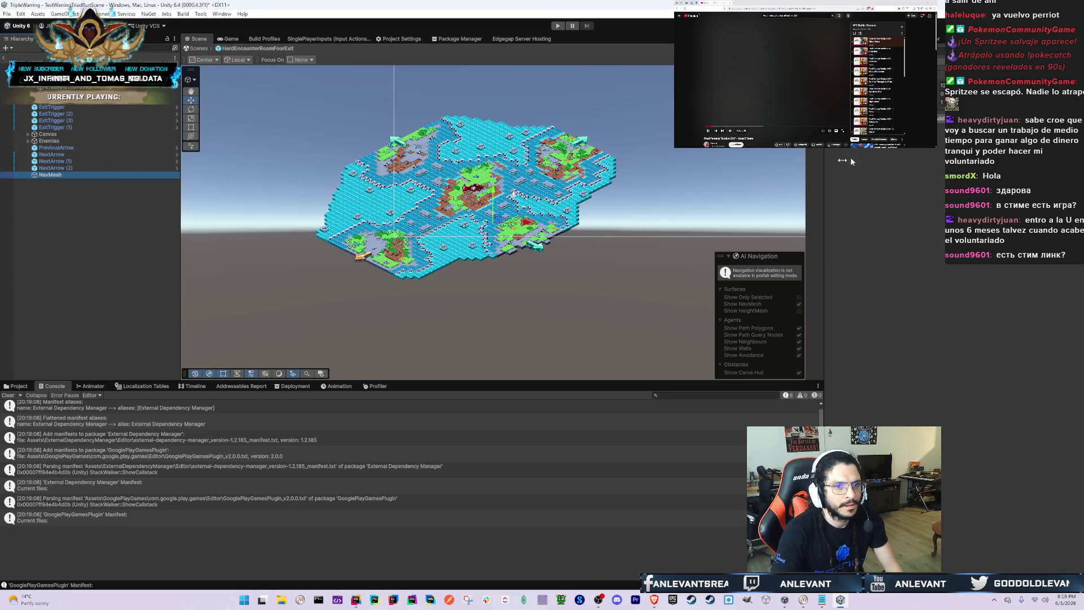
click(954, 133)
text(nav)
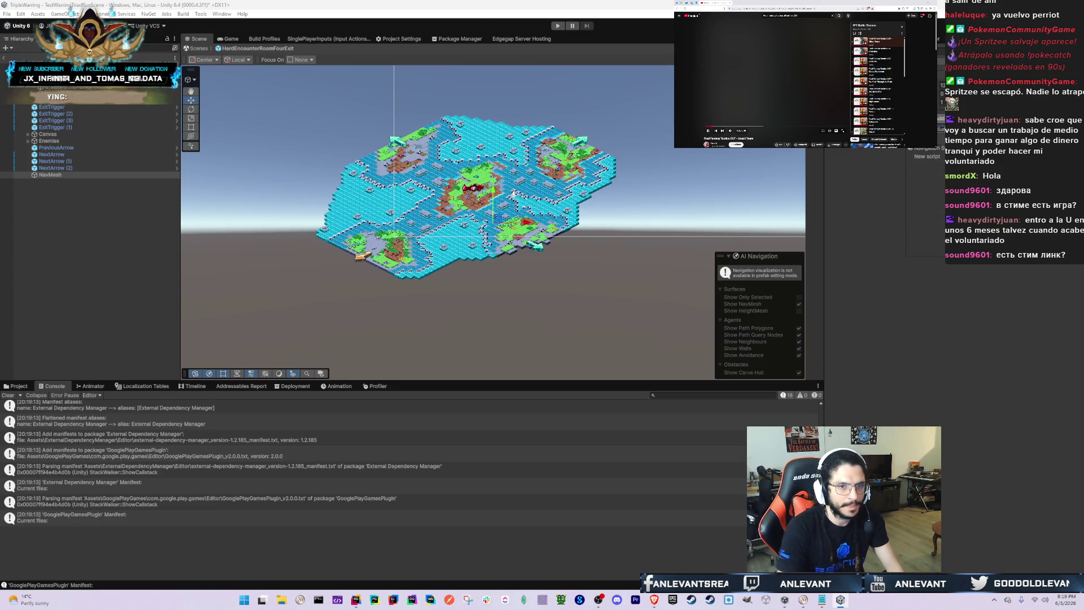
click(926, 215)
click(975, 269)
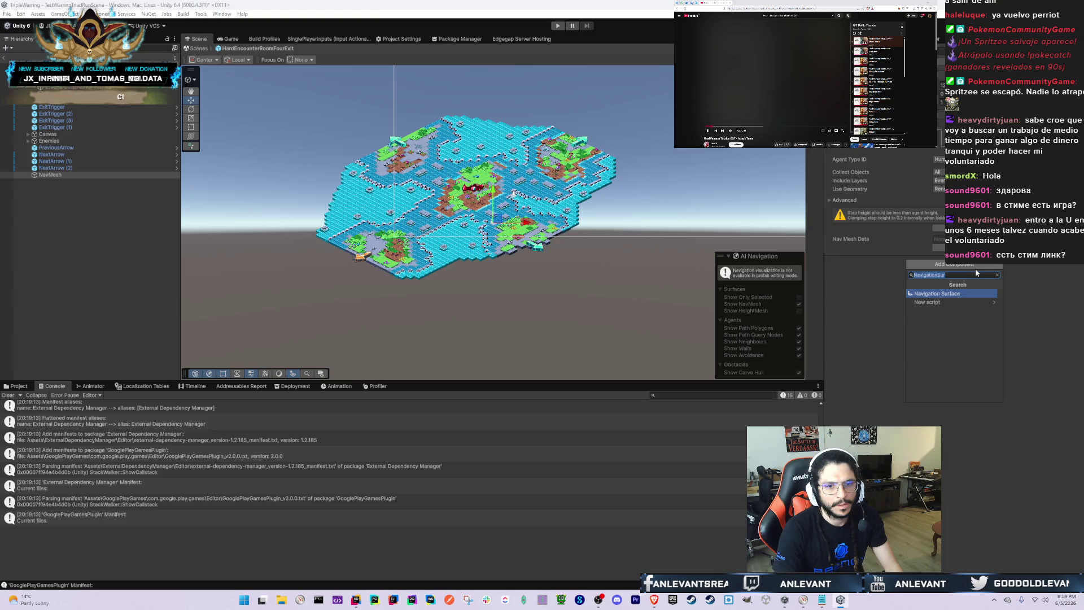
text(CollectSo)
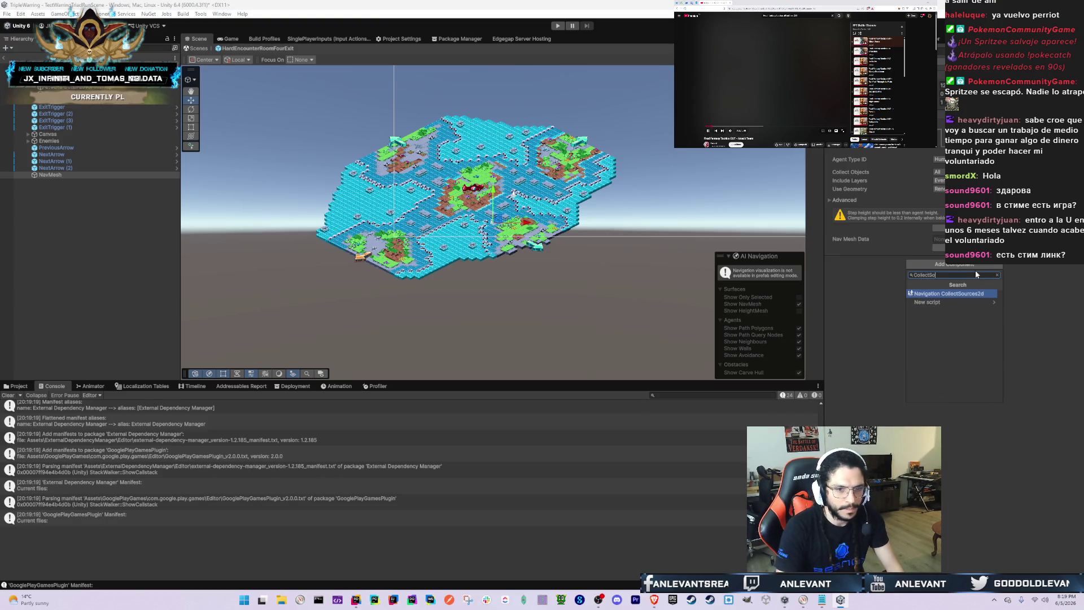
key(Return)
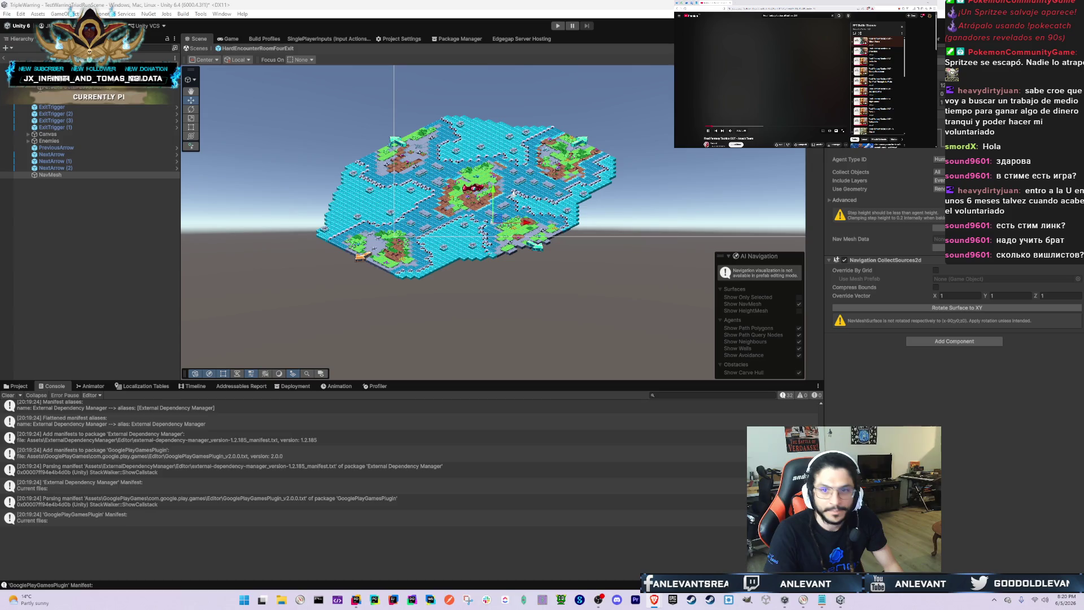
key(alt+Tab)
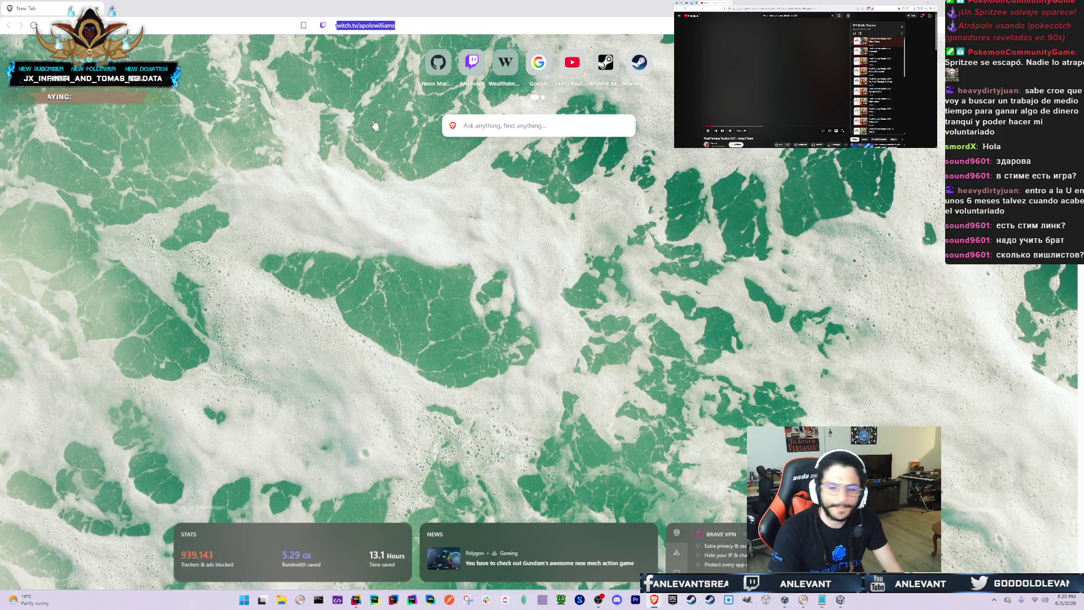
Step: Search 'translate' from the address bar to open Google Translate
click(390, 26)
key(Escape)
text(translate)
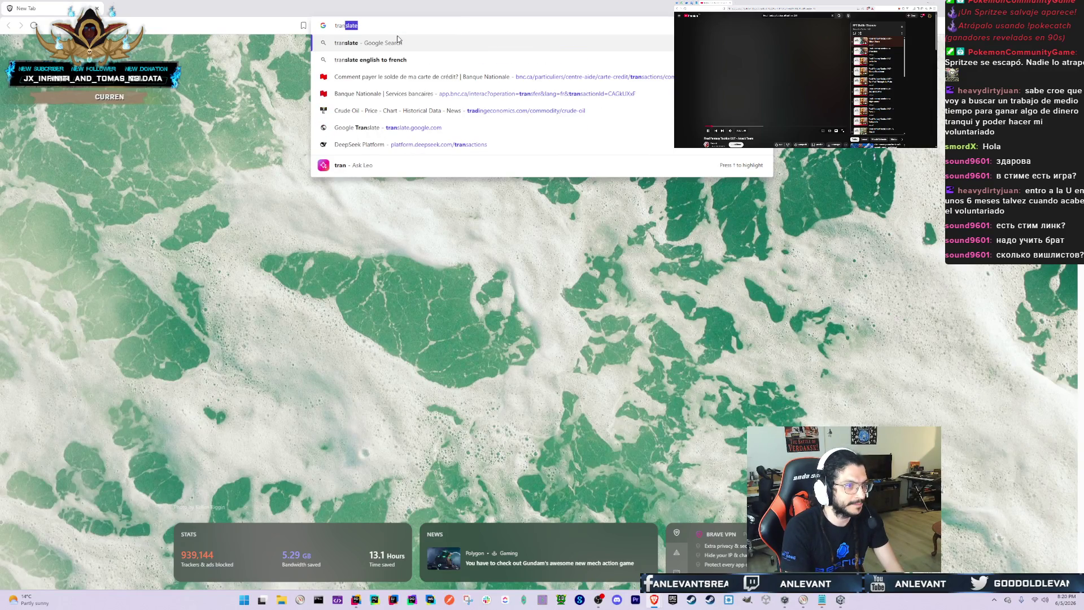
key(Return)
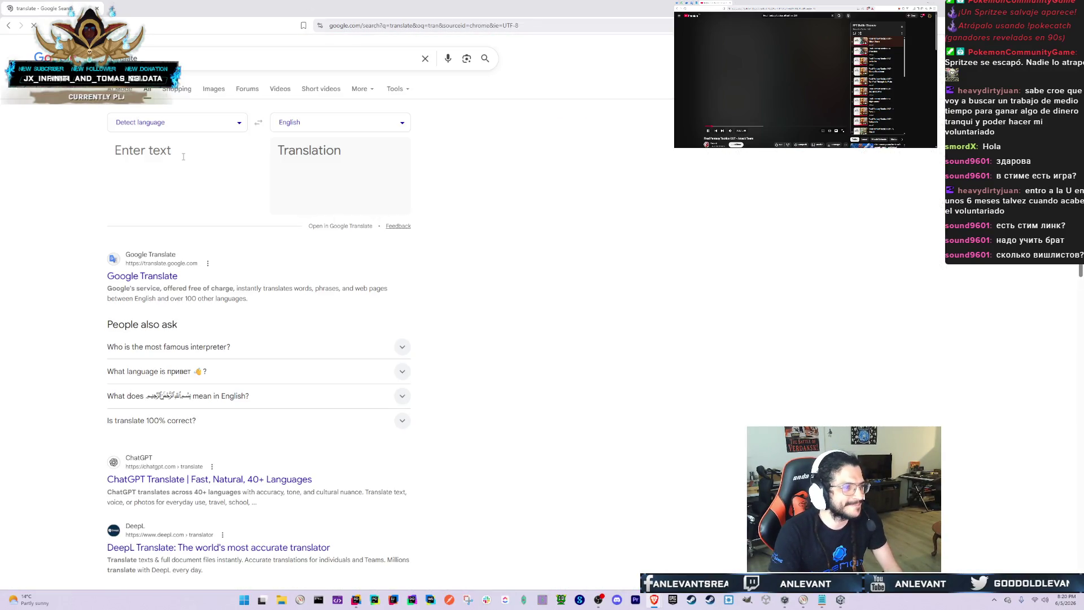
Step: Translate the first Russian chat messages, starting with 'здарова', into English
text(здарова)
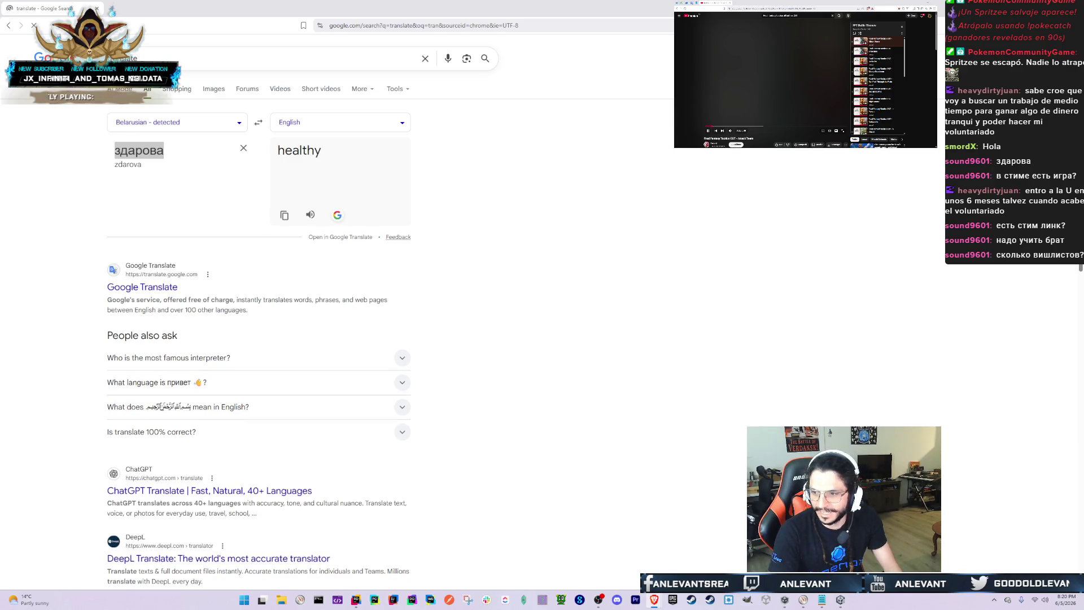
click(137, 184)
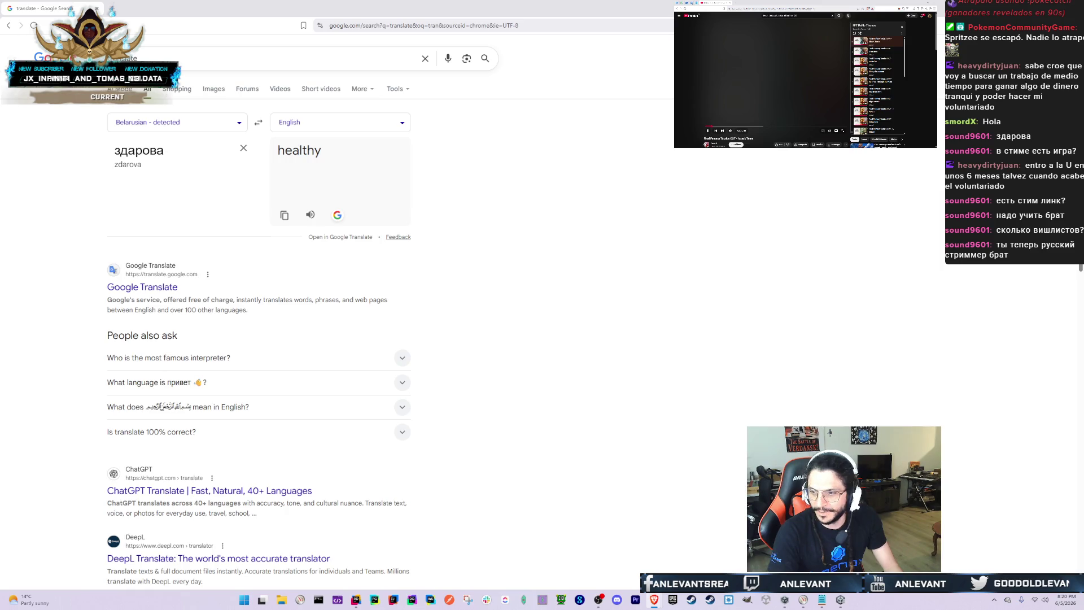
double_click(137, 187)
text(в стиме есть игра?)
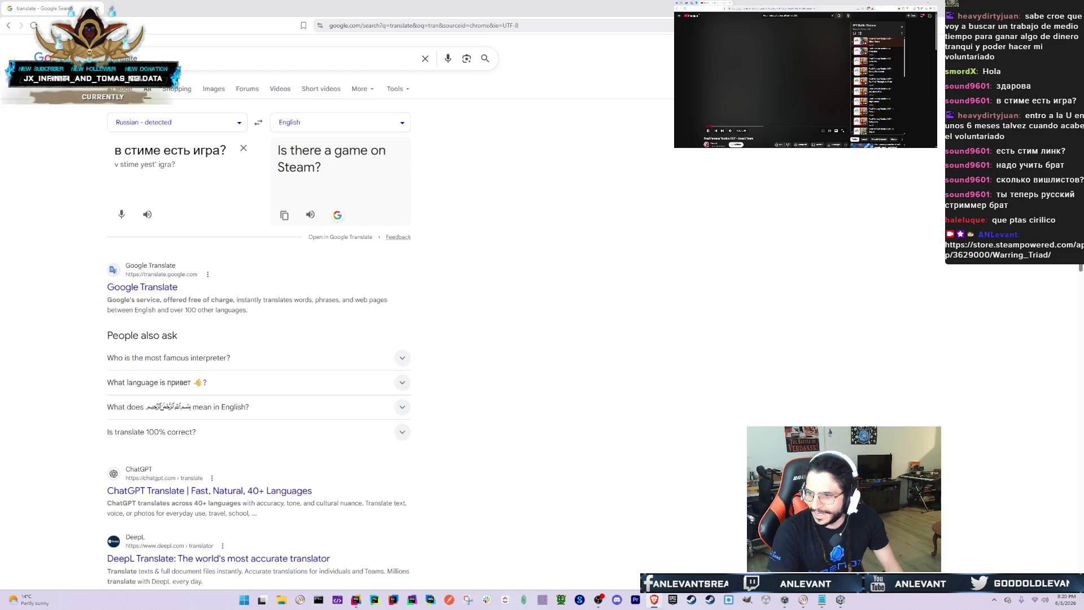
Step: Replace the source with the Steam store link, then the message asking for a Steam link
key(ctrl+a)
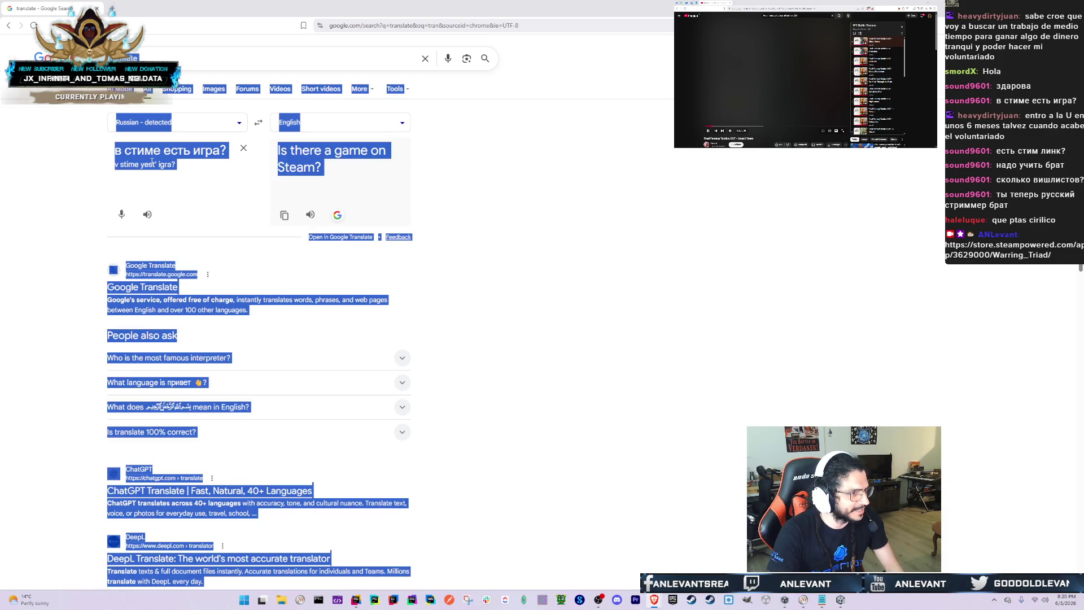
triple_click(179, 151)
text(https://store.steampowered.com/app/3629000/Warring_Triad/)
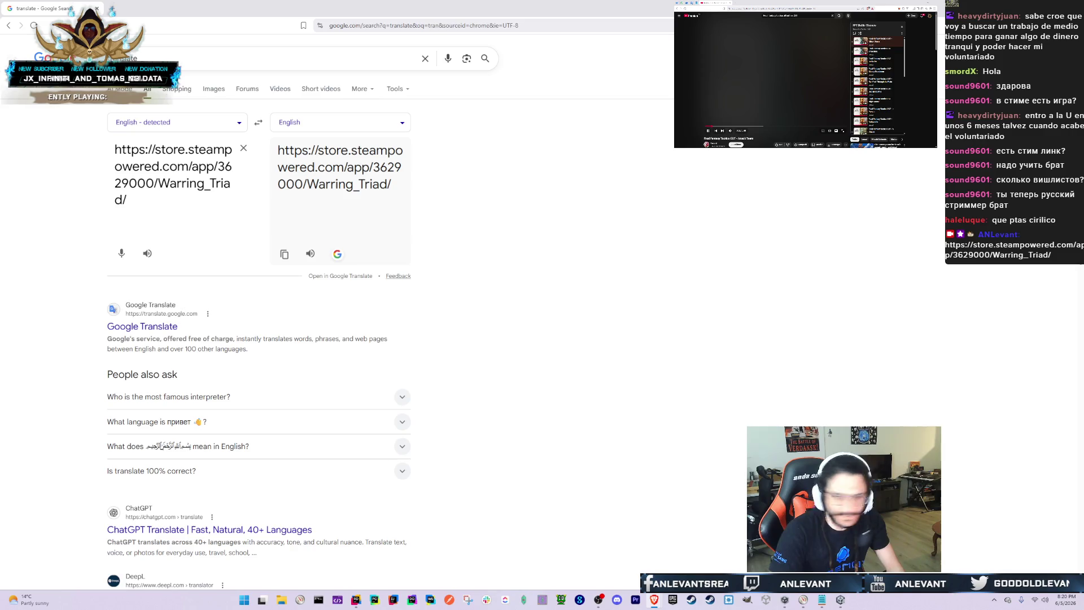
key(ctrl+a)
key(BackSpace)
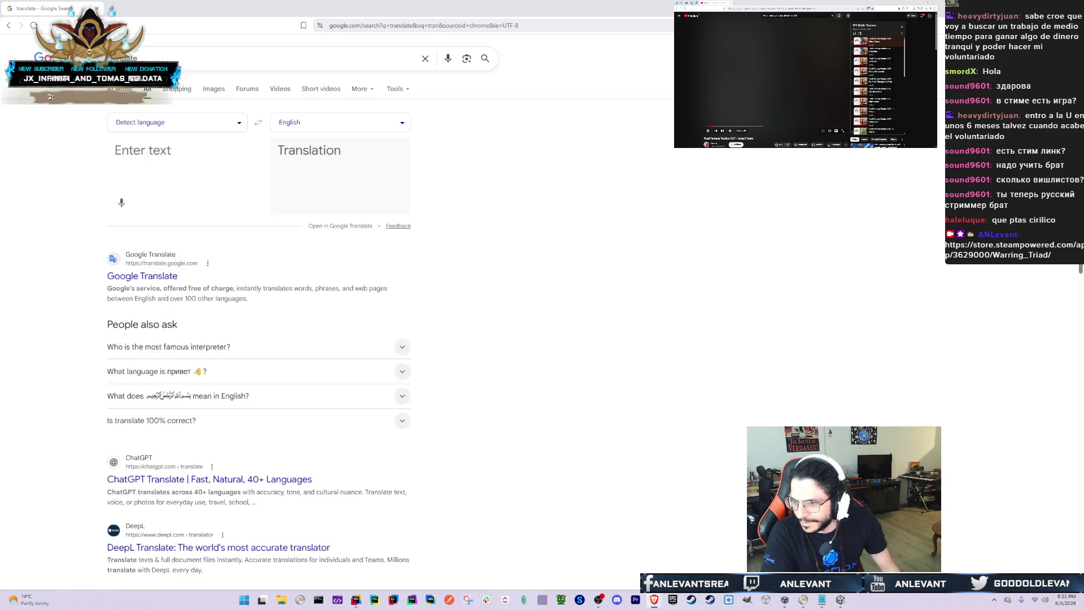
text(есть стим линк?)
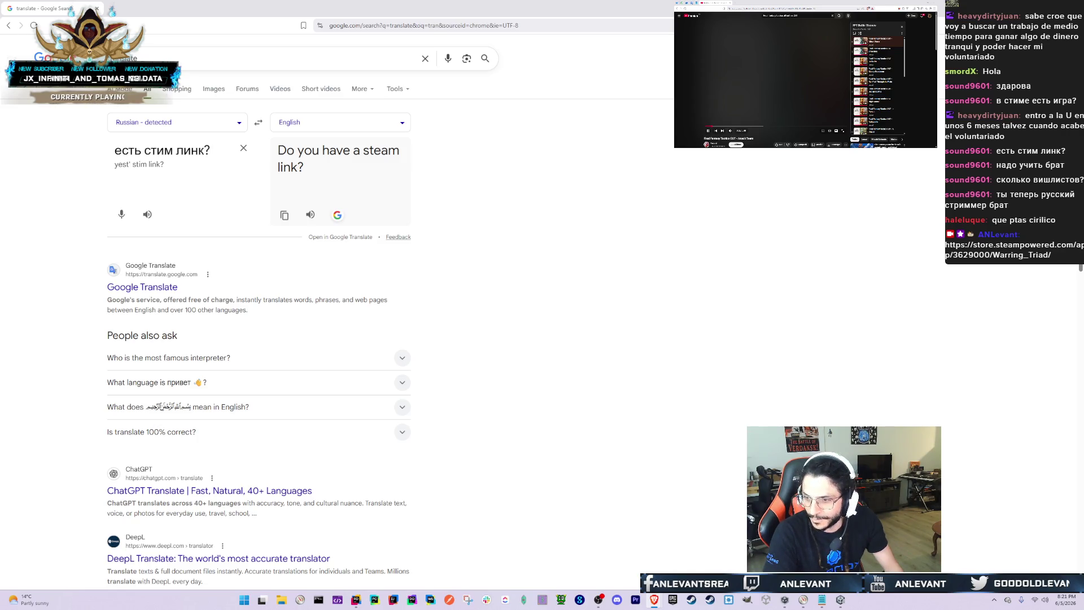
Step: Translate 'надо учить брат' and then 'сколько вишлистов?'
key(ctrl+a)
text(надо учить брат)
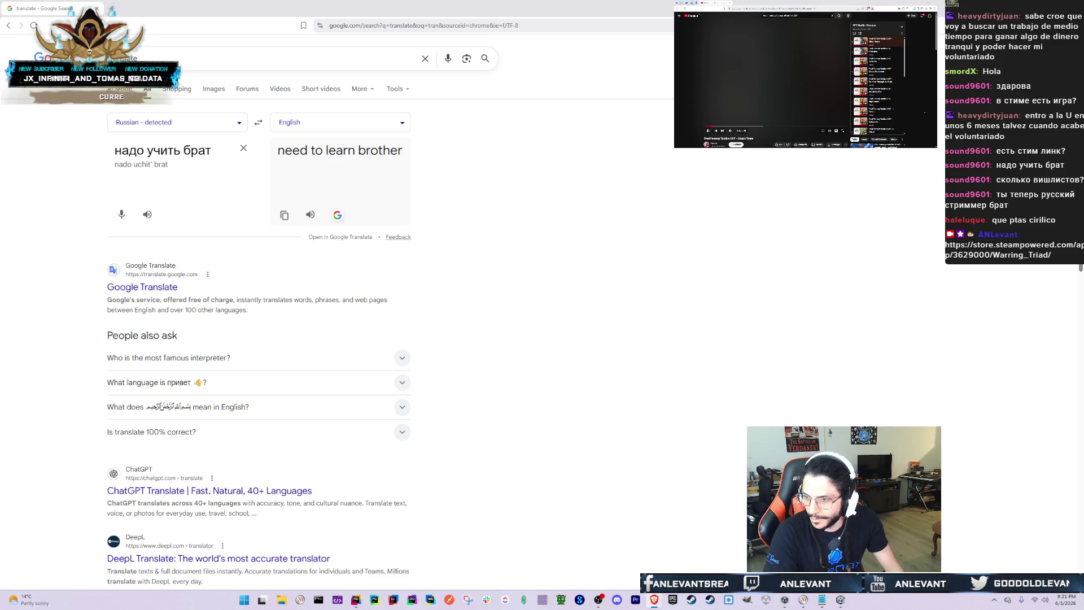
key(ctrl+a)
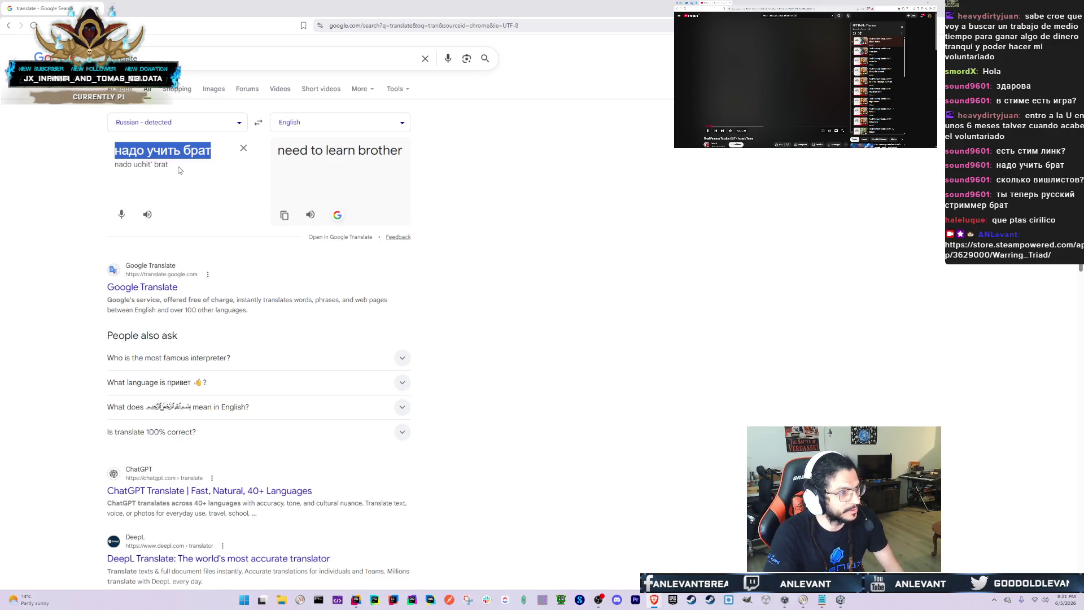
text(сколько вишлистов?)
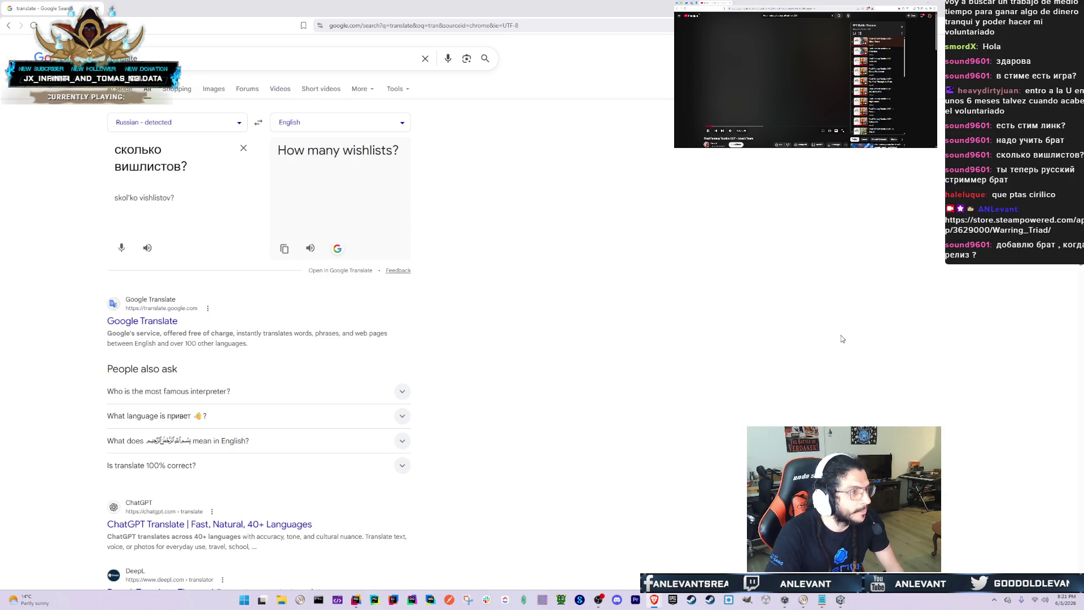